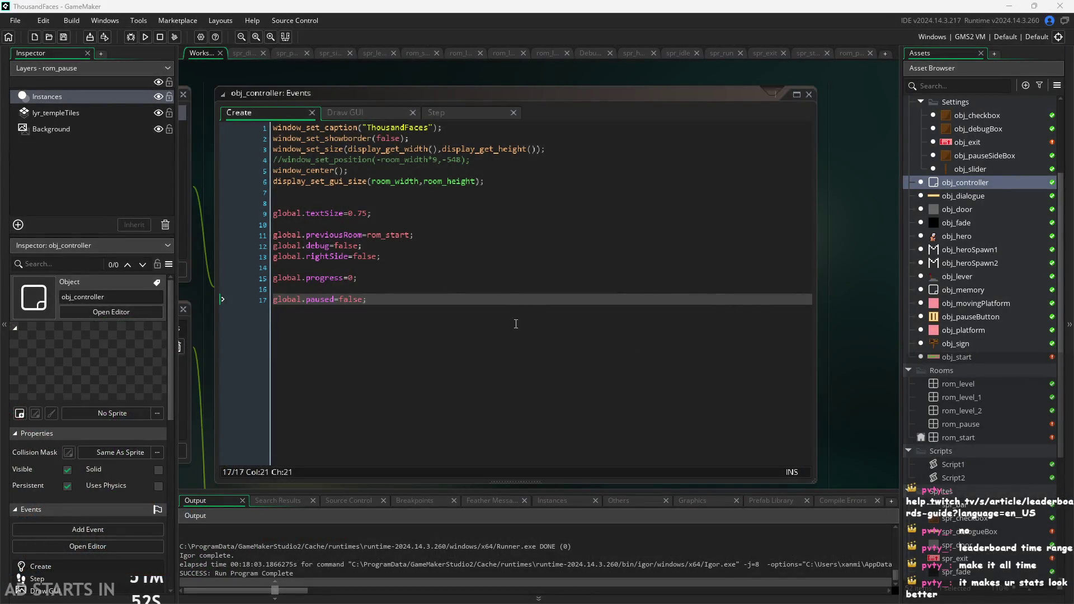
Step: Scroll the workspace from the obj_controller Create code over to the obj_lever Step event
{"action": "scroll", "coordinate": [880, 300], "scroll_direction": "down", "scroll_amount": 5}
{"action": "scroll", "coordinate": [887, 306], "scroll_direction": "up", "scroll_amount": 3}
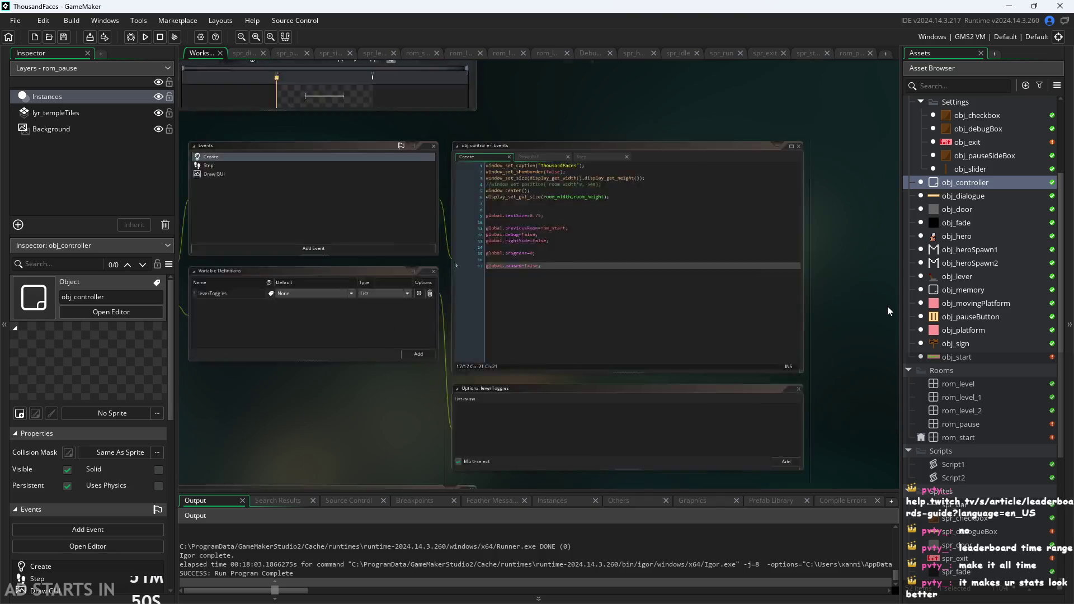
{"action": "scroll", "coordinate": [845, 316], "scroll_direction": "down", "scroll_amount": 5}
{"action": "scroll", "coordinate": [817, 291], "scroll_direction": "up", "scroll_amount": 2}
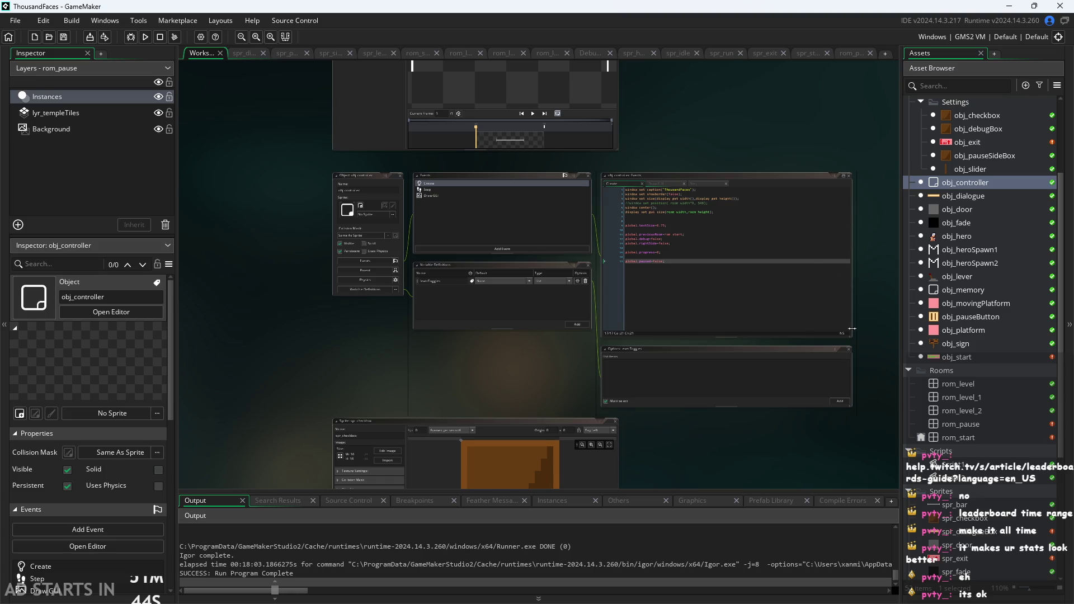
{"action": "scroll", "coordinate": [822, 377], "scroll_direction": "up", "scroll_amount": 3}
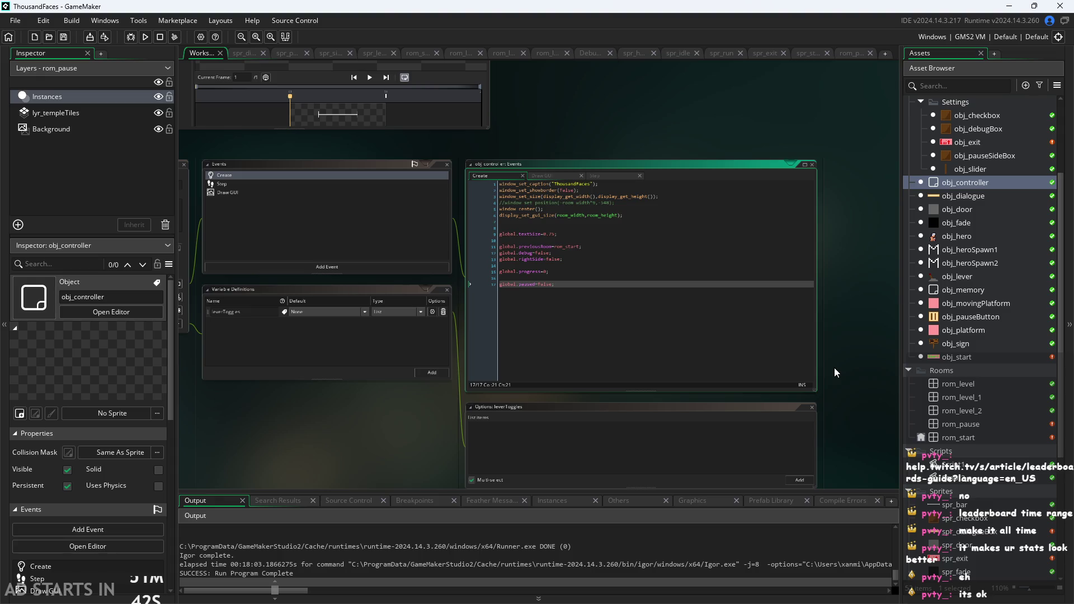
{"action": "scroll", "coordinate": [834, 366], "scroll_direction": "down", "scroll_amount": 3}
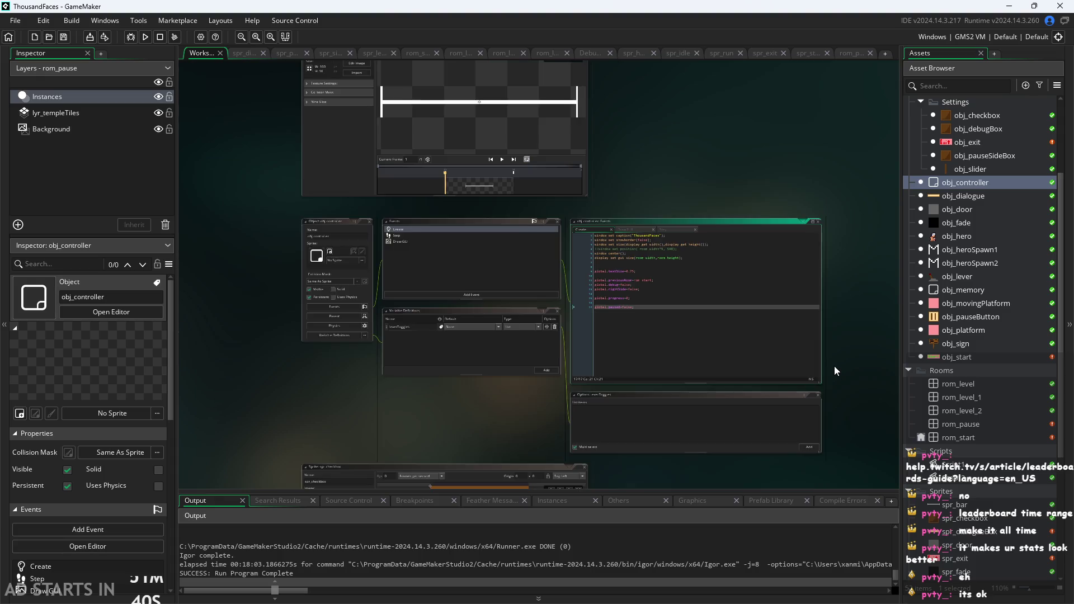
{"action": "scroll", "coordinate": [672, 267], "scroll_direction": "up", "scroll_amount": 5}
{"action": "scroll", "coordinate": [674, 270], "scroll_direction": "up", "scroll_amount": 5}
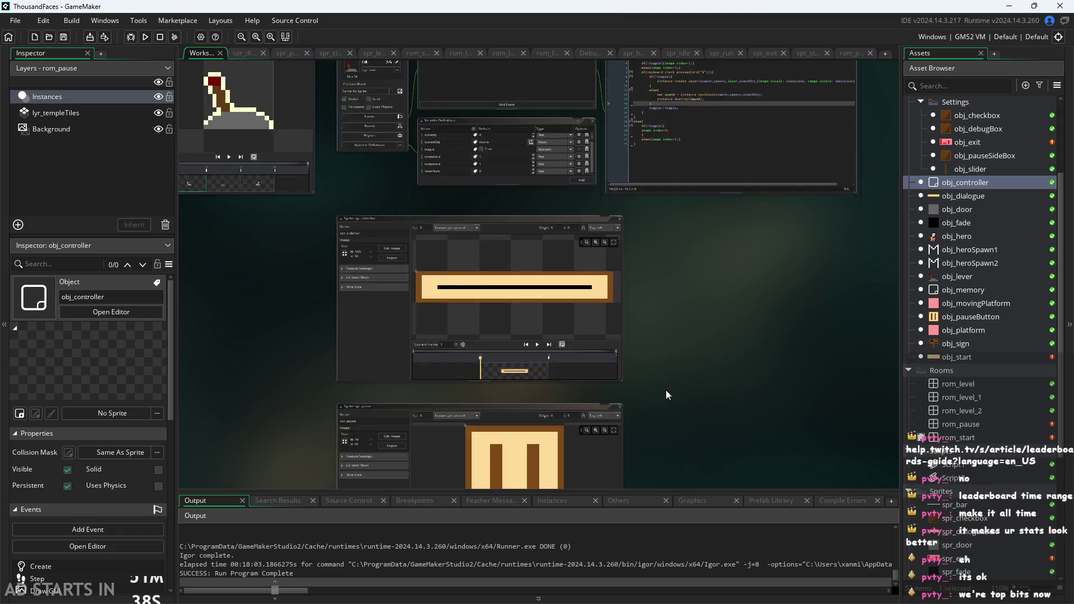
{"action": "scroll", "coordinate": [666, 389], "scroll_direction": "down", "scroll_amount": 5}
{"action": "scroll", "coordinate": [674, 418], "scroll_direction": "up", "scroll_amount": 3}
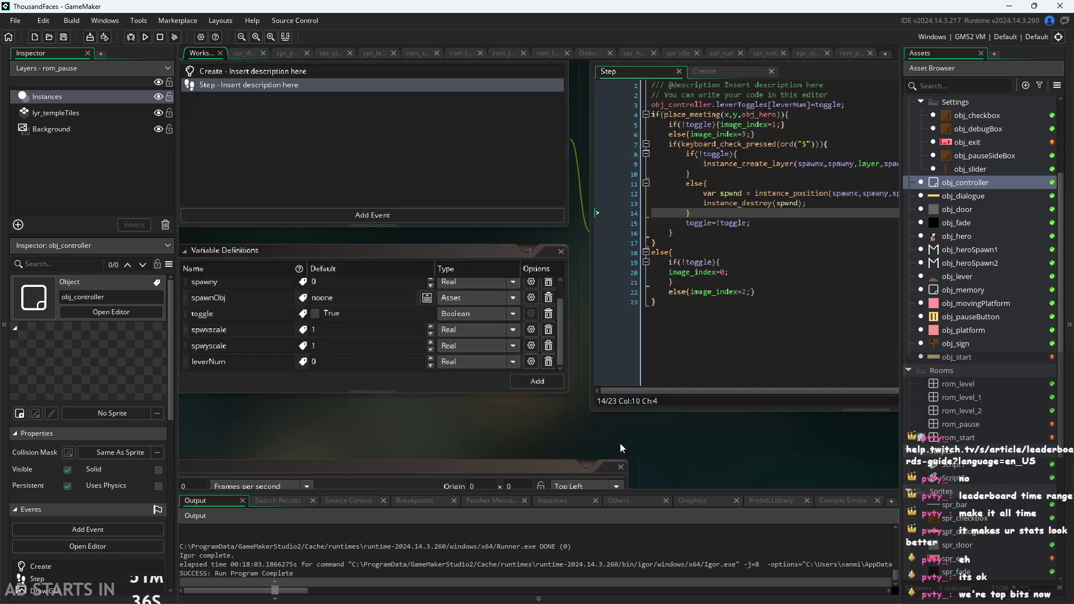
{"action": "scroll", "coordinate": [472, 455], "scroll_direction": "down", "scroll_amount": 1}
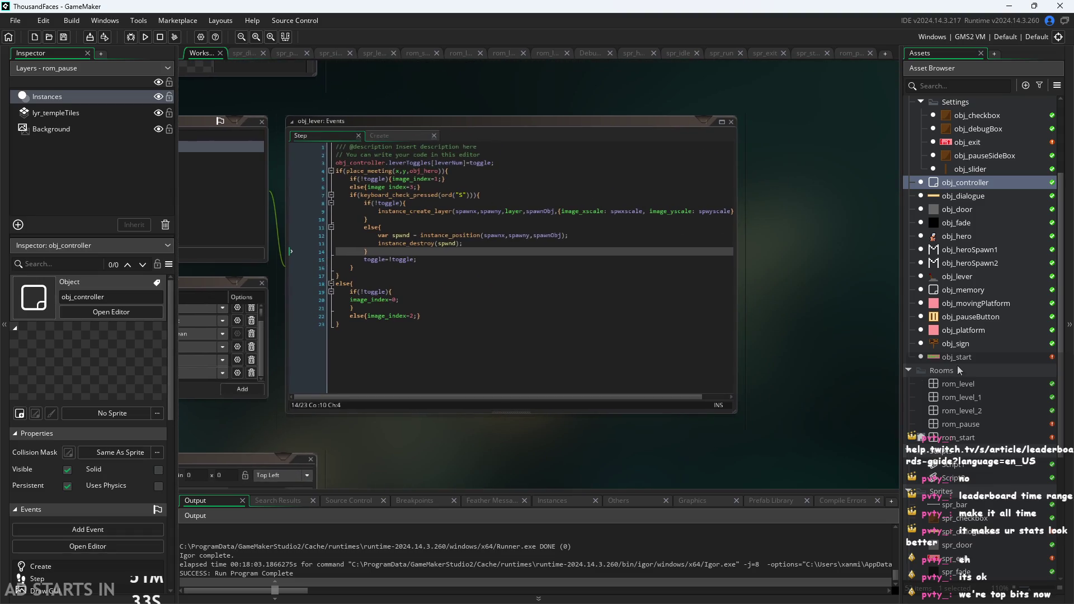
{"action": "scroll", "coordinate": [915, 387], "scroll_direction": "down", "scroll_amount": 1}
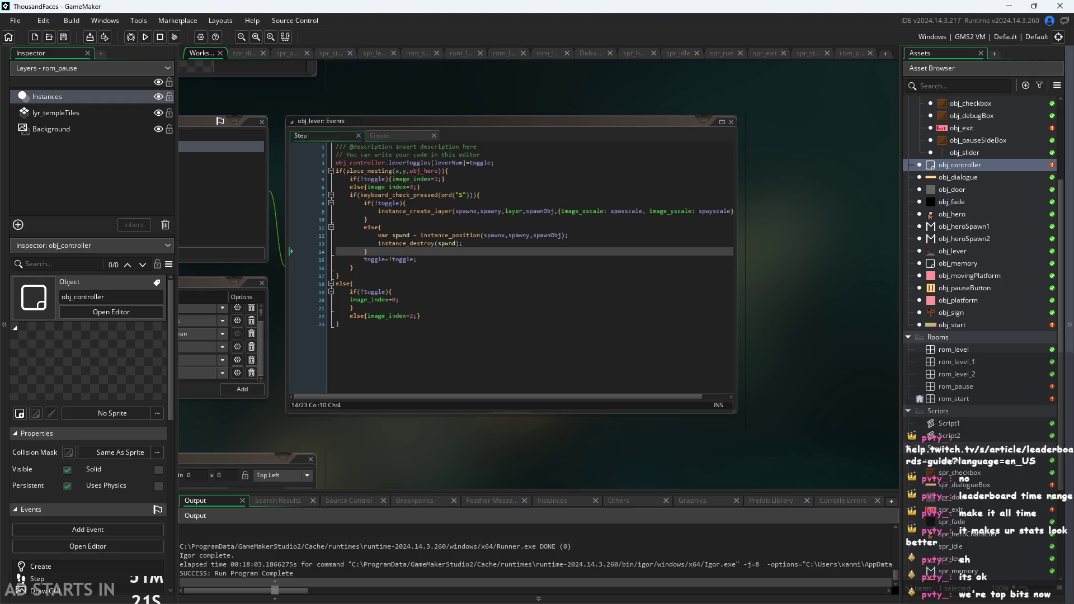
{"action": "left_click_drag", "start_coordinate": [852, 247], "coordinate": [867, 242]}
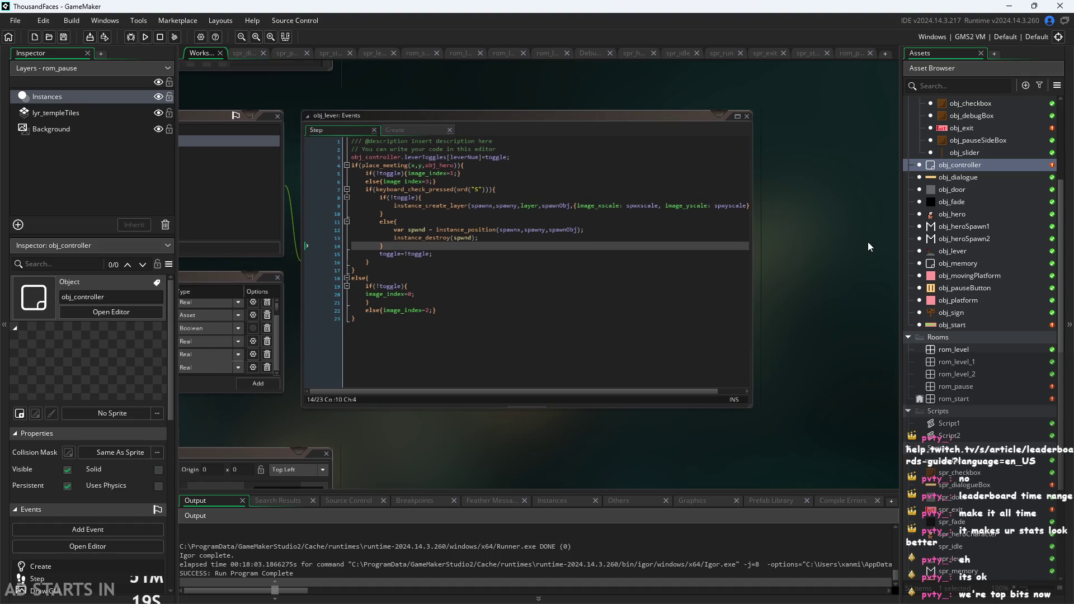
{"action": "scroll", "coordinate": [867, 241], "scroll_direction": "down", "scroll_amount": 3}
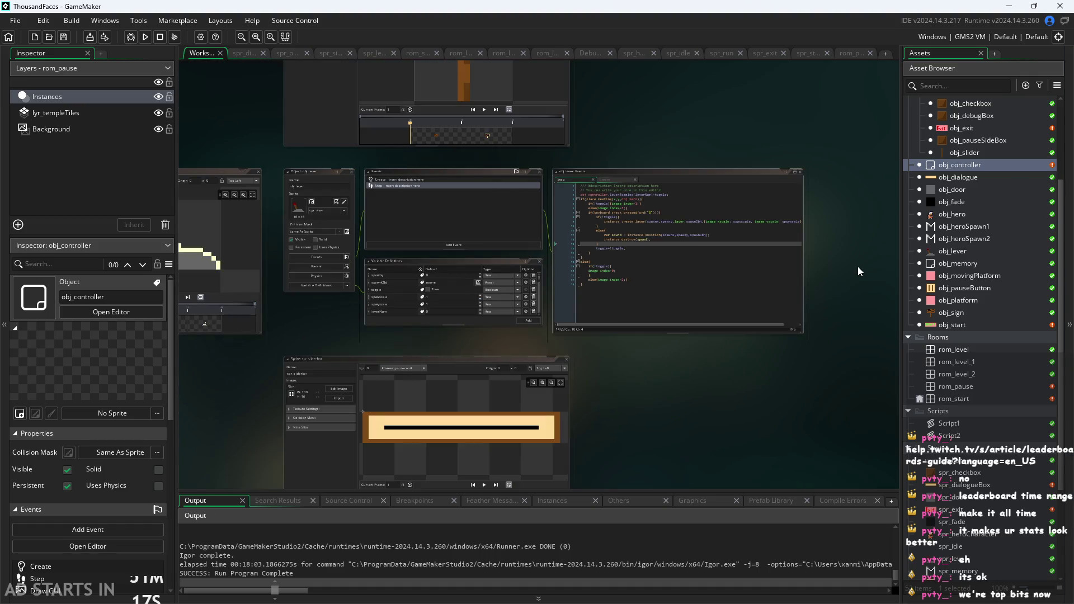
{"action": "scroll", "coordinate": [856, 285], "scroll_direction": "up", "scroll_amount": 3}
{"action": "scroll", "coordinate": [876, 387], "scroll_direction": "up", "scroll_amount": 3}
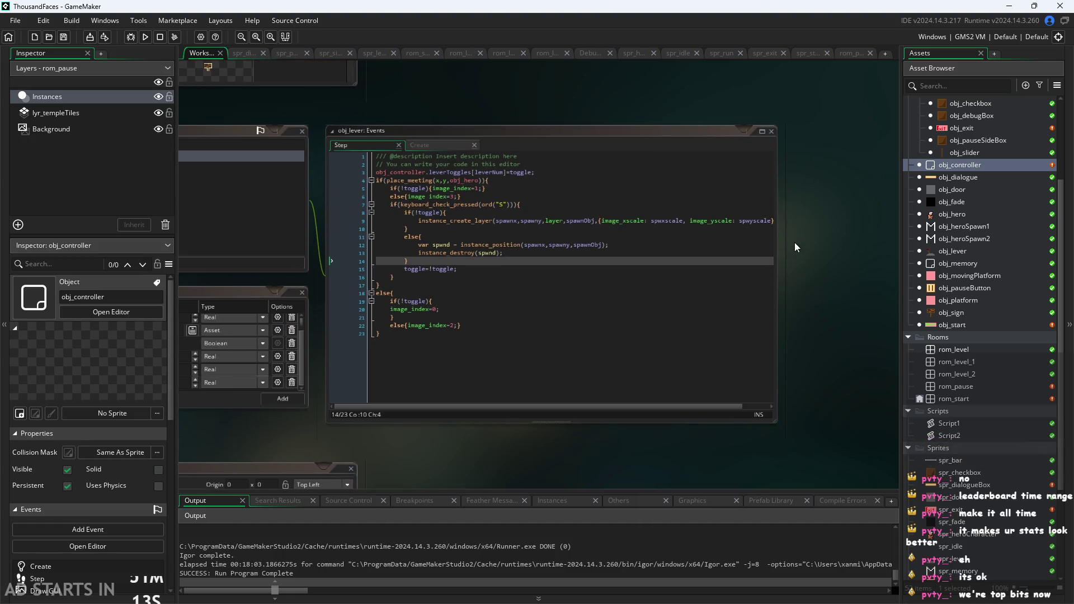
{"action": "scroll", "coordinate": [811, 258], "scroll_direction": "down", "scroll_amount": 2}
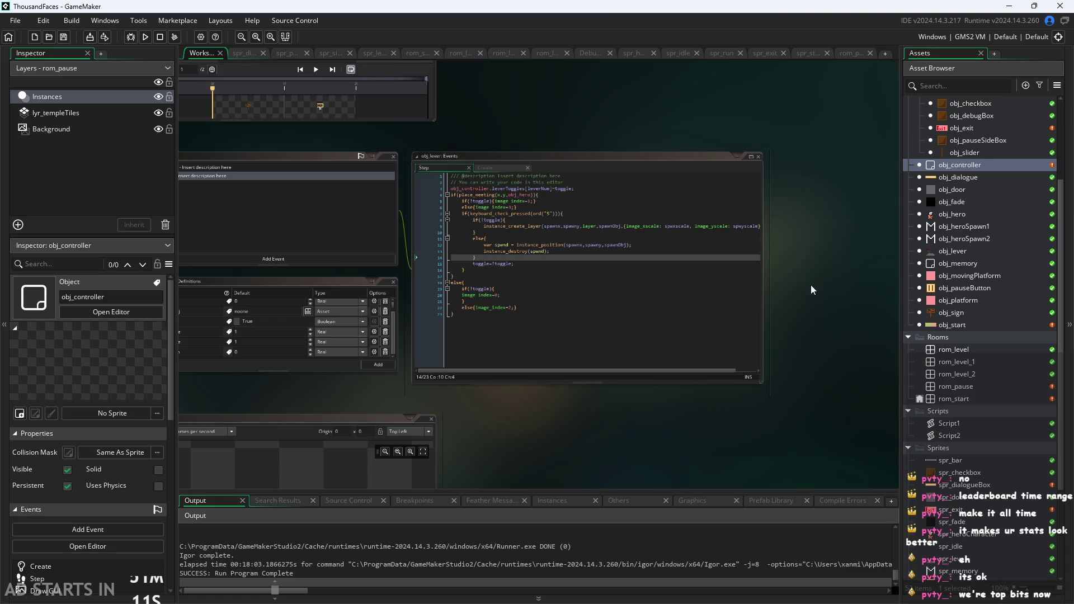
{"action": "scroll", "coordinate": [808, 284], "scroll_direction": "up", "scroll_amount": 2}
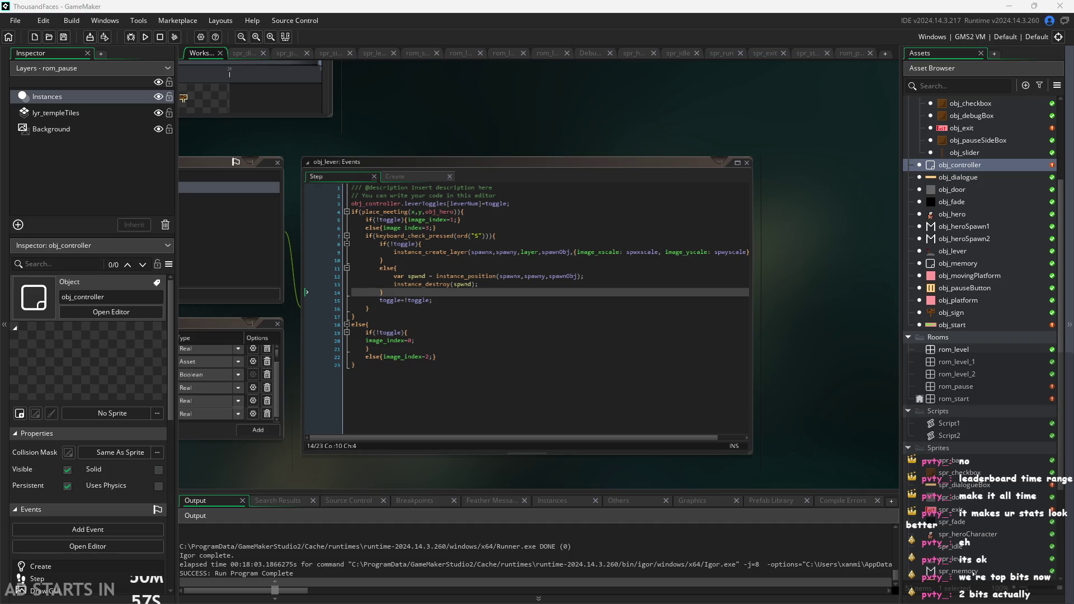
{"action": "scroll", "coordinate": [807, 338], "scroll_direction": "down", "scroll_amount": 2}
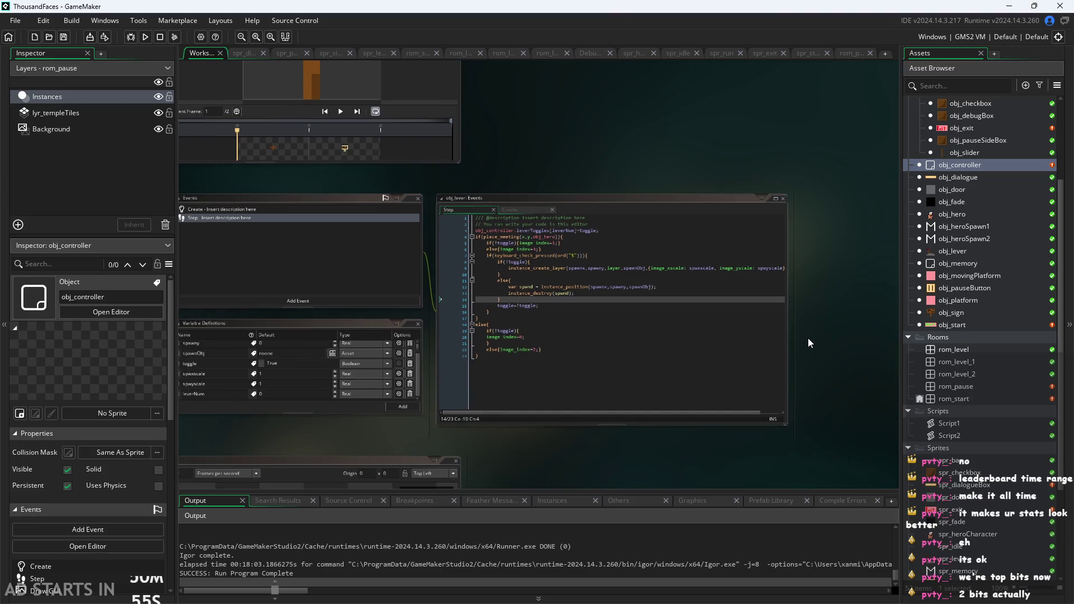
{"action": "scroll", "coordinate": [808, 338], "scroll_direction": "up", "scroll_amount": 2}
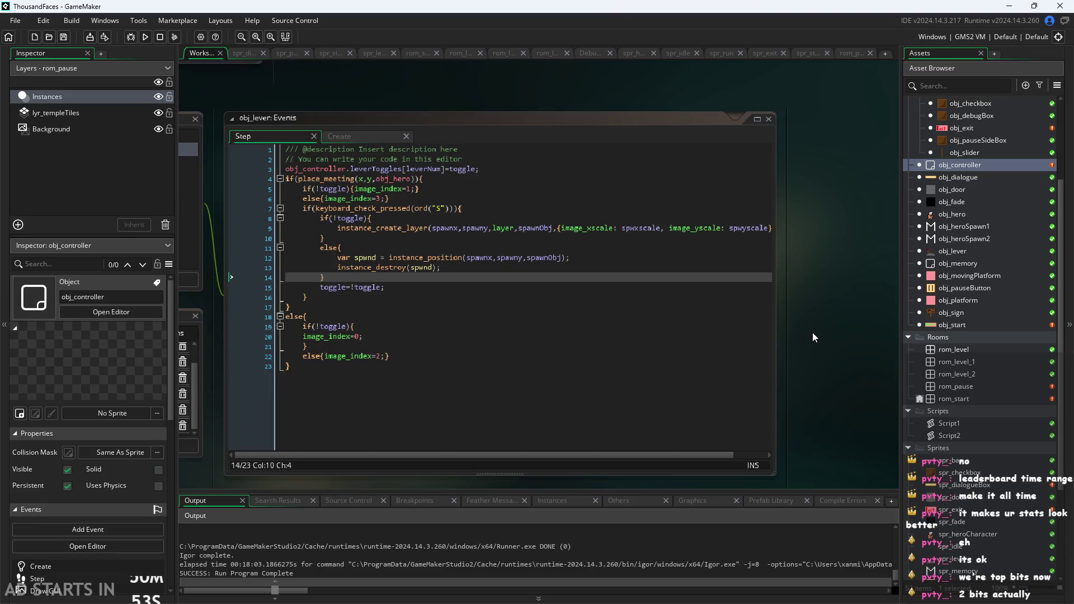
{"action": "scroll", "coordinate": [812, 333], "scroll_direction": "up", "scroll_amount": 1}
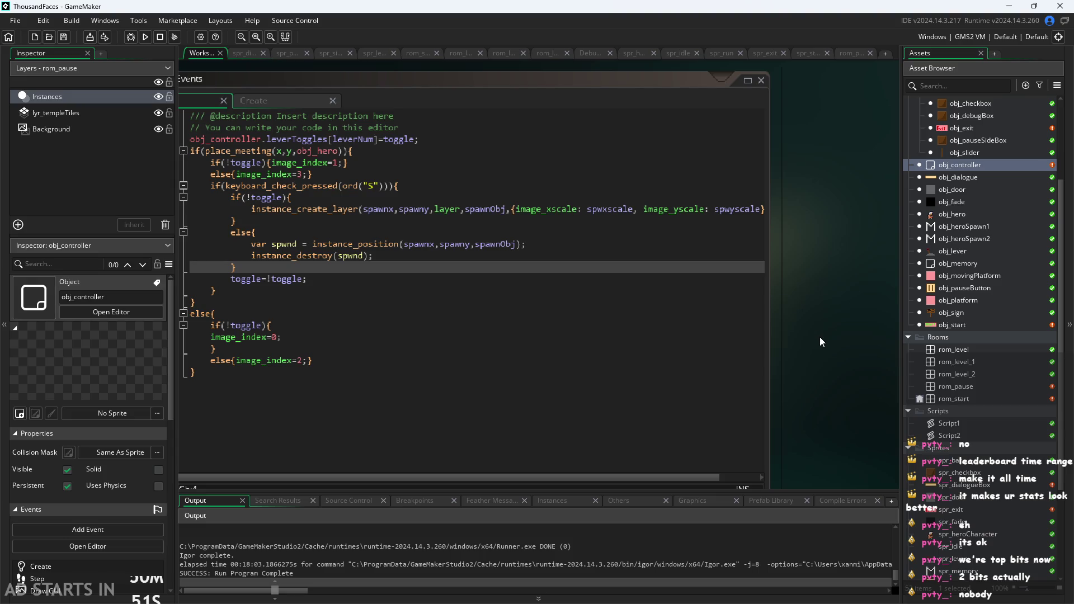
{"action": "scroll", "coordinate": [806, 291], "scroll_direction": "down", "scroll_amount": 1}
{"action": "scroll", "coordinate": [808, 308], "scroll_direction": "up", "scroll_amount": 1}
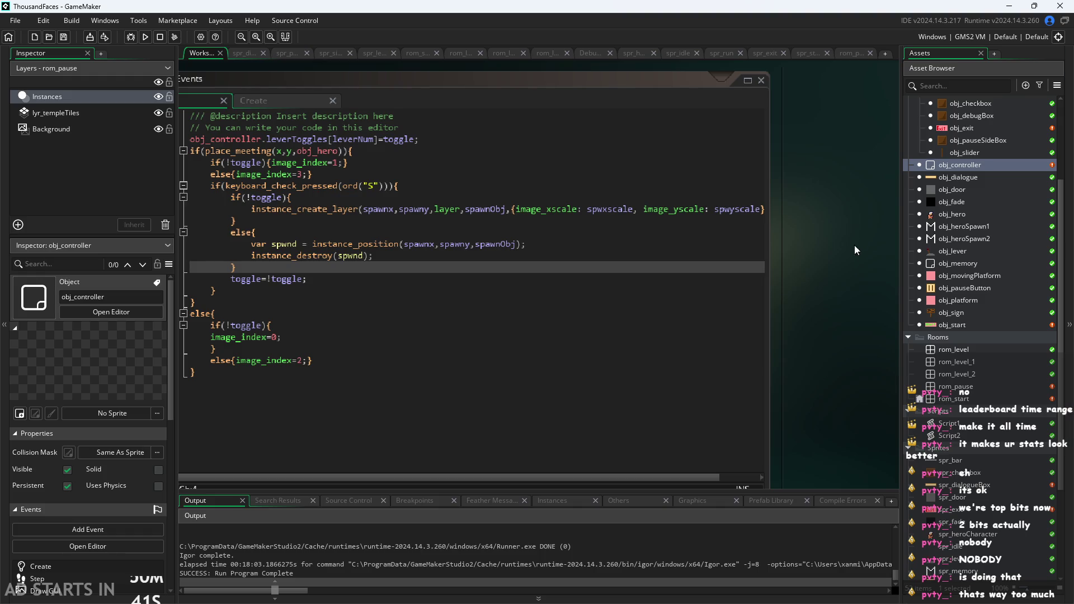
{"action": "scroll", "coordinate": [831, 297], "scroll_direction": "down", "scroll_amount": 3}
{"action": "scroll", "coordinate": [872, 262], "scroll_direction": "down", "scroll_amount": 5}
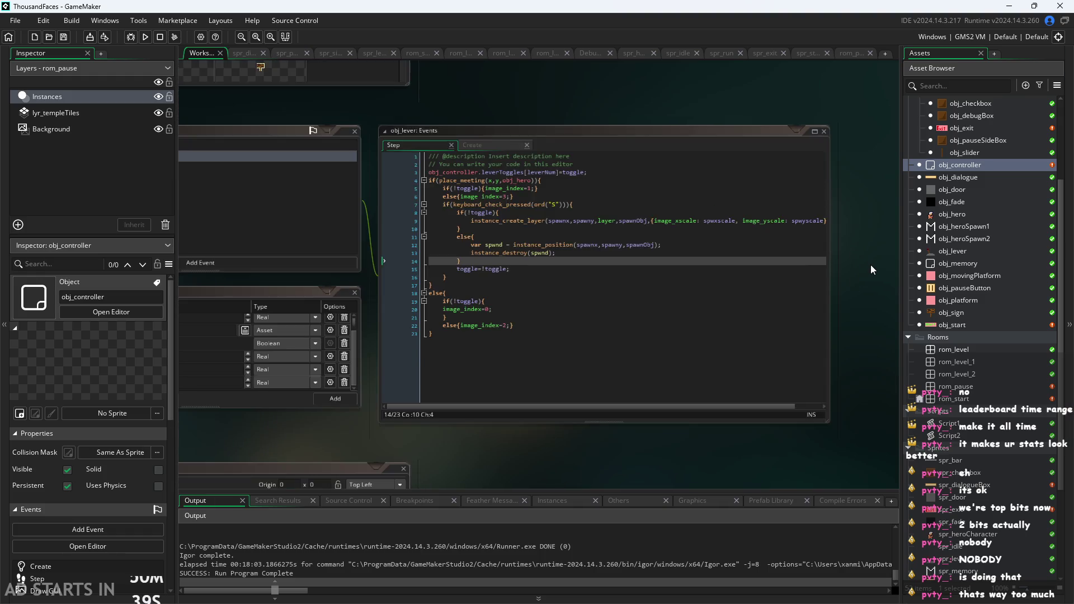
Step: Open obj_exit's editor, showing its spr_exit sprite and Left Pressed event
{"action": "scroll", "coordinate": [637, 129], "scroll_direction": "down", "scroll_amount": 2}
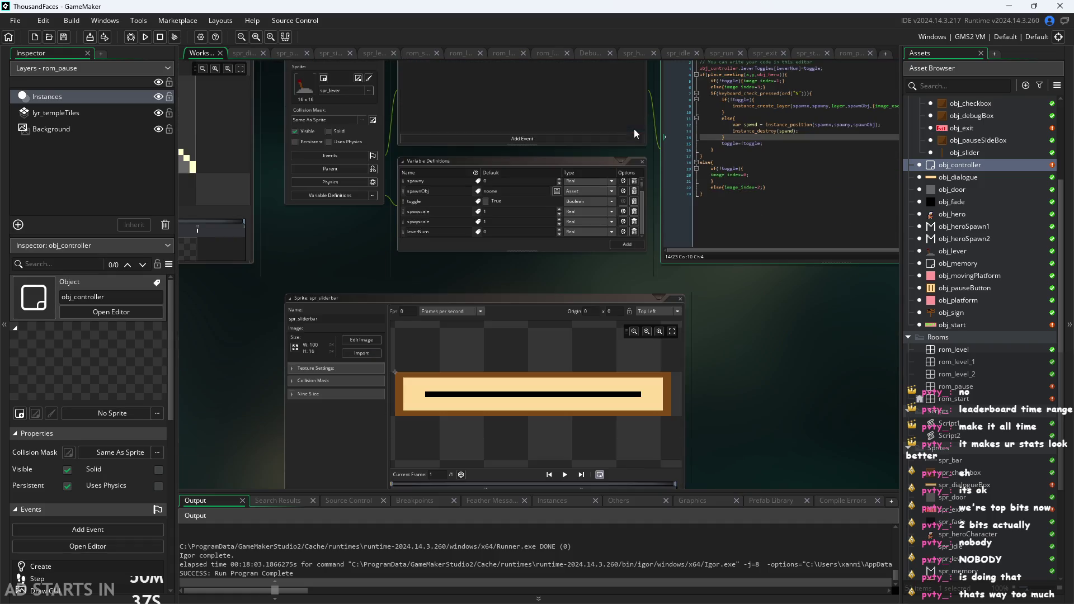
{"action": "scroll", "coordinate": [785, 280], "scroll_direction": "down", "scroll_amount": 3}
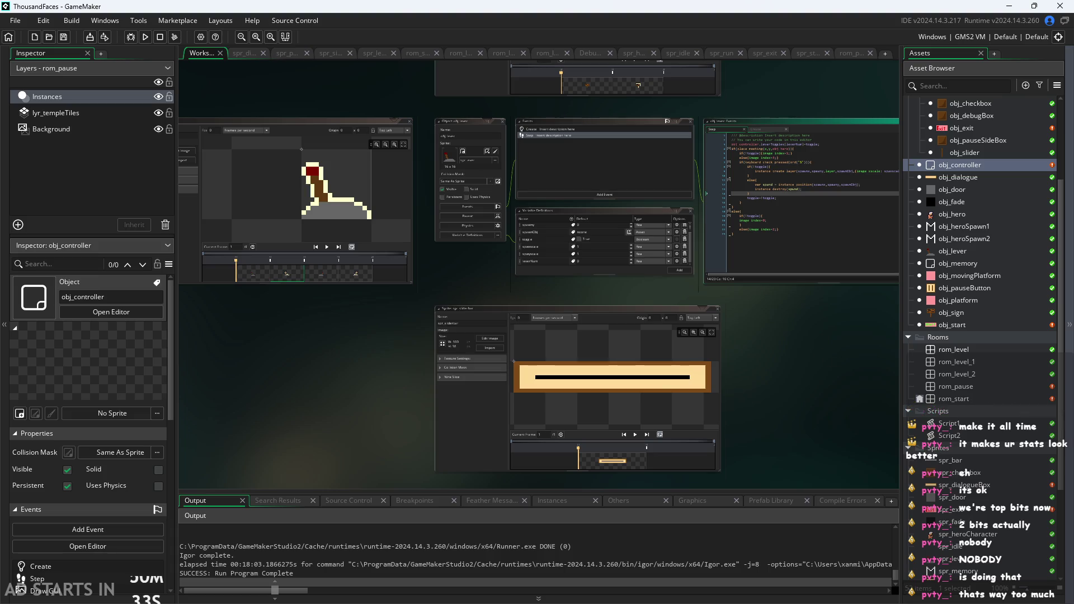
{"action": "left_click_drag", "start_coordinate": [783, 380], "coordinate": [725, 322]}
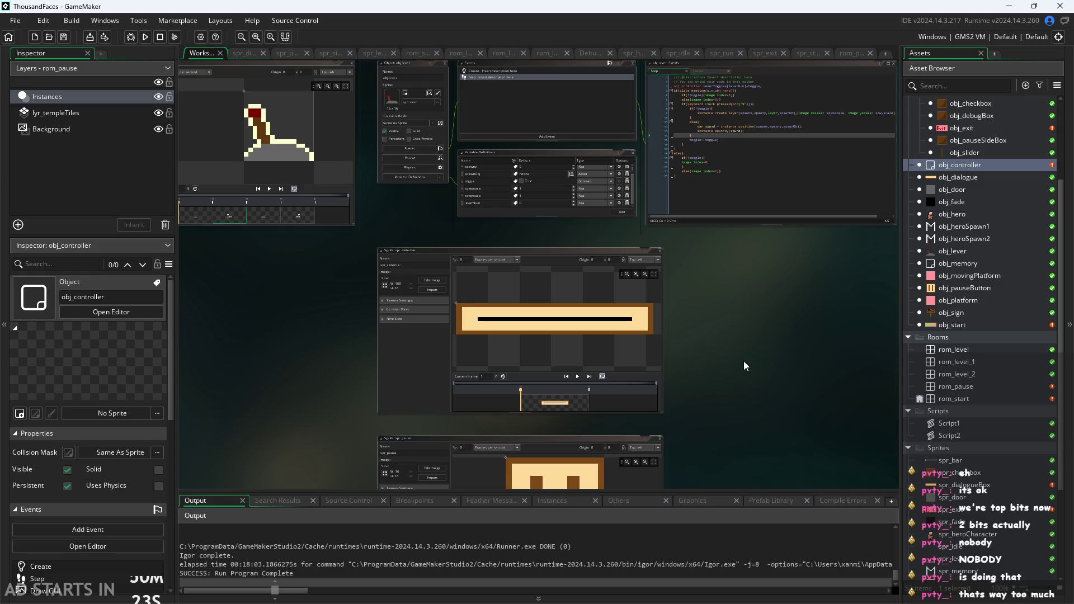
{"action": "scroll", "coordinate": [727, 313], "scroll_direction": "down", "scroll_amount": 3}
{"action": "scroll", "coordinate": [712, 266], "scroll_direction": "down", "scroll_amount": 3, "text": "ctrl"}
{"action": "scroll", "coordinate": [796, 237], "scroll_direction": "up", "scroll_amount": 5, "text": "ctrl"}
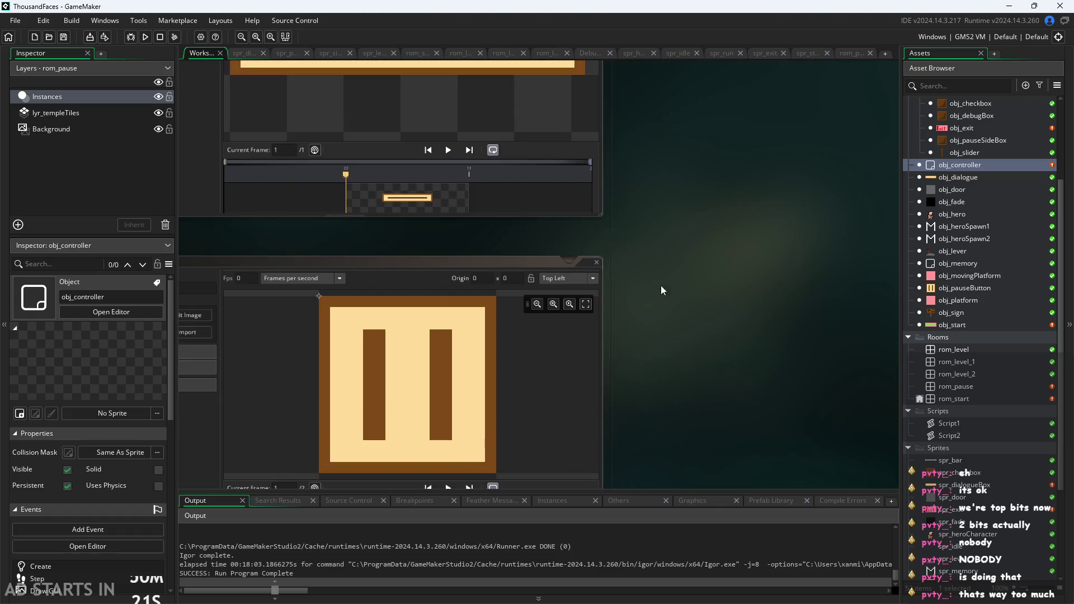
{"action": "scroll", "coordinate": [928, 240], "scroll_direction": "up", "scroll_amount": 3}
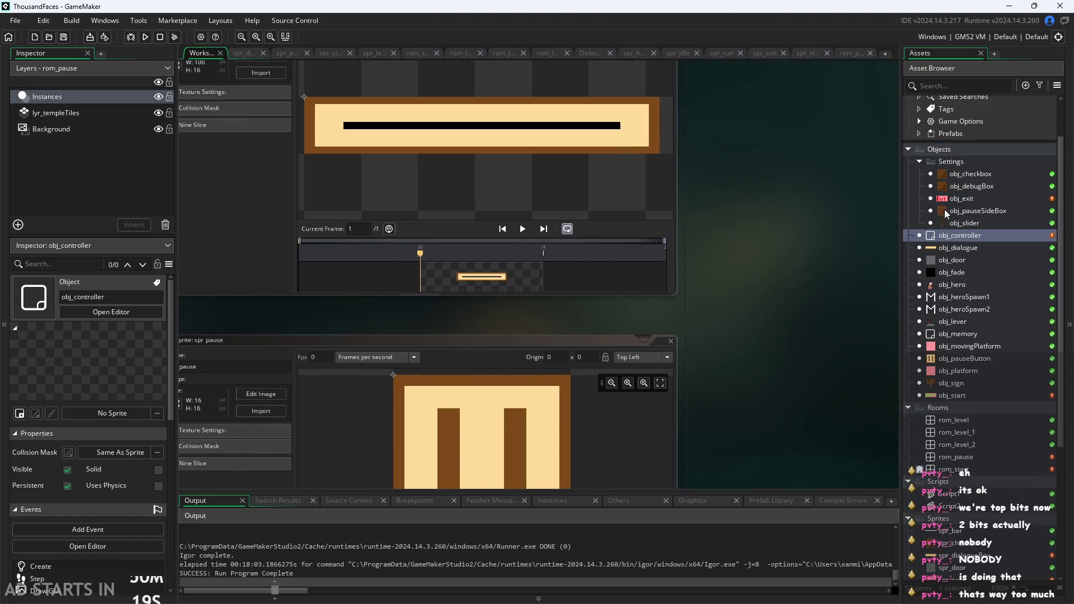
{"action": "double_click", "coordinate": [961, 199]}
{"action": "left_click_drag", "start_coordinate": [694, 252], "coordinate": [788, 317]}
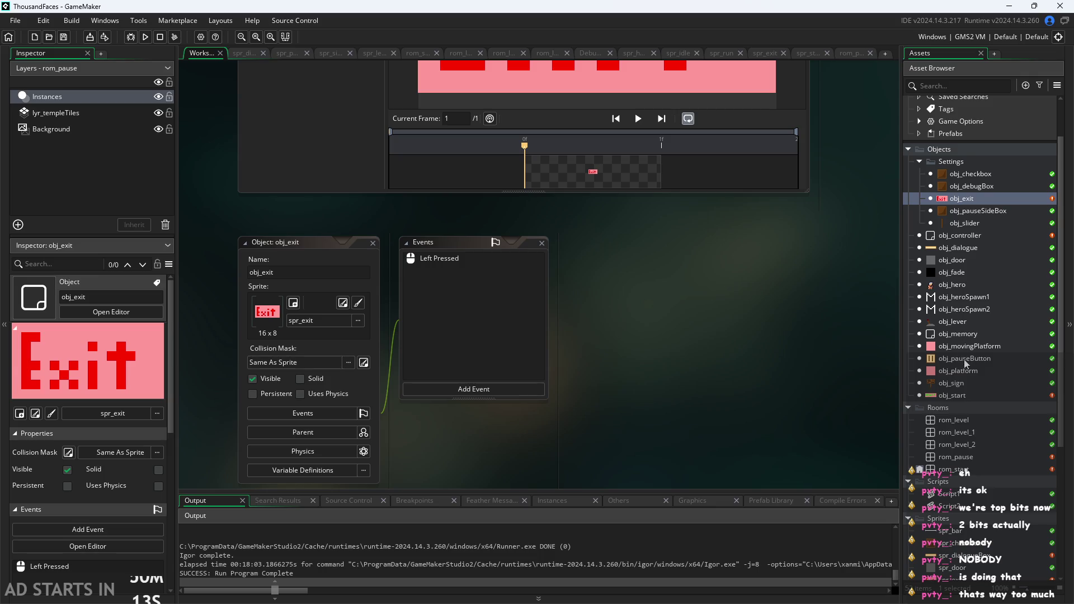
Step: Select obj_start, browse toward the obj_dialogue code, and run the game to its title screen
{"action": "left_click", "coordinate": [950, 396]}
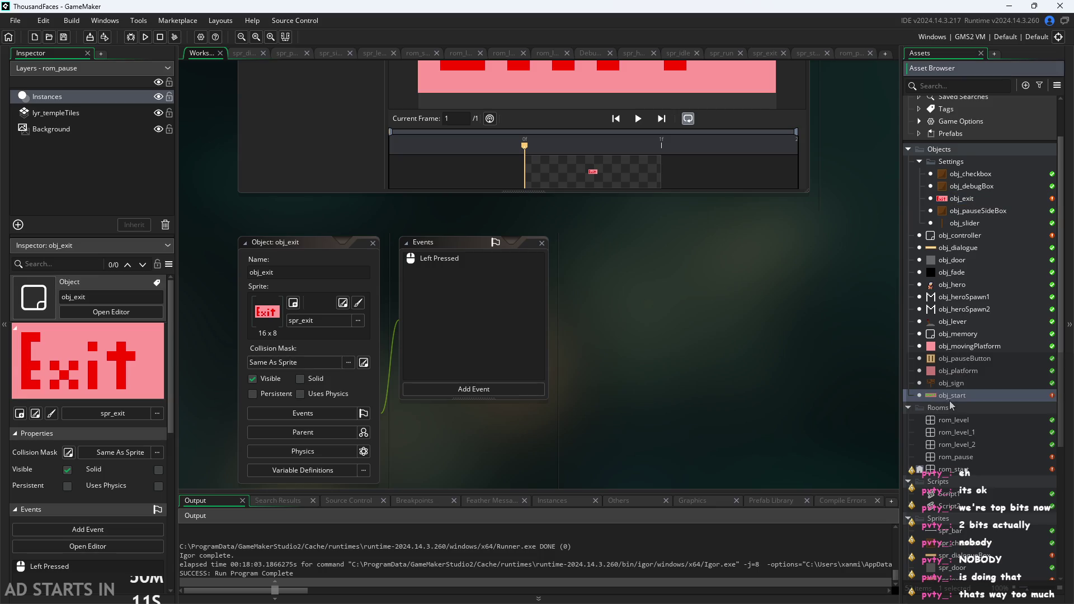
{"action": "scroll", "coordinate": [780, 358], "scroll_direction": "down", "scroll_amount": 5}
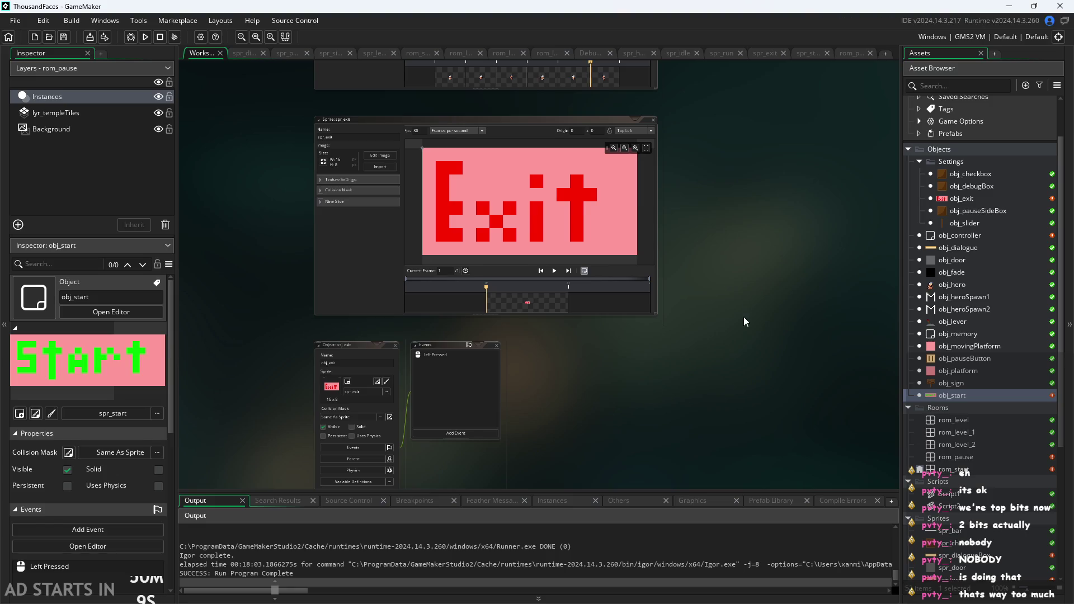
{"action": "scroll", "coordinate": [722, 340], "scroll_direction": "down", "scroll_amount": 3}
{"action": "scroll", "coordinate": [760, 372], "scroll_direction": "up", "scroll_amount": 6}
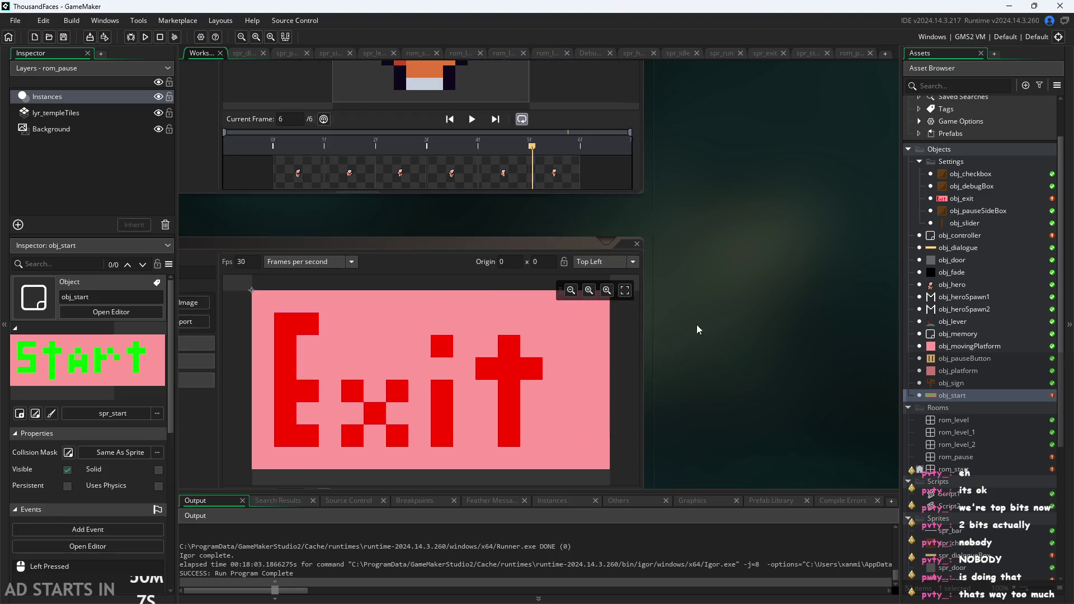
{"action": "scroll", "coordinate": [683, 311], "scroll_direction": "down", "scroll_amount": 5}
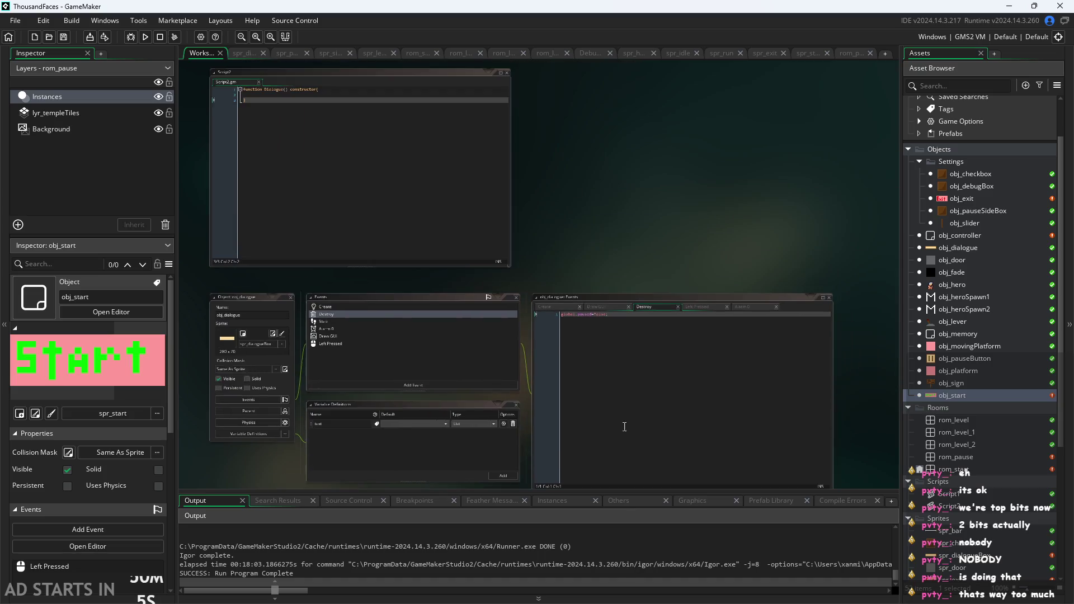
{"action": "scroll", "coordinate": [639, 229], "scroll_direction": "up", "scroll_amount": 5}
{"action": "left_click_drag", "start_coordinate": [640, 229], "coordinate": [600, 174]}
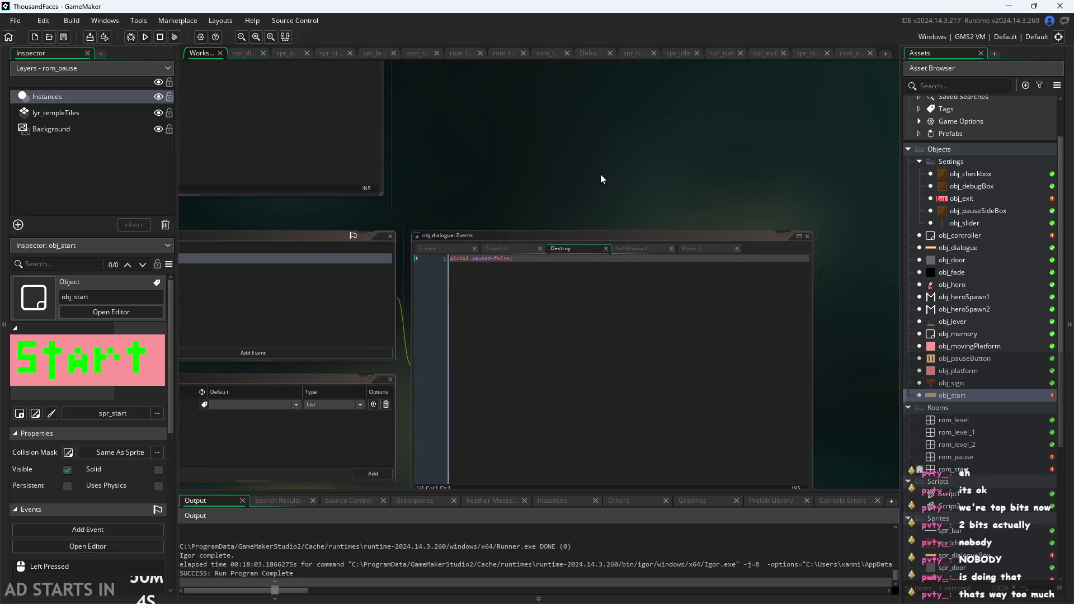
{"action": "left_click", "coordinate": [145, 36]}
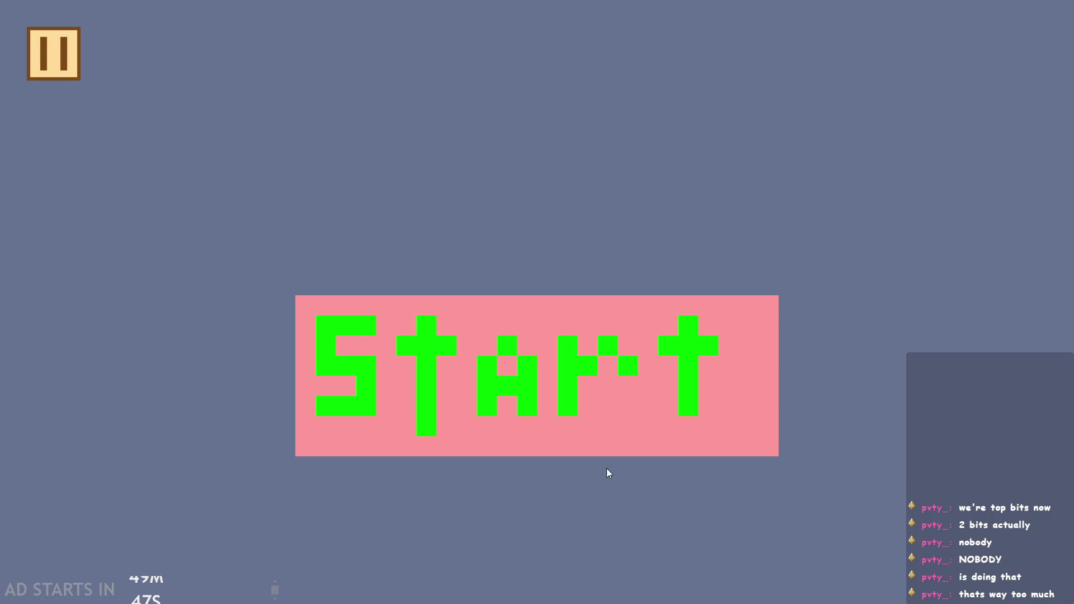
Step: Start the game and walk the hero left to the wooden sign to read 'Hello World!'
{"action": "left_click", "coordinate": [562, 394]}
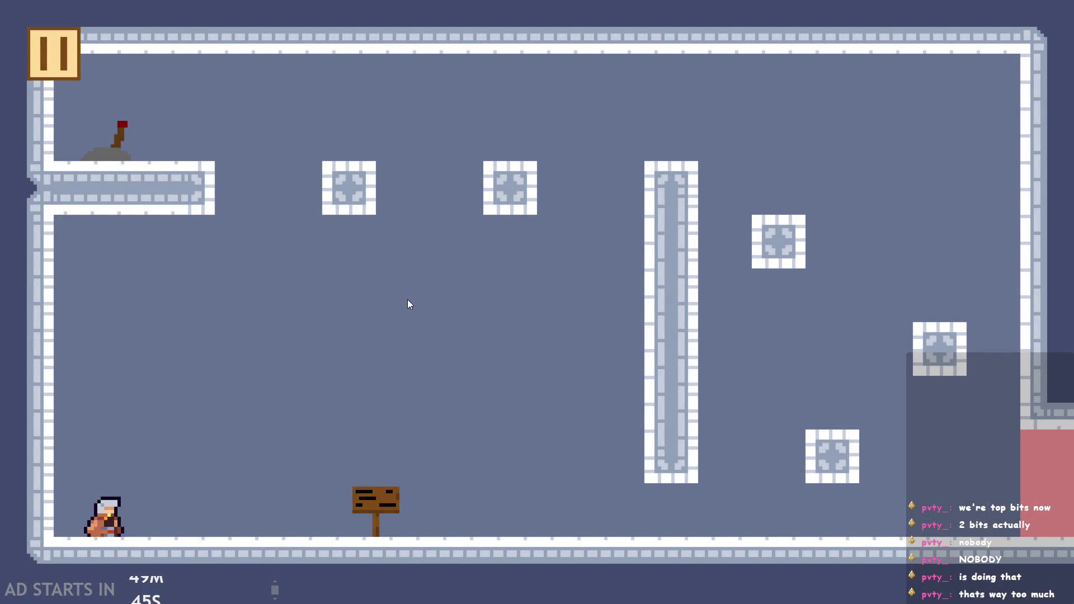
{"action": "left_click", "coordinate": [407, 313]}
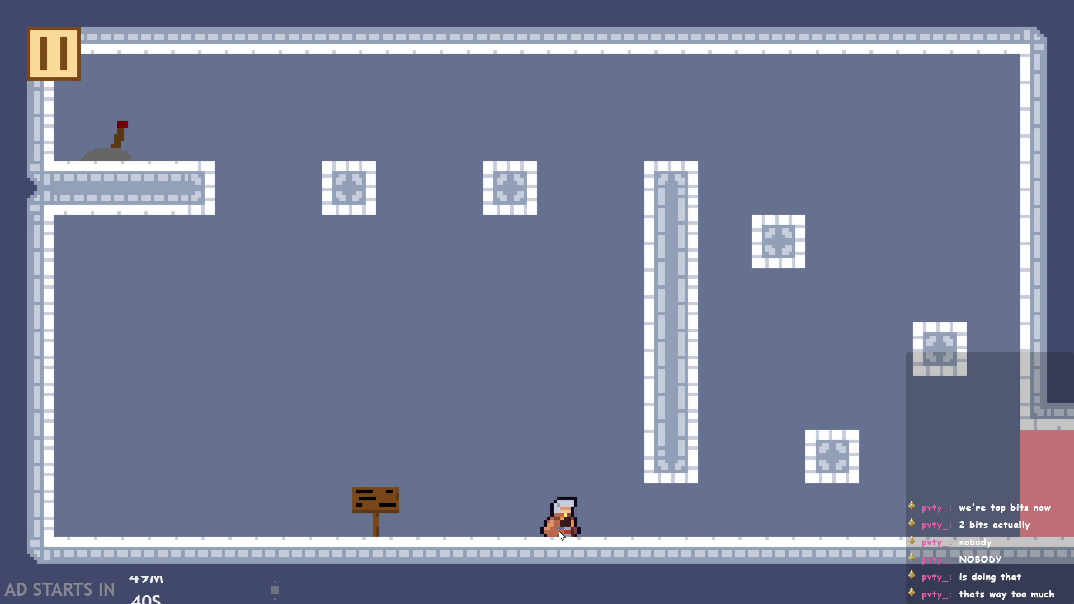
{"action": "key", "text": "Left"}
{"action": "key", "text": "space"}
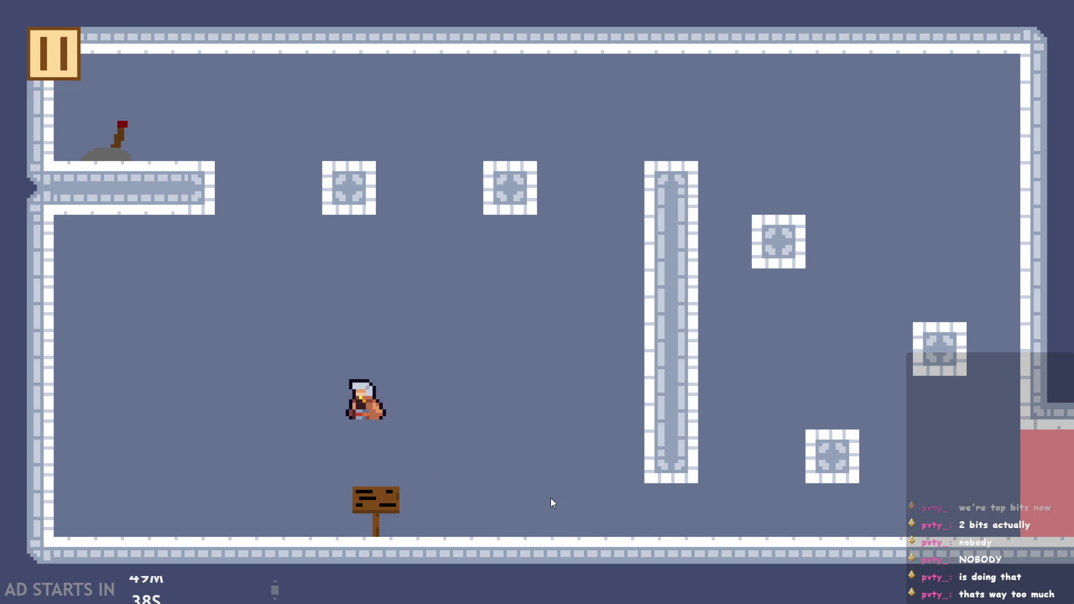
{"action": "key", "text": "Right"}
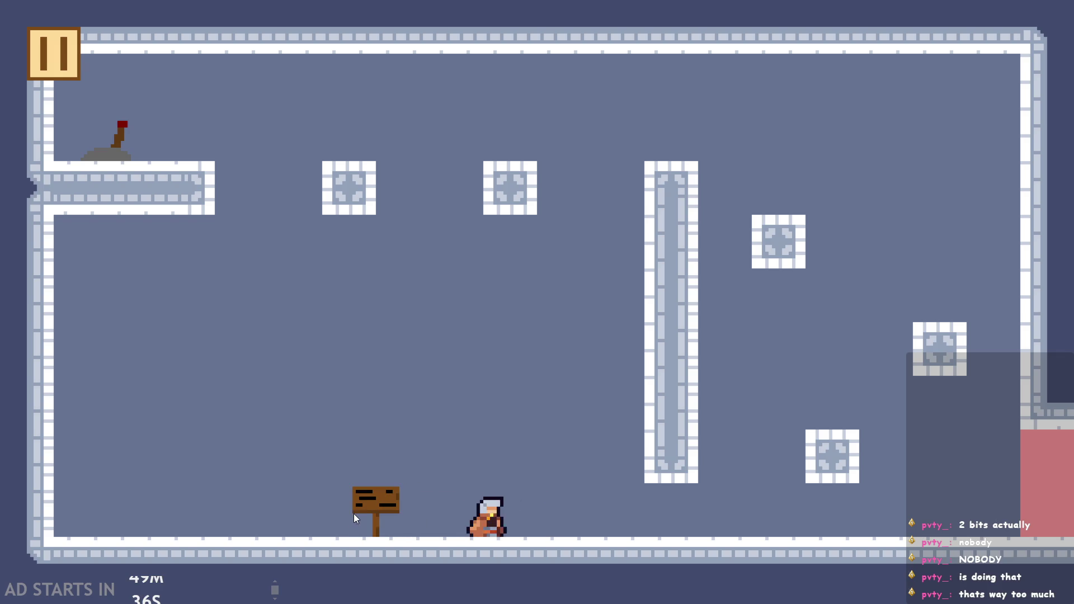
{"action": "key", "text": "Left"}
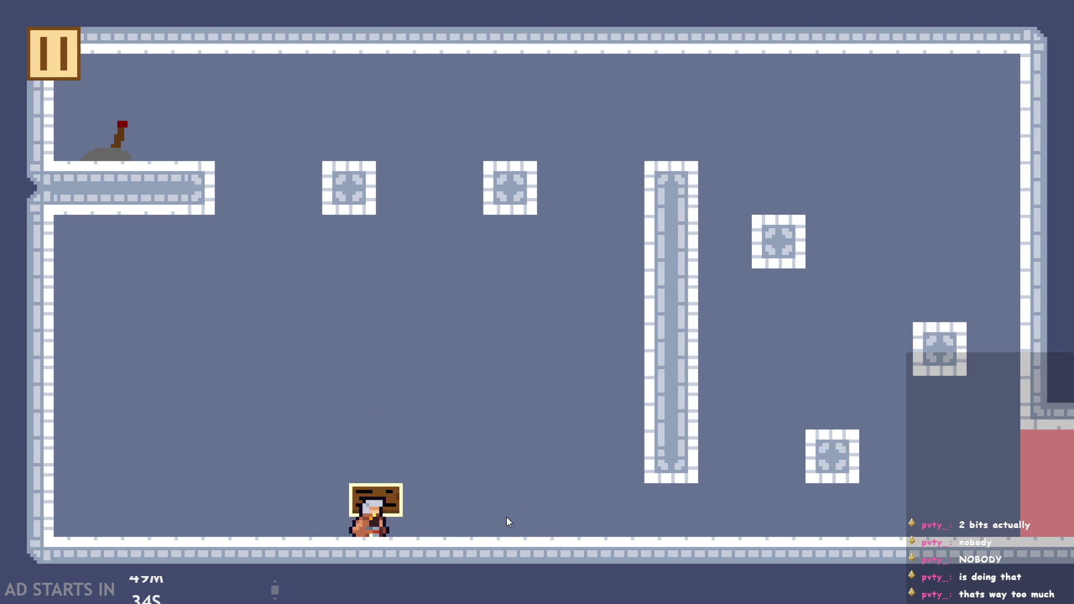
{"action": "key", "text": "Right"}
{"action": "key", "text": "Left"}
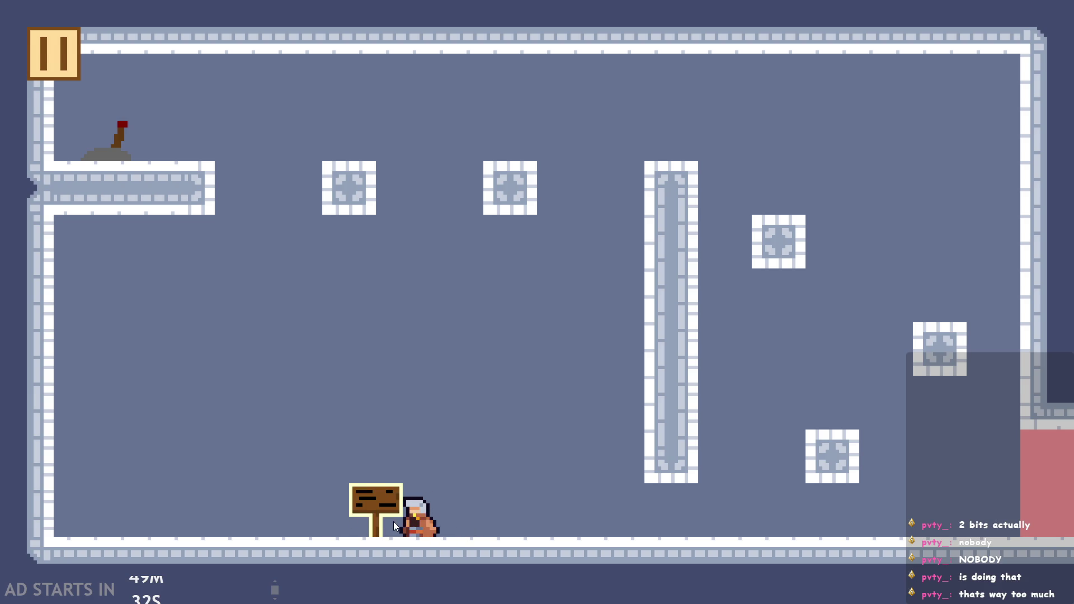
{"action": "key", "text": "Up"}
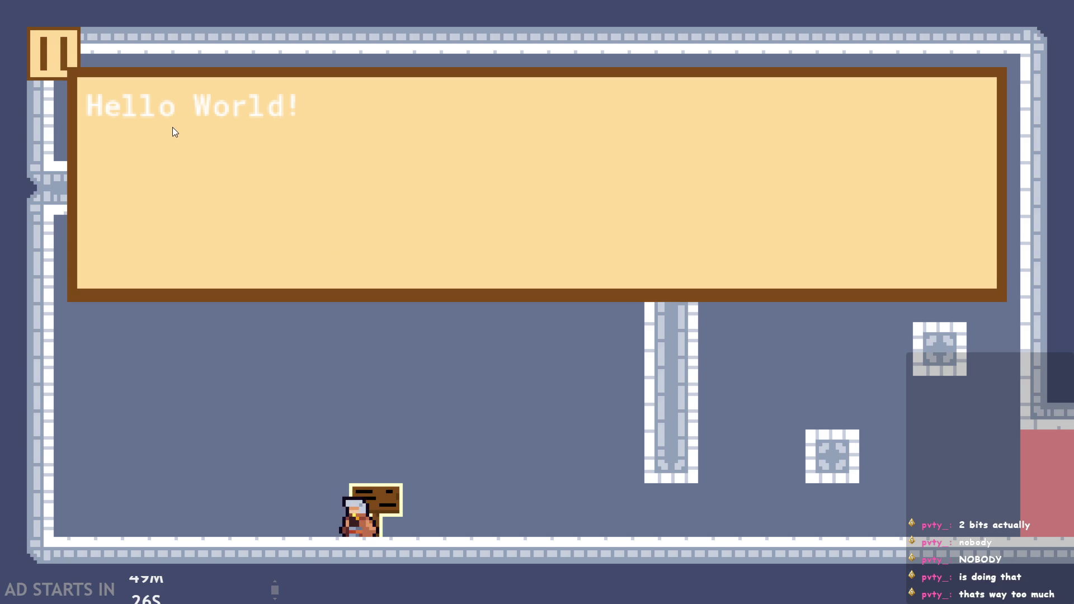
Step: Advance the sign to its alphabet page, close it, and jump the hero across the room
{"action": "key", "text": "Up"}
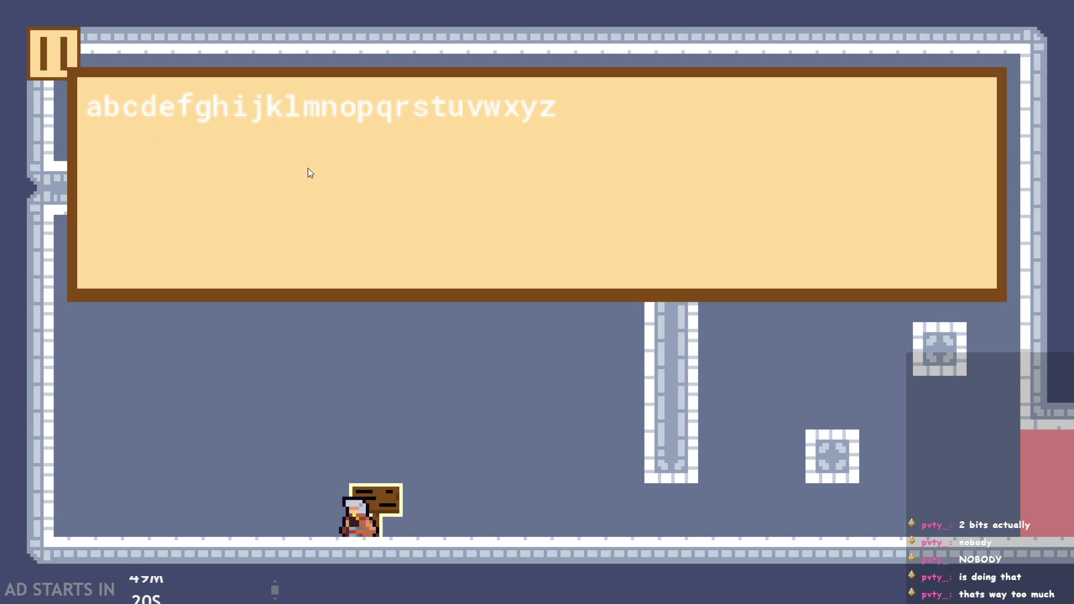
{"action": "left_click", "coordinate": [335, 179]}
{"action": "key", "text": "Right"}
{"action": "key", "text": "space"}
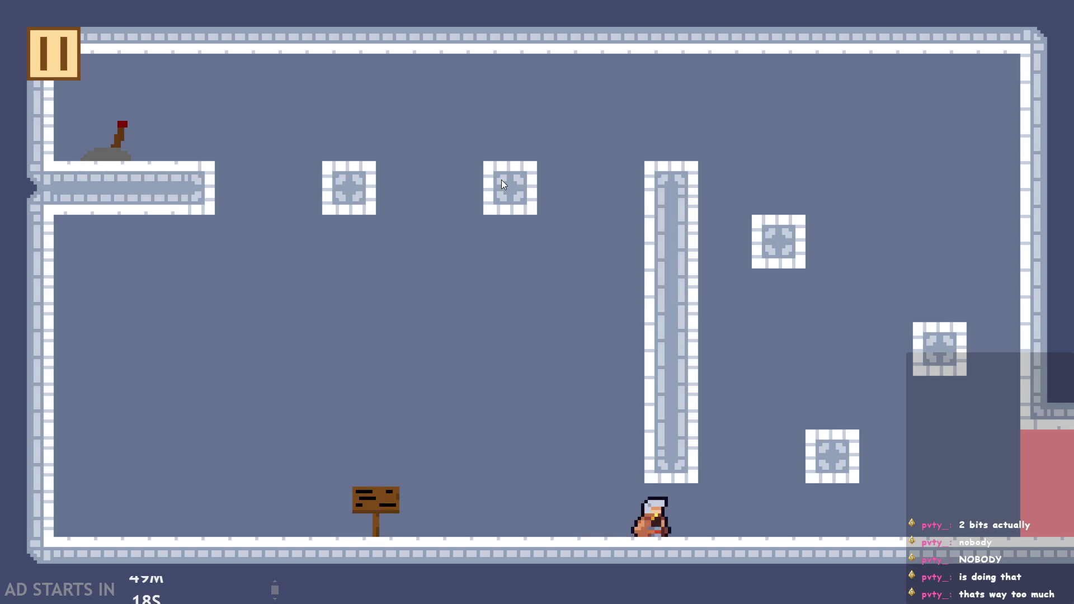
{"action": "key", "text": "space"}
{"action": "key", "text": "Left"}
{"action": "key", "text": "space"}
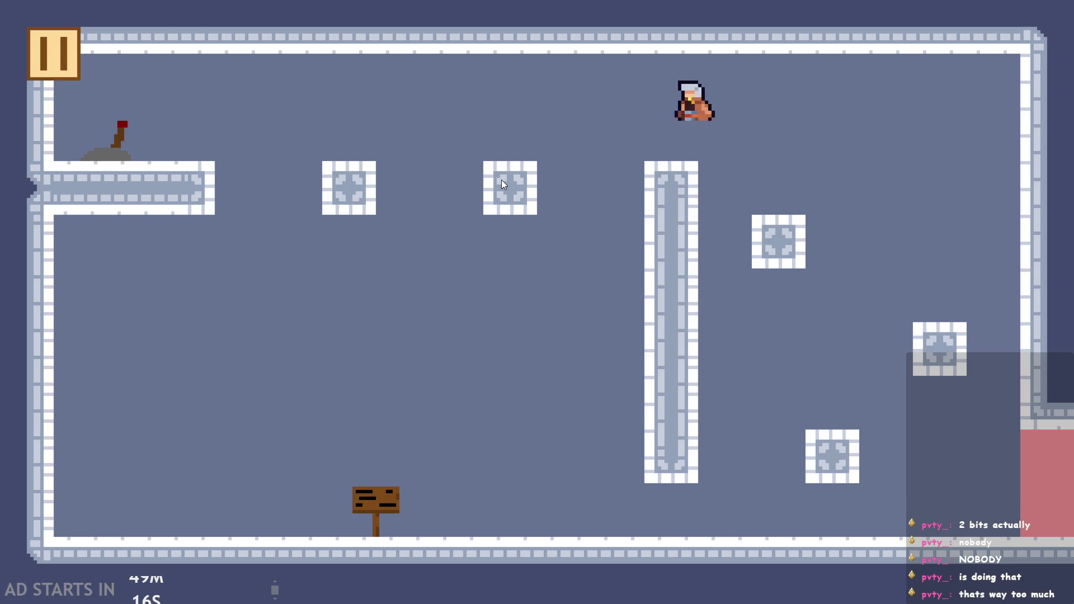
{"action": "key", "text": "space"}
Step: Flip the lever to remove the red block, then run back and read the sign
{"action": "key", "text": "Right"}
{"action": "key", "text": "space"}
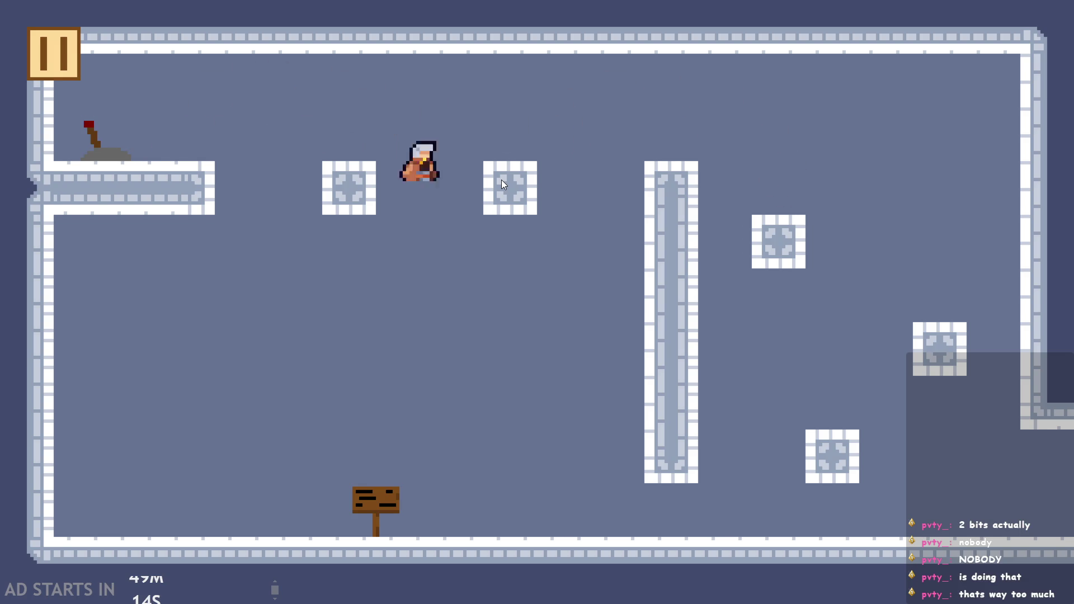
{"action": "key", "text": "Left"}
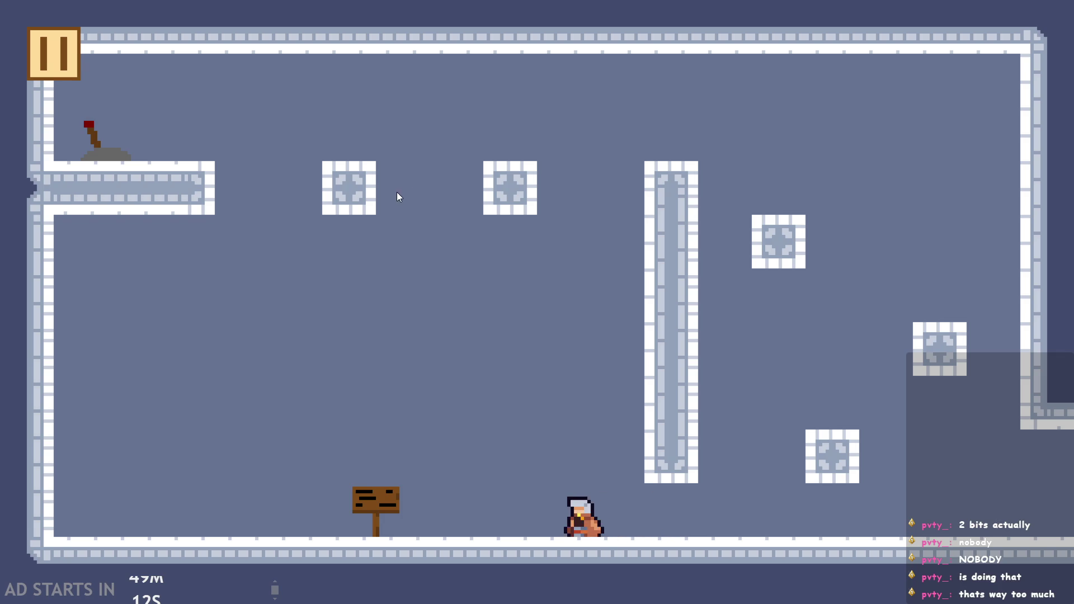
{"action": "key", "text": "Up"}
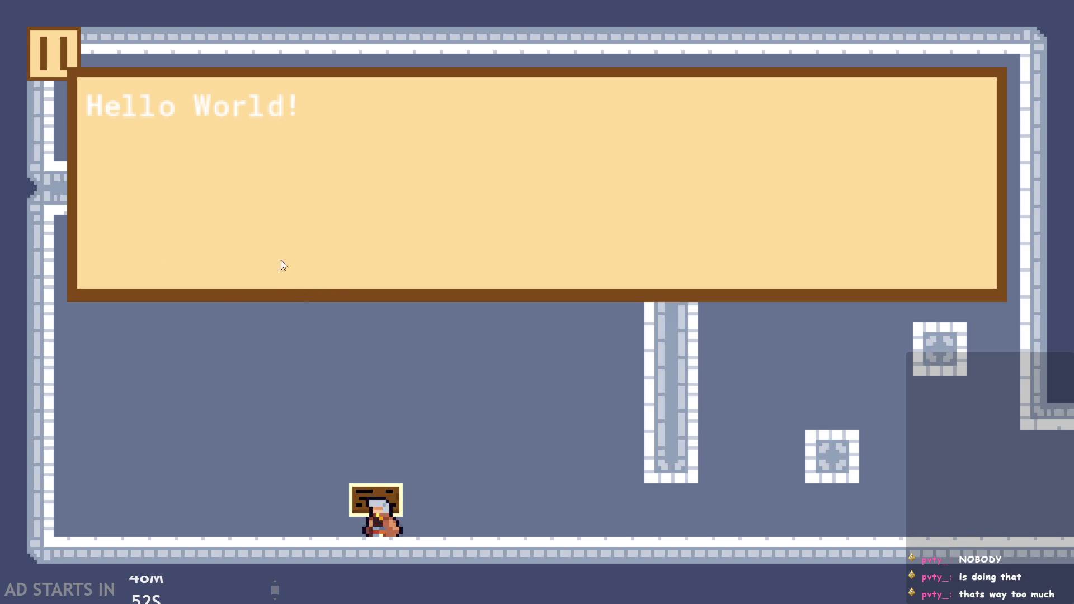
{"action": "type", "text": "abcdefghijklmnopqrstuv"}
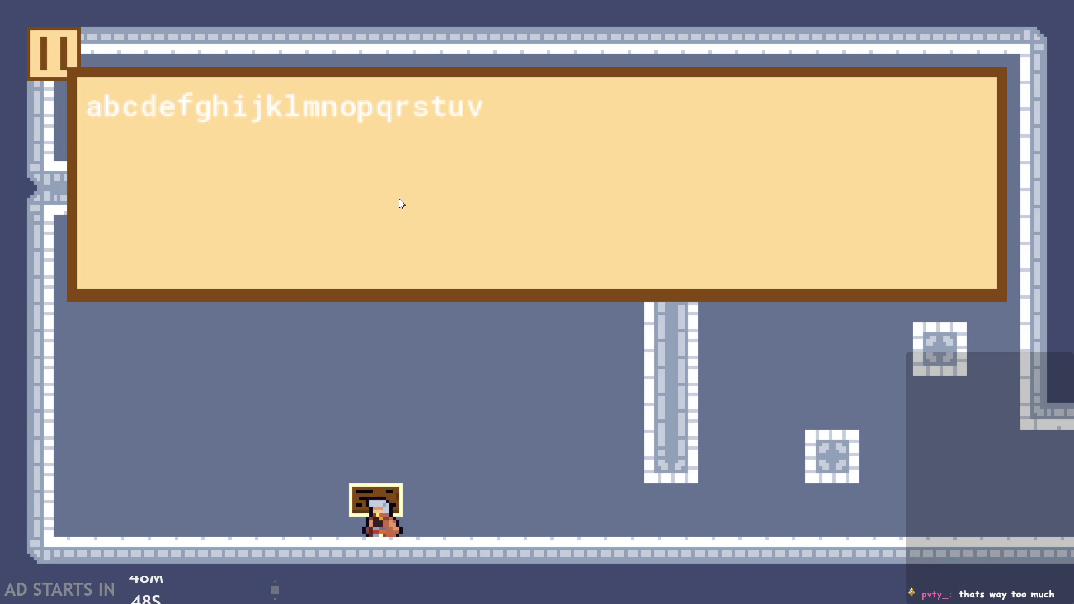
{"action": "type", "text": "x"}
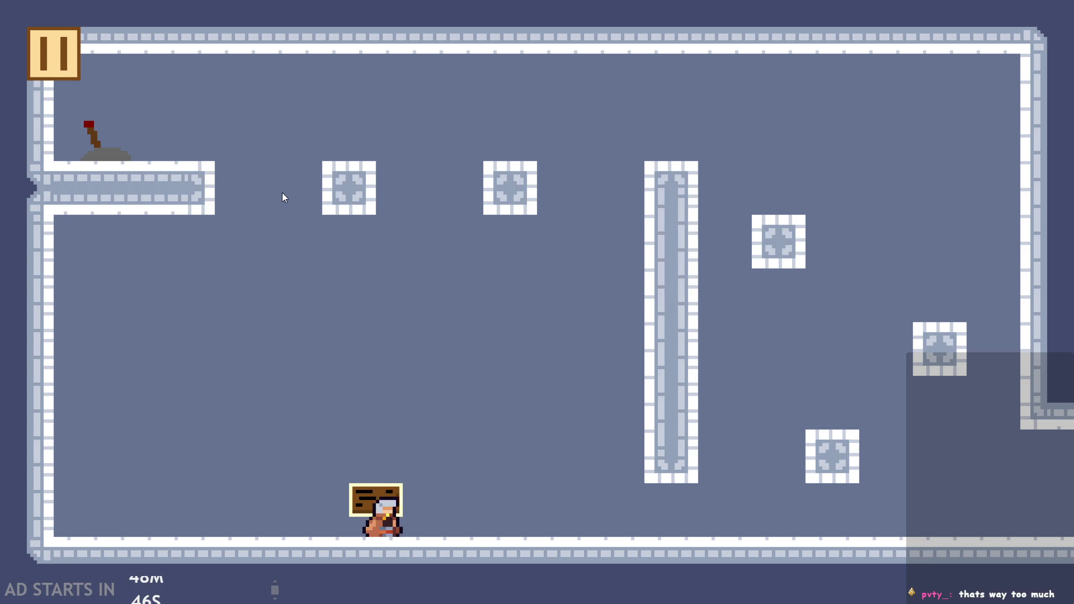
Step: Reopen the sign, advance to the alphabet page, then close it and walk right
{"action": "key", "text": "Right"}
{"action": "key", "text": "Left"}
{"action": "key", "text": "x"}
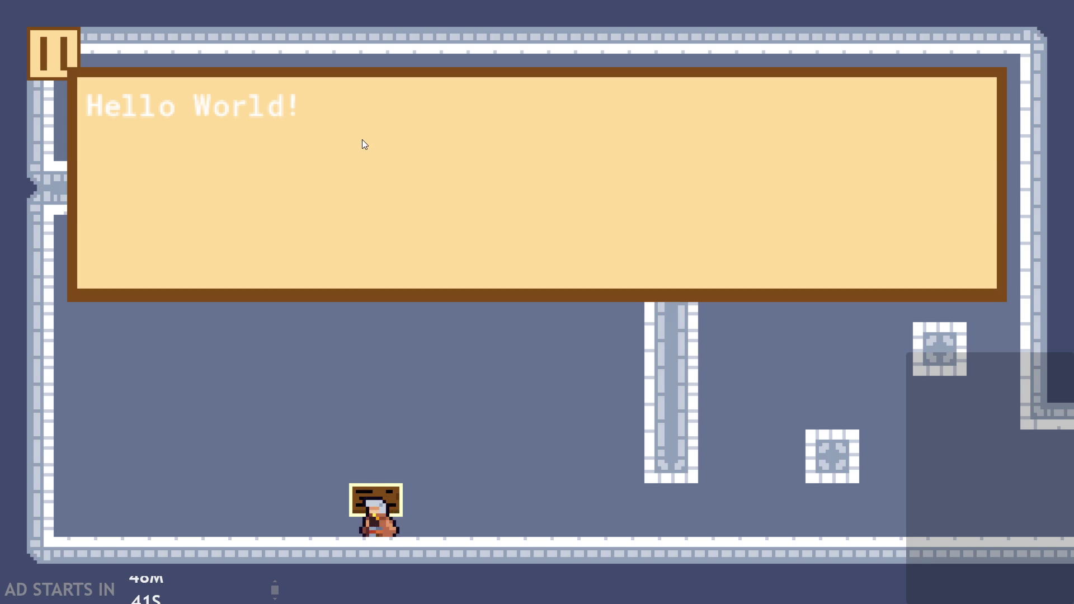
{"action": "key", "text": "x"}
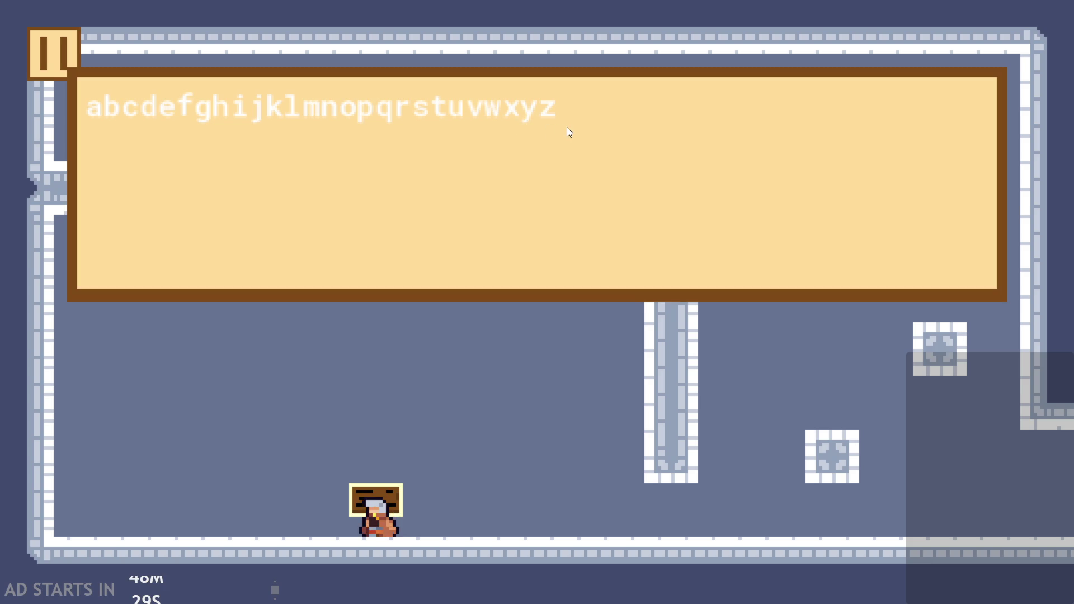
{"action": "key", "text": "Right"}
{"action": "key", "text": "Up"}
Step: Jump the hero off the blocks, cross the top to the lever, flip it, and run right
{"action": "key", "text": "Up"}
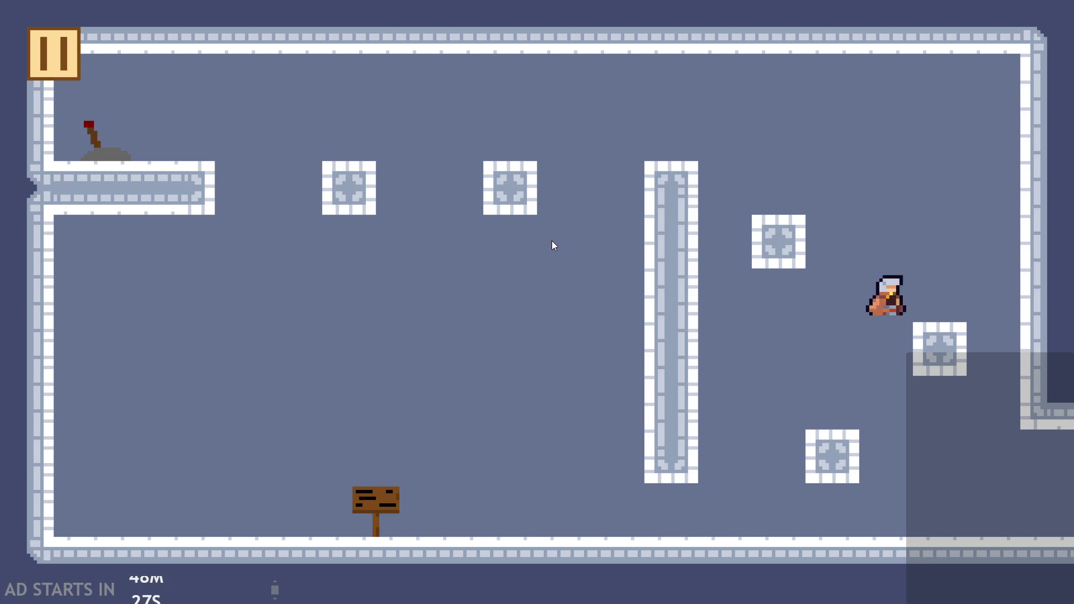
{"action": "key", "text": "Up"}
{"action": "key", "text": "Left"}
{"action": "key", "text": "Right"}
{"action": "key", "text": "Left"}
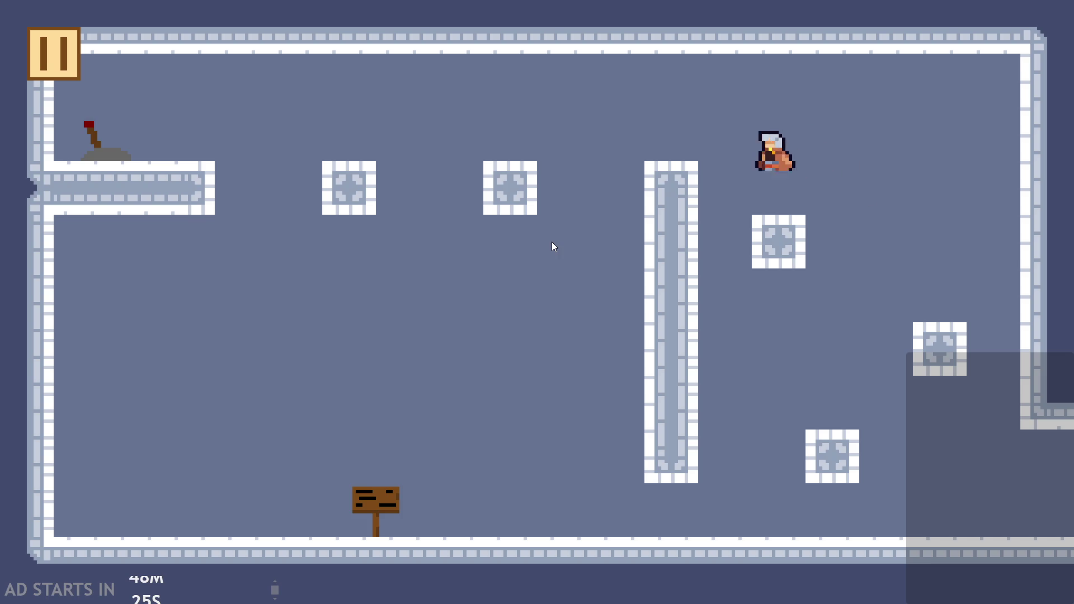
{"action": "key", "text": "Up"}
{"action": "key", "text": "Down"}
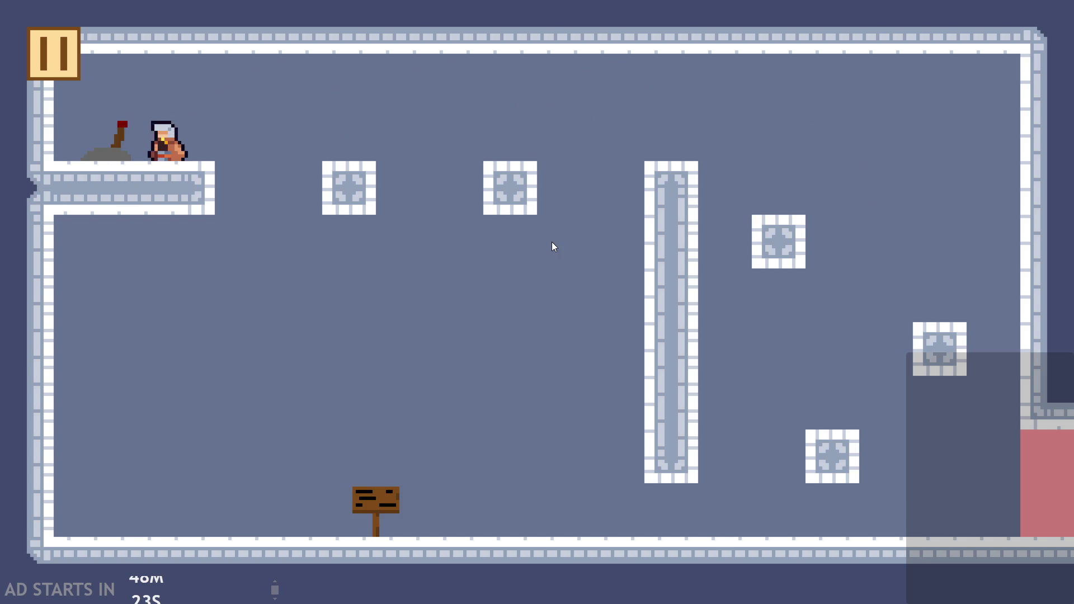
{"action": "key", "text": "Left"}
{"action": "key", "text": "Right"}
{"action": "key", "text": "Up"}
{"action": "key", "text": "Right"}
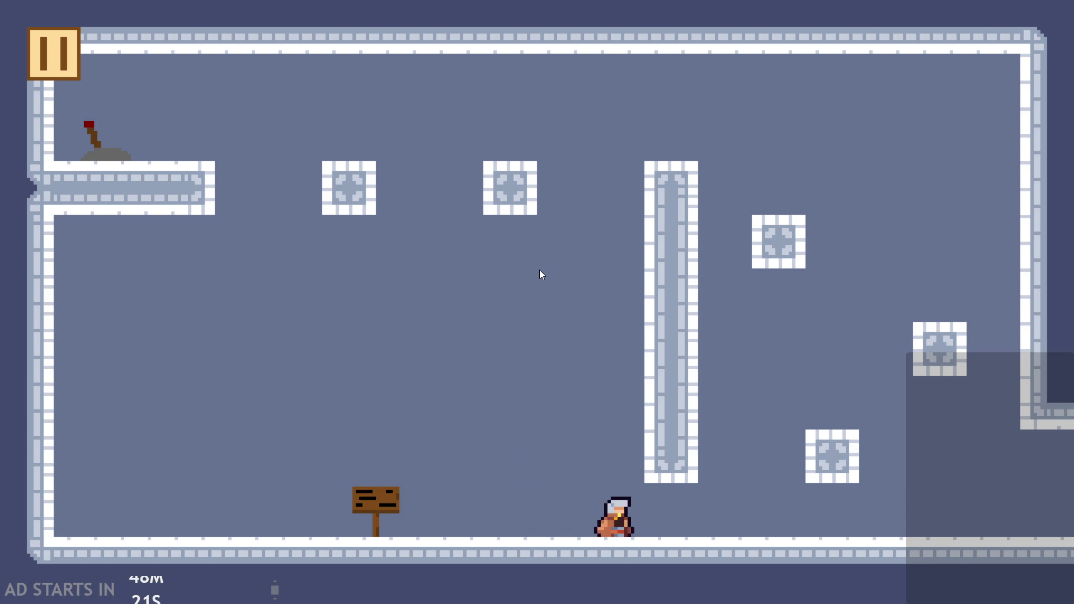
Step: Flip the lever to spawn the pink block, land on the lower-right block, and exit right
{"action": "key", "text": "Right"}
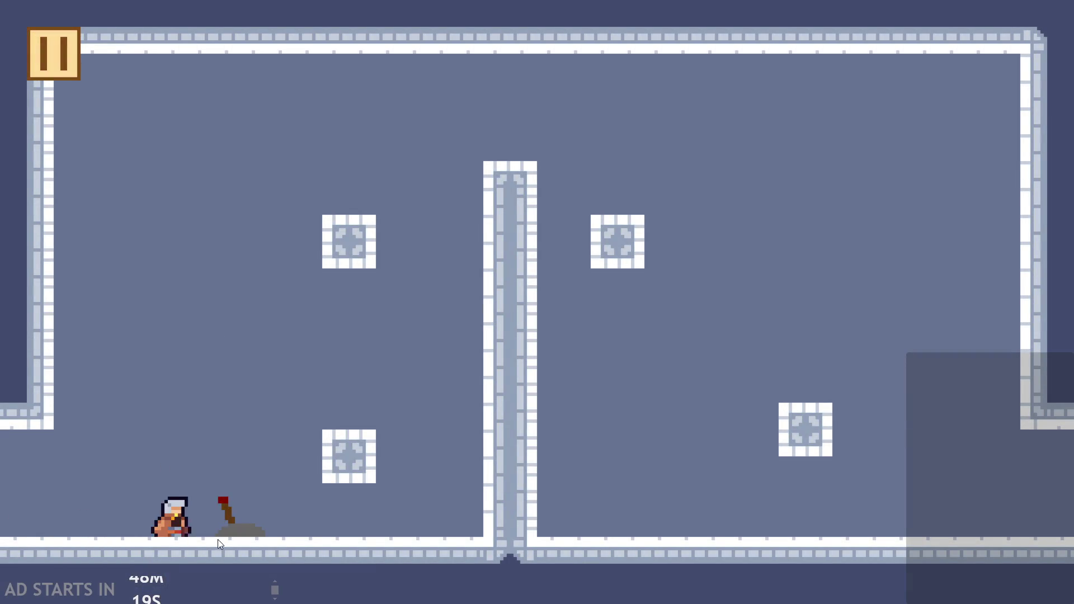
{"action": "key", "text": "Down"}
{"action": "key", "text": "Left"}
{"action": "key", "text": "Left"}
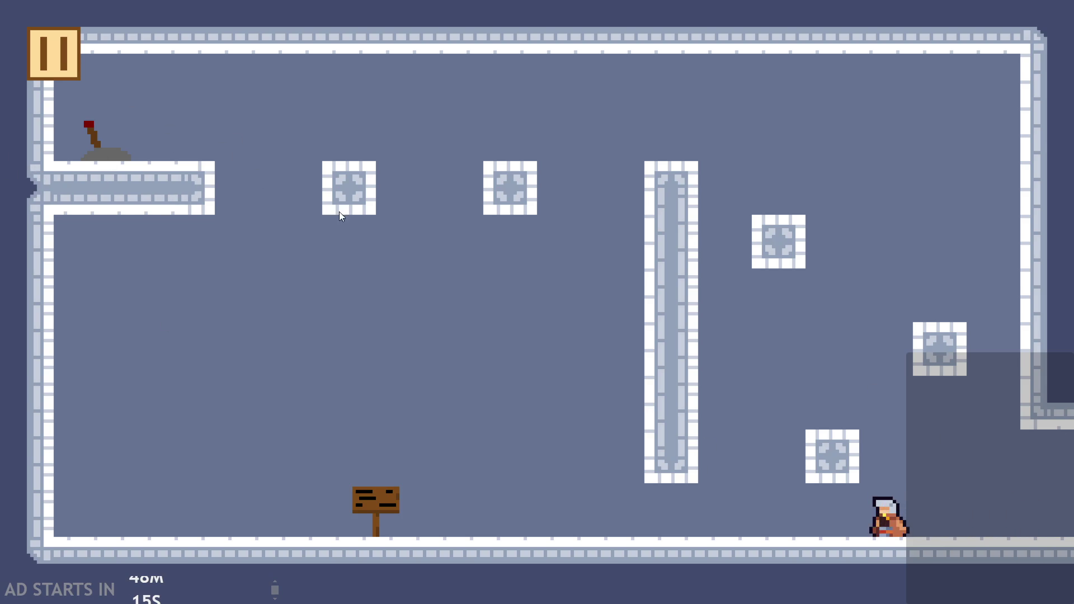
{"action": "key", "text": "Right"}
{"action": "key", "text": "Up"}
{"action": "key", "text": "Left"}
{"action": "key", "text": "Right"}
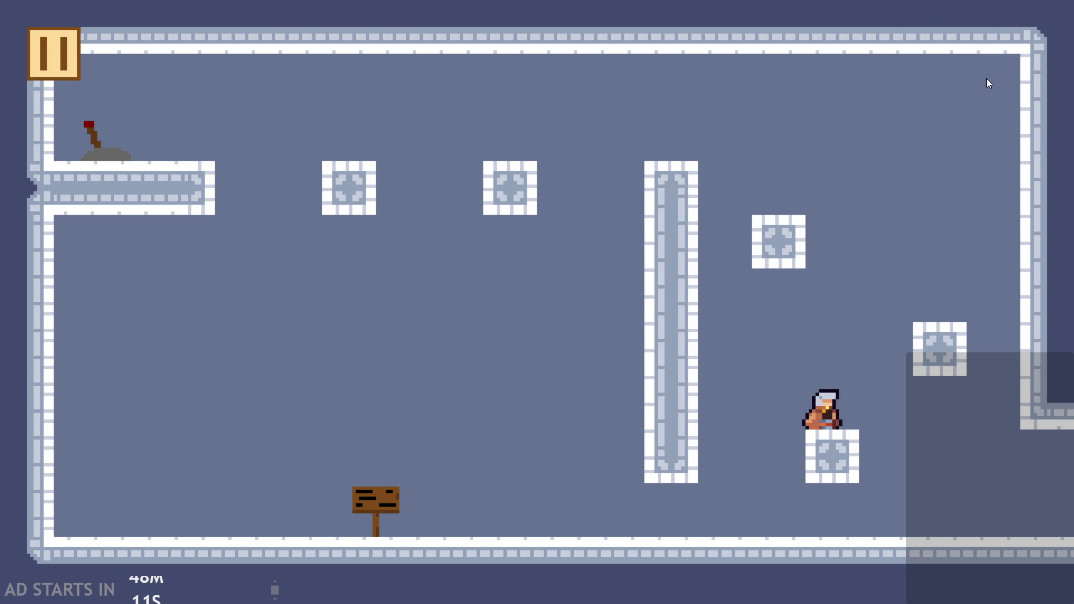
{"action": "key", "text": "Right"}
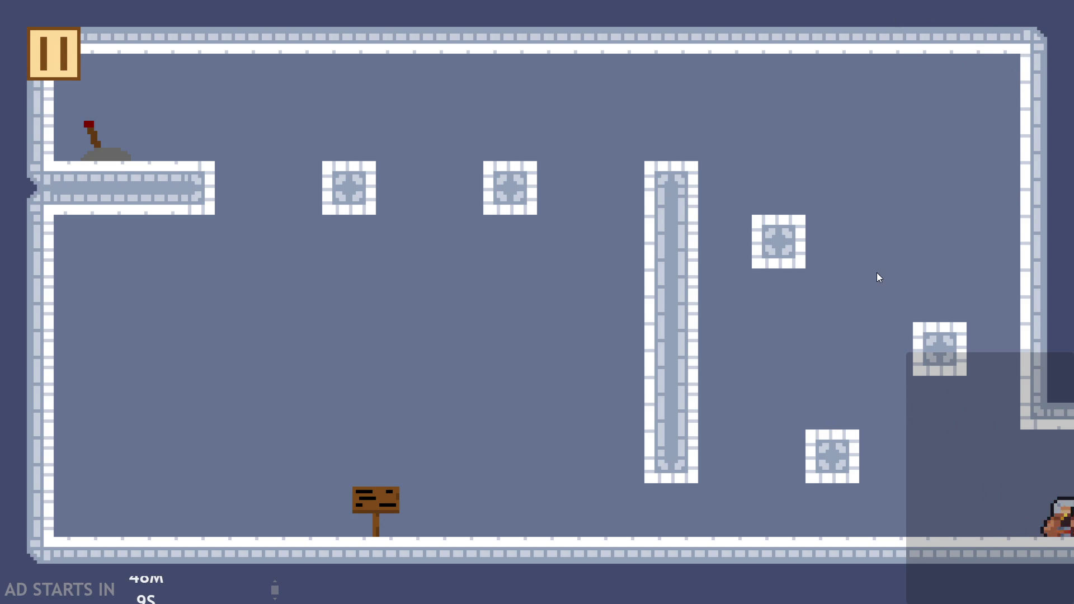
{"action": "key", "text": "Right"}
Step: Hop onto the pink block, drop to the floor, and jump back onto it past the lever
{"action": "key", "text": "Up"}
{"action": "key", "text": "Up"}
{"action": "key", "text": "Left"}
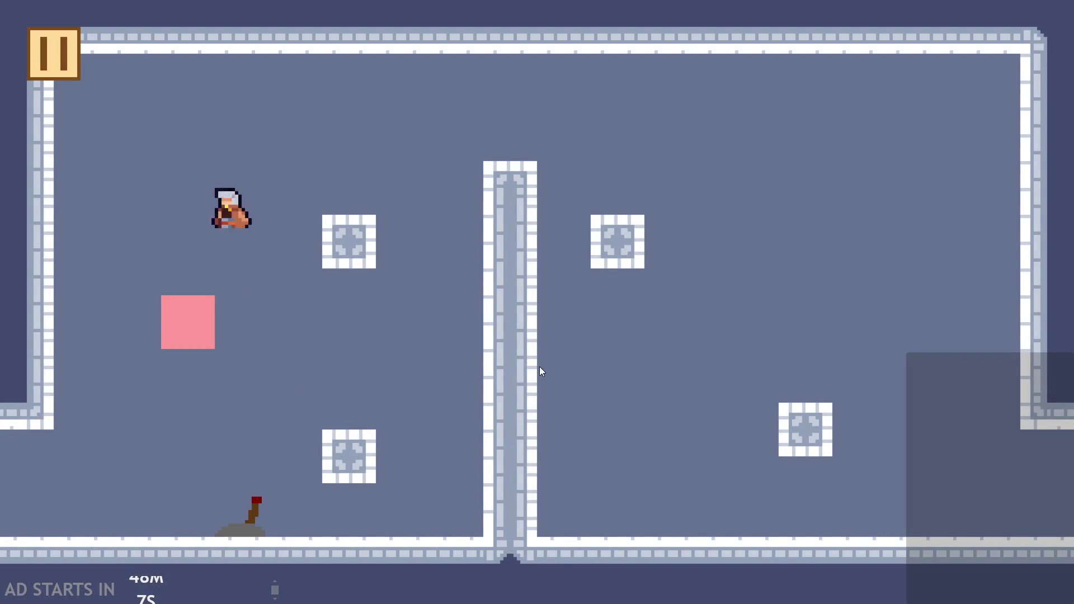
{"action": "key", "text": "Right"}
{"action": "key", "text": "Right"}
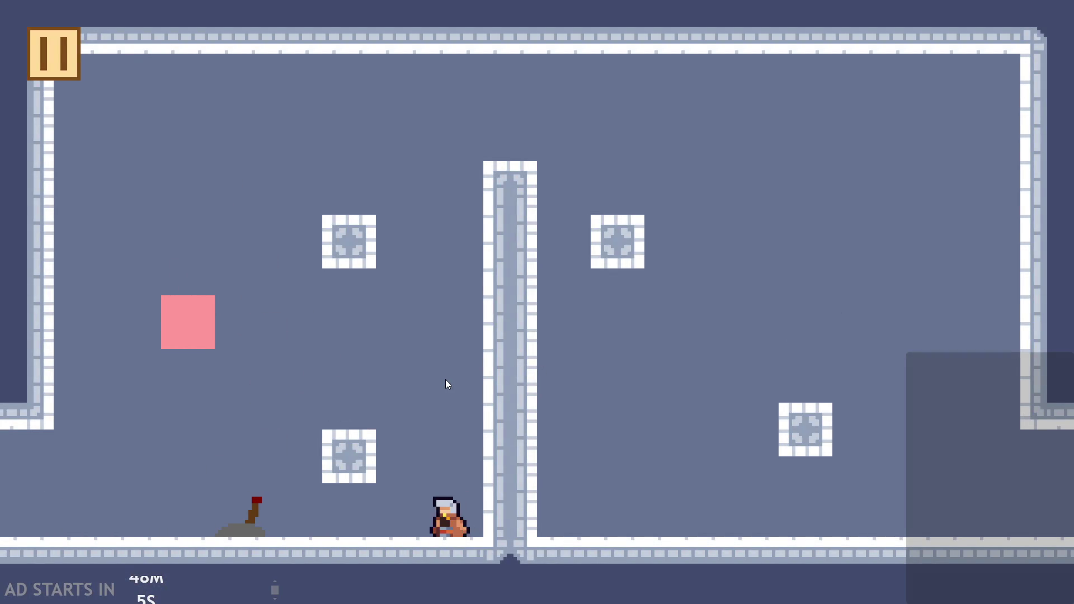
{"action": "key", "text": "Left"}
{"action": "key", "text": "Up"}
{"action": "key", "text": "Right"}
{"action": "key", "text": "Up"}
{"action": "key", "text": "Left"}
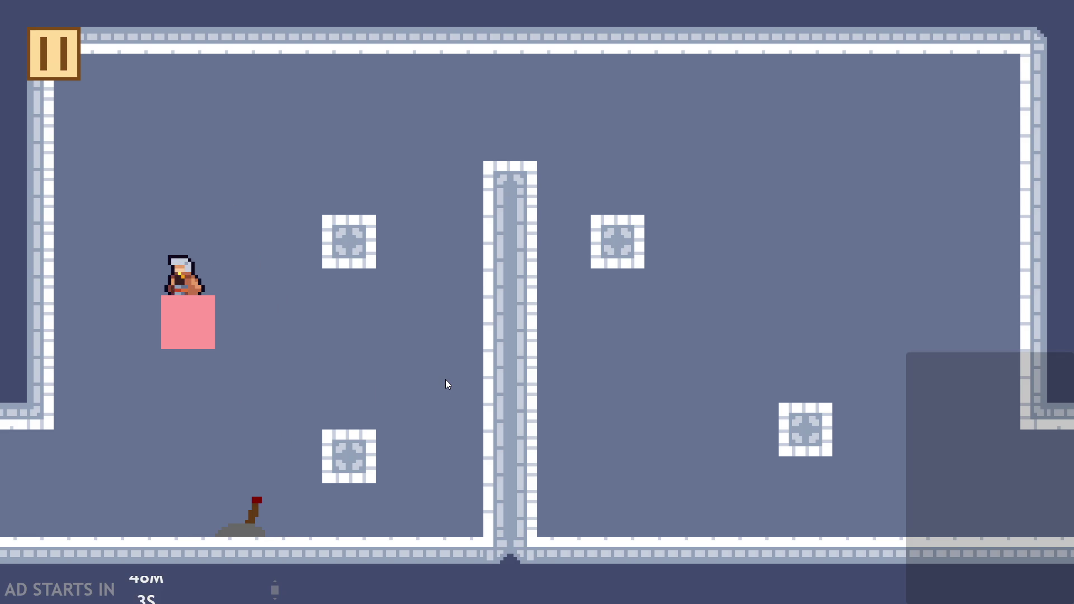
{"action": "key", "text": "Up"}
{"action": "key", "text": "Left"}
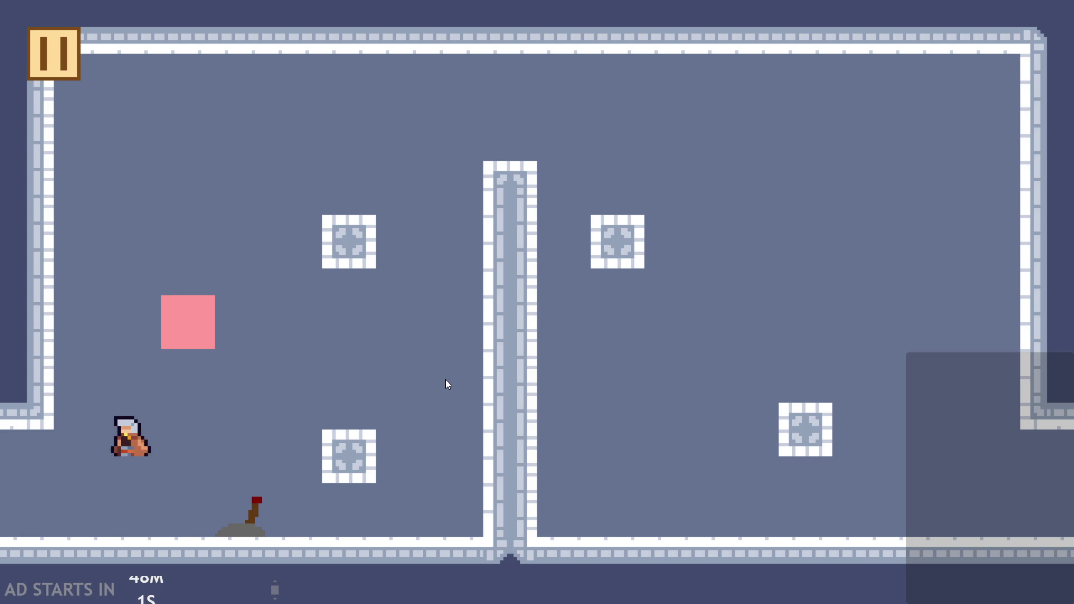
Step: Jump and steer the hero around the pink block, running to the lever and back
{"action": "key", "text": "Up"}
{"action": "key", "text": "Right"}
{"action": "key", "text": "Up"}
{"action": "key", "text": "Left"}
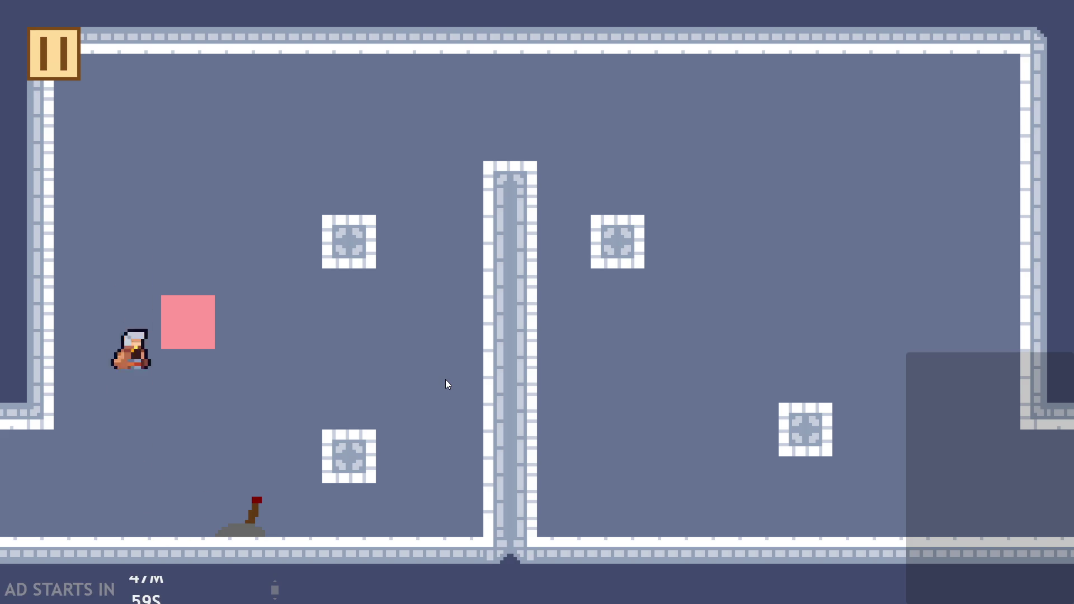
{"action": "key", "text": "Right"}
{"action": "key", "text": "Up"}
{"action": "key", "text": "Left"}
{"action": "key", "text": "Up"}
{"action": "key", "text": "Right"}
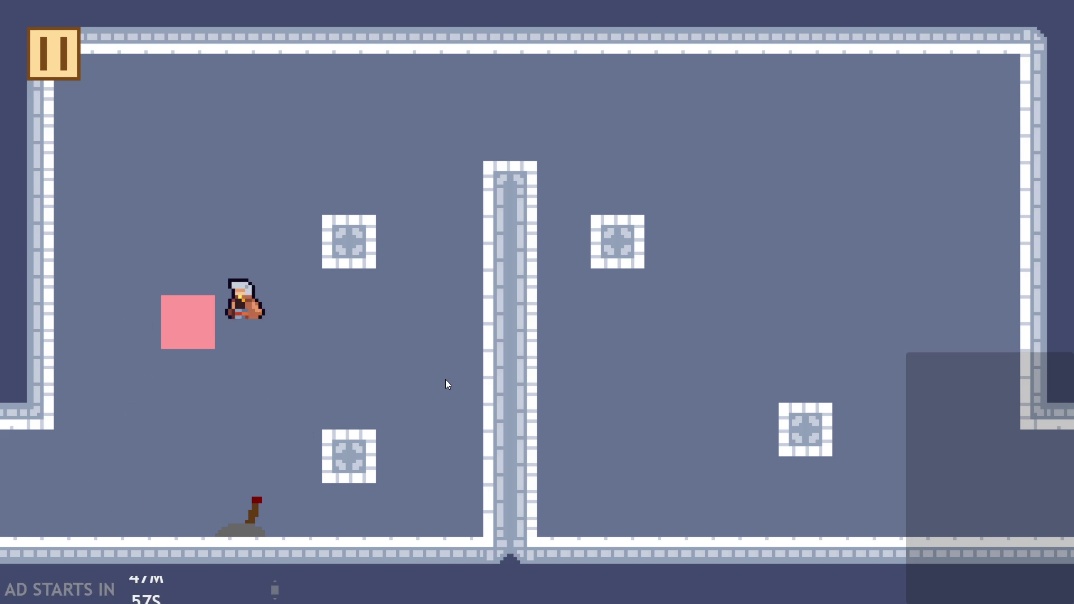
{"action": "key", "text": "Up"}
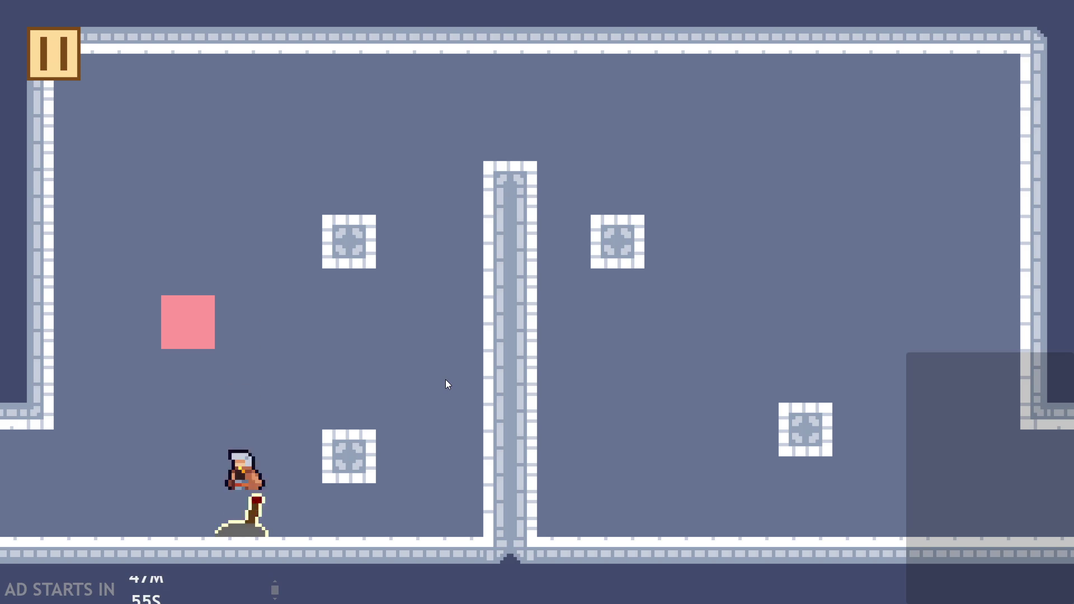
Step: Jump the hero above the lower-left block toward the upper left and back down
{"action": "key", "text": "Up"}
{"action": "key", "text": "Up"}
{"action": "key", "text": "Right"}
{"action": "key", "text": "Left"}
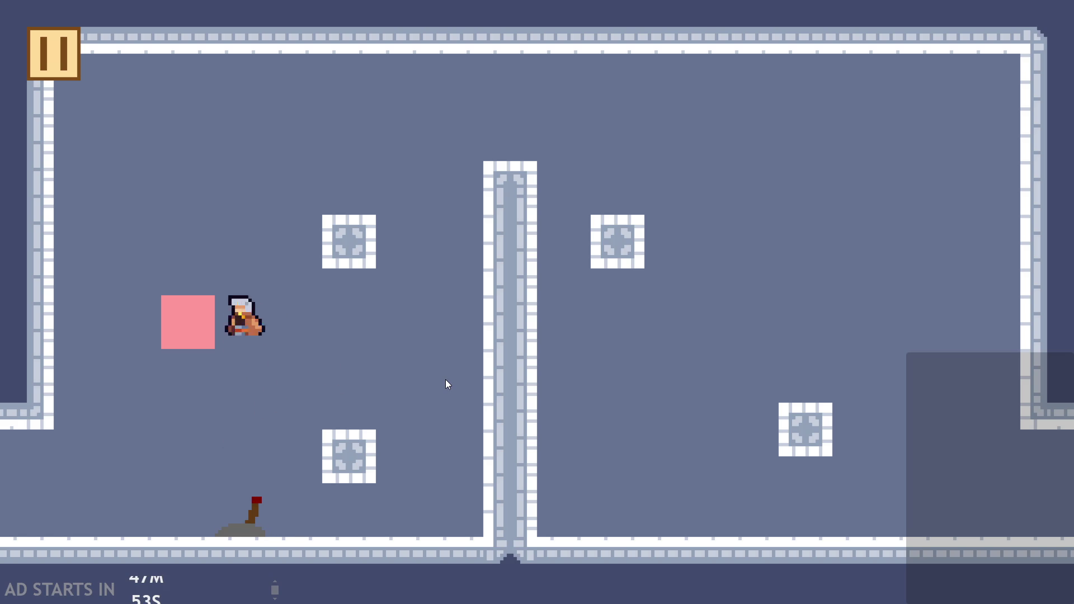
{"action": "key", "text": "Up"}
{"action": "key", "text": "Right"}
{"action": "key", "text": "Left"}
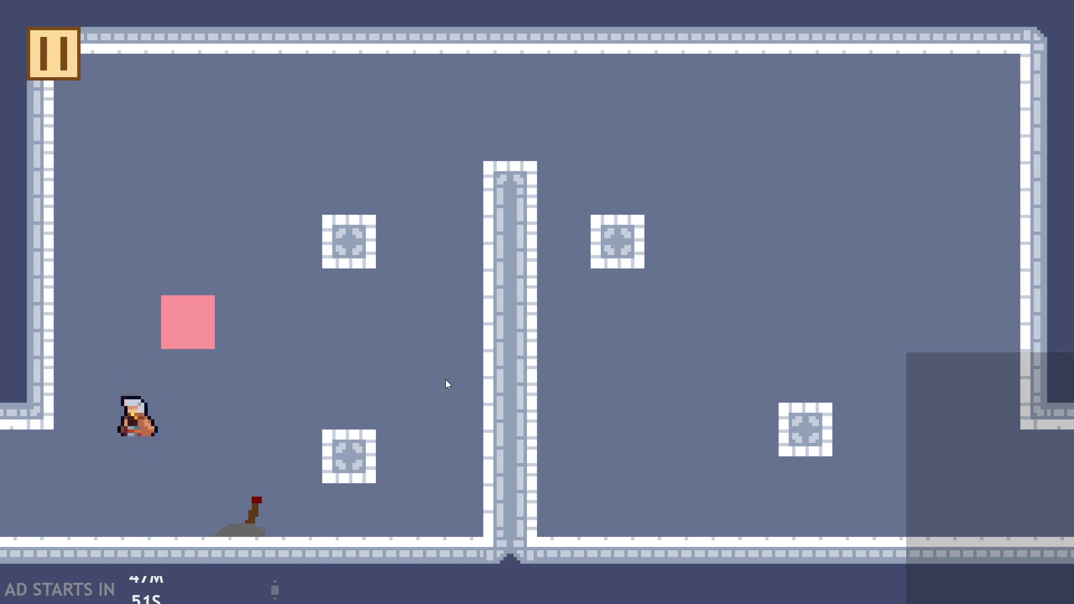
{"action": "key", "text": "Right"}
{"action": "key", "text": "Up"}
{"action": "key", "text": "Up"}
{"action": "key", "text": "Left"}
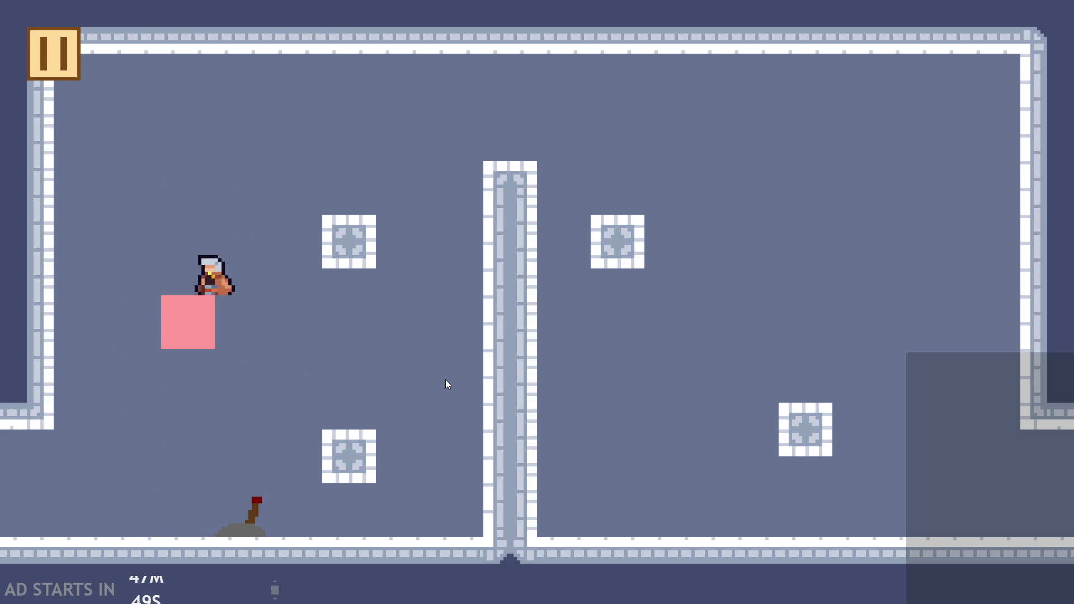
{"action": "key", "text": "Right"}
Step: Climb back onto the lower block, walk along it, and leap over the central wall
{"action": "key", "text": "Up"}
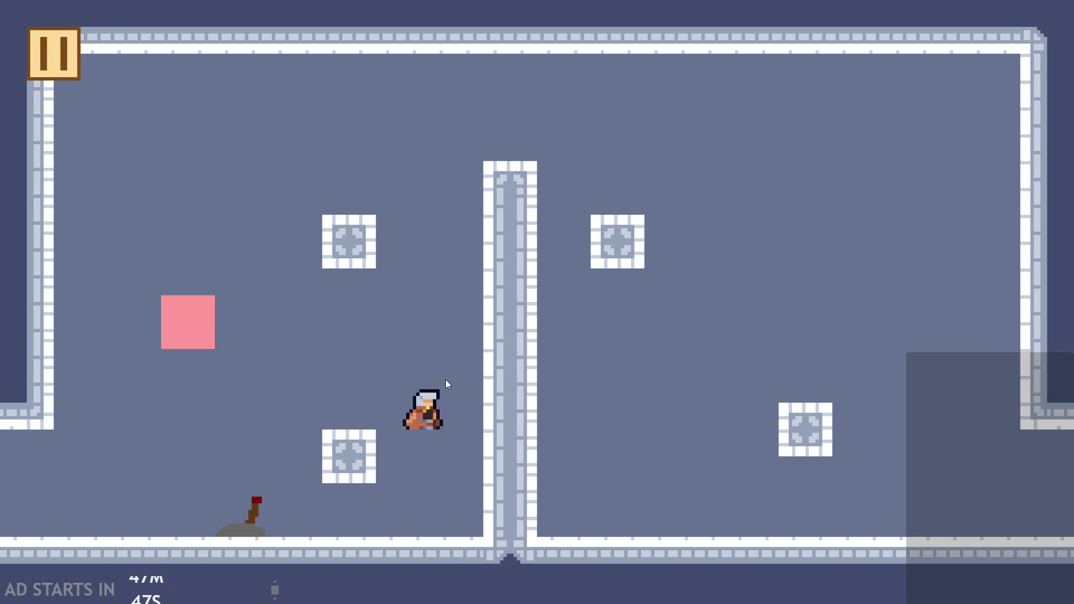
{"action": "key", "text": "Up"}
{"action": "key", "text": "Left"}
{"action": "key", "text": "Right"}
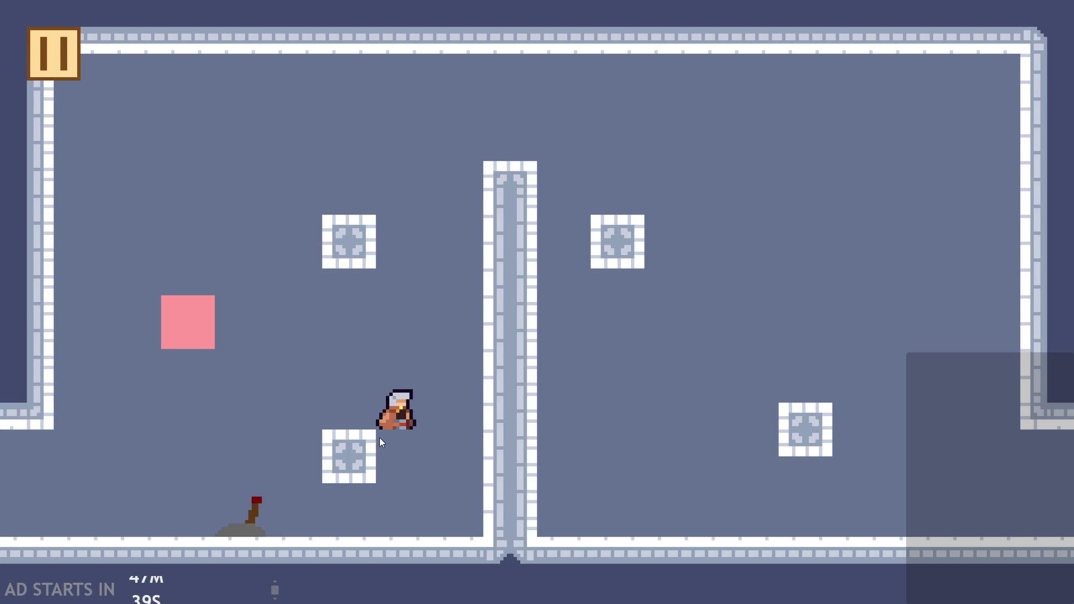
{"action": "key", "text": "Up"}
{"action": "key", "text": "Left"}
{"action": "key", "text": "Right"}
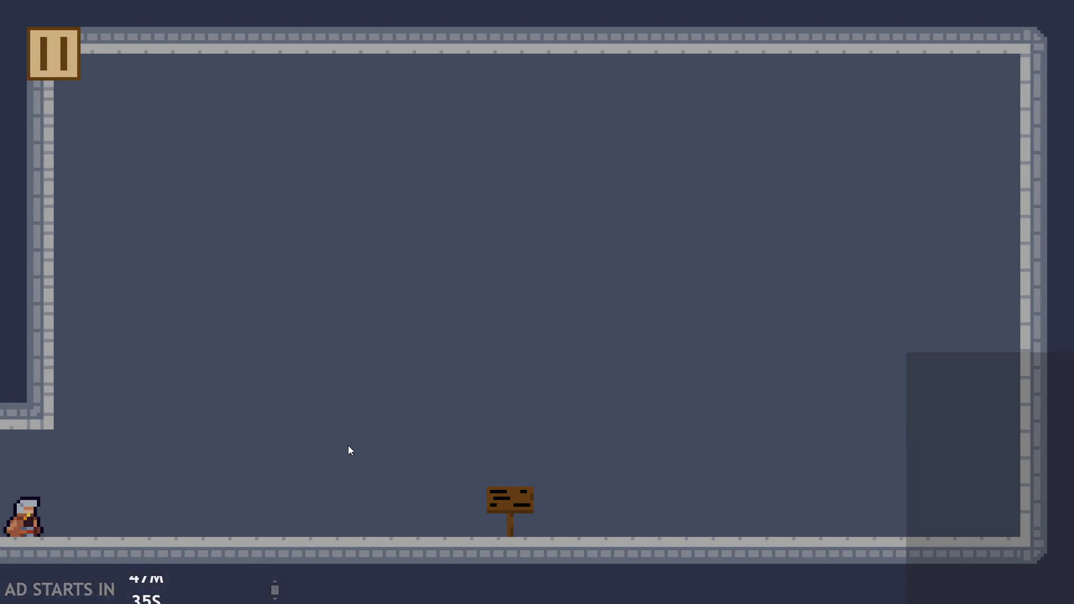
Step: Run right across the new room and jump onto the signpost until it lights up
{"action": "key", "text": "Right"}
{"action": "key", "text": "Up"}
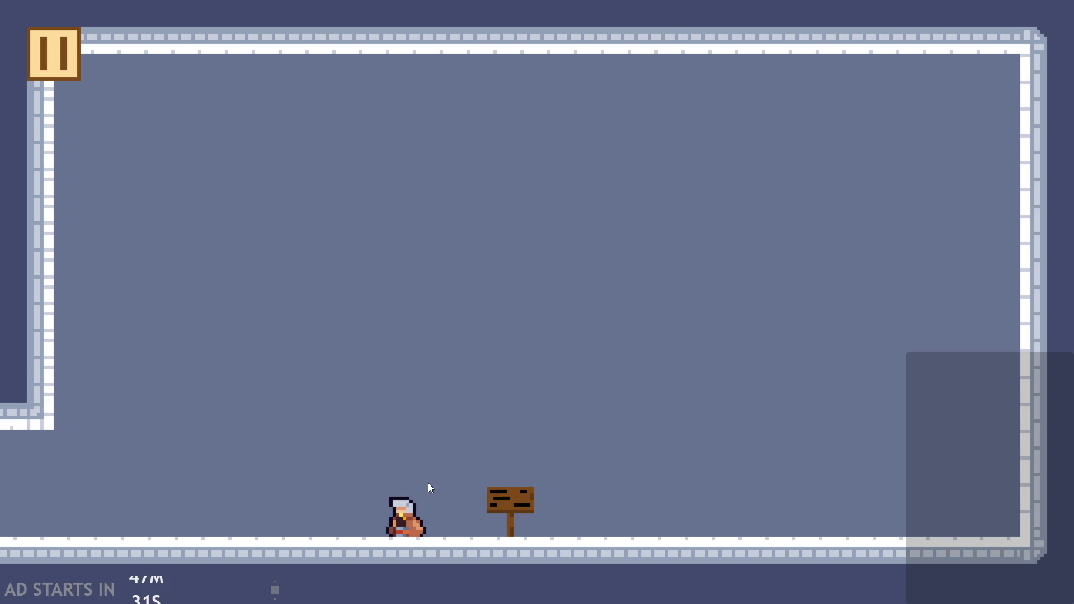
{"action": "key", "text": "Up"}
{"action": "key", "text": "Right"}
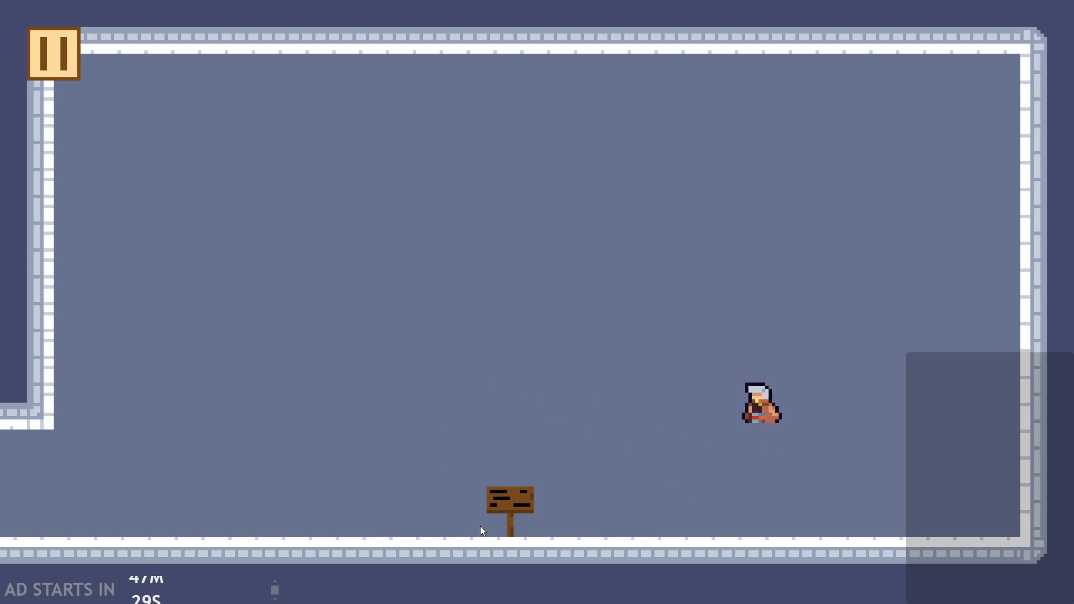
{"action": "key", "text": "Left"}
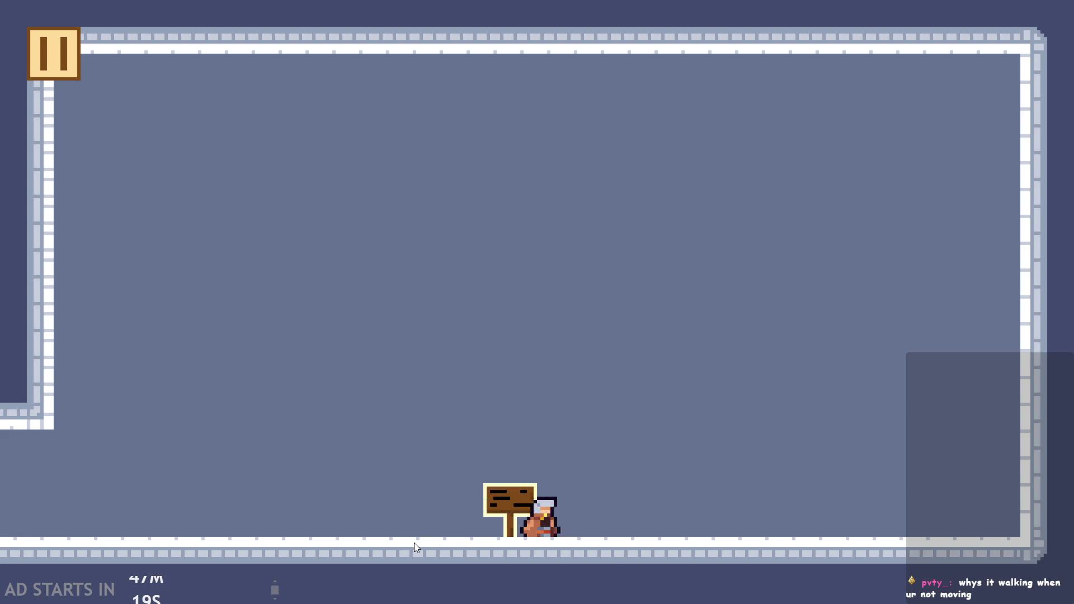
Step: Enable Debug Stats and Pause Button on Right Side, resume, dismiss the sign, and pause again
{"action": "left_click", "coordinate": [72, 49]}
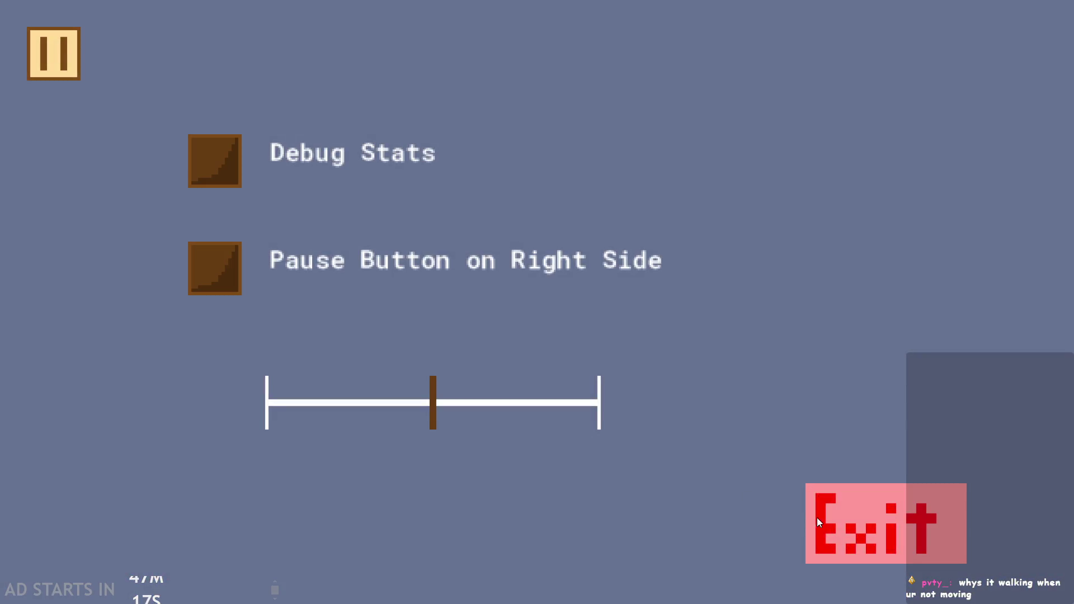
{"action": "left_click", "coordinate": [202, 170]}
{"action": "left_click", "coordinate": [227, 244]}
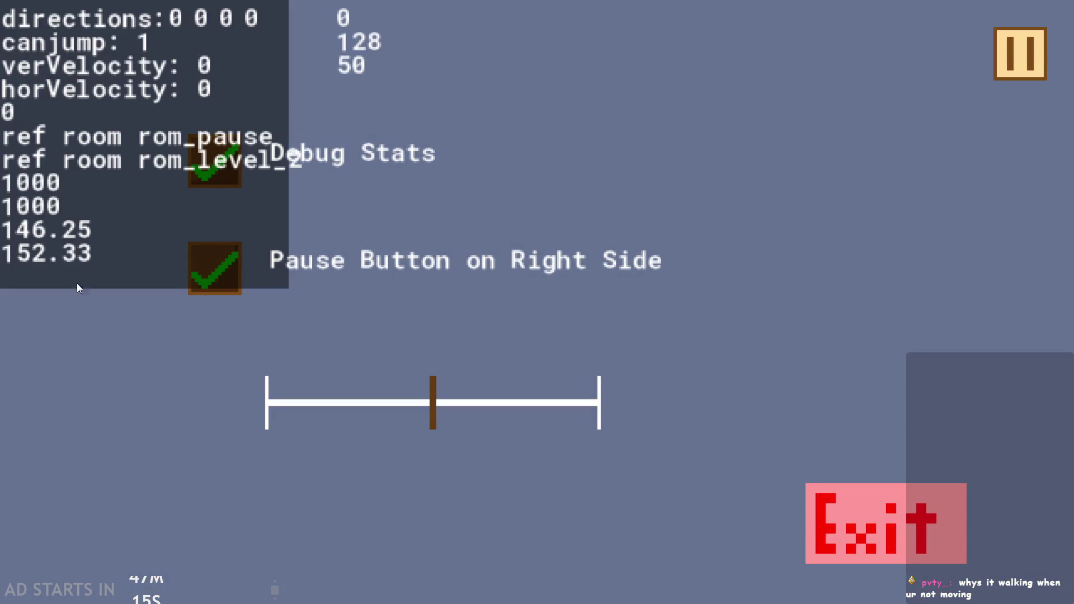
{"action": "left_click", "coordinate": [1006, 70]}
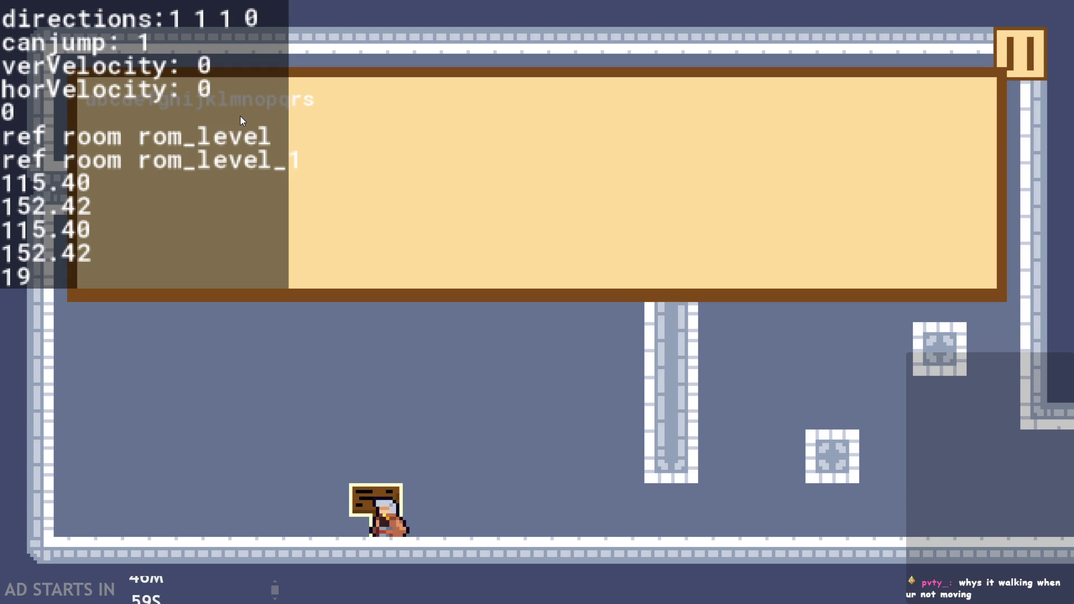
{"action": "left_click", "coordinate": [412, 130]}
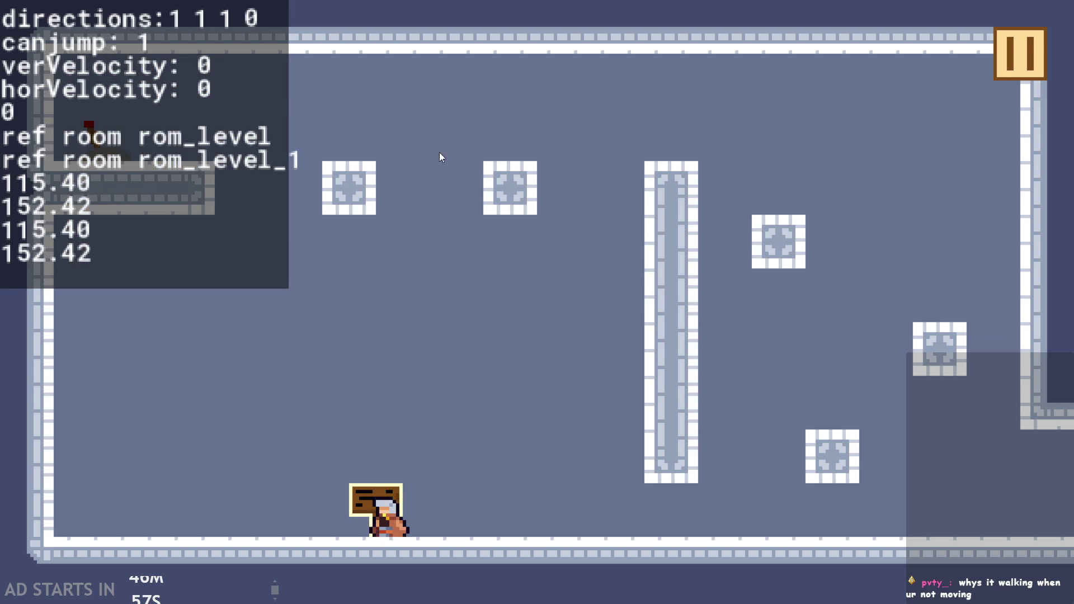
{"action": "key", "text": "Escape"}
Step: Close the running game and open obj_hero's Step event code
{"action": "left_click", "coordinate": [844, 509]}
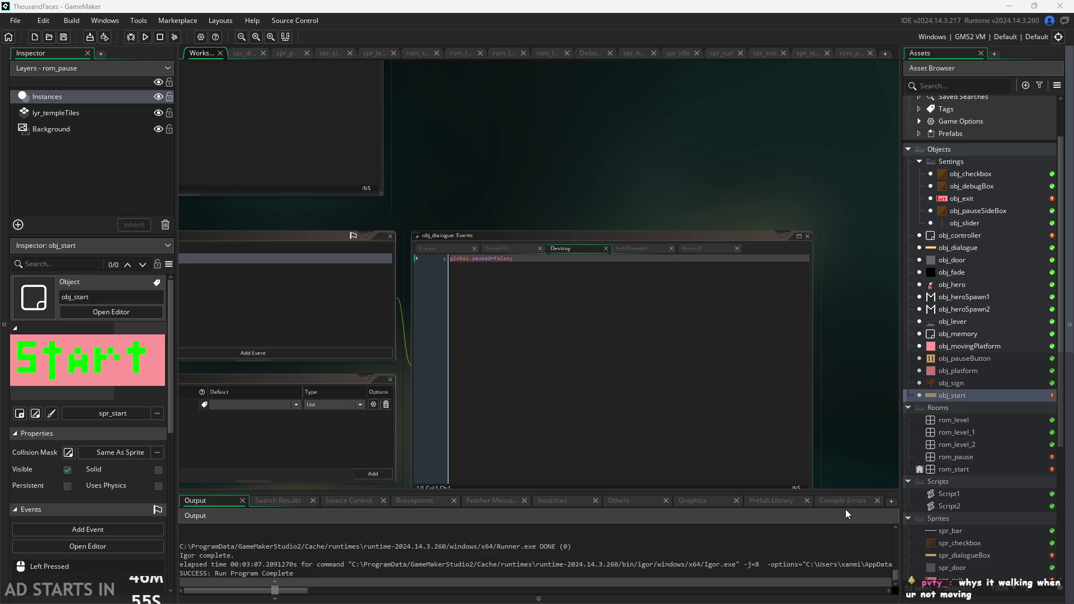
{"action": "double_click", "coordinate": [952, 284]}
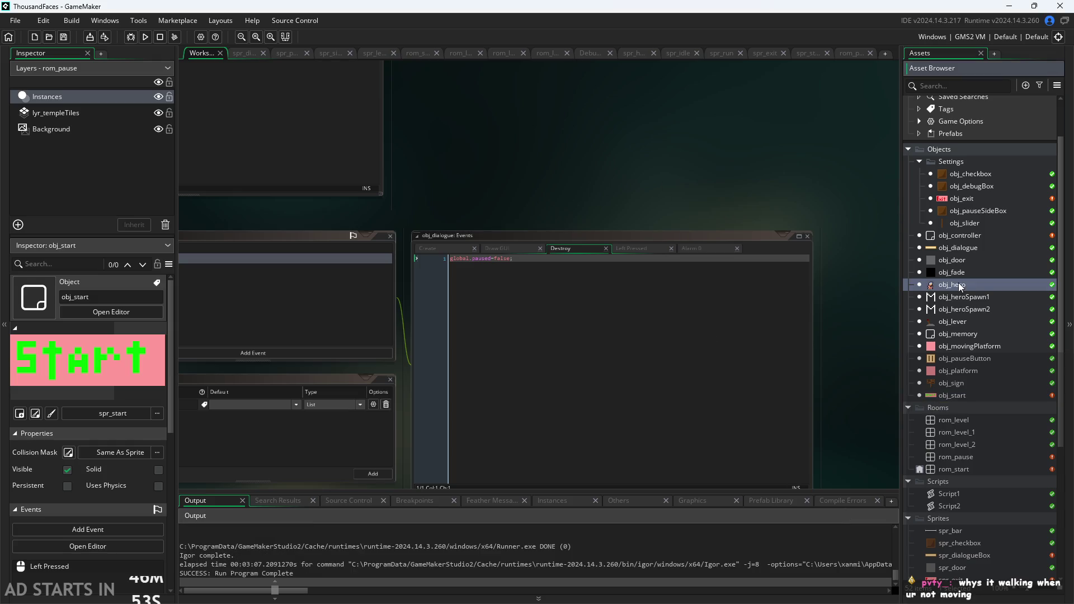
{"action": "scroll", "coordinate": [352, 419], "scroll_direction": "down", "scroll_amount": 3}
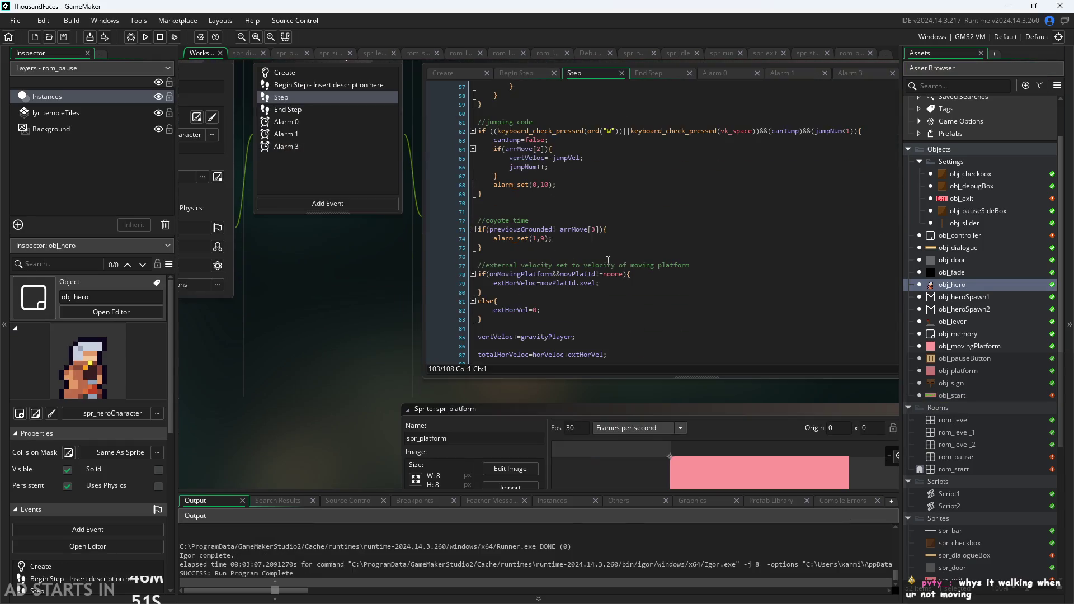
{"action": "scroll", "coordinate": [615, 252], "scroll_direction": "down", "scroll_amount": 7}
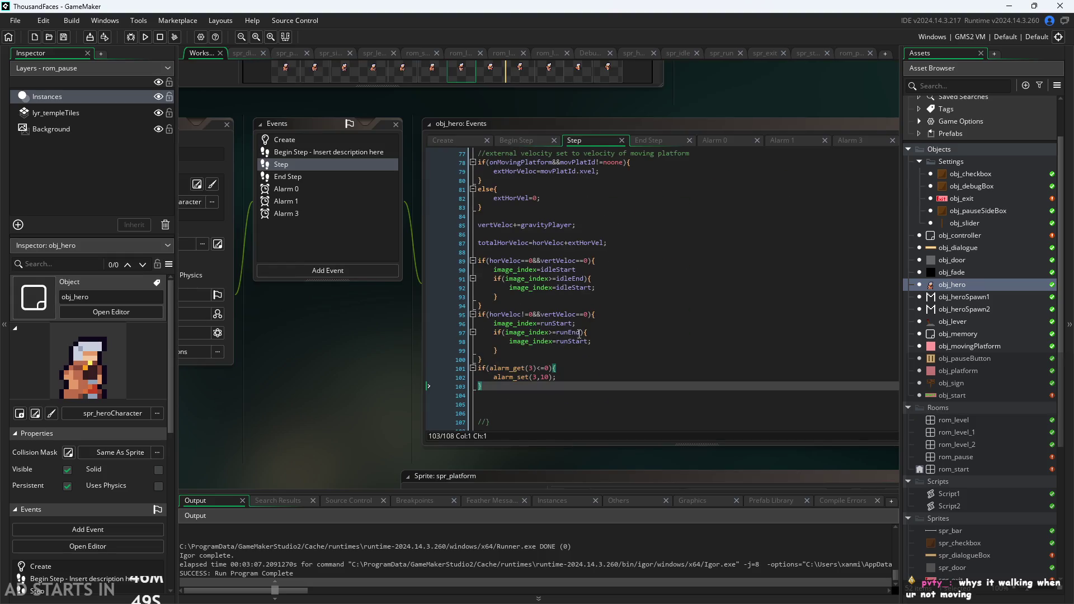
{"action": "scroll", "coordinate": [373, 369], "scroll_direction": "up", "scroll_amount": 1}
{"action": "scroll", "coordinate": [374, 369], "scroll_direction": "up", "scroll_amount": 3}
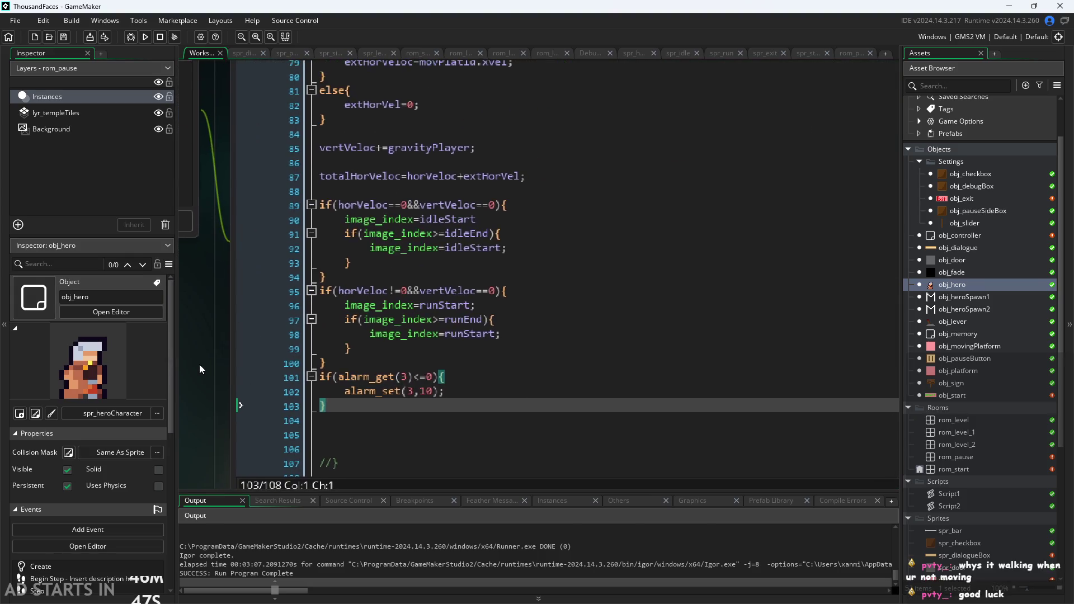
Step: Inspect the idle condition and idleStart assignment on lines 89–90 and the run condition on line 95
{"action": "left_click", "coordinate": [469, 187]}
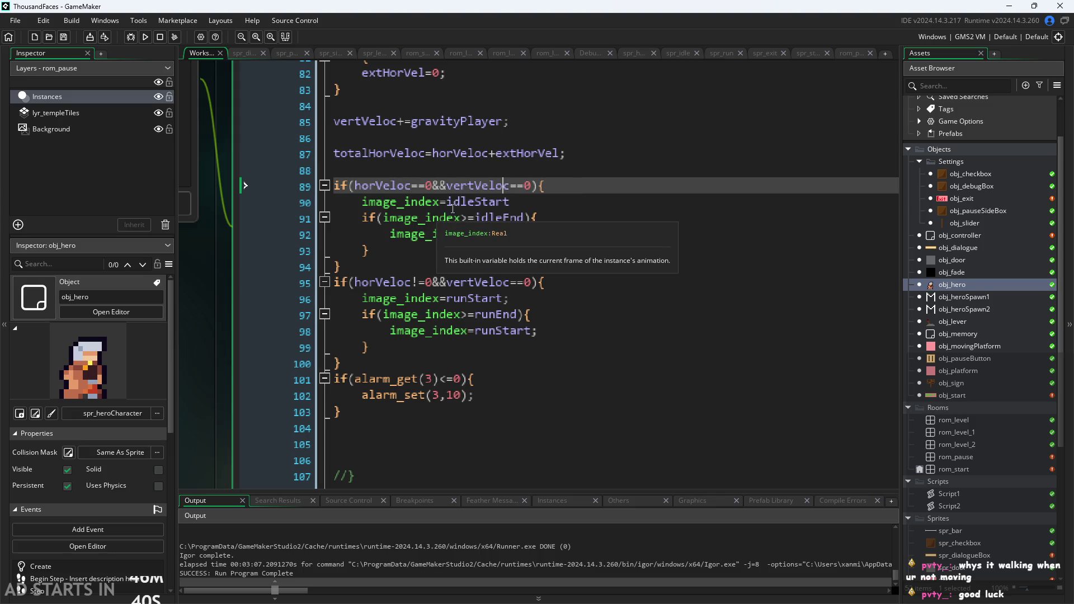
{"action": "left_click", "coordinate": [460, 202]}
{"action": "left_click", "coordinate": [413, 283]}
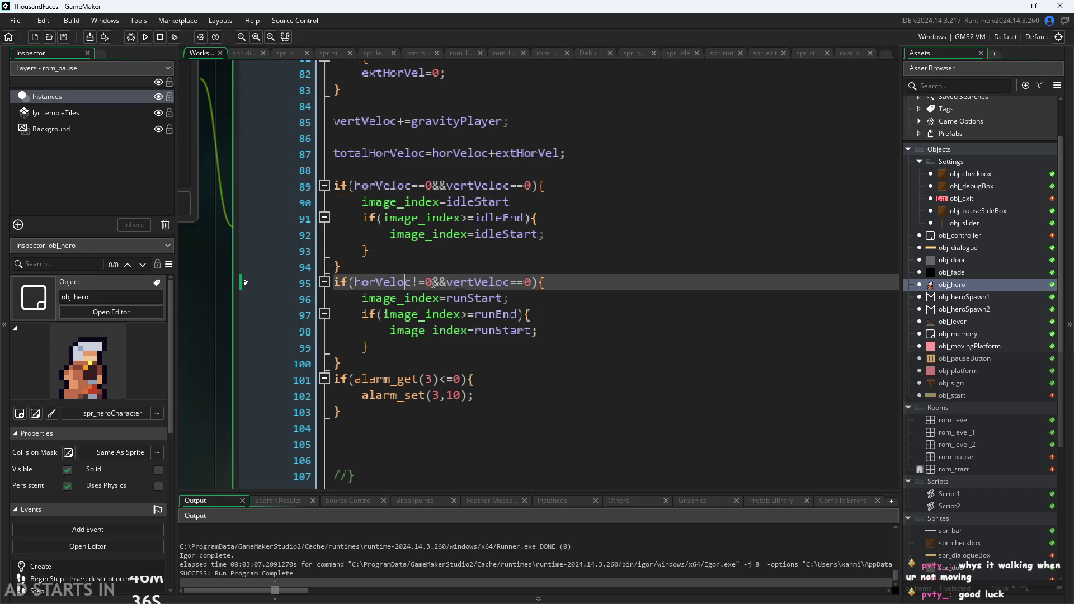
{"action": "left_click", "coordinate": [468, 283]}
{"action": "left_click", "coordinate": [477, 202]}
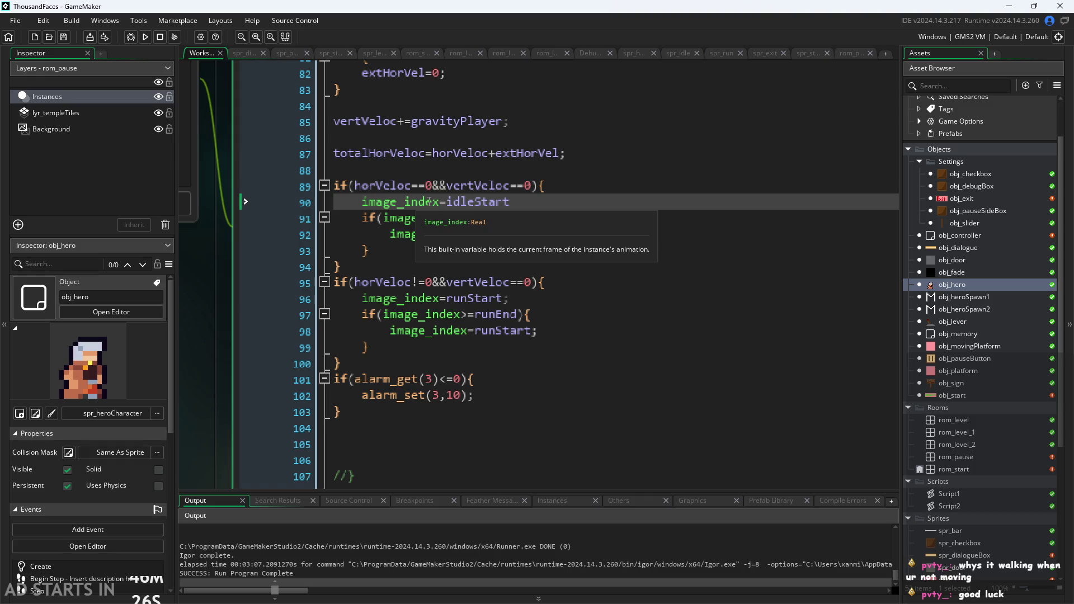
Step: Go to the runStart reset on line 98 and reposition the hero's code window
{"action": "scroll", "coordinate": [429, 201], "scroll_direction": "down", "scroll_amount": 1}
{"action": "scroll", "coordinate": [248, 310], "scroll_direction": "down", "scroll_amount": 1}
{"action": "left_click", "coordinate": [232, 329]}
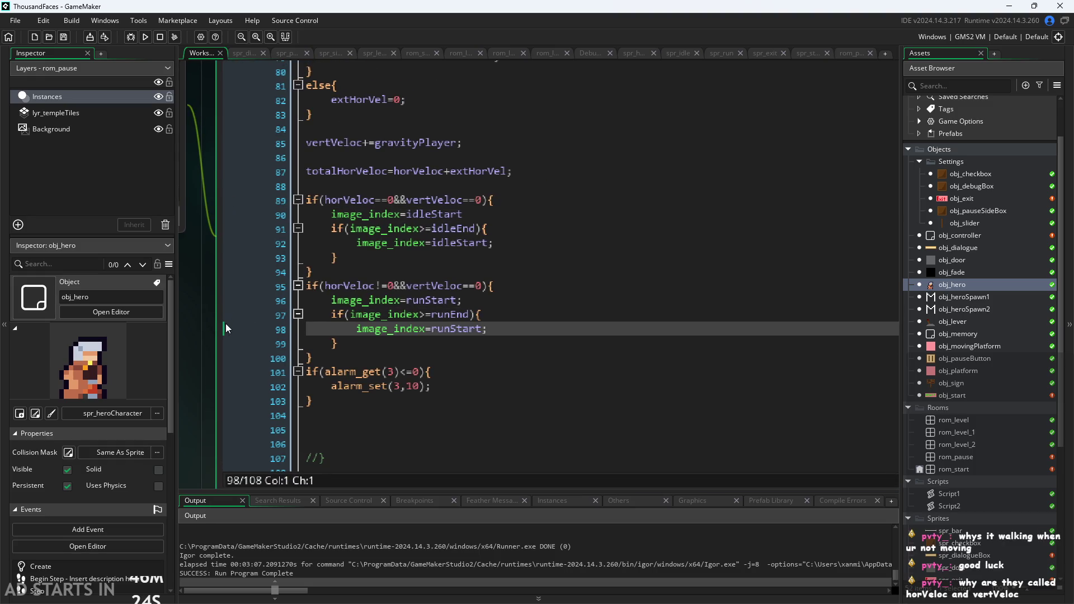
{"action": "scroll", "coordinate": [209, 337], "scroll_direction": "up", "scroll_amount": 2}
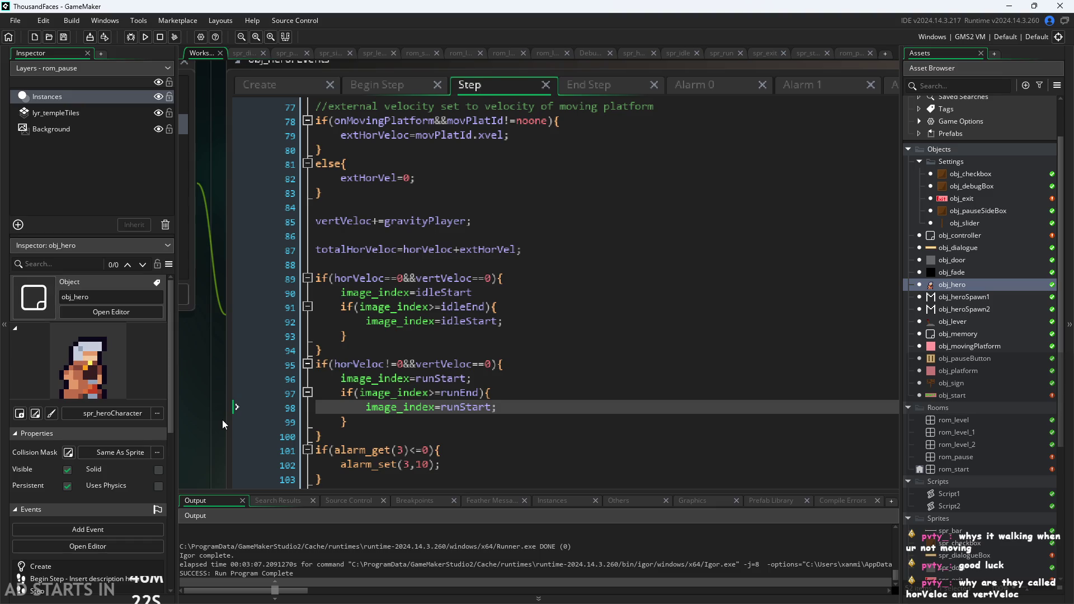
{"action": "left_click_drag", "start_coordinate": [222, 420], "coordinate": [231, 410]}
{"action": "scroll", "coordinate": [250, 410], "scroll_direction": "down", "scroll_amount": 1}
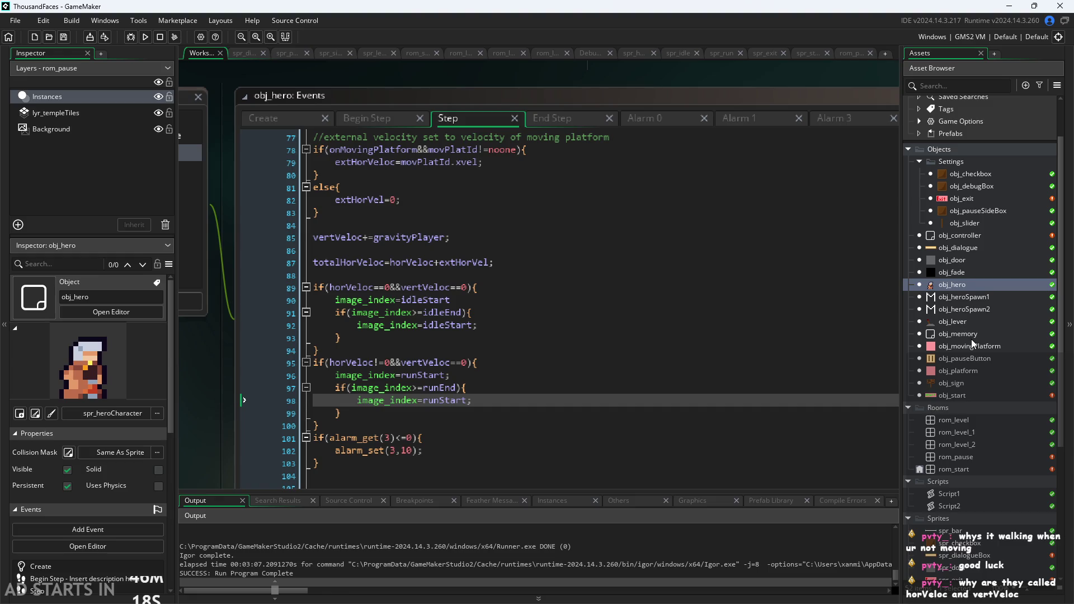
Step: Open obj_controller and bring up its Draw GUI event code
{"action": "double_click", "coordinate": [973, 235]}
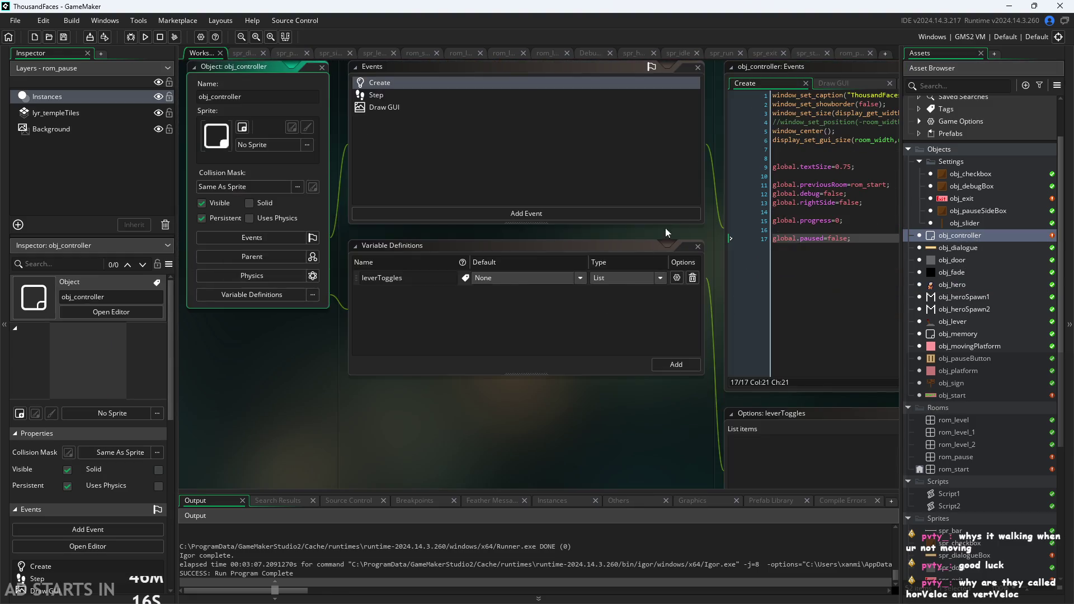
{"action": "scroll", "coordinate": [615, 224], "scroll_direction": "up", "scroll_amount": 5}
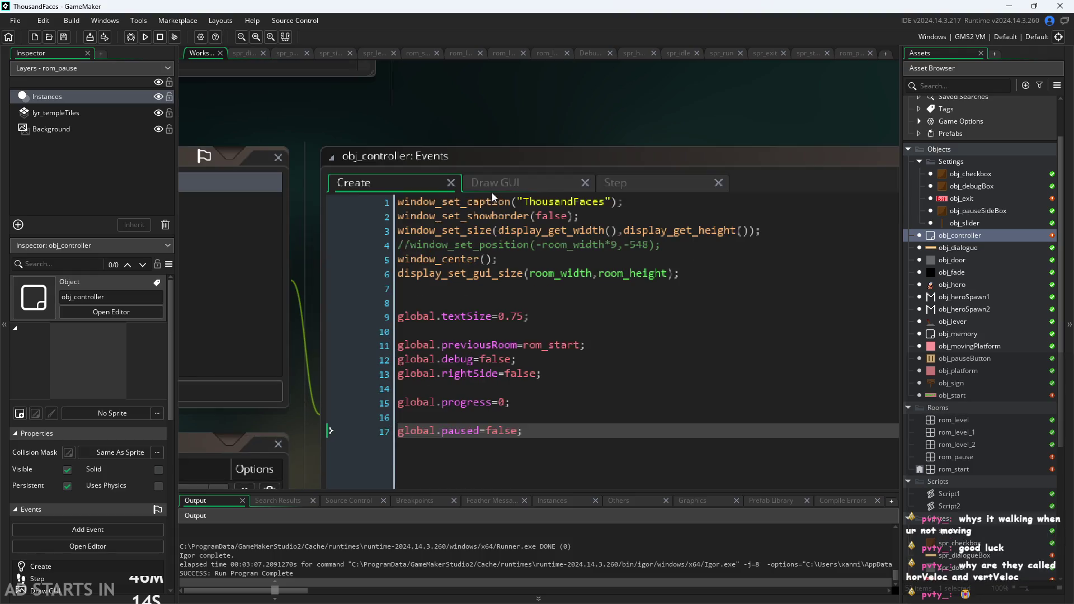
{"action": "left_click", "coordinate": [492, 190]}
{"action": "scroll", "coordinate": [549, 156], "scroll_direction": "down", "scroll_amount": 5}
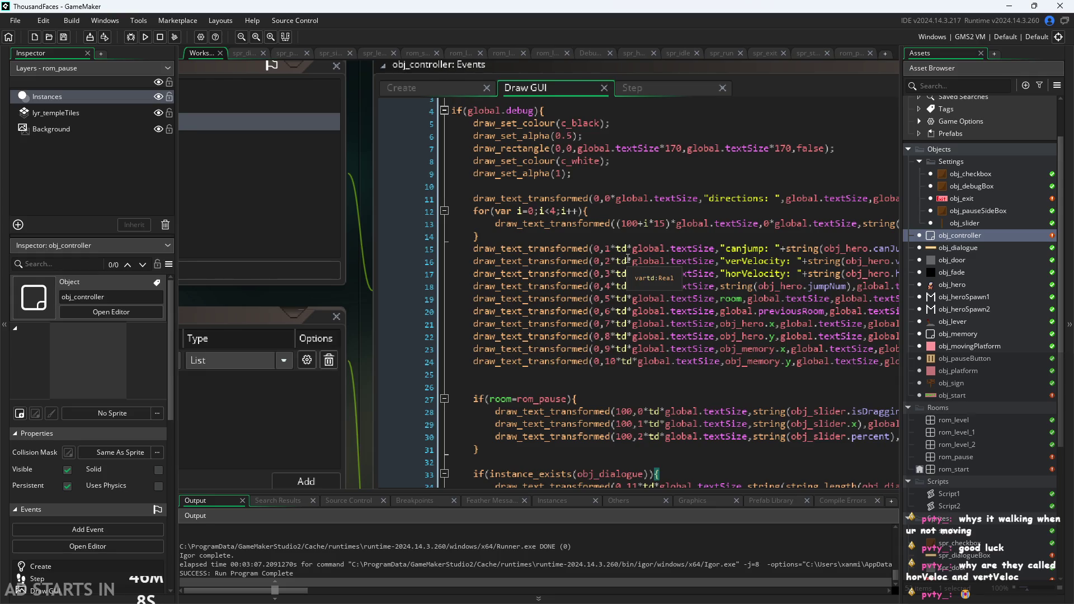
{"action": "scroll", "coordinate": [627, 259], "scroll_direction": "up", "scroll_amount": 3}
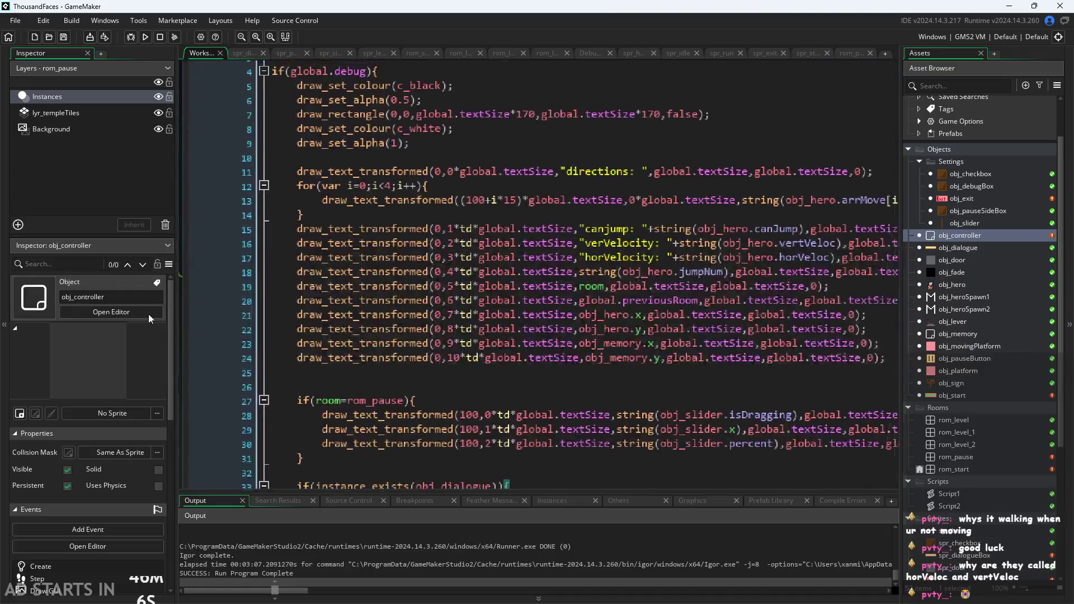
Step: Widen the obj_controller Events window so the full debug text lines are visible
{"action": "left_click", "coordinate": [149, 315]}
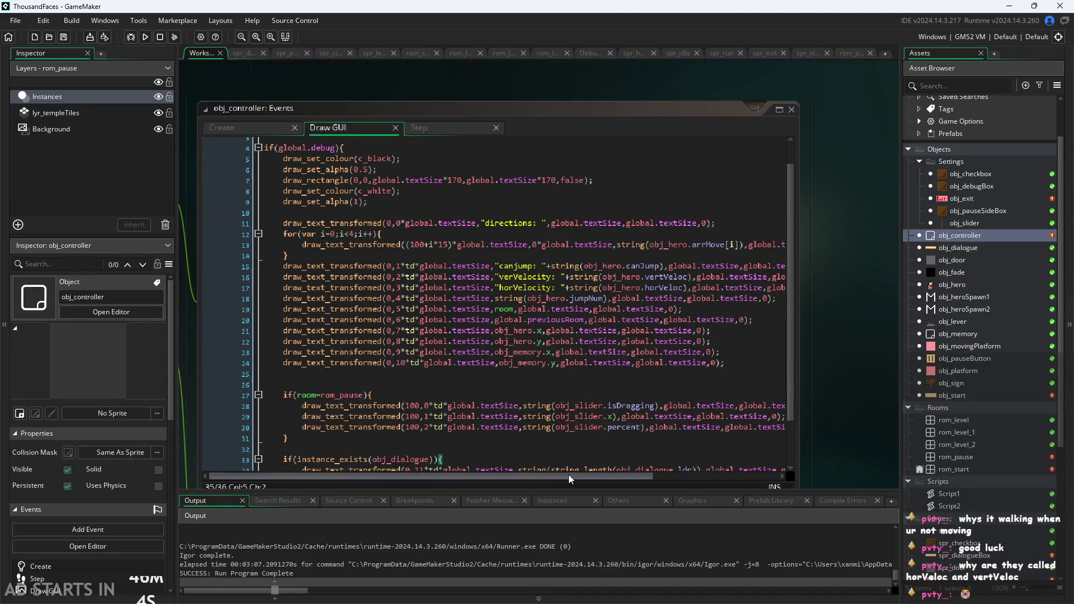
{"action": "scroll", "coordinate": [559, 432], "scroll_direction": "down", "scroll_amount": 1}
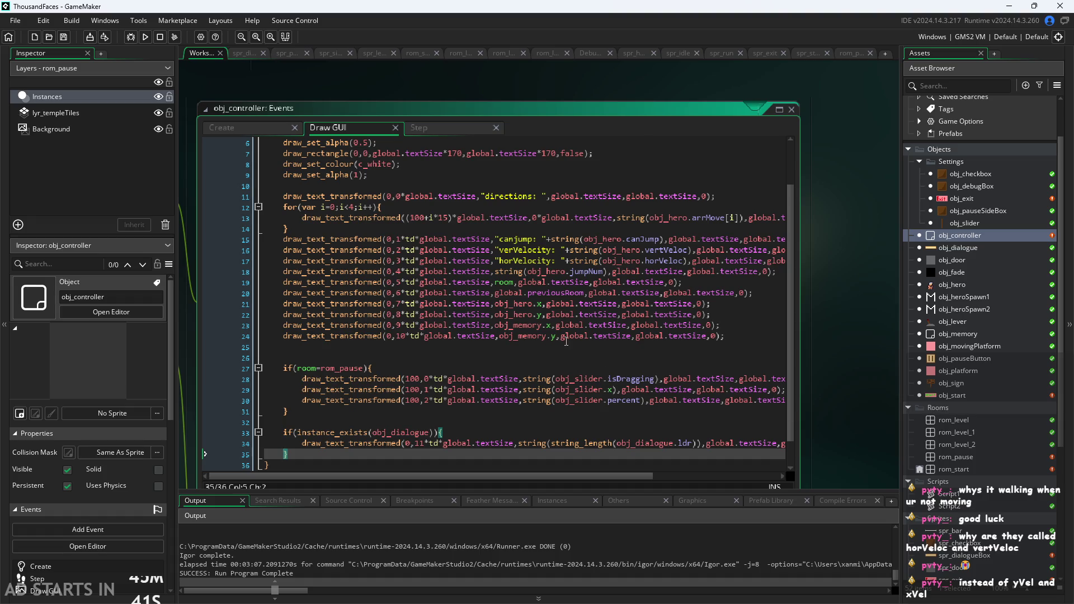
{"action": "scroll", "coordinate": [799, 305], "scroll_direction": "down", "scroll_amount": 2}
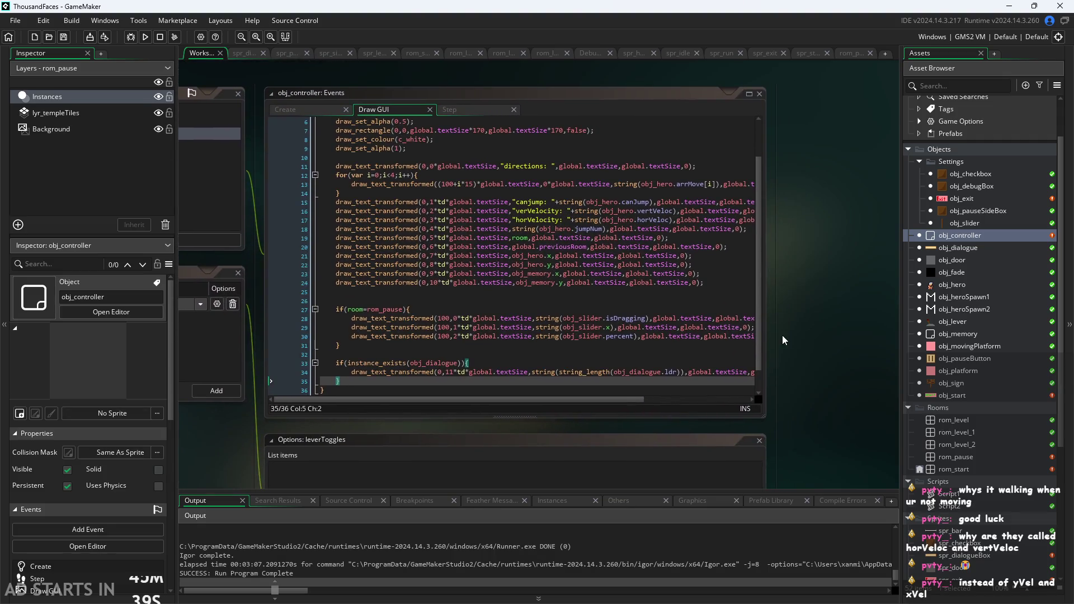
{"action": "left_click_drag", "start_coordinate": [766, 377], "coordinate": [909, 395]}
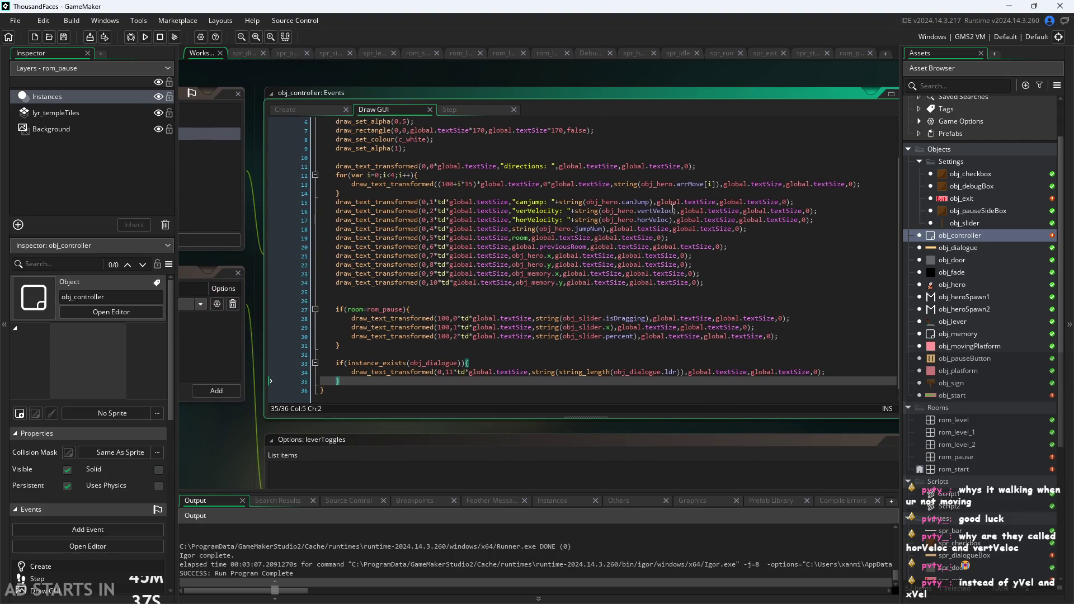
{"action": "scroll", "coordinate": [673, 210], "scroll_direction": "up", "scroll_amount": 2}
{"action": "scroll", "coordinate": [587, 327], "scroll_direction": "up", "scroll_amount": 3}
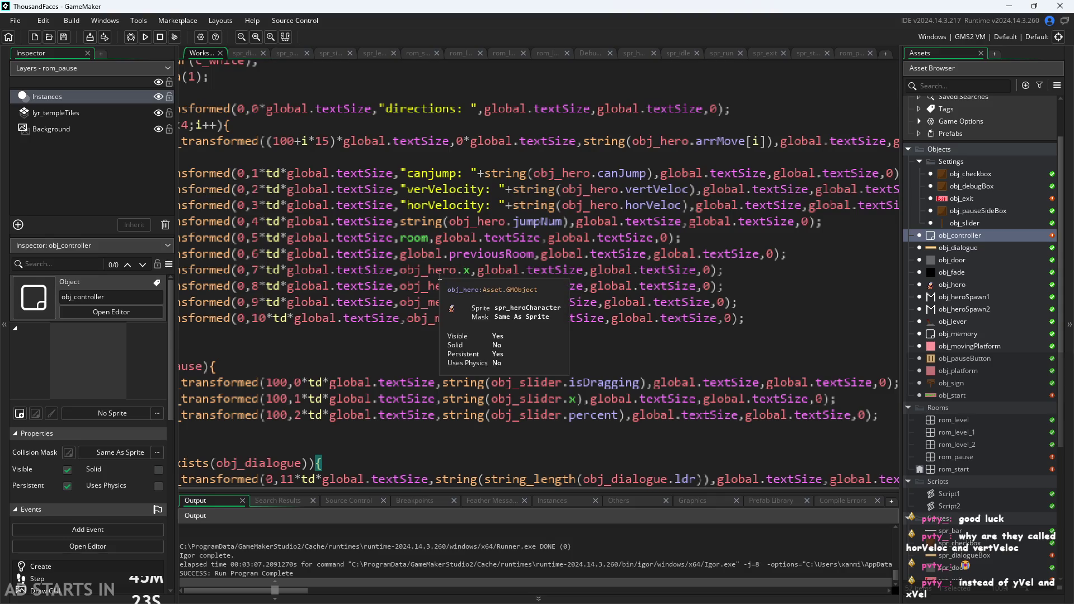
{"action": "left_click", "coordinate": [490, 339]}
{"action": "scroll", "coordinate": [490, 339], "scroll_direction": "down", "scroll_amount": 3}
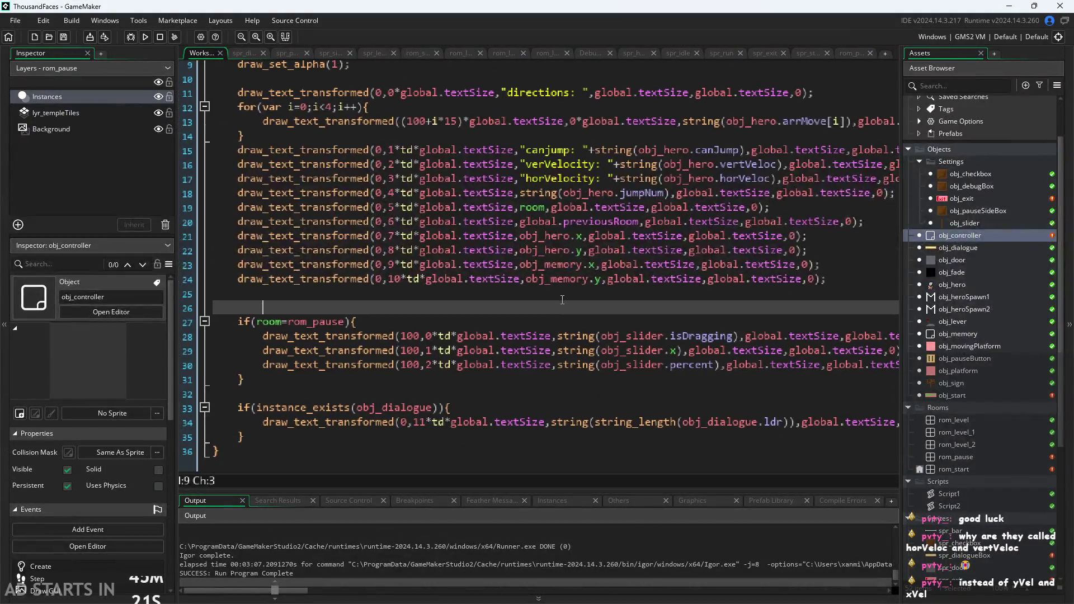
{"action": "scroll", "coordinate": [453, 284], "scroll_direction": "down", "scroll_amount": 3}
{"action": "scroll", "coordinate": [453, 284], "scroll_direction": "right", "scroll_amount": 2}
{"action": "left_click", "coordinate": [569, 252]}
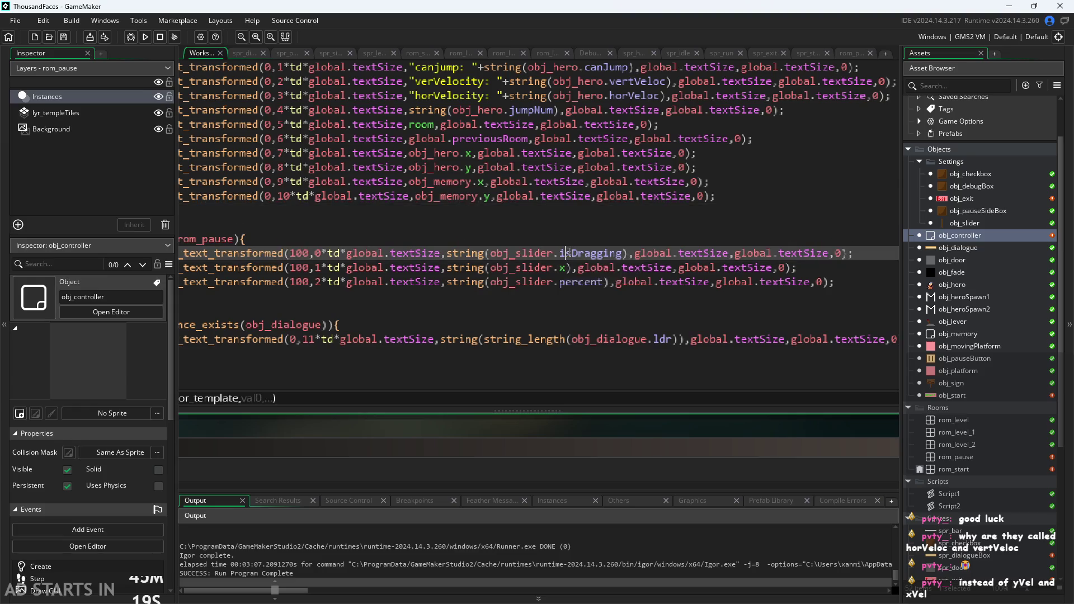
{"action": "left_click", "coordinate": [576, 282]}
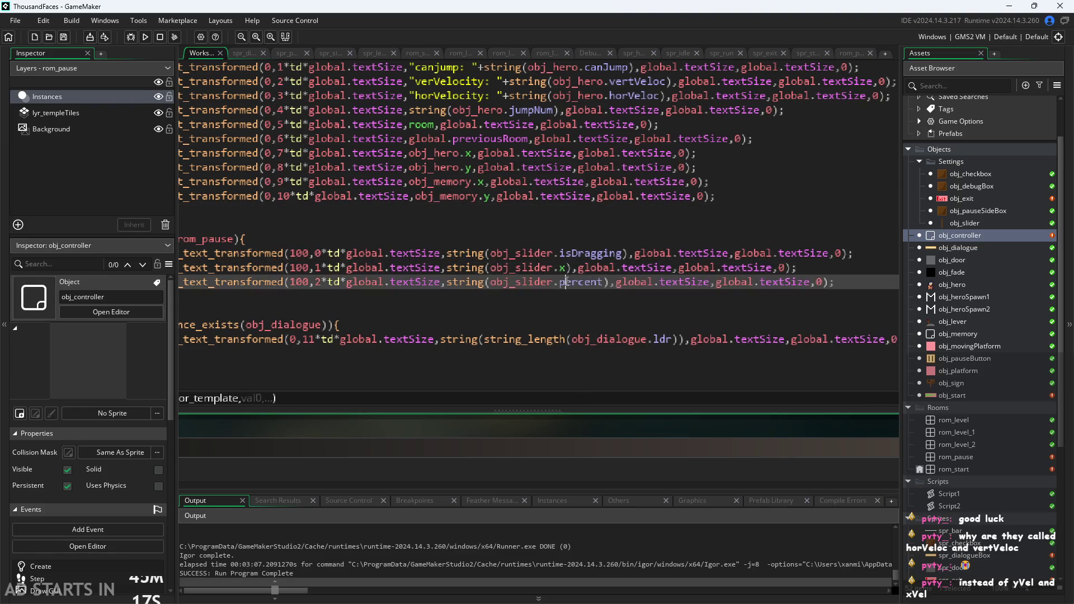
{"action": "left_click", "coordinate": [664, 340]}
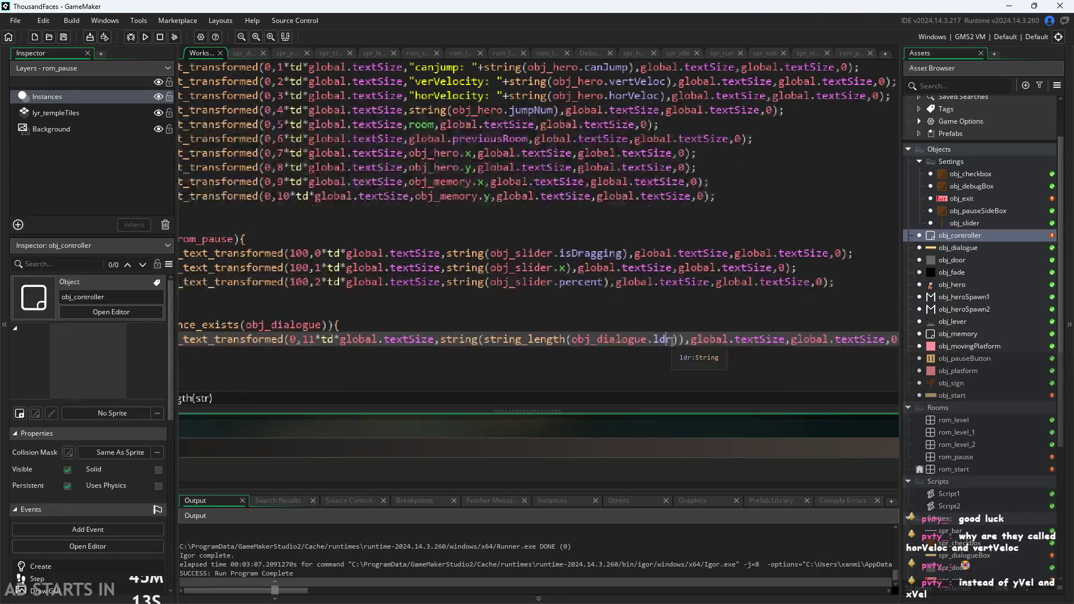
{"action": "scroll", "coordinate": [661, 371], "scroll_direction": "up", "scroll_amount": 1}
{"action": "scroll", "coordinate": [660, 354], "scroll_direction": "down", "scroll_amount": 1}
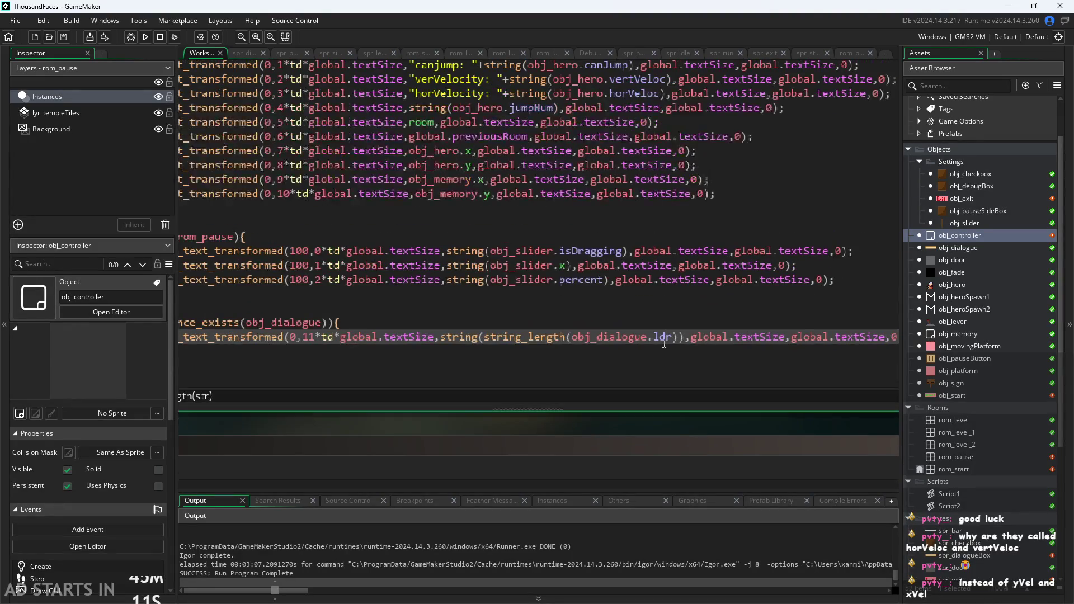
{"action": "mouse_move", "coordinate": [663, 335]}
{"action": "left_click", "coordinate": [673, 340]}
{"action": "scroll", "coordinate": [671, 331], "scroll_direction": "down", "scroll_amount": 3}
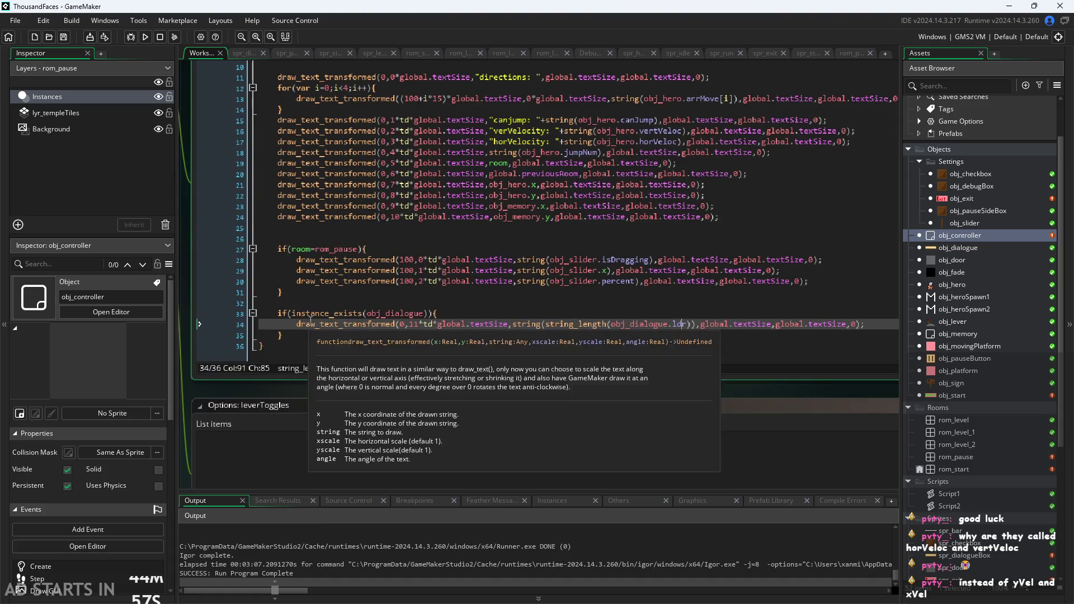
{"action": "mouse_move", "coordinate": [293, 321]}
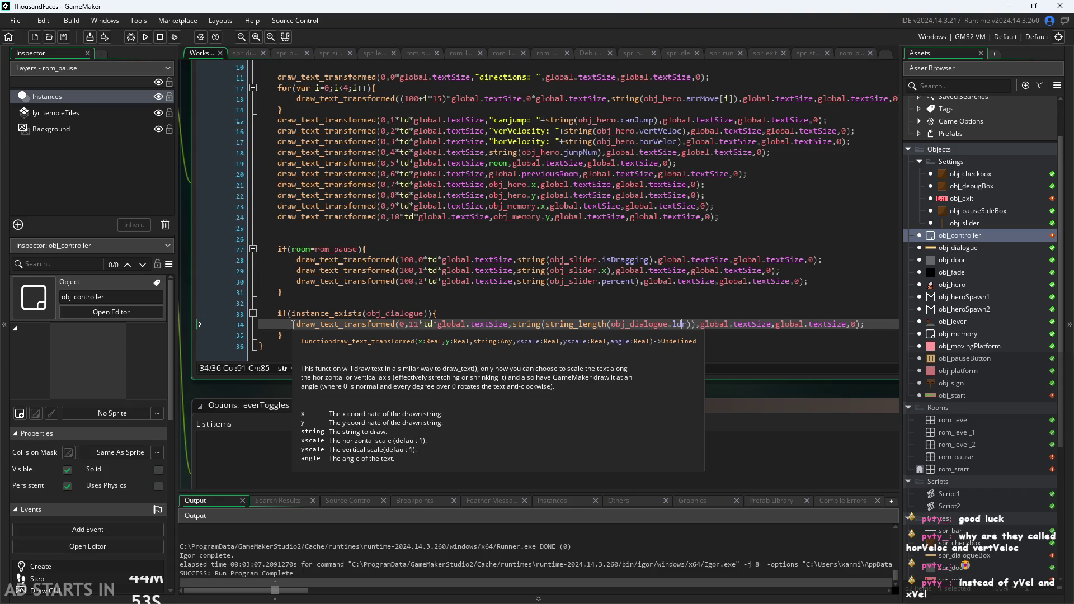
Step: Copy the obj_hero y debug line and paste it as a new line after line 24
{"action": "left_click_drag", "start_coordinate": [293, 329], "coordinate": [876, 327]}
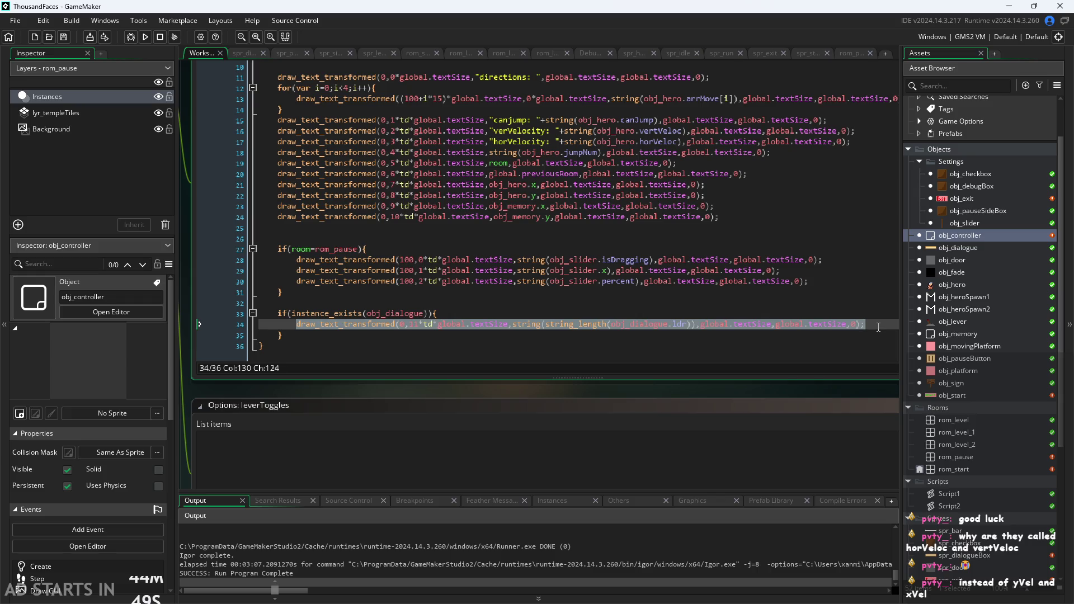
{"action": "mouse_move", "coordinate": [722, 223]}
{"action": "left_mouse_down"}
{"action": "mouse_move", "coordinate": [287, 216]}
{"action": "mouse_move", "coordinate": [730, 195]}
{"action": "left_mouse_up"}
{"action": "left_click", "coordinate": [278, 187]}
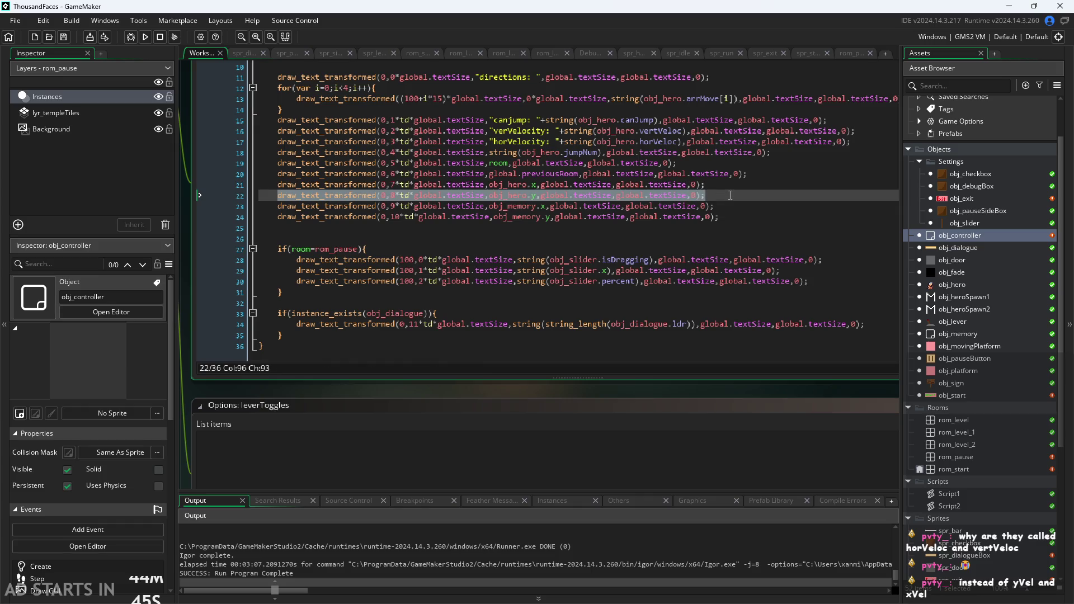
{"action": "key", "text": "ctrl+c"}
{"action": "left_click", "coordinate": [741, 214]}
{"action": "key", "text": "Return"}
{"action": "key", "text": "ctrl+v"}
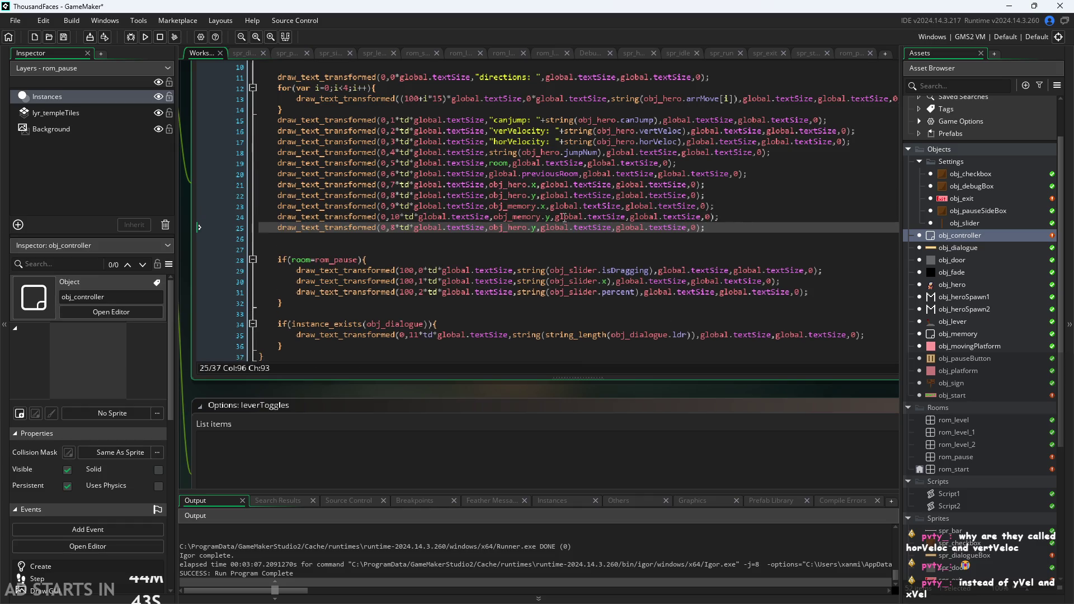
Step: Put the new debug line on row 11 and shift the dialogue line to row 12
{"action": "left_click", "coordinate": [399, 226]}
{"action": "type", "text": "1"}
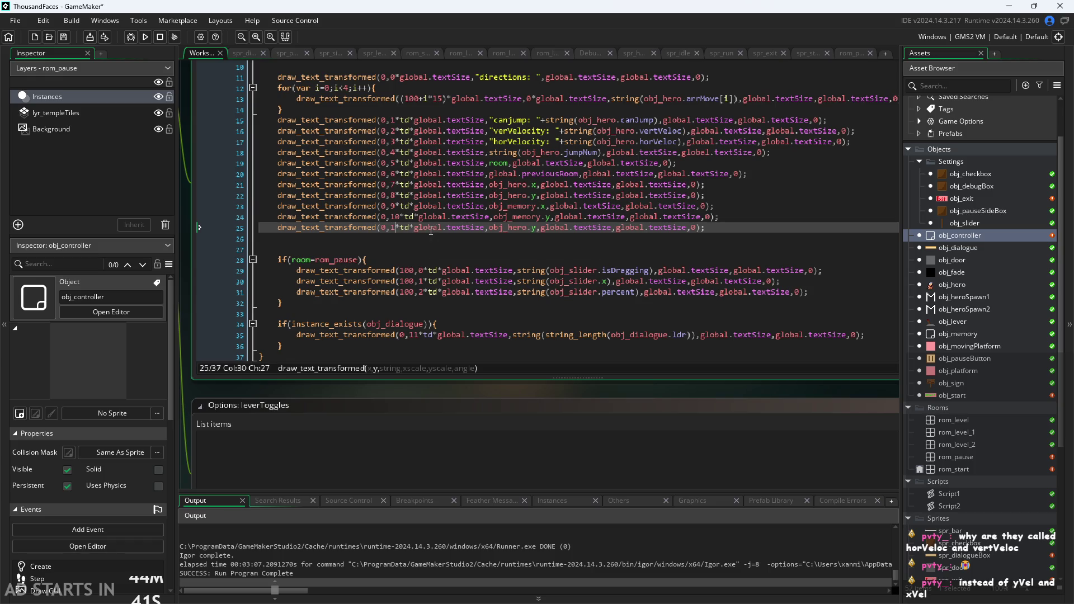
{"action": "key", "text": "BackSpace"}
{"action": "type", "text": "11"}
{"action": "left_click", "coordinate": [421, 337]}
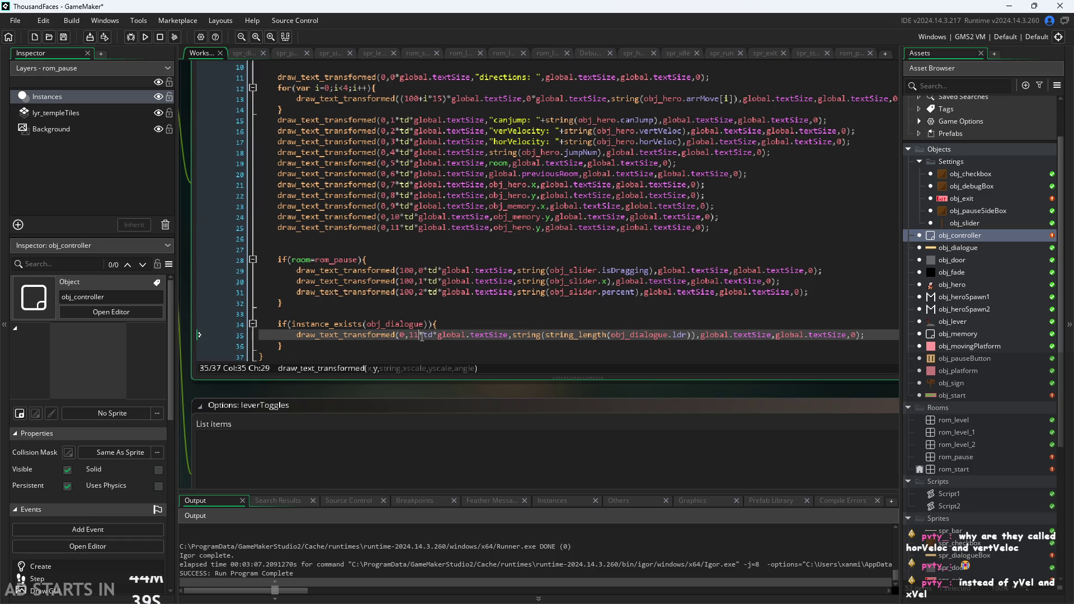
{"action": "key", "text": "BackSpace"}
{"action": "type", "text": "3"}
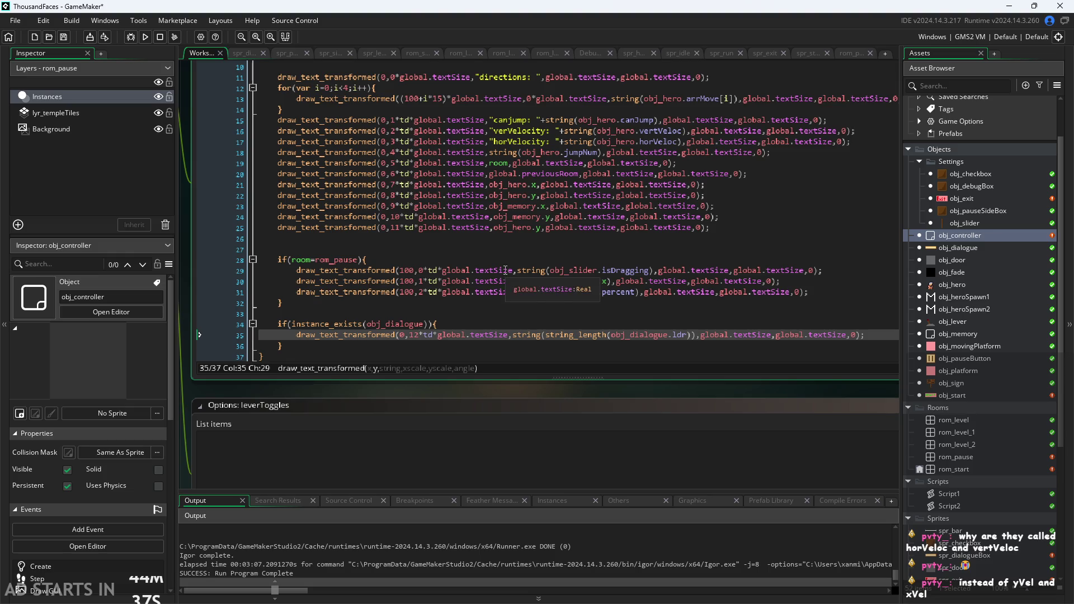
Step: Change obj_hero.y to obj_hero.image_index on the new line and run the game
{"action": "scroll", "coordinate": [463, 247], "scroll_direction": "up", "scroll_amount": 2}
{"action": "left_click", "coordinate": [457, 220]}
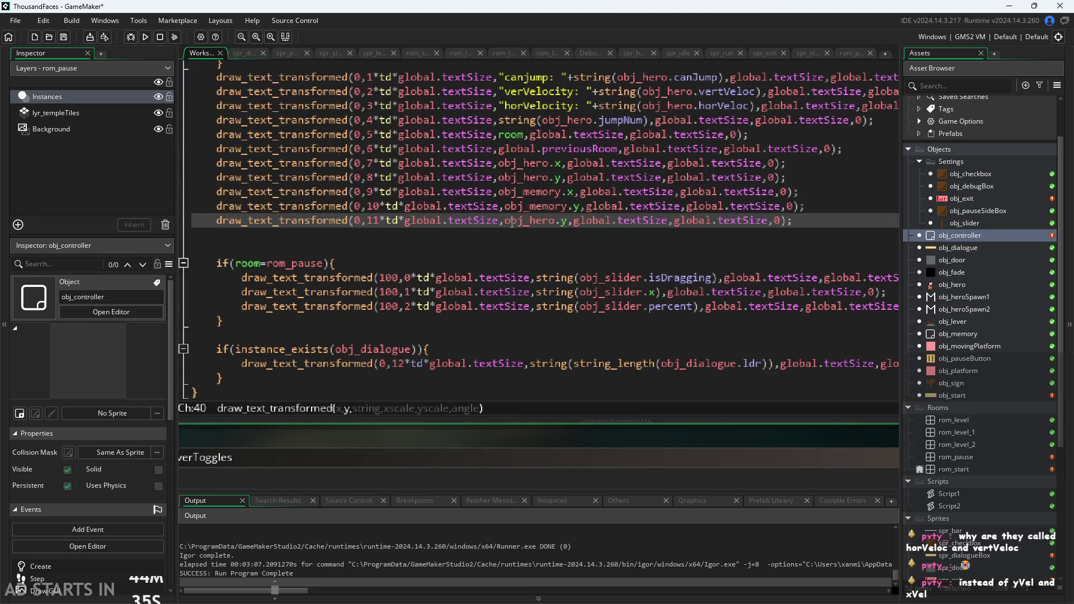
{"action": "left_click", "coordinate": [570, 221]}
{"action": "key", "text": "BackSpace"}
{"action": "type", "text": "image_index"}
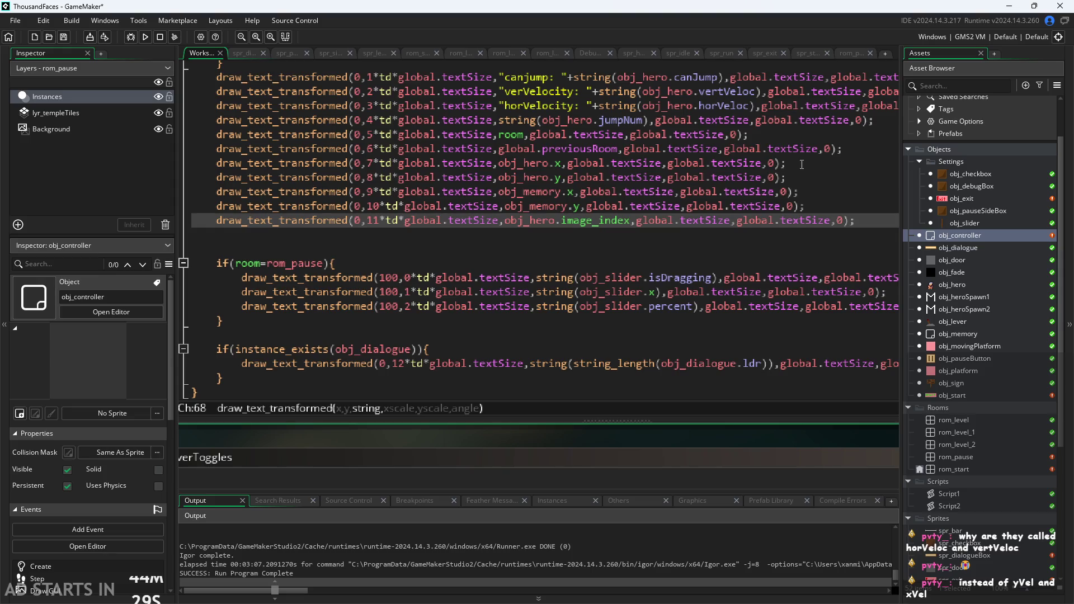
{"action": "left_click", "coordinate": [860, 221]}
{"action": "scroll", "coordinate": [515, 321], "scroll_direction": "down", "scroll_amount": 4}
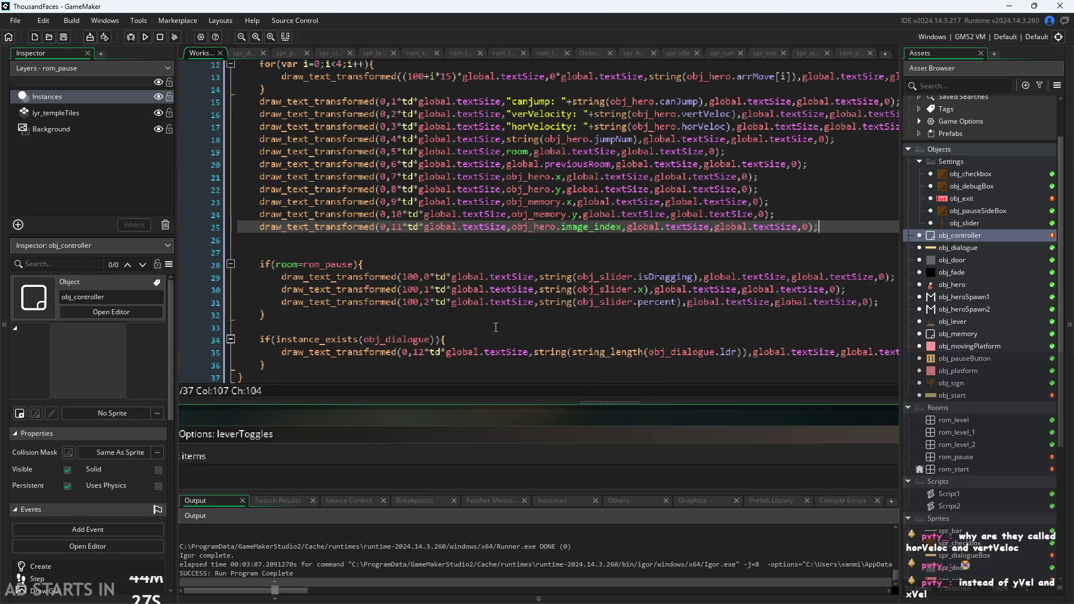
{"action": "left_click", "coordinate": [144, 37]}
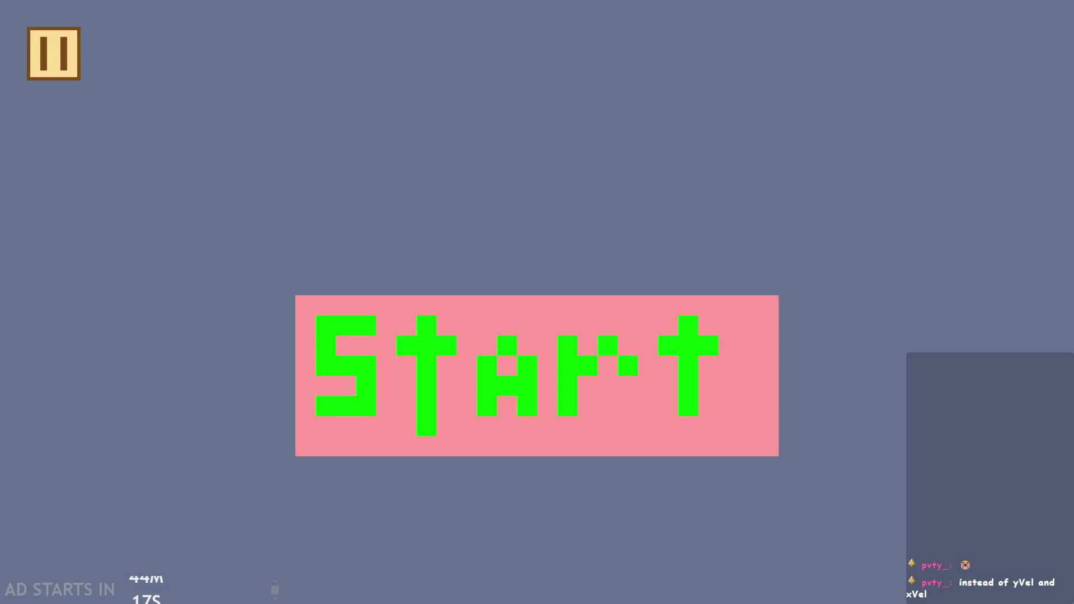
Step: Start the game, close the sign dialogue, and enable Debug Stats and the right-side pause button
{"action": "left_click", "coordinate": [493, 405]}
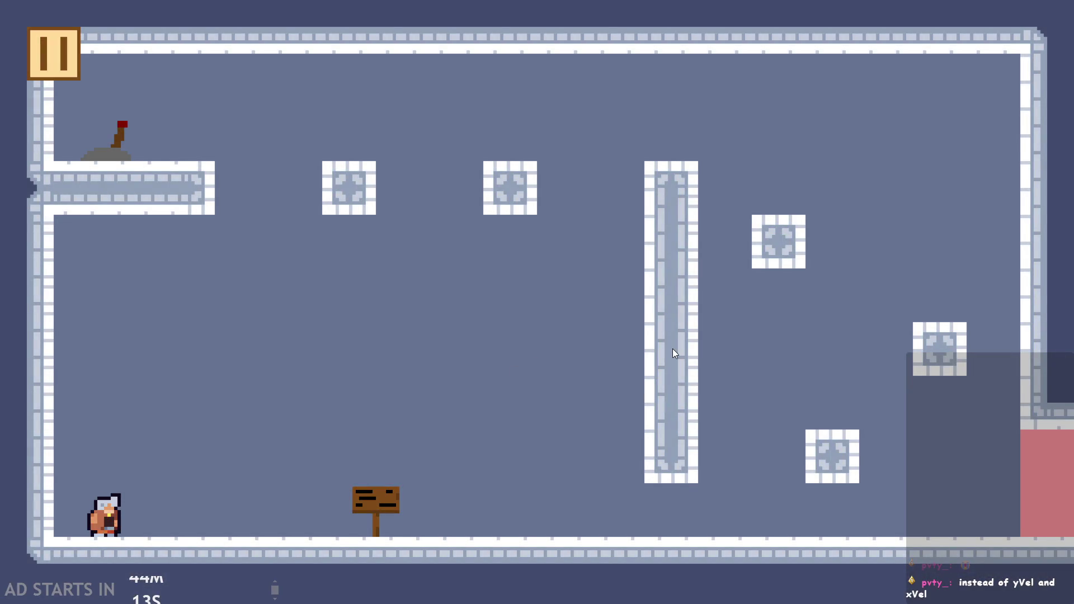
{"action": "key", "text": "Right"}
{"action": "key", "text": "space"}
{"action": "key", "text": "Left"}
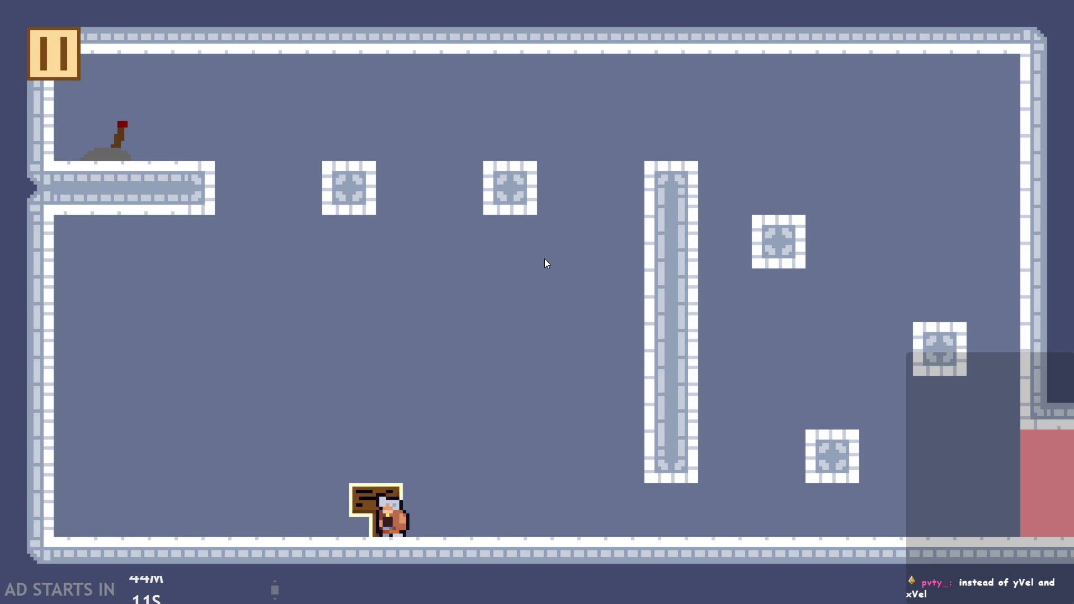
{"action": "left_click", "coordinate": [311, 206]}
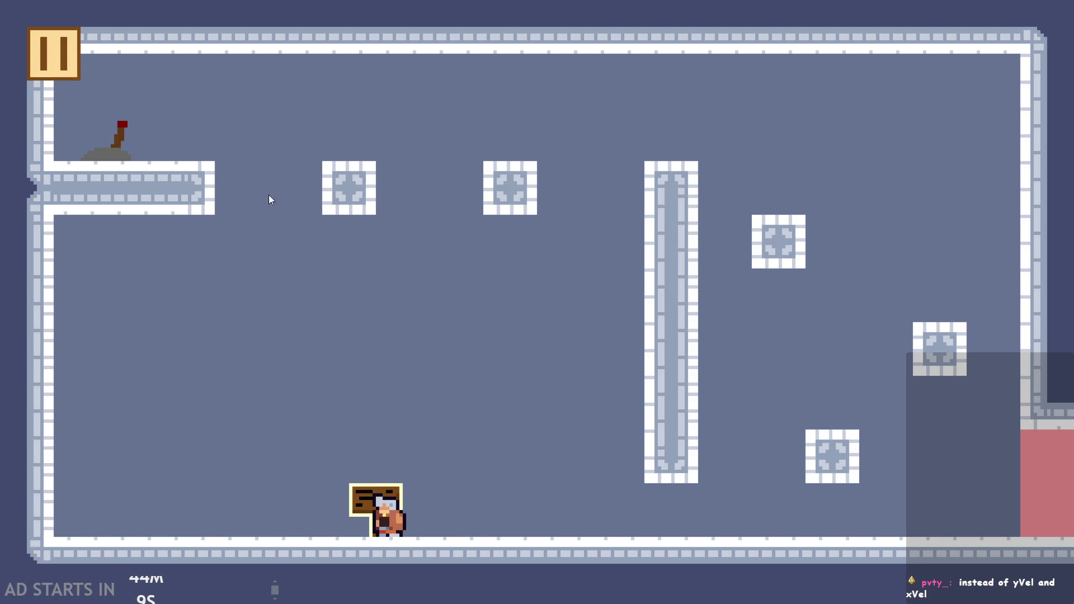
{"action": "left_click", "coordinate": [55, 48]}
{"action": "left_click", "coordinate": [232, 164]}
{"action": "left_click", "coordinate": [223, 260]}
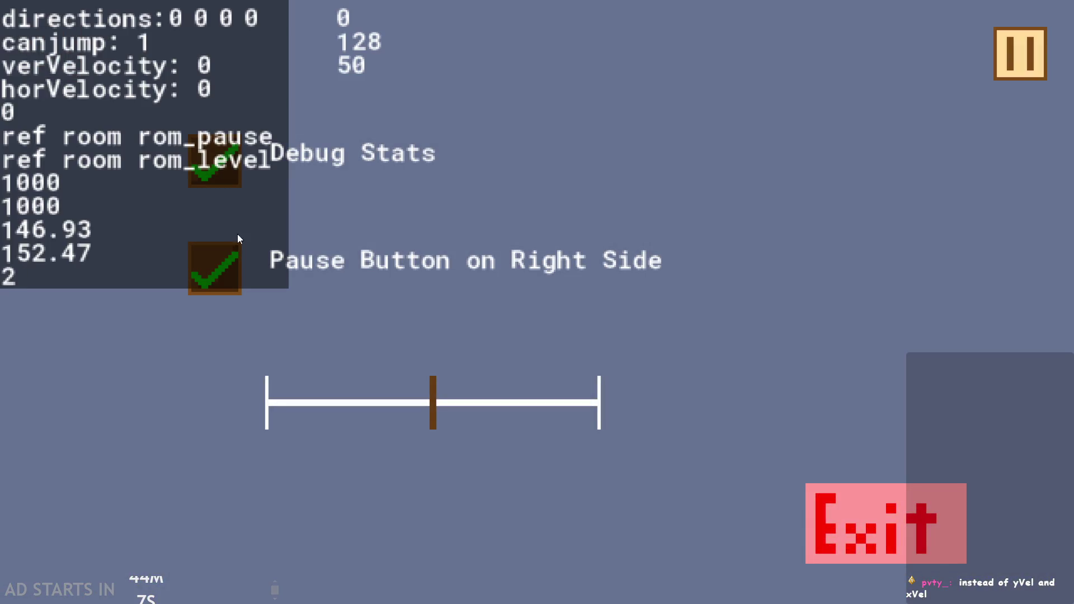
{"action": "left_click", "coordinate": [997, 77]}
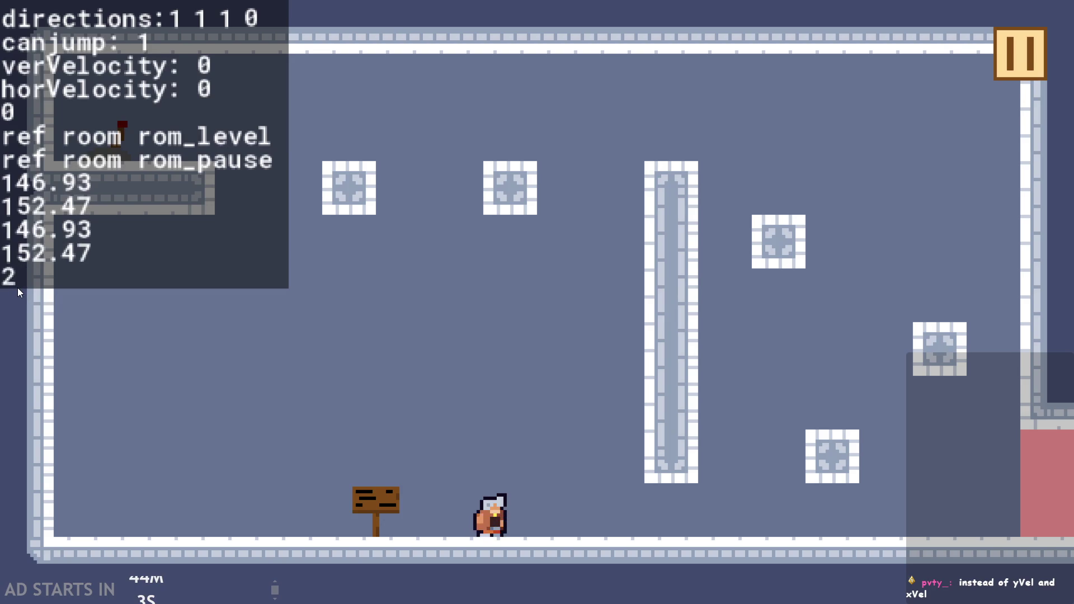
Step: Run and jump the hero around the level onto the pillar and blocks, then pause
{"action": "key", "text": "Right"}
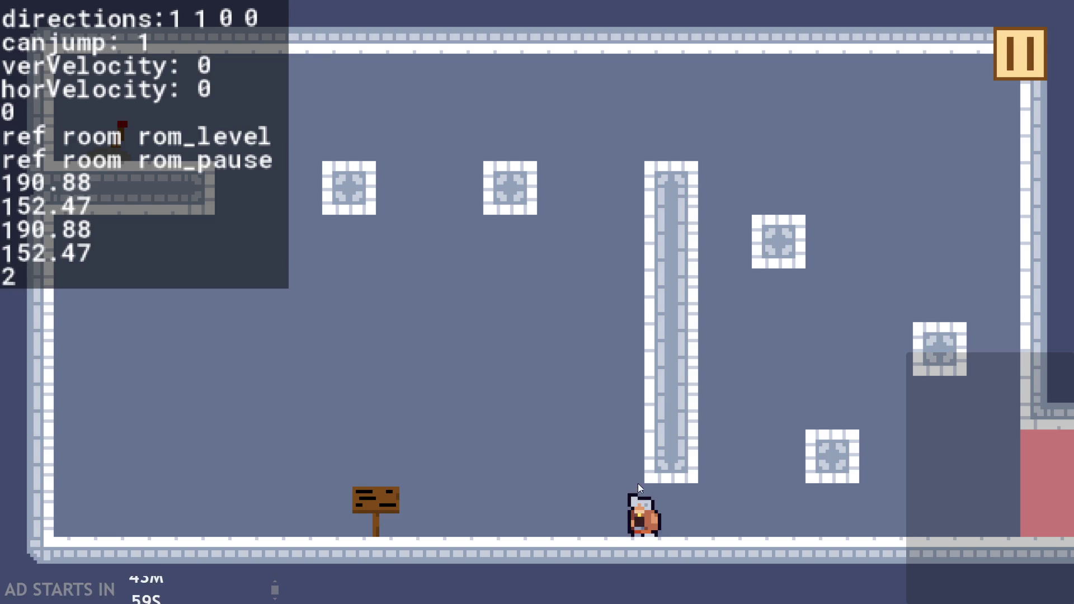
{"action": "key", "text": "Right"}
{"action": "key", "text": "Up"}
{"action": "key", "text": "Up"}
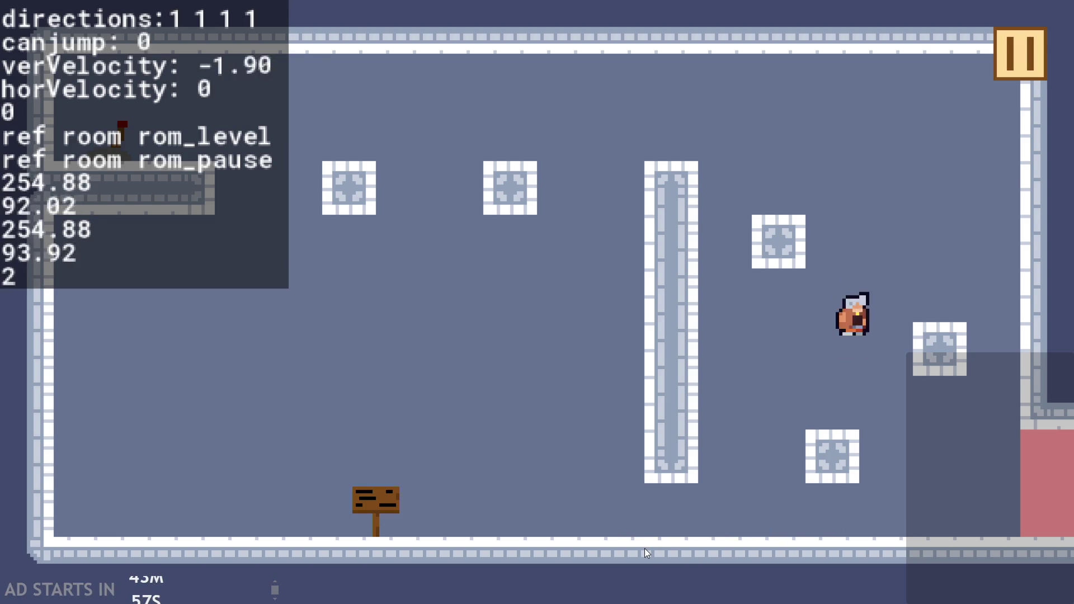
{"action": "key", "text": "Left"}
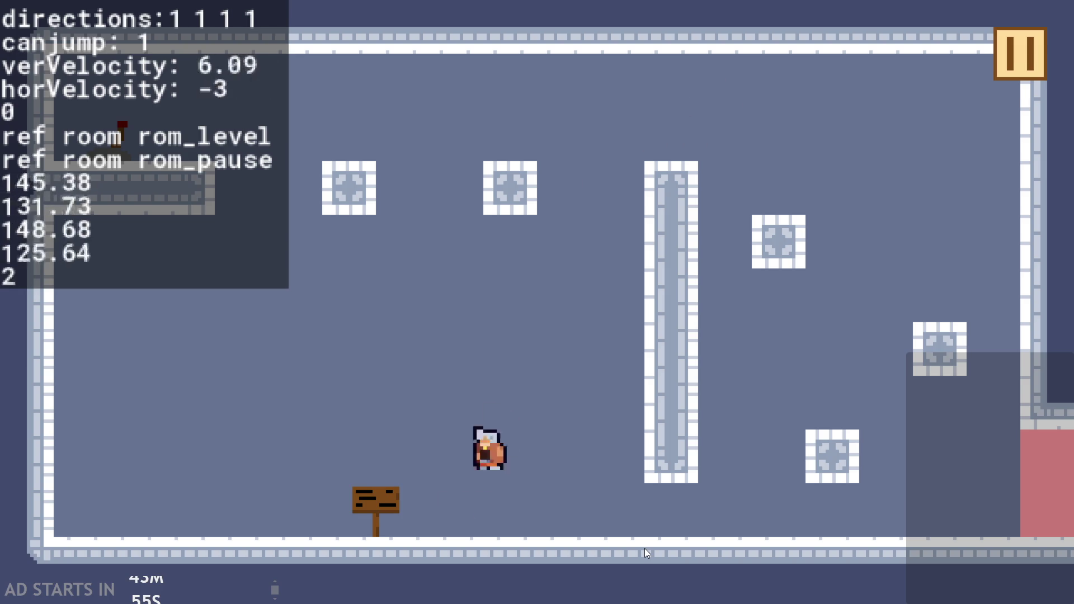
{"action": "key", "text": "Right"}
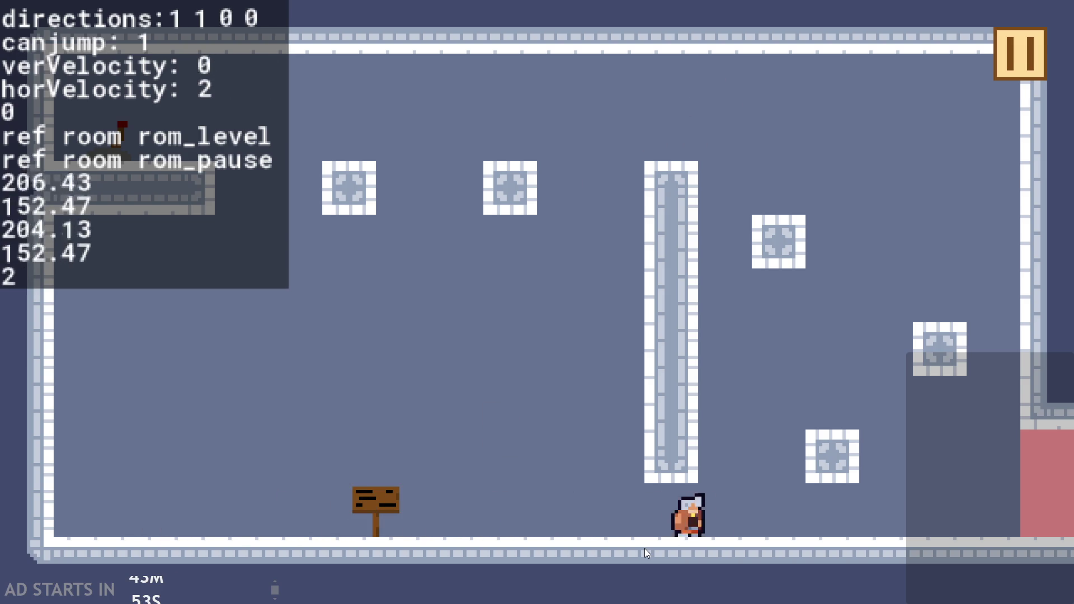
{"action": "key", "text": "Left"}
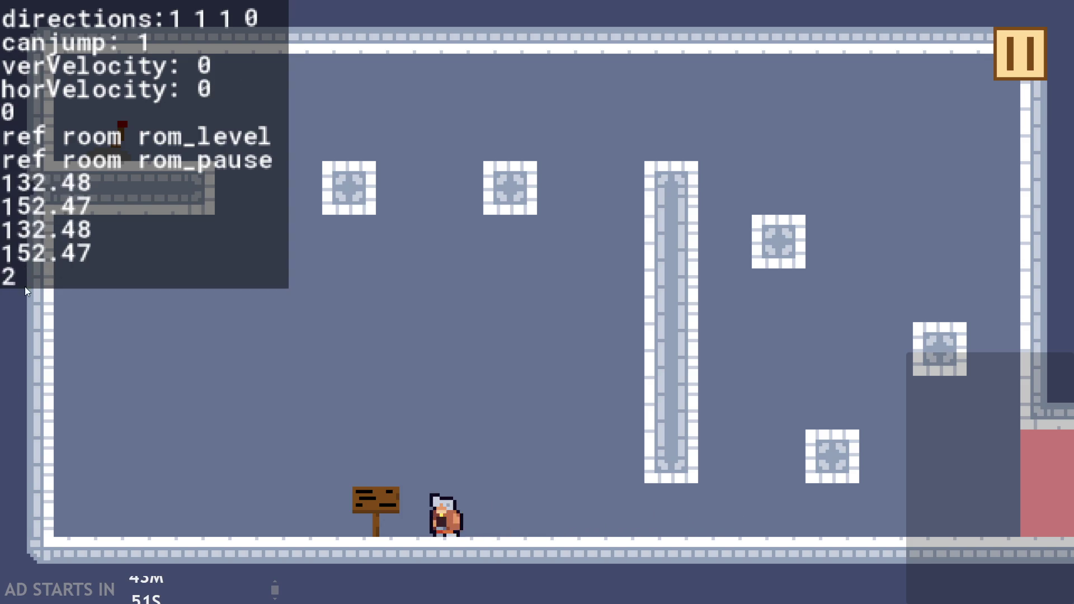
{"action": "key", "text": "Right"}
{"action": "key", "text": "Up"}
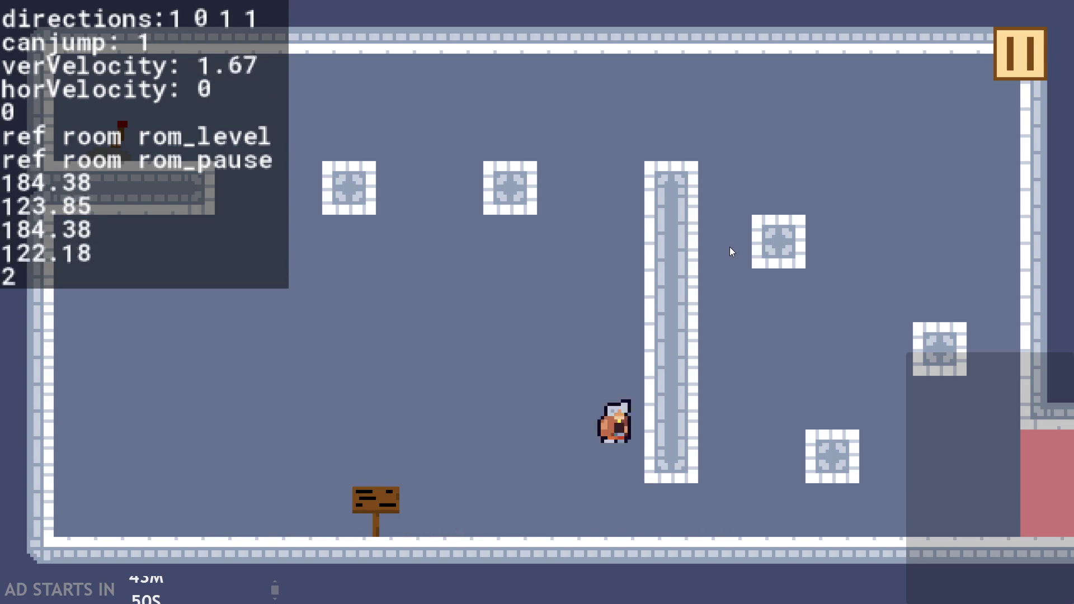
{"action": "key", "text": "Left"}
{"action": "key", "text": "Right"}
{"action": "key", "text": "Up"}
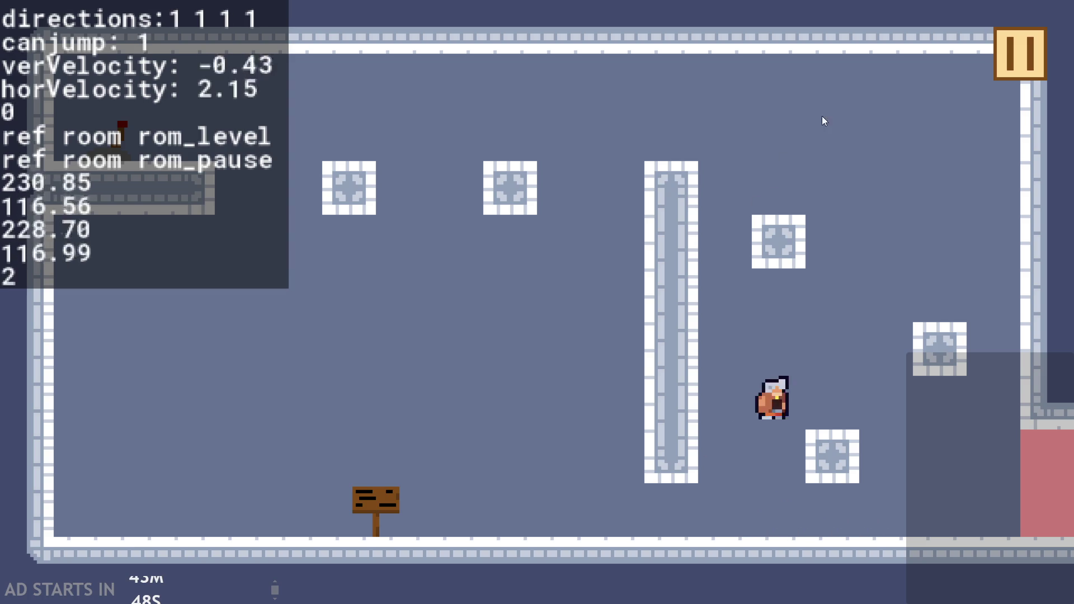
{"action": "left_click", "coordinate": [1007, 59]}
Step: Quit the game, open obj_hero's Step code, and comment out the run-animation block, lines 95–100
{"action": "left_click", "coordinate": [860, 525]}
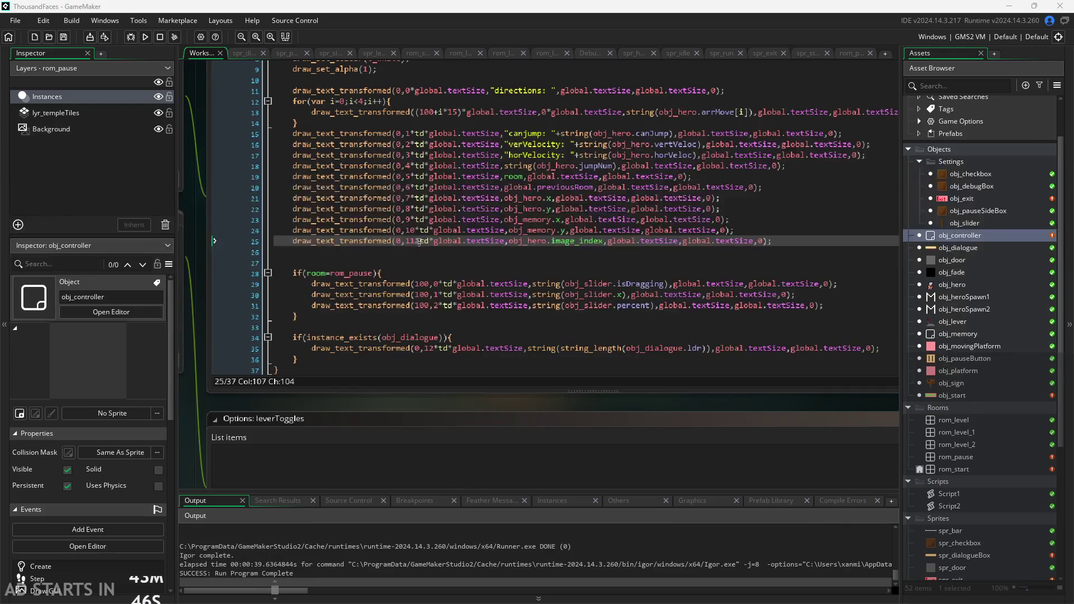
{"action": "double_click", "coordinate": [952, 284]}
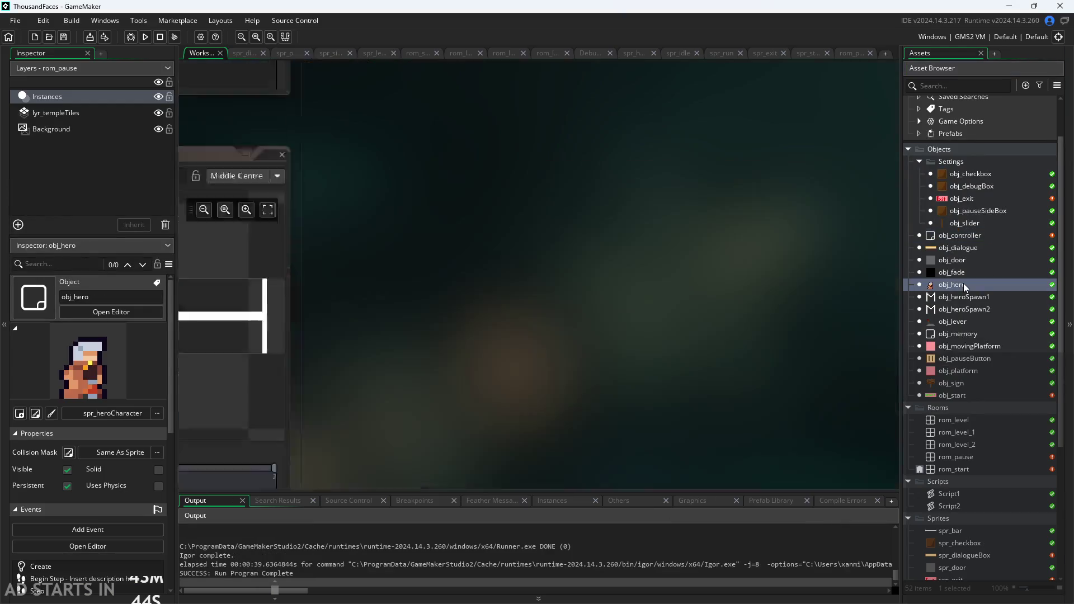
{"action": "scroll", "coordinate": [364, 352], "scroll_direction": "up", "scroll_amount": 3}
{"action": "scroll", "coordinate": [267, 401], "scroll_direction": "up", "scroll_amount": 3}
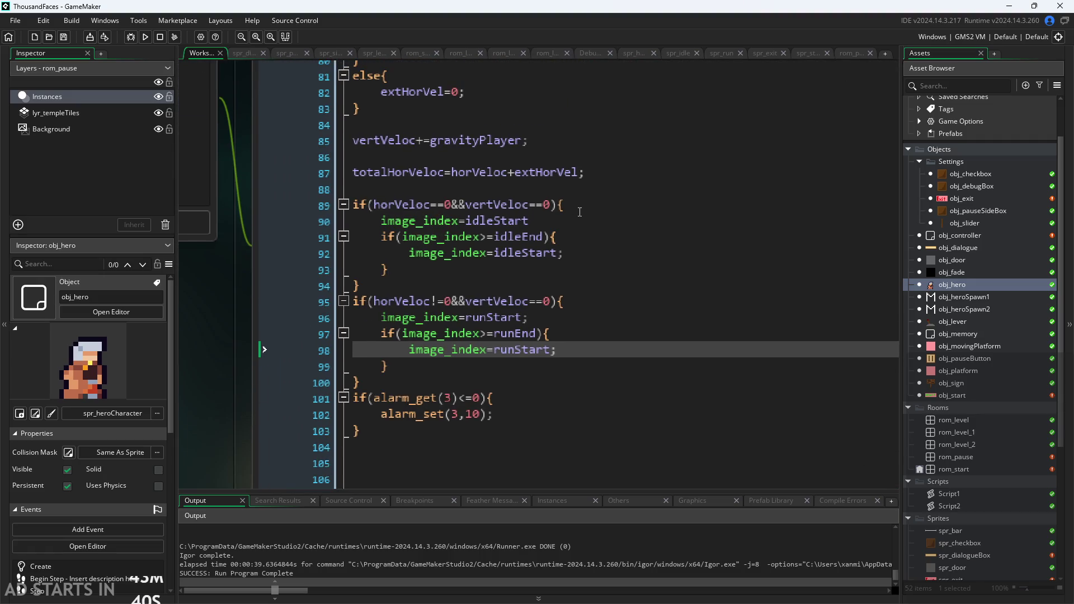
{"action": "left_click", "coordinate": [492, 288]}
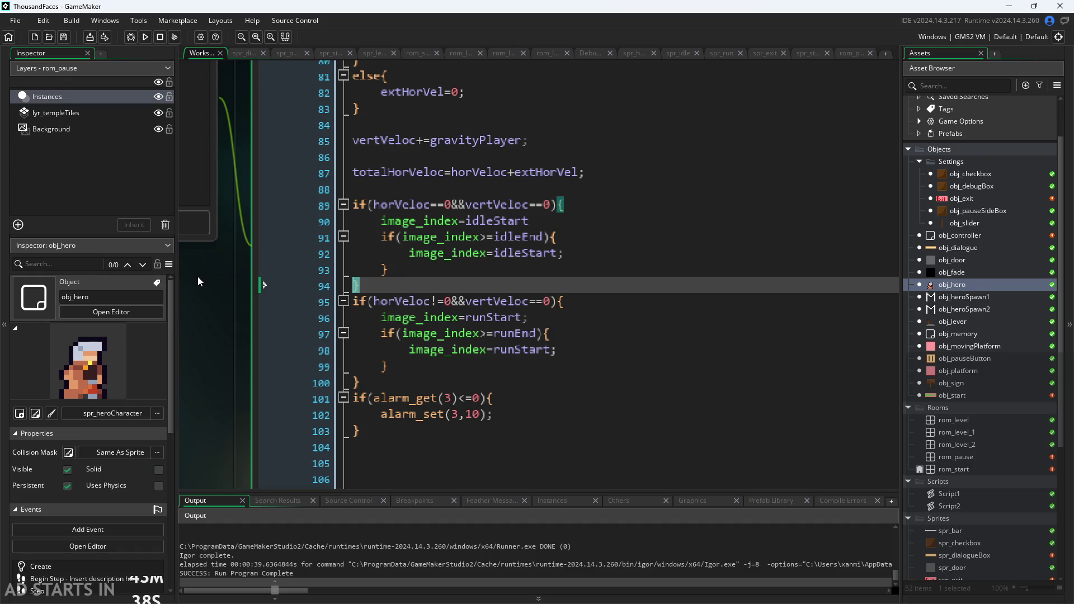
{"action": "left_click", "coordinate": [482, 333]}
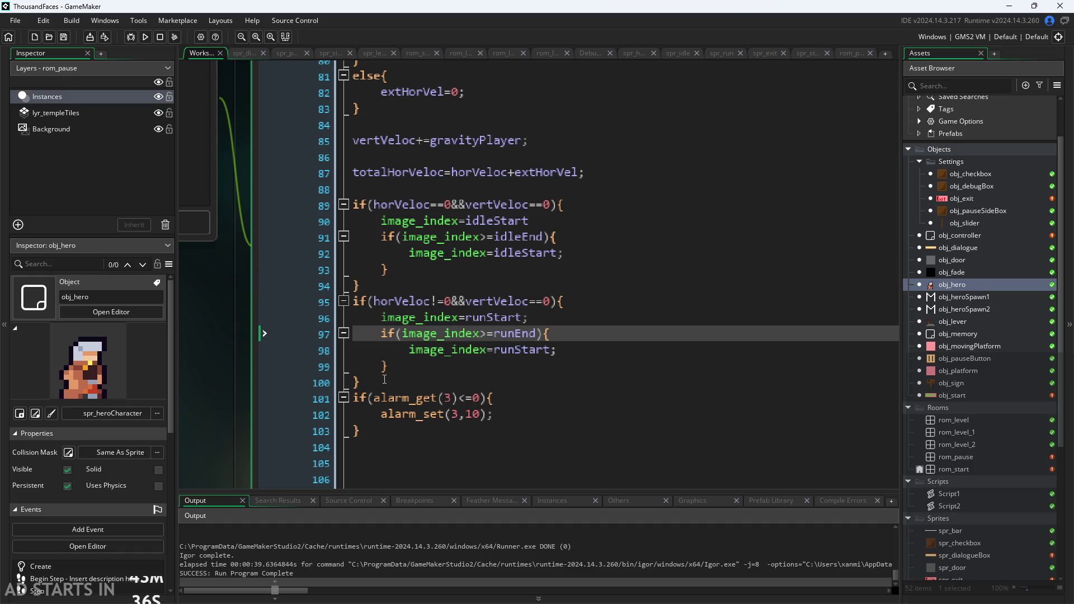
{"action": "mouse_move", "coordinate": [385, 379]}
{"action": "left_mouse_down"}
{"action": "mouse_move", "coordinate": [239, 316]}
{"action": "mouse_move", "coordinate": [233, 294]}
{"action": "left_mouse_up"}
{"action": "key", "text": "ctrl+k"}
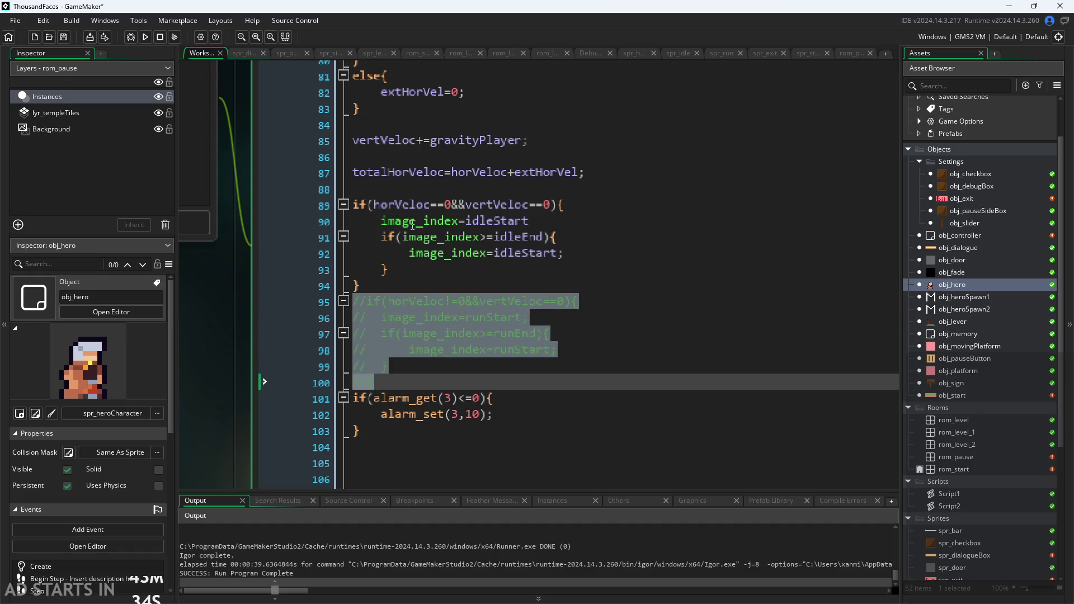
Step: Comment out the closing brace on line 94, select the idle if-condition on line 89, and run the game
{"action": "left_click", "coordinate": [416, 253]}
{"action": "left_click", "coordinate": [411, 281]}
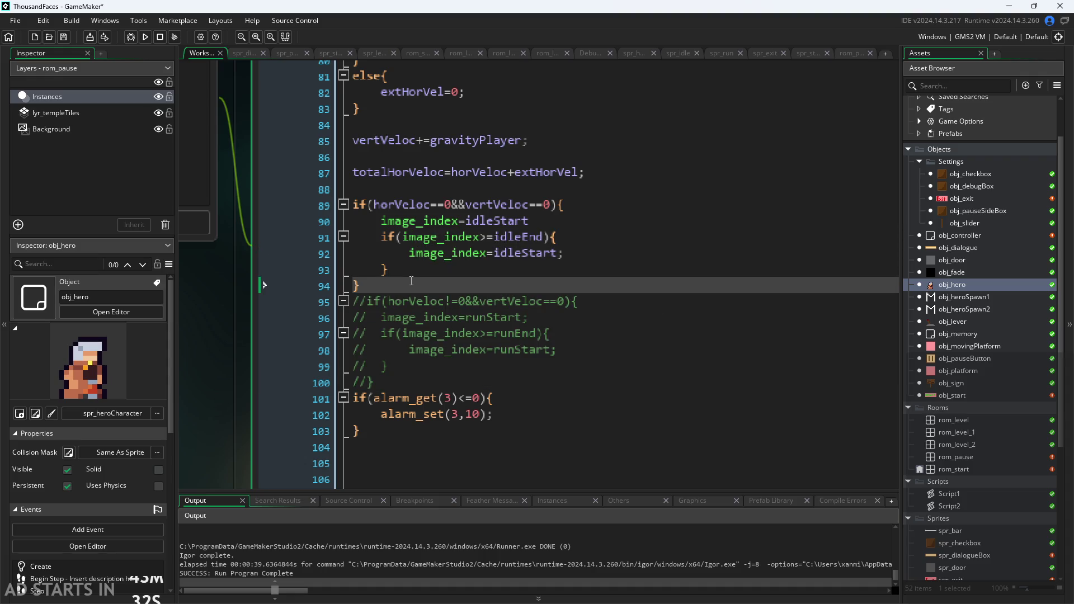
{"action": "key", "text": "BackSpace"}
{"action": "type", "text": "}"}
{"action": "key", "text": "ctrl+k"}
{"action": "left_click", "coordinate": [628, 196]}
{"action": "triple_click", "coordinate": [631, 199]}
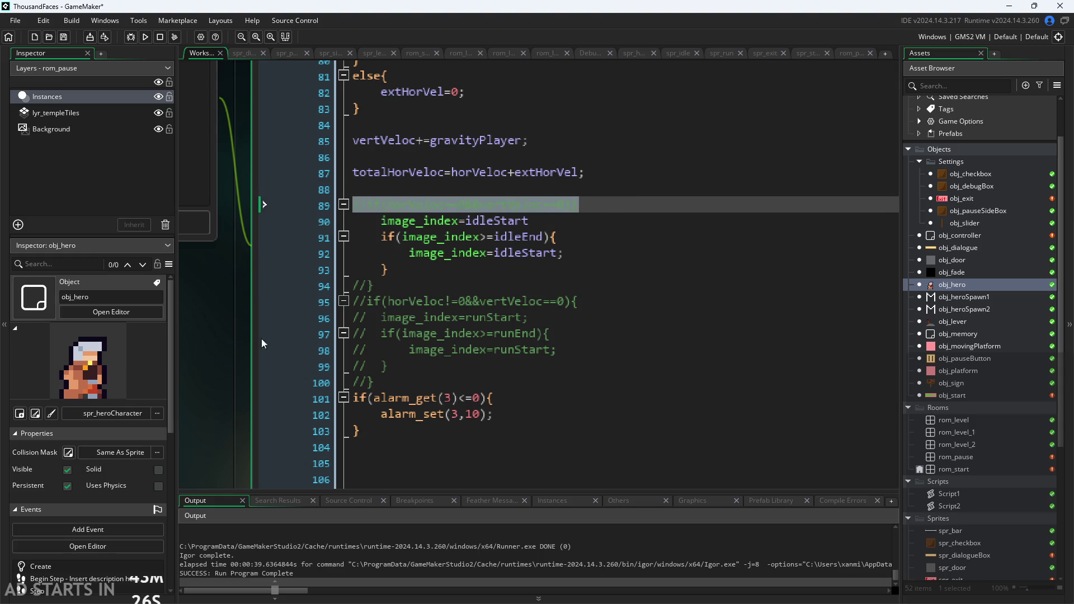
{"action": "left_click", "coordinate": [141, 36]}
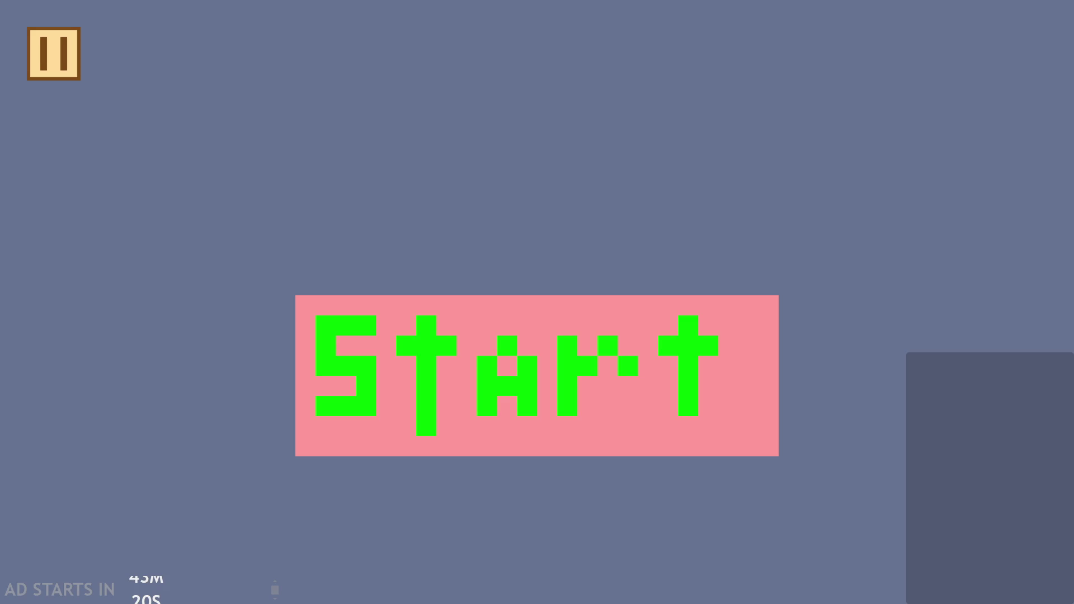
Step: Turn on Debug Stats and Pause Button on Right Side, then start the level
{"action": "key", "text": "Escape"}
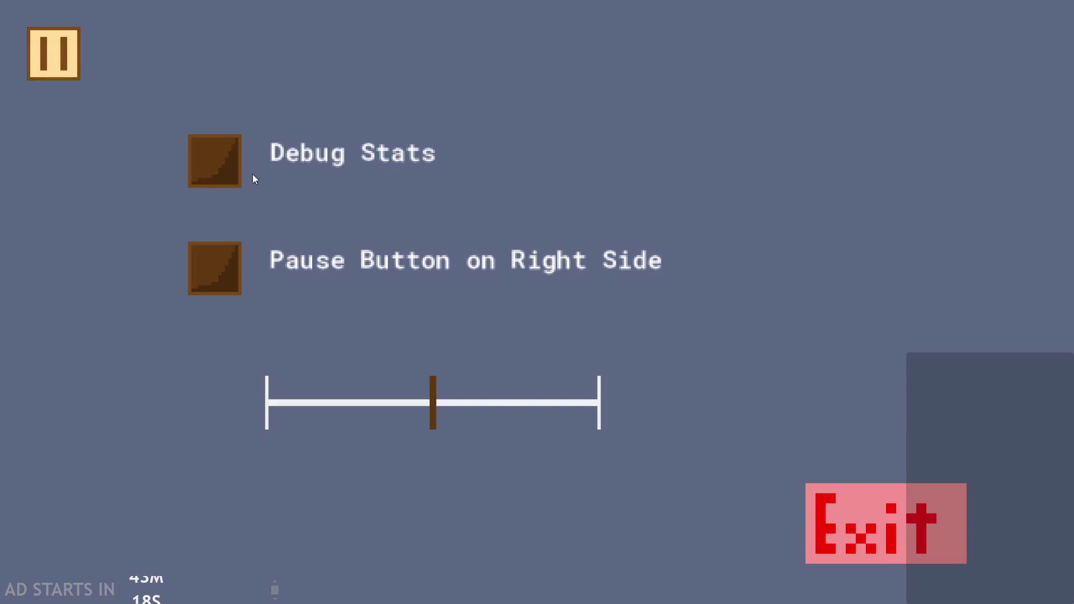
{"action": "left_click", "coordinate": [232, 168]}
{"action": "left_click", "coordinate": [229, 261]}
{"action": "left_click", "coordinate": [1035, 50]}
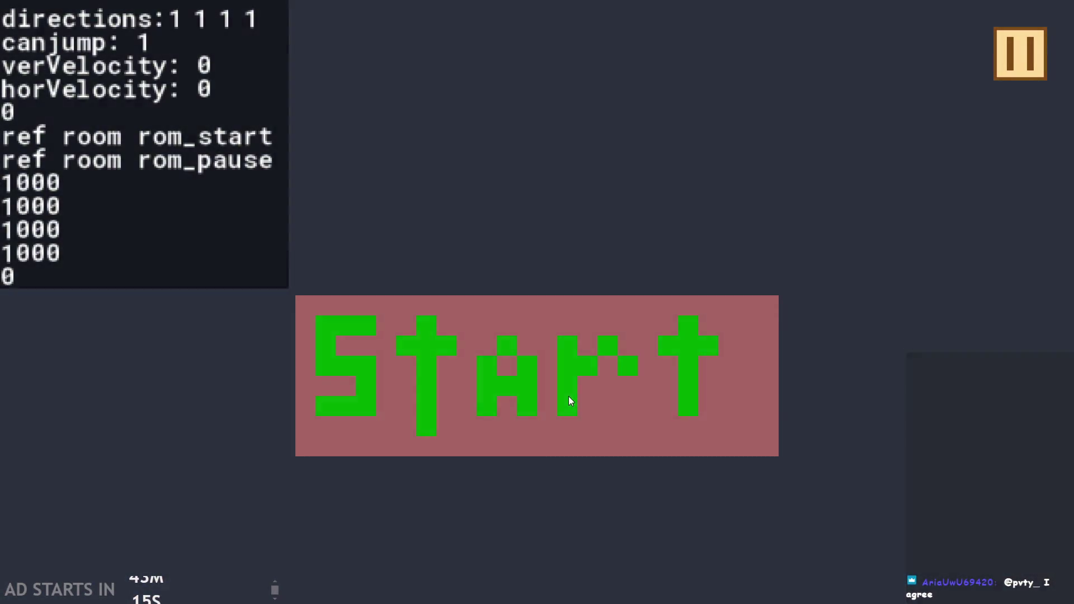
{"action": "left_click", "coordinate": [568, 396]}
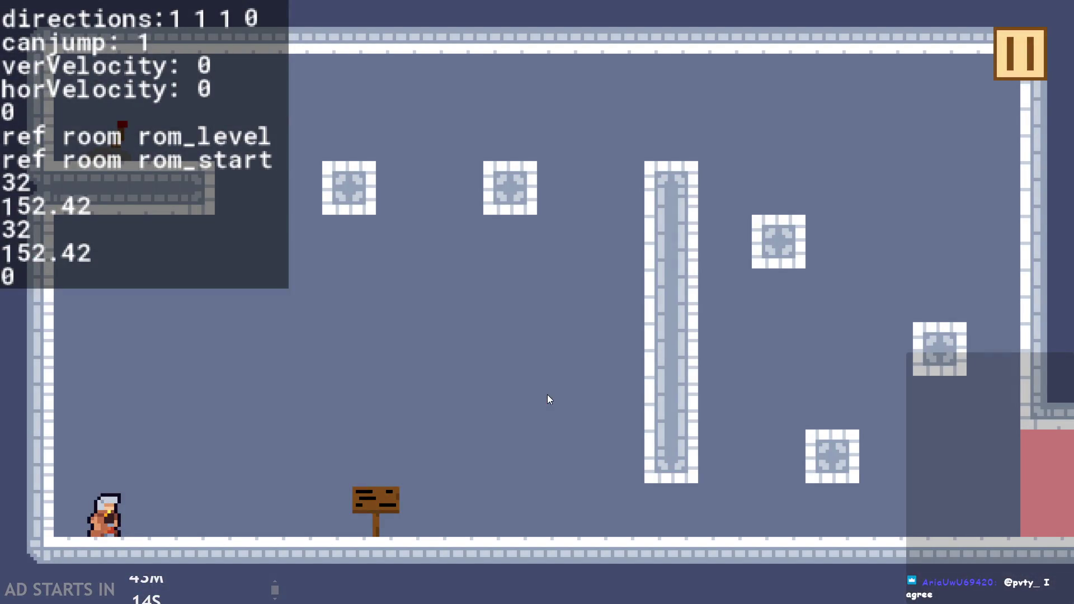
Step: Walk, jump and wall-jump the hero around the level, then pause and quit to the editor
{"action": "key", "text": "Right"}
{"action": "key", "text": "Up"}
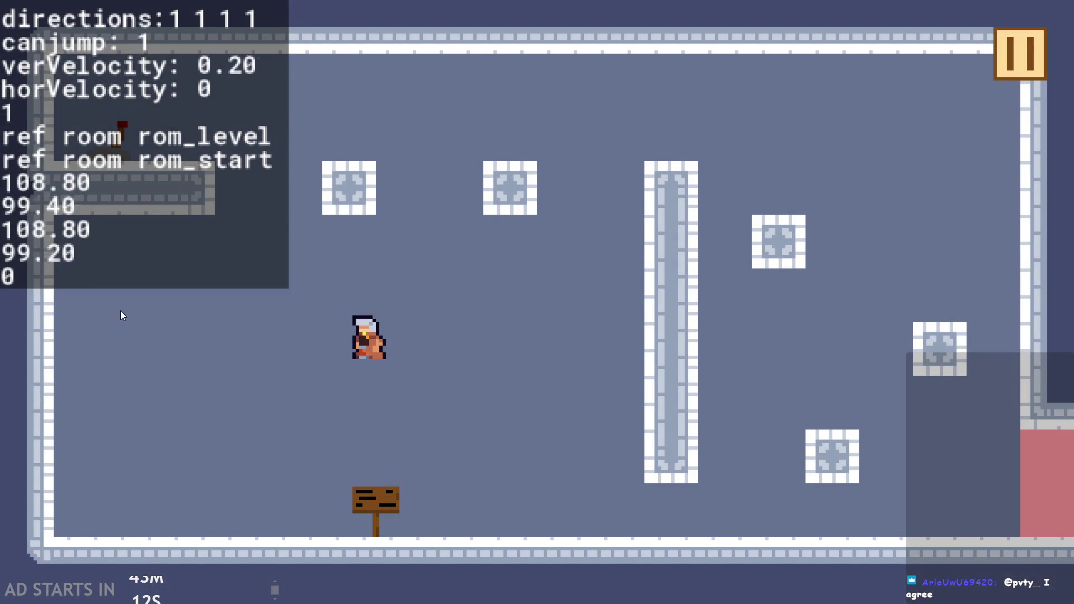
{"action": "key", "text": "Left"}
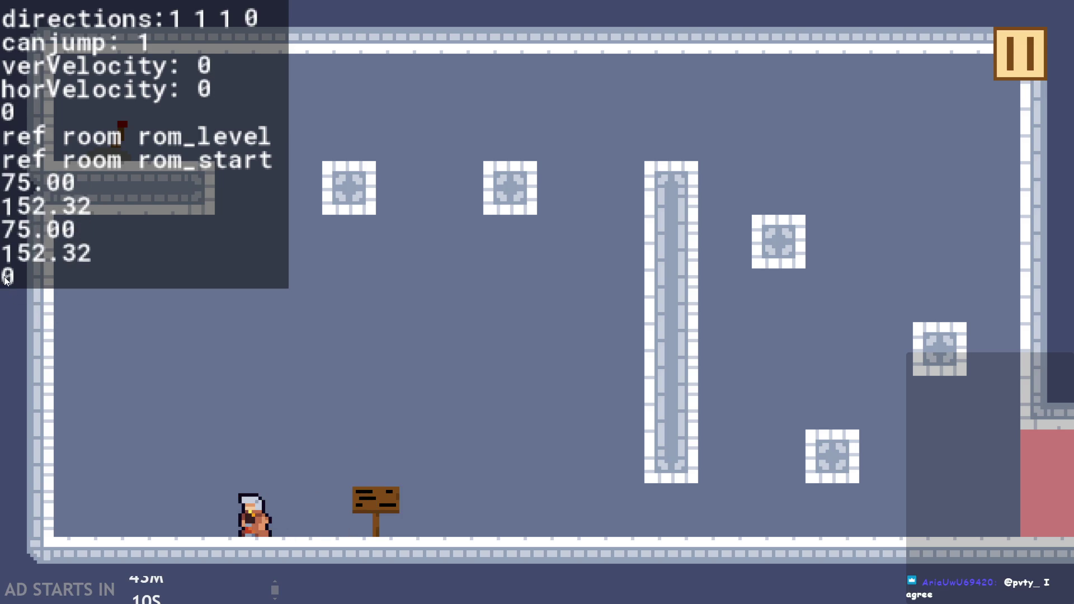
{"action": "key", "text": "Right"}
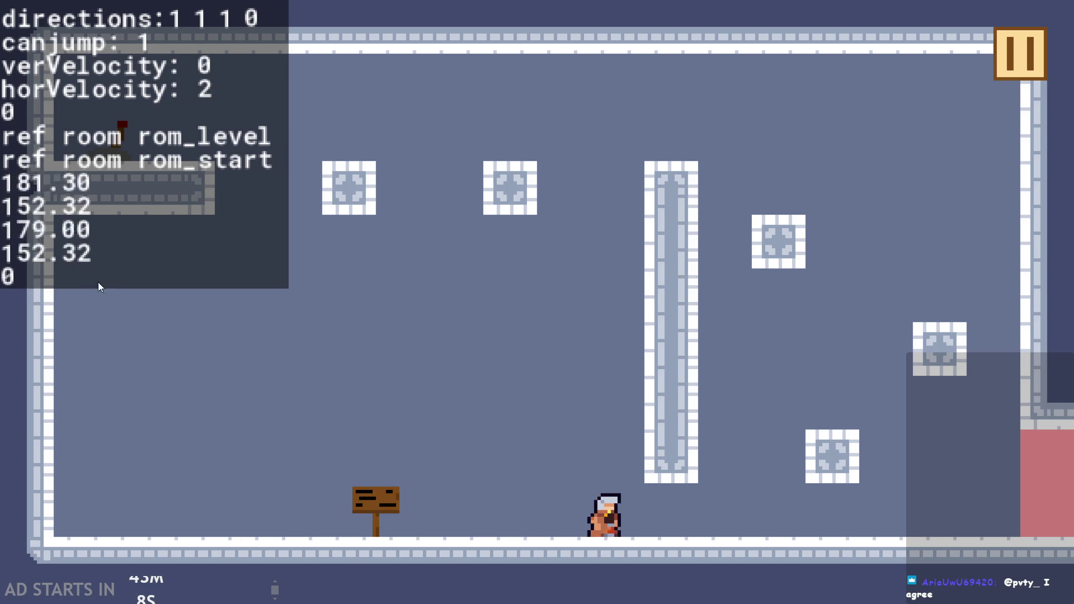
{"action": "key", "text": "Up"}
{"action": "key", "text": "Up"}
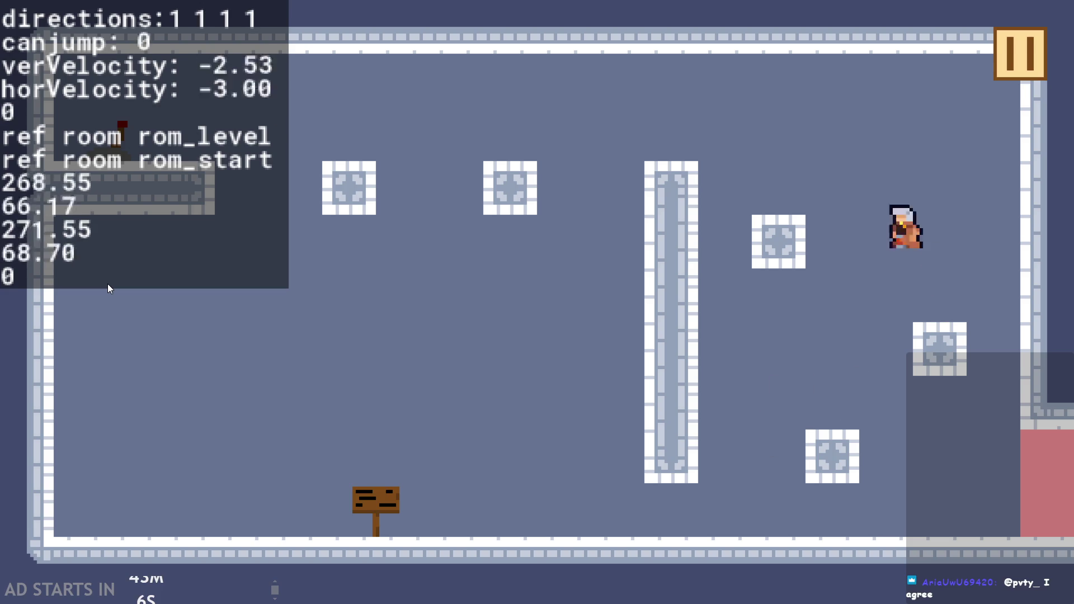
{"action": "key", "text": "Left"}
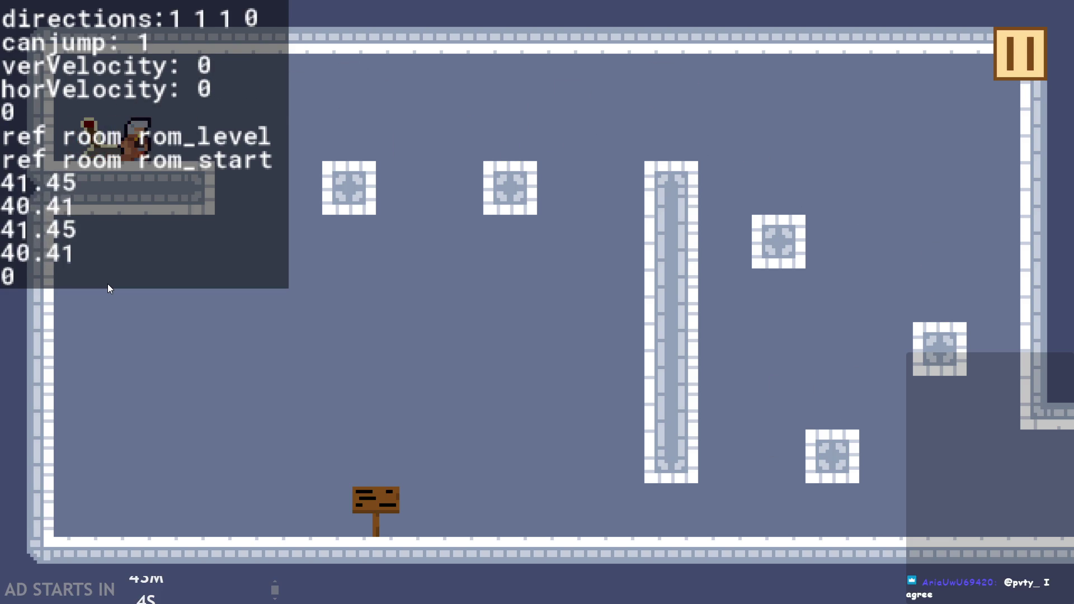
{"action": "key", "text": "Right"}
{"action": "key", "text": "Right"}
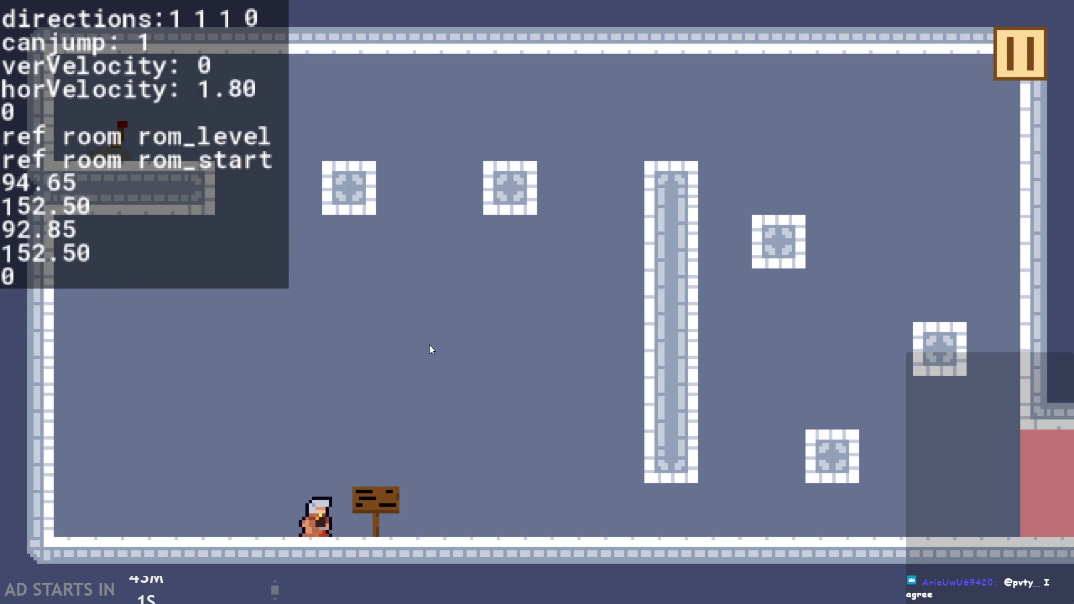
{"action": "left_click", "coordinate": [1033, 41]}
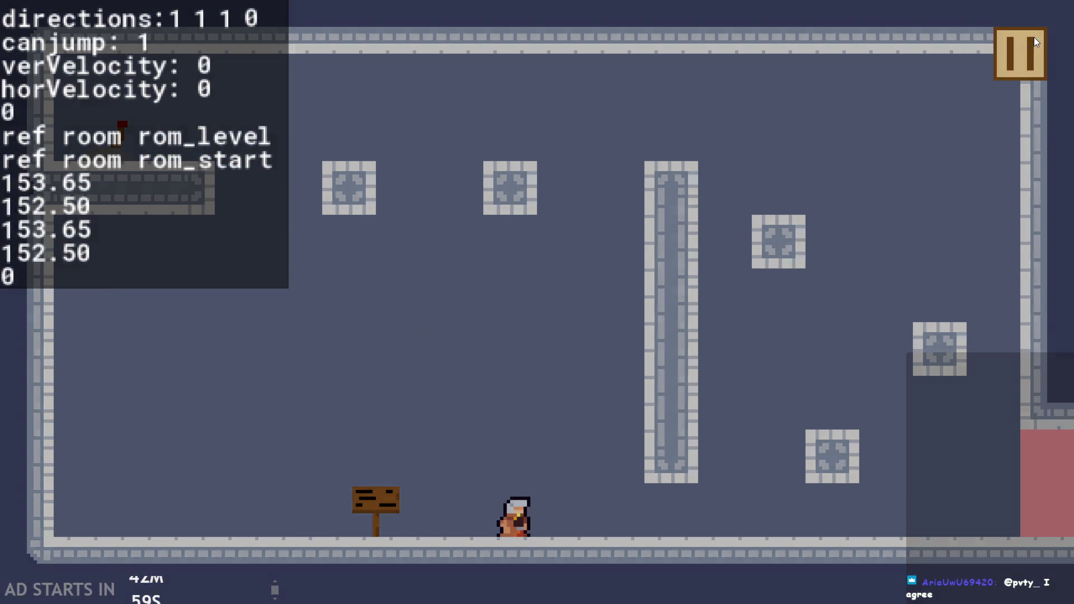
{"action": "left_click", "coordinate": [810, 490]}
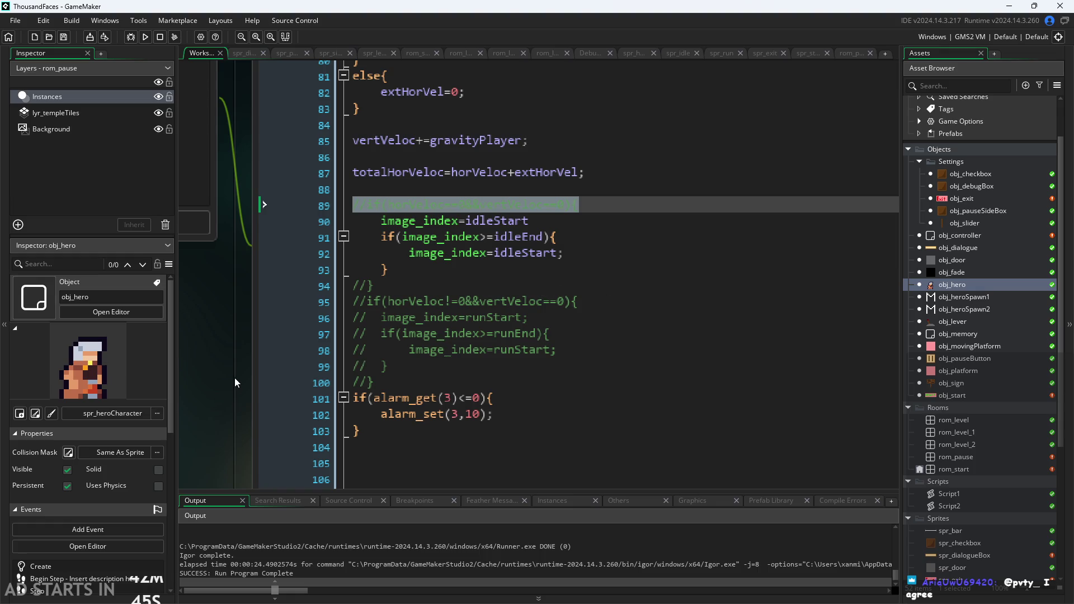
{"action": "scroll", "coordinate": [234, 378], "scroll_direction": "down", "scroll_amount": 1}
{"action": "left_click", "coordinate": [434, 275]}
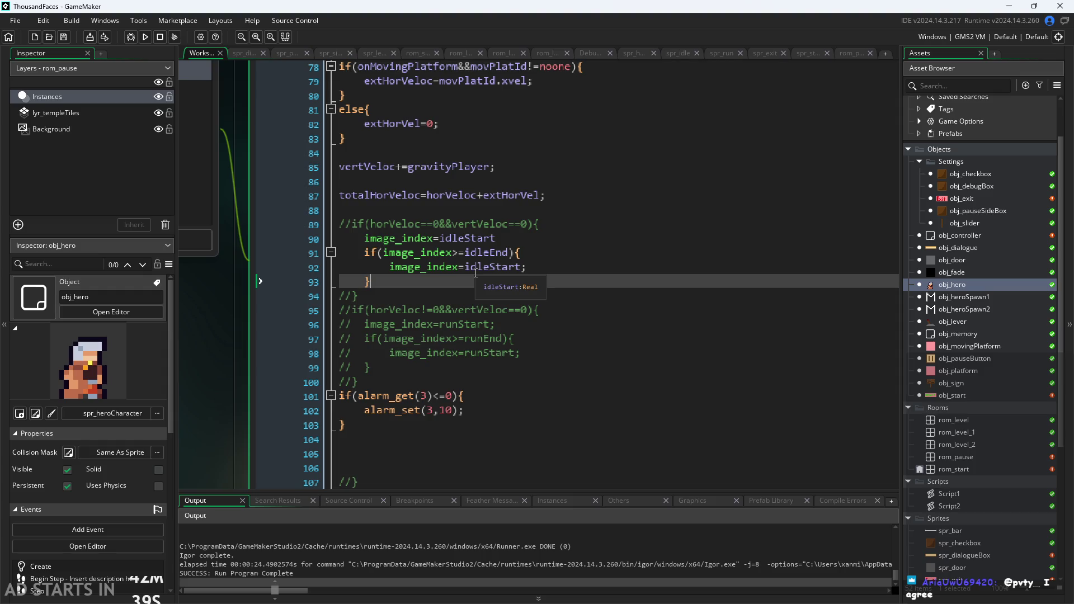
{"action": "left_click", "coordinate": [444, 295]}
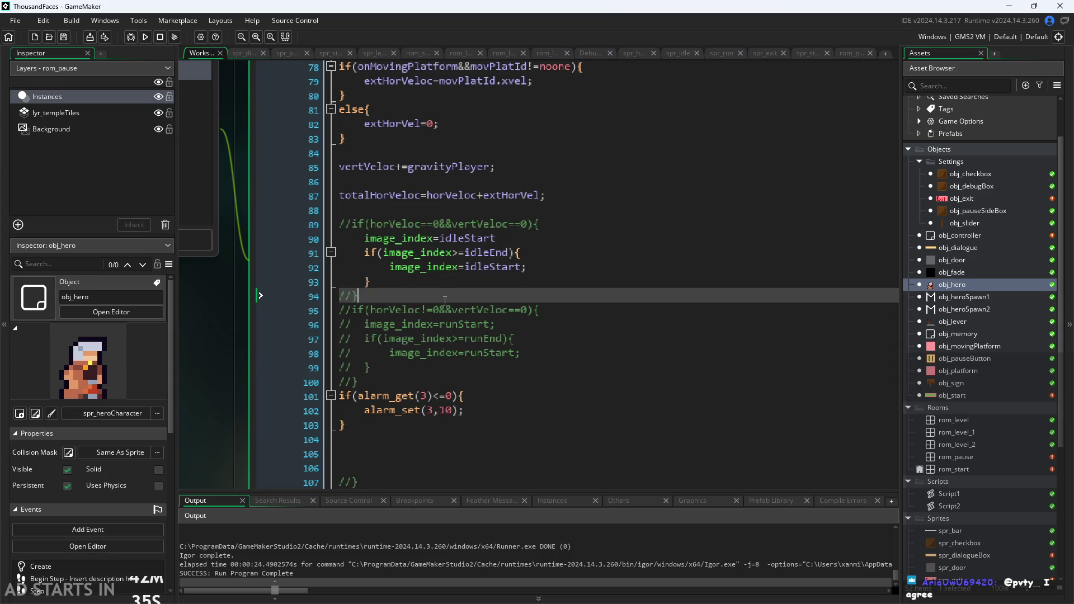
{"action": "left_click", "coordinate": [466, 352]}
{"action": "scroll", "coordinate": [222, 340], "scroll_direction": "down", "scroll_amount": 3}
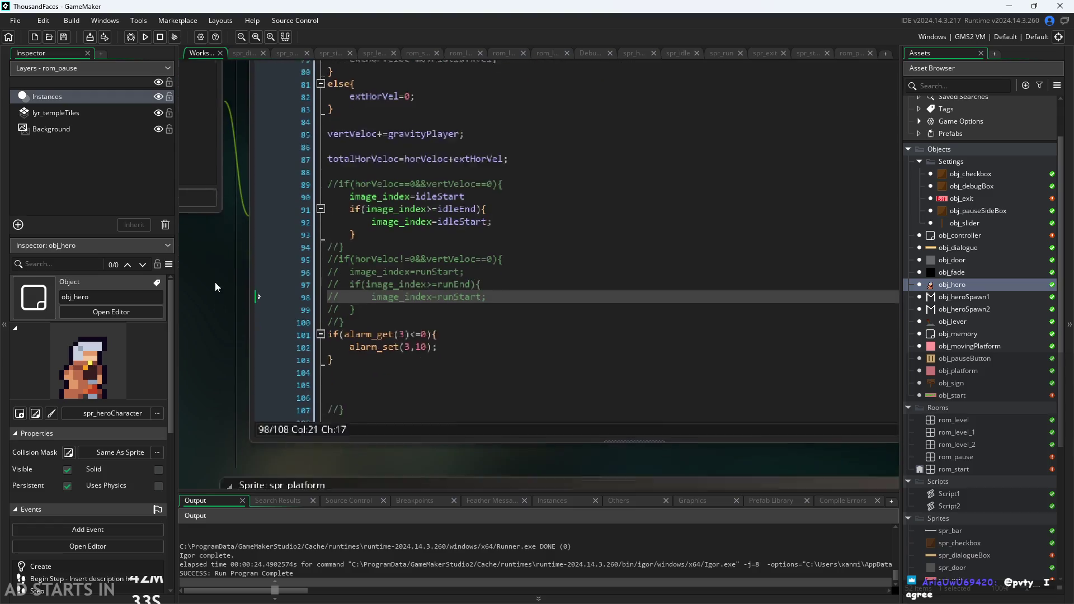
{"action": "scroll", "coordinate": [413, 275], "scroll_direction": "up", "scroll_amount": 5}
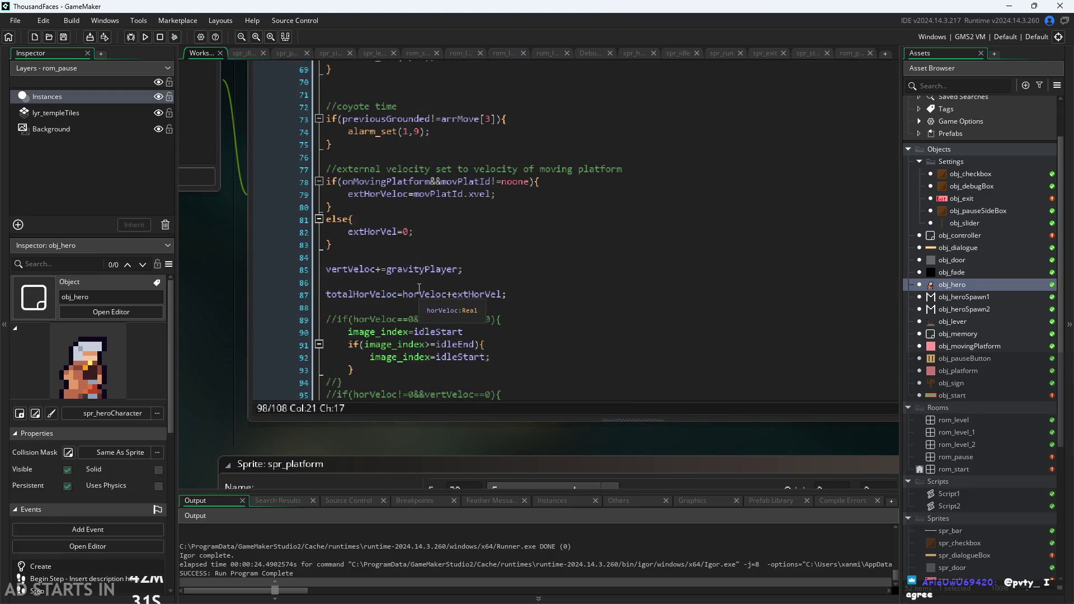
{"action": "scroll", "coordinate": [412, 275], "scroll_direction": "down", "scroll_amount": 5}
{"action": "scroll", "coordinate": [239, 306], "scroll_direction": "down", "scroll_amount": 2}
{"action": "scroll", "coordinate": [240, 306], "scroll_direction": "down", "scroll_amount": 2}
{"action": "scroll", "coordinate": [240, 360], "scroll_direction": "up", "scroll_amount": 5}
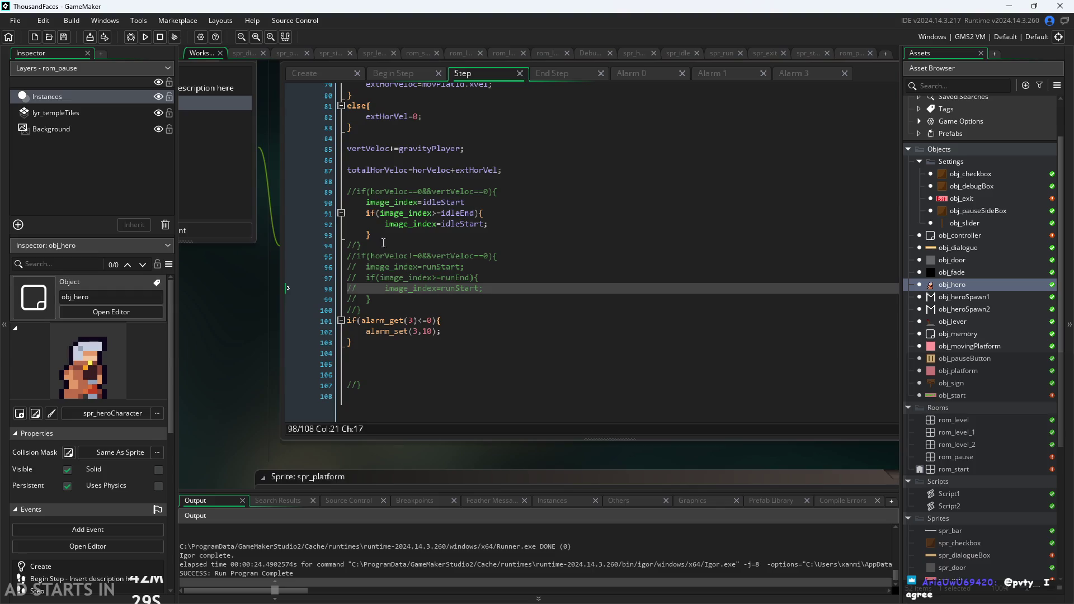
{"action": "left_click", "coordinate": [414, 332]}
{"action": "scroll", "coordinate": [414, 332], "scroll_direction": "up", "scroll_amount": 1}
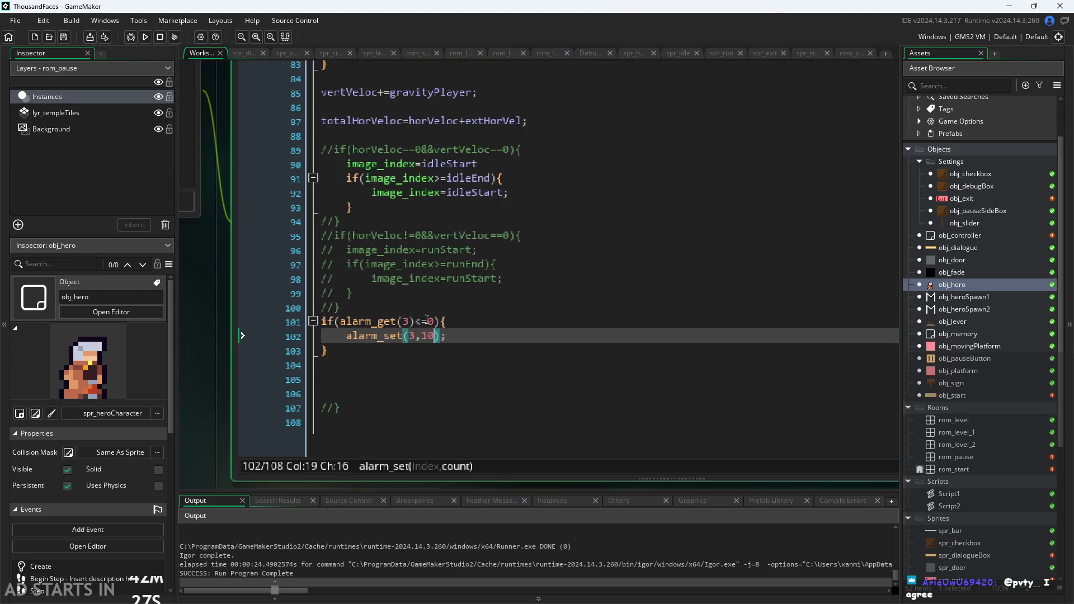
{"action": "scroll", "coordinate": [413, 332], "scroll_direction": "down", "scroll_amount": 2}
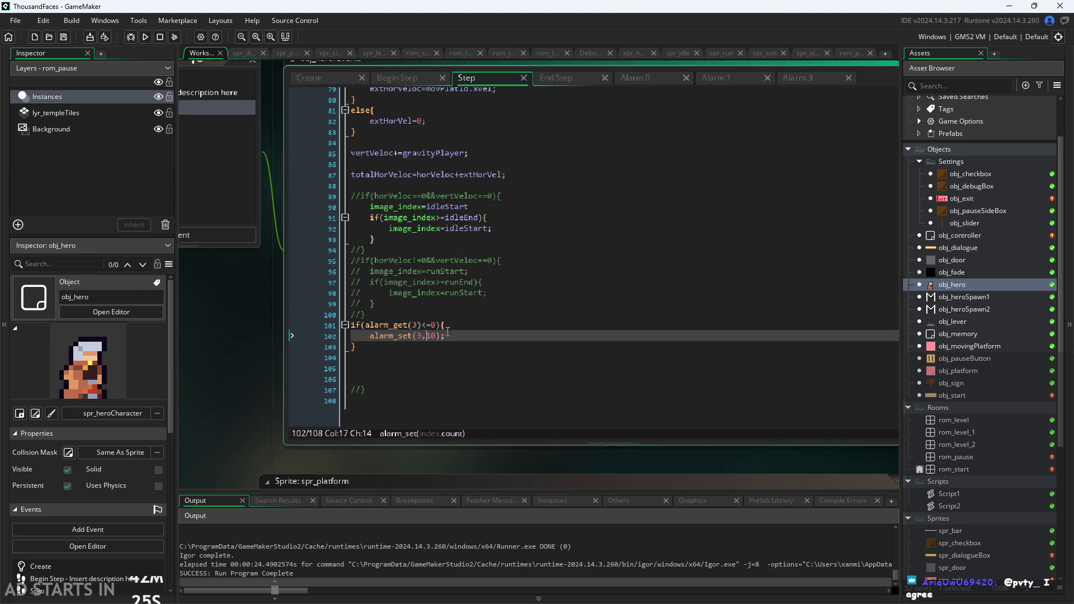
{"action": "left_click", "coordinate": [457, 329]}
{"action": "scroll", "coordinate": [457, 329], "scroll_direction": "up", "scroll_amount": 2}
{"action": "key", "text": "Left"}
{"action": "key", "text": "Left"}
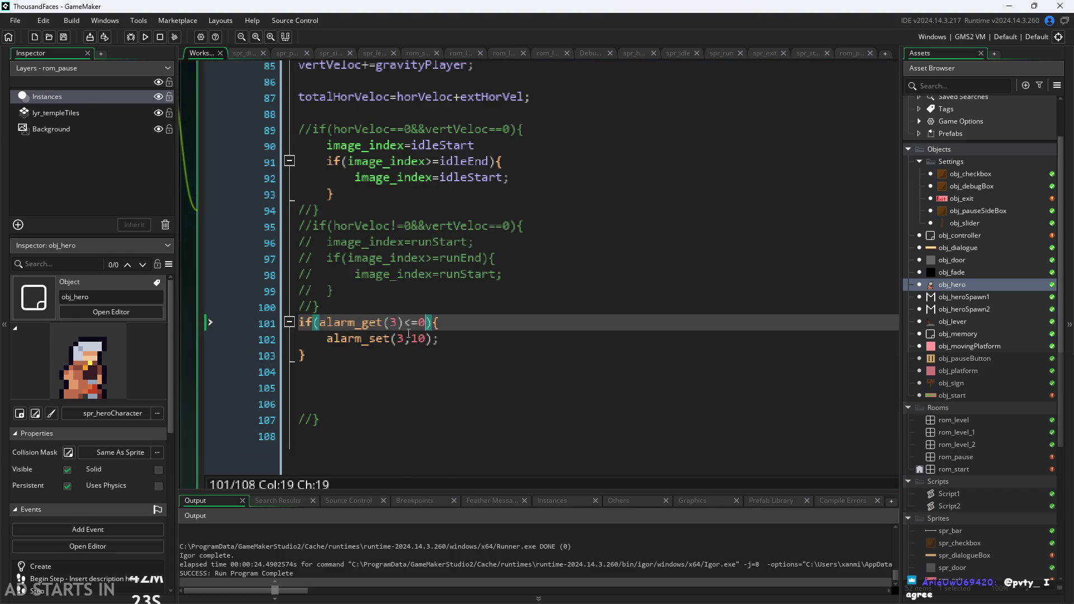
{"action": "key", "text": "Down"}
{"action": "key", "text": "Down"}
{"action": "left_click", "coordinate": [428, 338]}
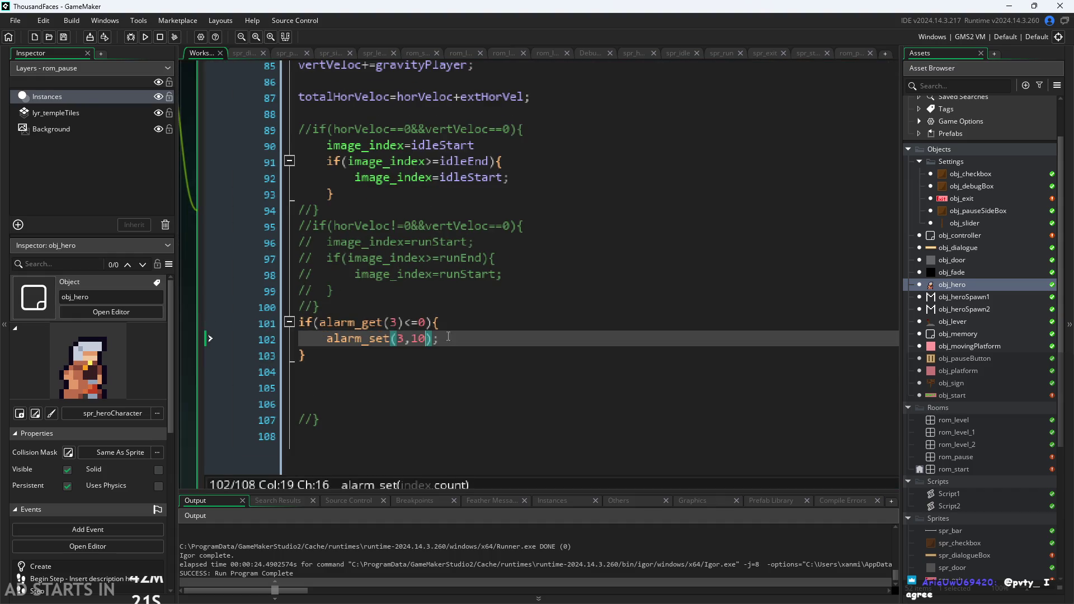
{"action": "mouse_move", "coordinate": [319, 323]}
{"action": "left_mouse_down"}
{"action": "mouse_move", "coordinate": [427, 323]}
{"action": "mouse_move", "coordinate": [405, 323]}
{"action": "left_mouse_up"}
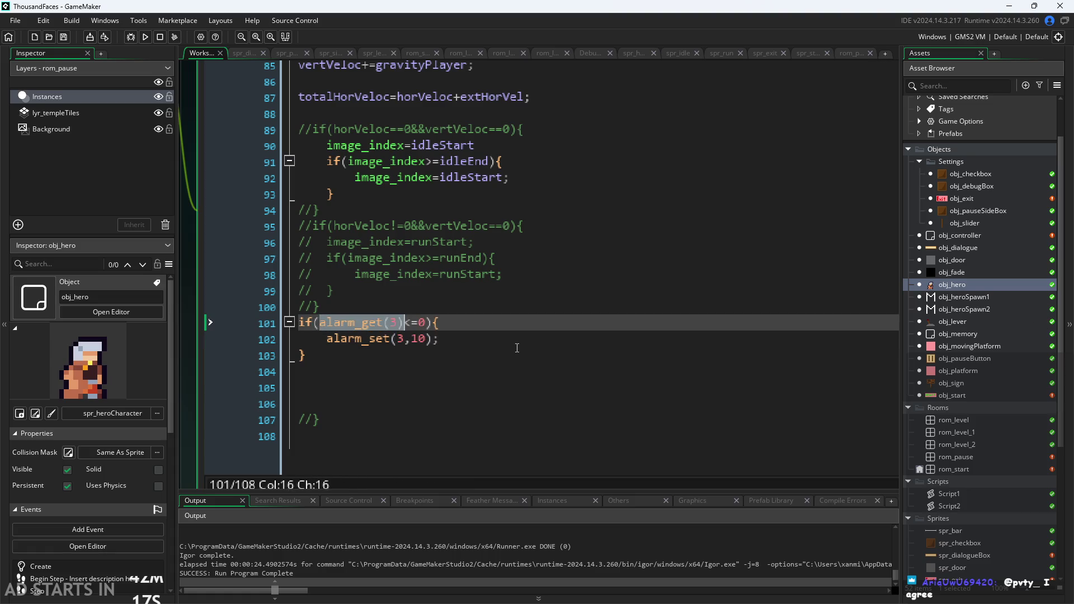
{"action": "left_click", "coordinate": [439, 338]}
{"action": "scroll", "coordinate": [535, 263], "scroll_direction": "down", "scroll_amount": 2}
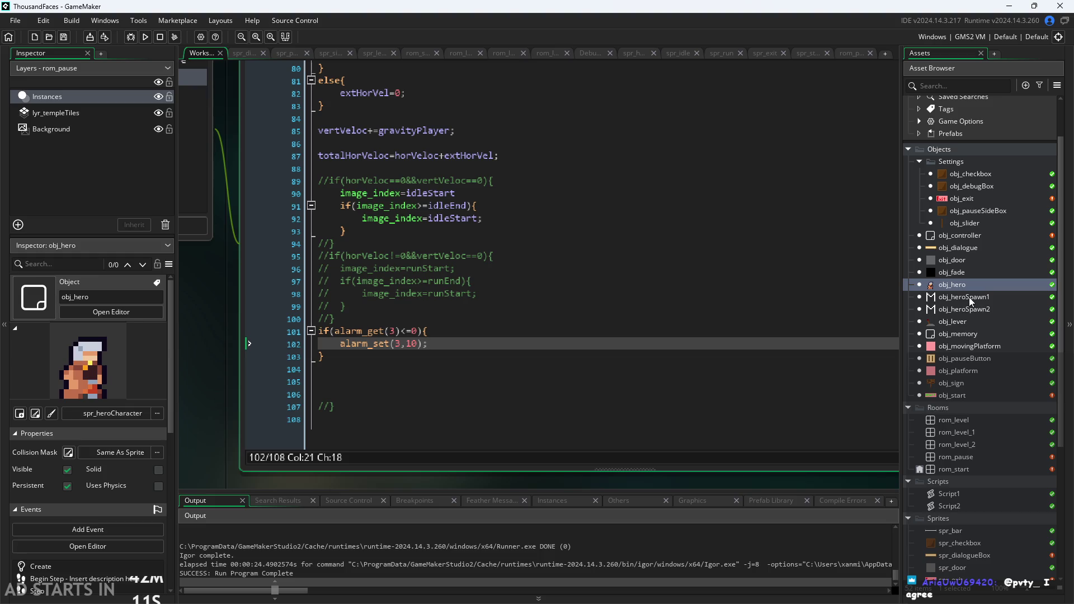
Step: Open obj_controller and duplicate the image_index debug line 25 as a new line 26
{"action": "double_click", "coordinate": [972, 236]}
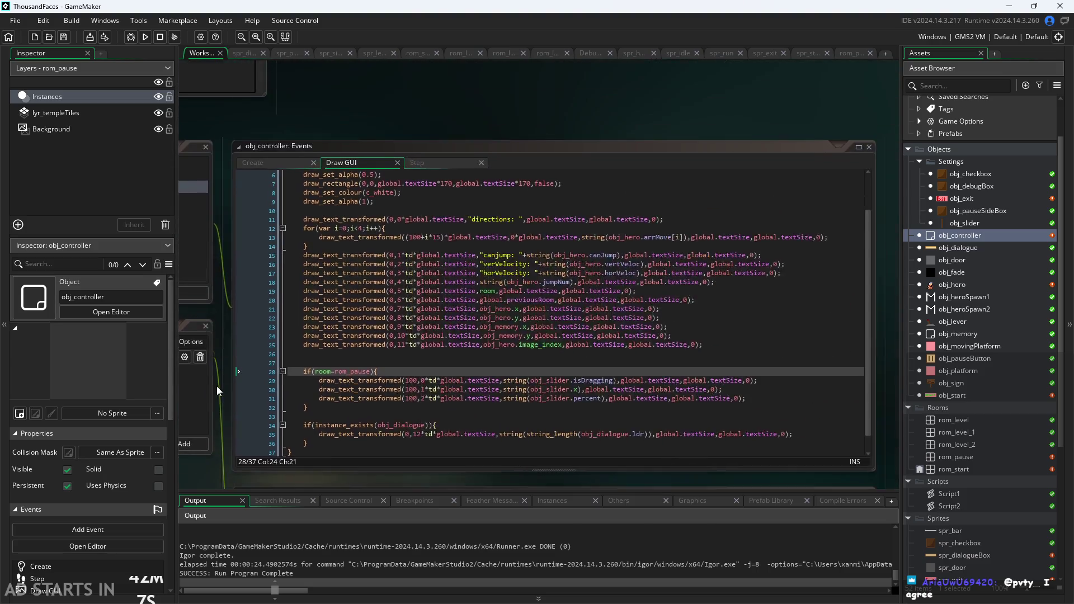
{"action": "mouse_move", "coordinate": [338, 328]}
{"action": "left_mouse_down"}
{"action": "mouse_move", "coordinate": [818, 339]}
{"action": "mouse_move", "coordinate": [893, 328]}
{"action": "left_mouse_up"}
{"action": "key", "text": "ctrl+c"}
{"action": "left_click", "coordinate": [886, 328]}
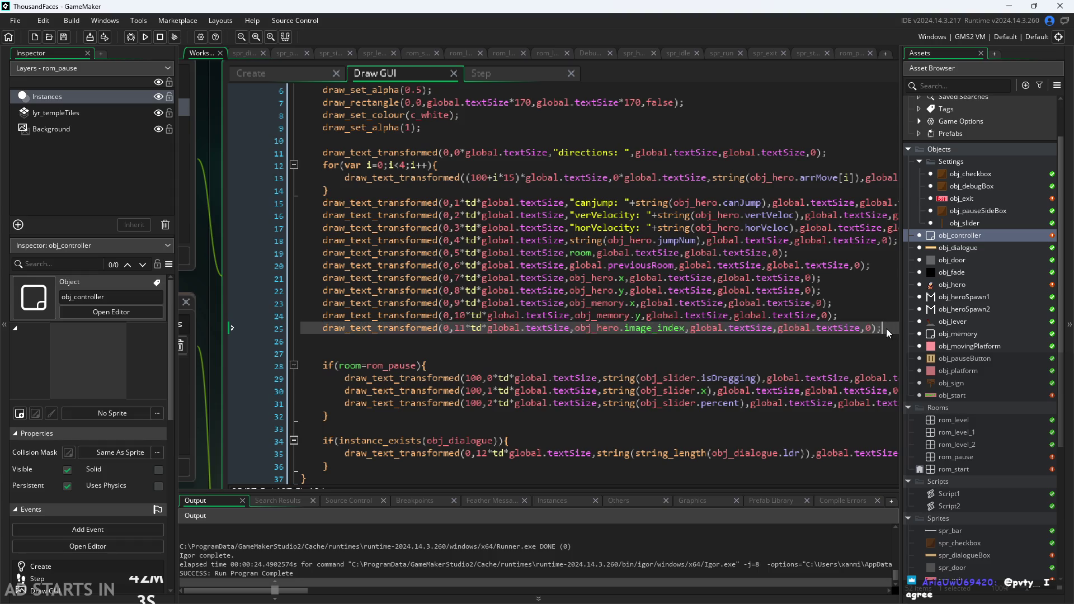
{"action": "key", "text": "Return"}
{"action": "key", "text": "ctrl+v"}
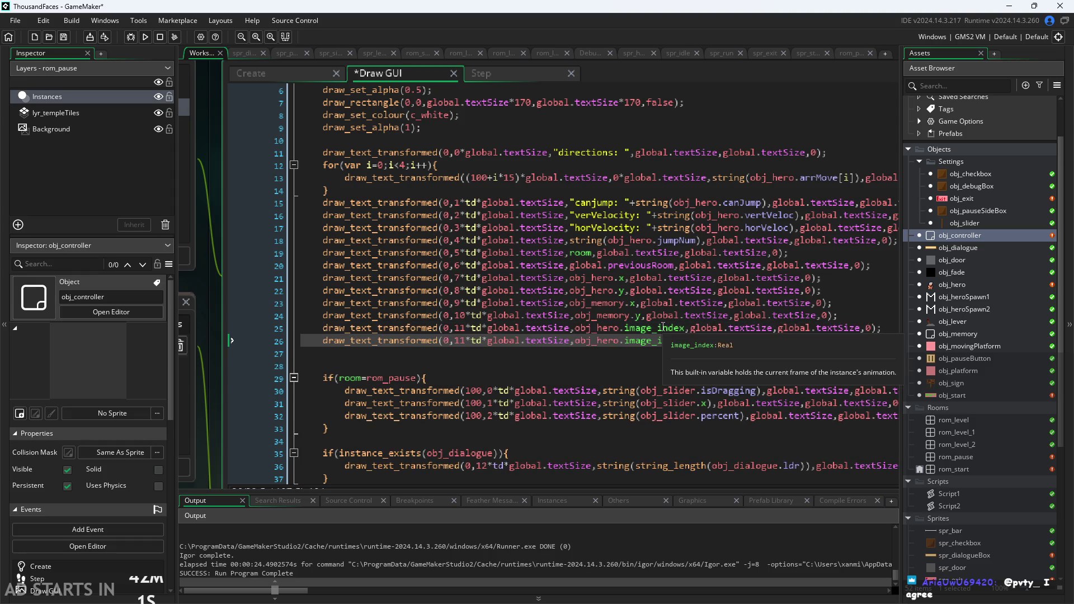
Step: Change line 26 to show obj_hero.alarm[3] on row 12, then run the game
{"action": "double_click", "coordinate": [665, 342]}
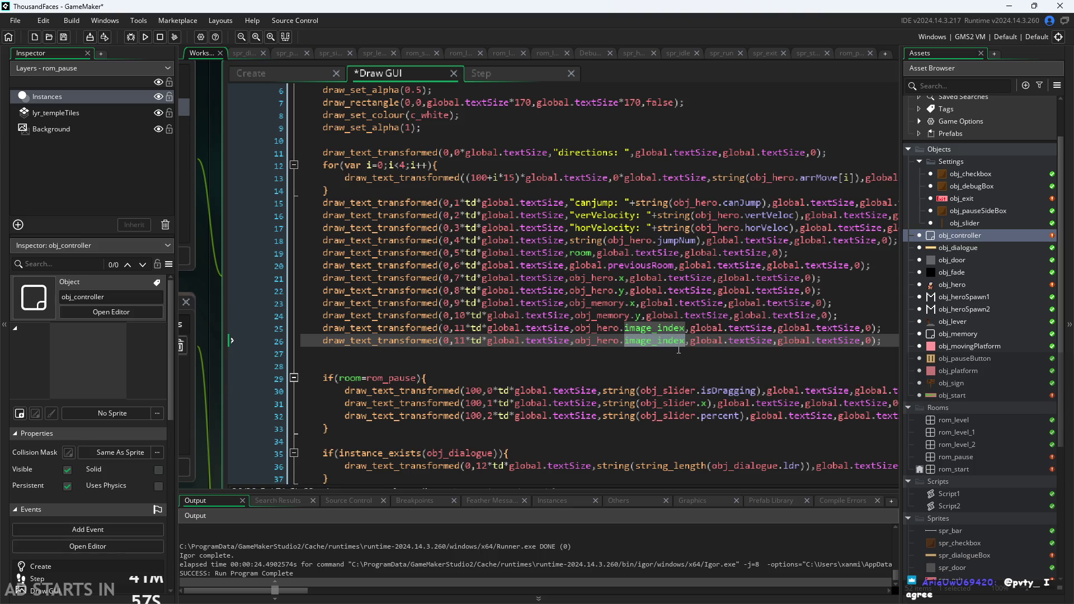
{"action": "type", "text": "alarm"}
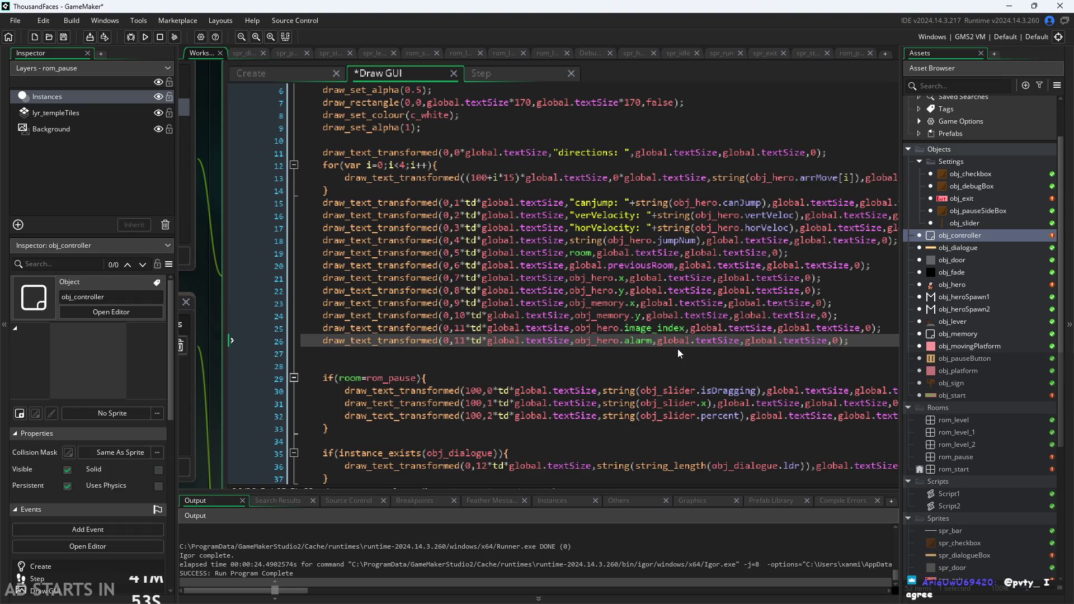
{"action": "mouse_move", "coordinate": [645, 343]}
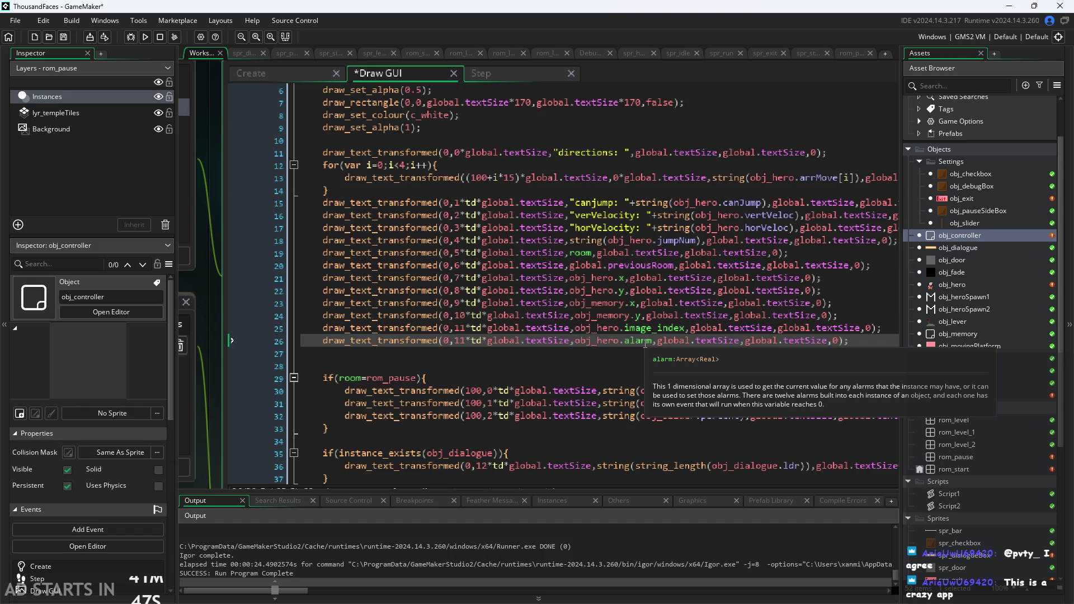
{"action": "type", "text": "[3]"}
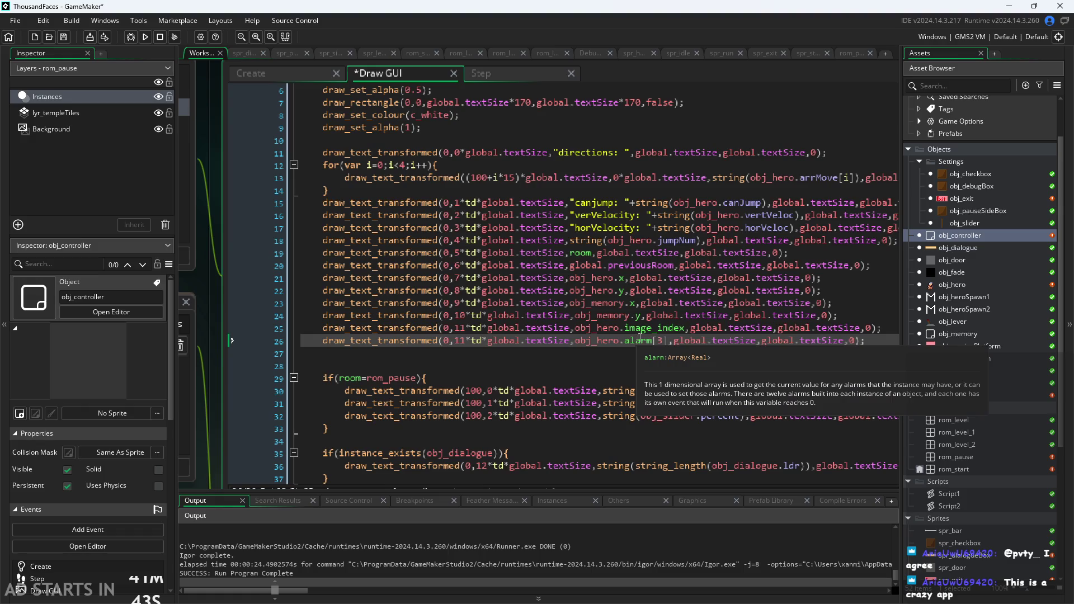
{"action": "left_click", "coordinate": [565, 340]}
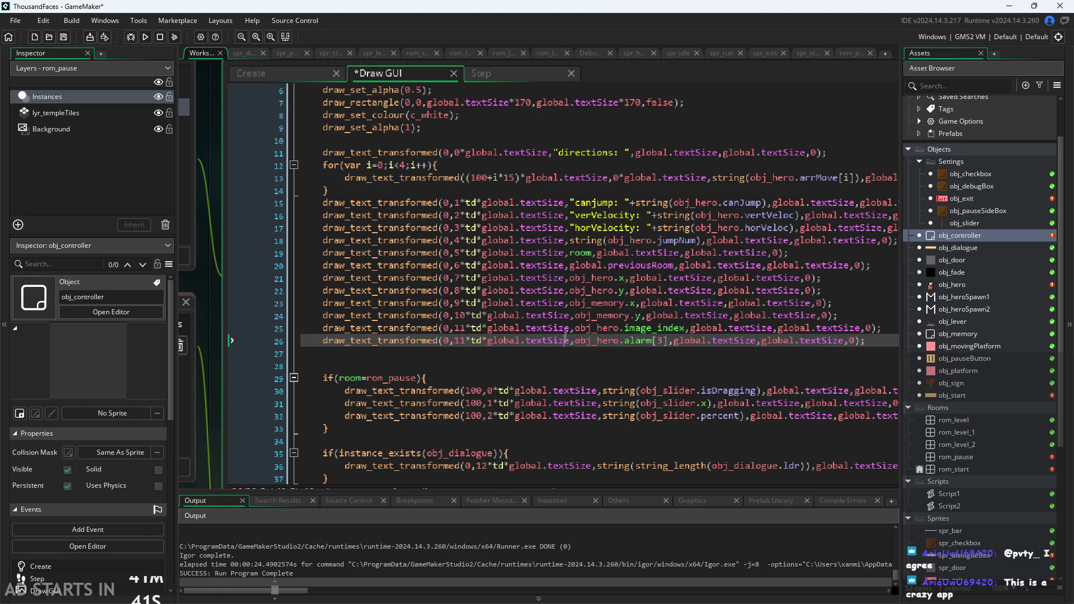
{"action": "left_click", "coordinate": [472, 340]}
{"action": "key", "text": "ctrl+y"}
{"action": "key", "text": "ctrl+z"}
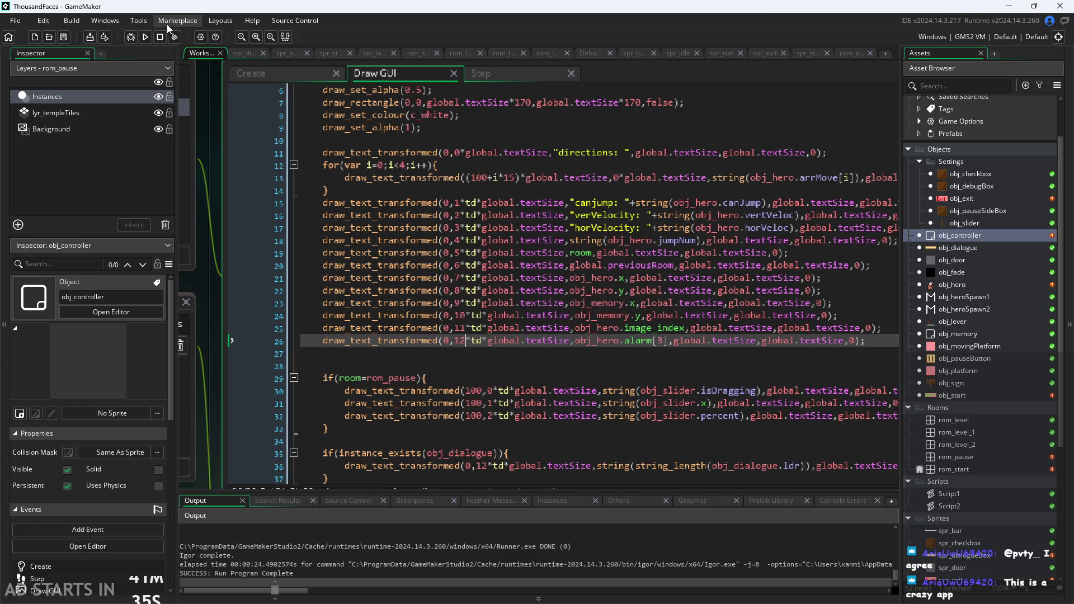
{"action": "left_click", "coordinate": [145, 37]}
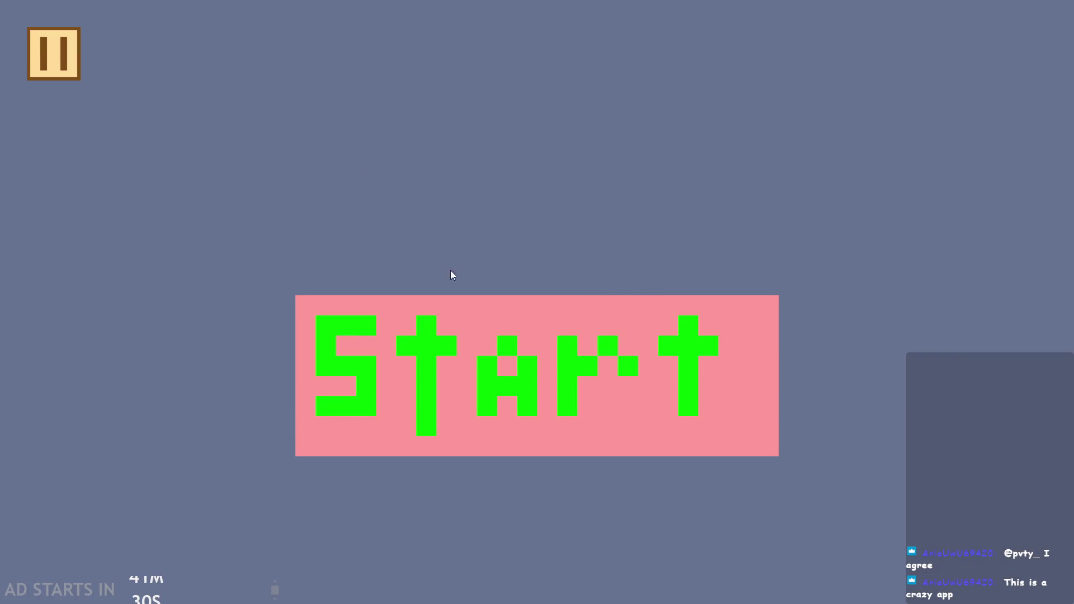
Step: Start the game and turn on the Debug Stats overlay from the pause menu
{"action": "left_click", "coordinate": [517, 381]}
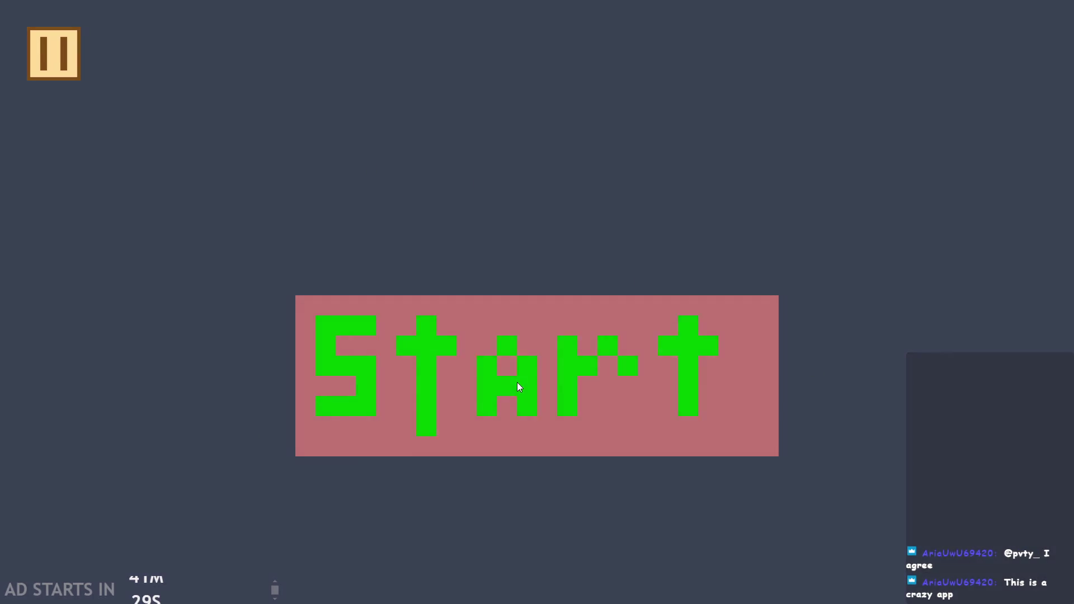
{"action": "key", "text": "Right"}
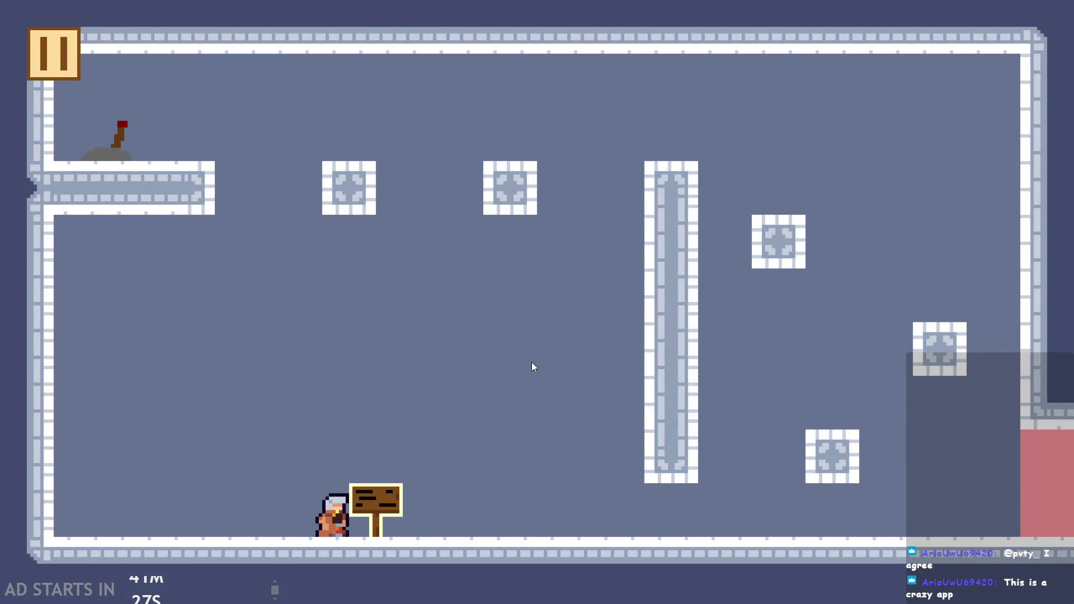
{"action": "key", "text": "Right"}
{"action": "key", "text": "Right"}
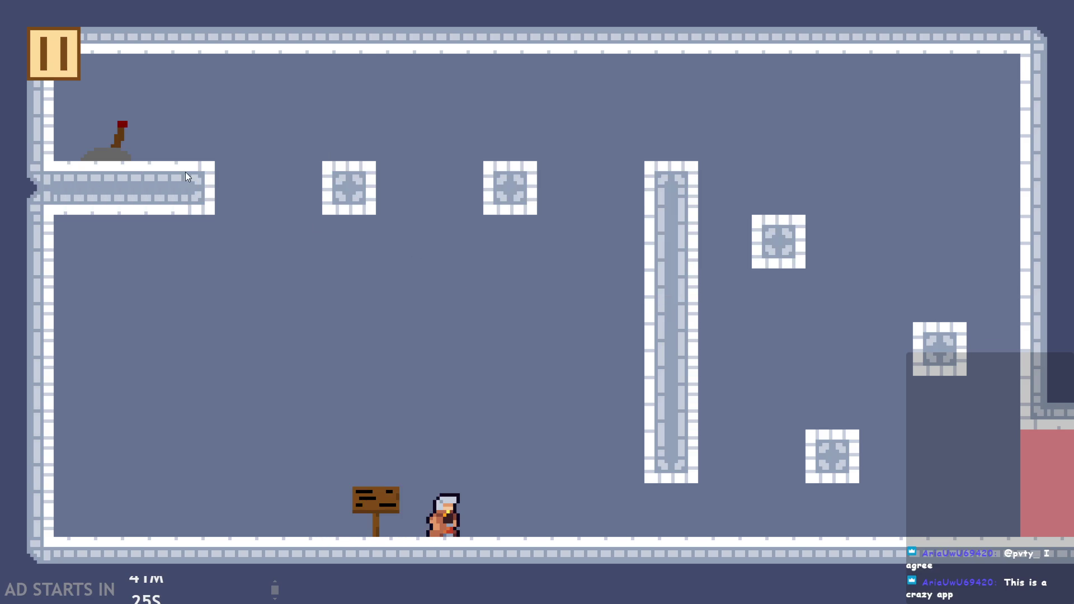
{"action": "left_click", "coordinate": [52, 66]}
{"action": "left_click", "coordinate": [215, 161]}
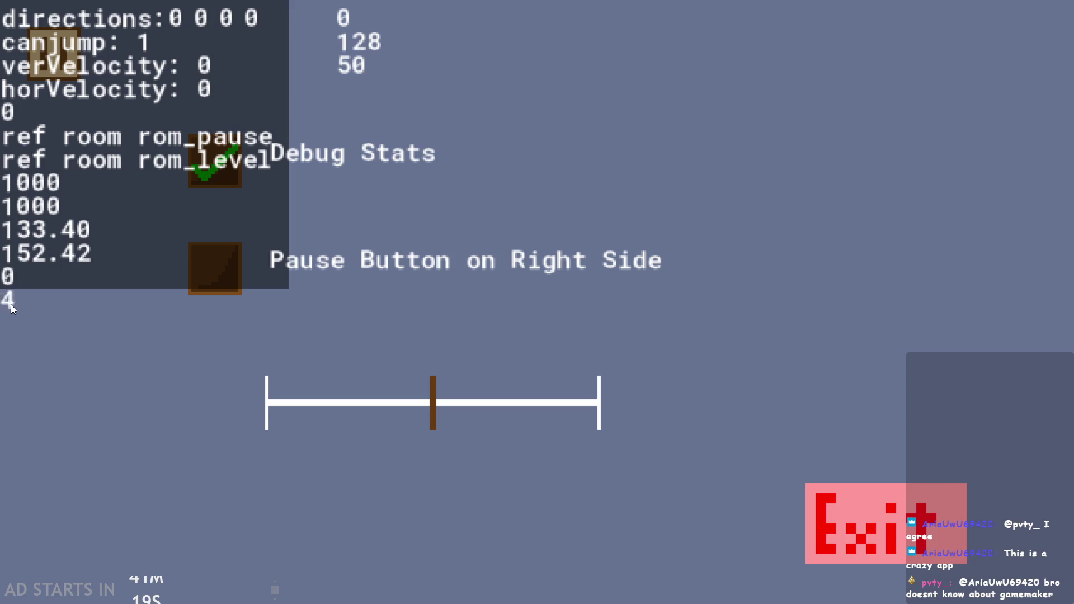
{"action": "left_click", "coordinate": [51, 56]}
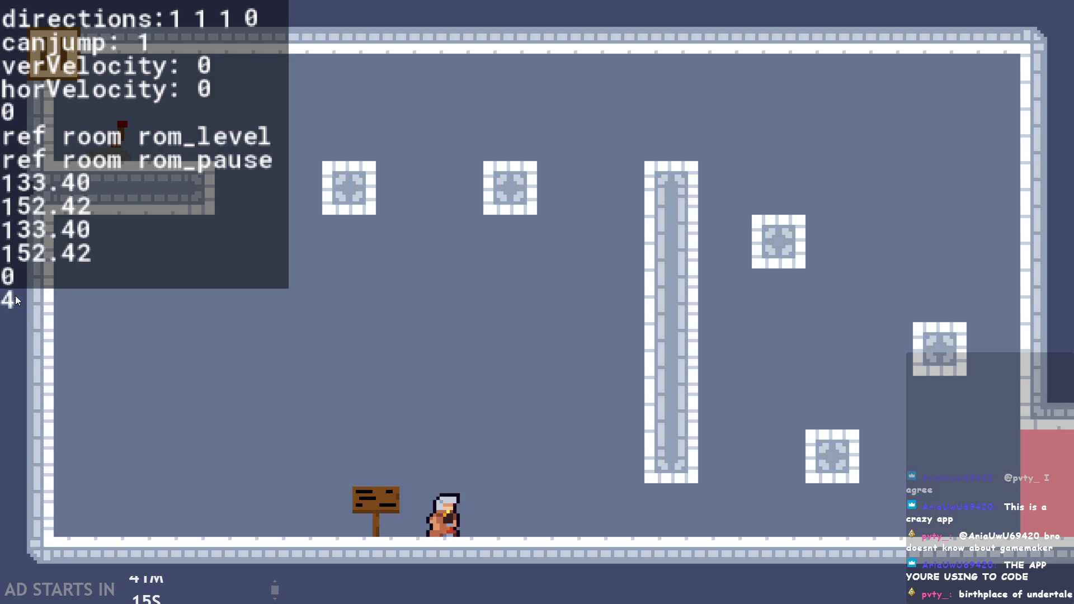
Step: Run and jump the hero across the first room and out the right exit into rom_level_1
{"action": "key", "text": "Right"}
{"action": "key", "text": "Up"}
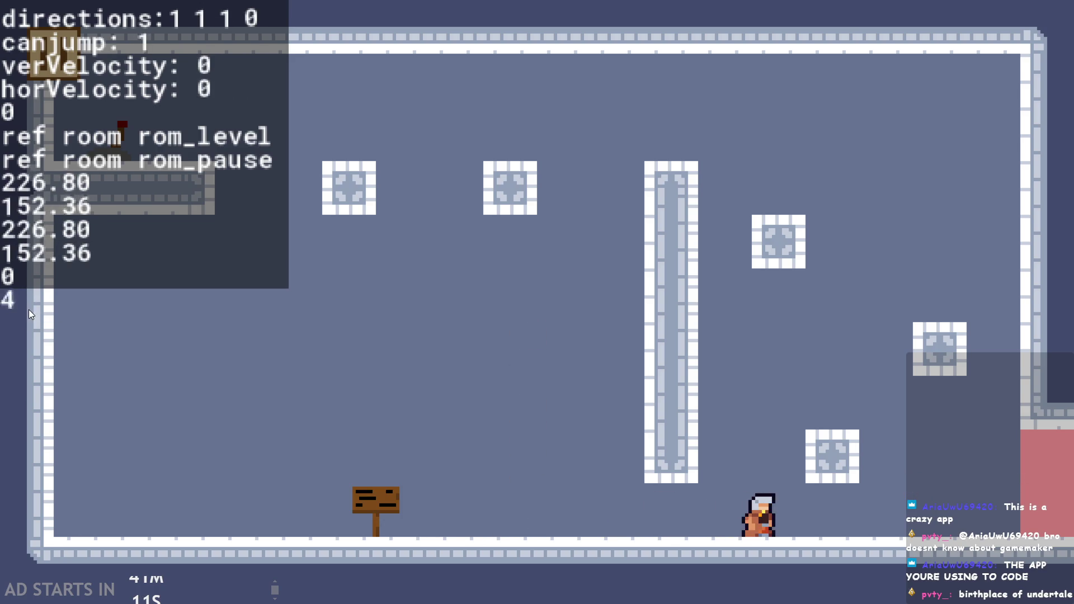
{"action": "key", "text": "Up"}
{"action": "key", "text": "Right"}
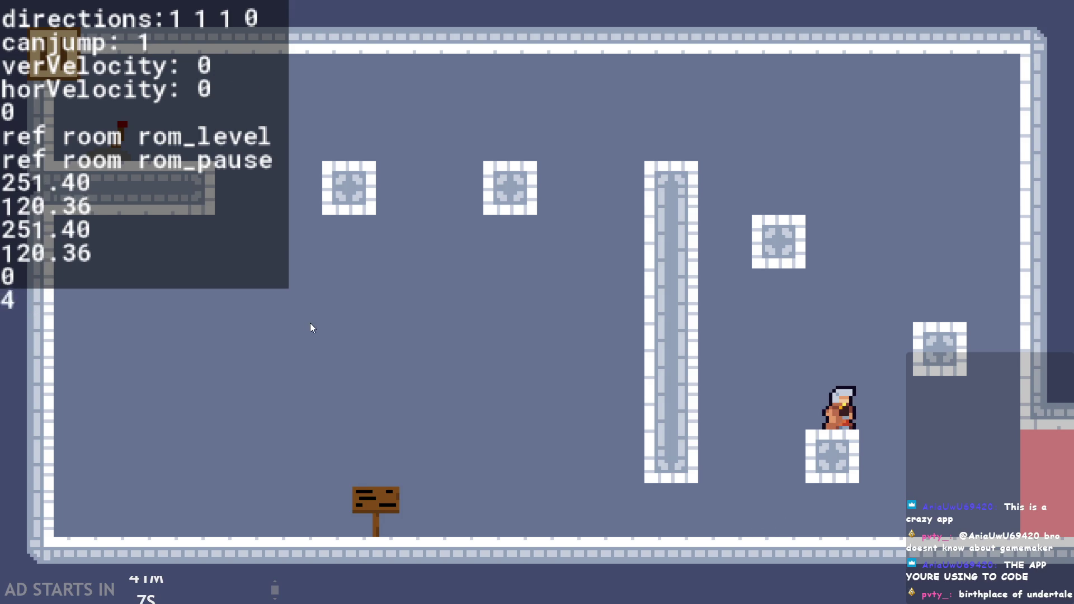
{"action": "key", "text": "Up"}
{"action": "key", "text": "Right"}
{"action": "key", "text": "Left"}
{"action": "key", "text": "Up"}
{"action": "key", "text": "Left"}
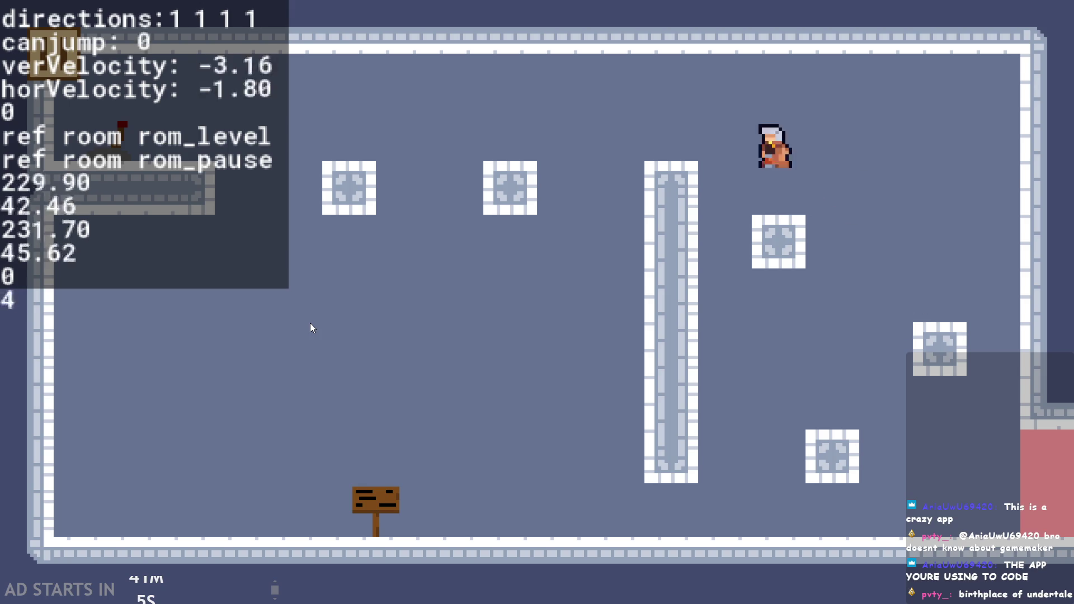
{"action": "key", "text": "Up"}
{"action": "key", "text": "Right"}
{"action": "key", "text": "Right"}
{"action": "key", "text": "Up"}
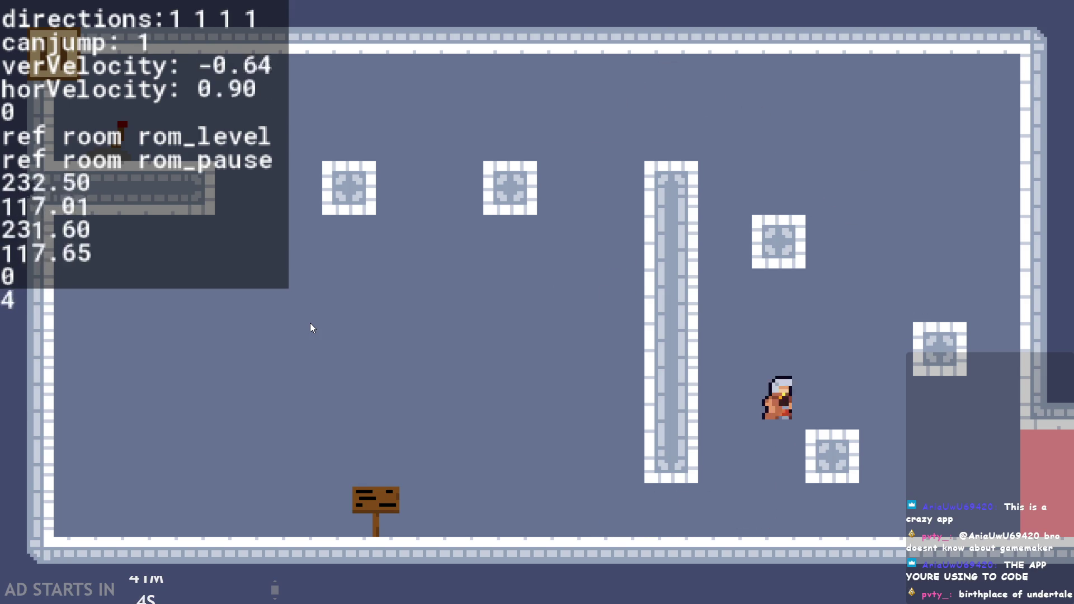
{"action": "key", "text": "Left"}
{"action": "key", "text": "Up"}
{"action": "key", "text": "Left"}
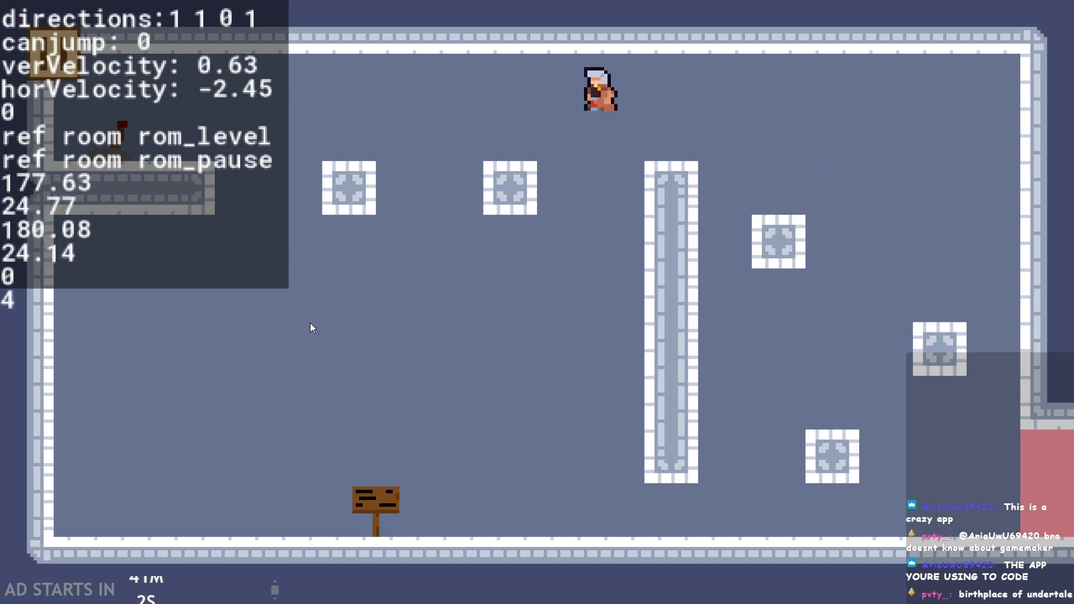
{"action": "key", "text": "Right"}
{"action": "key", "text": "Up"}
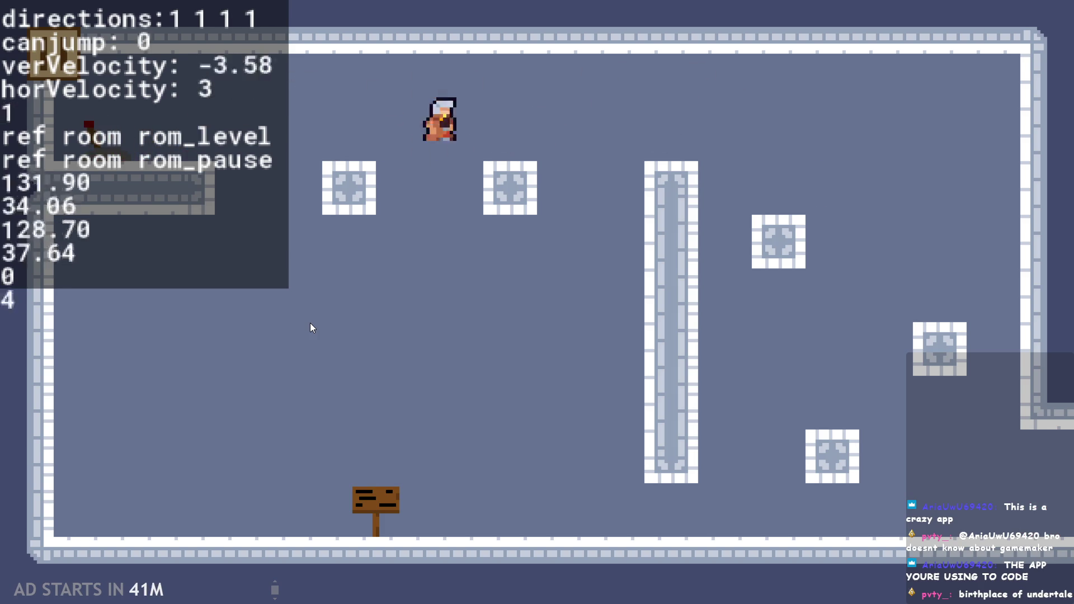
{"action": "key", "text": "Right"}
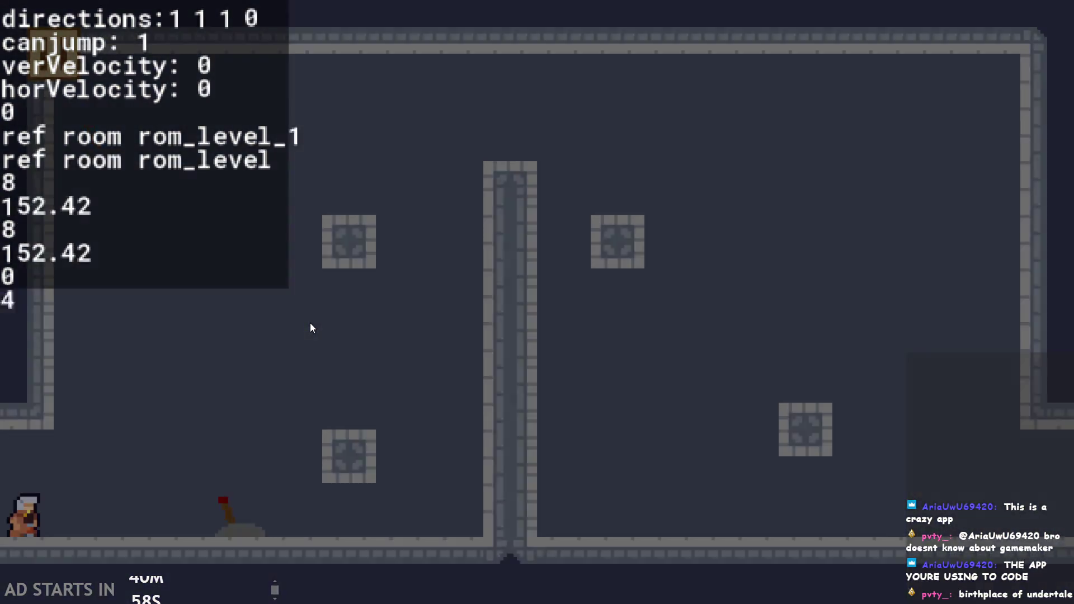
{"action": "key", "text": "Up"}
Step: Jump the hero across the blocks of rom_level_1 and off the right edge into rom_level_2
{"action": "key", "text": "Left"}
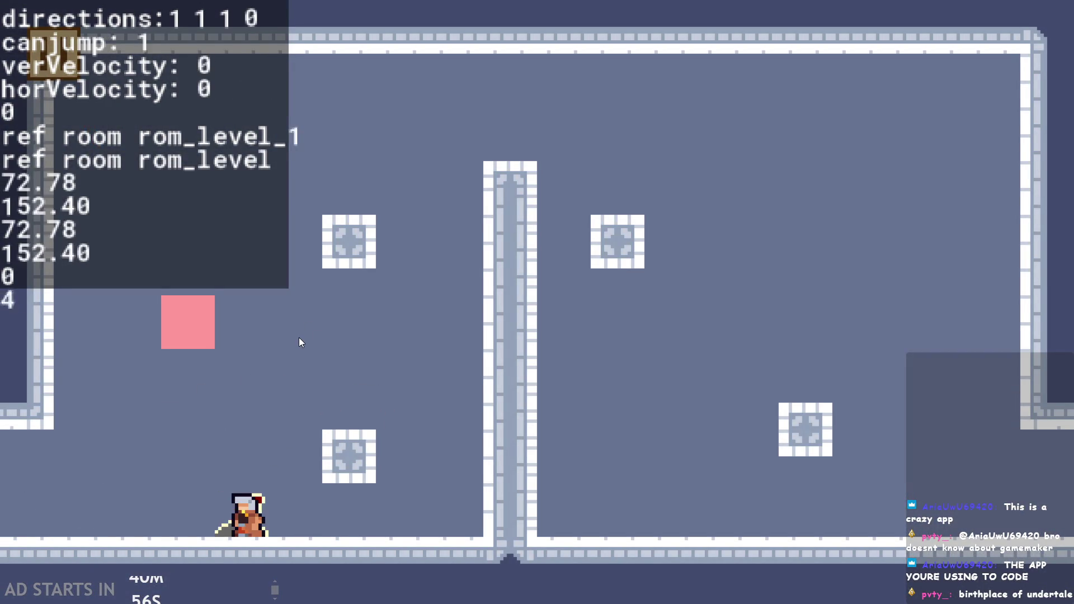
{"action": "key", "text": "Up"}
{"action": "key", "text": "Right"}
{"action": "key", "text": "Left"}
{"action": "key", "text": "Up"}
{"action": "key", "text": "Right"}
{"action": "key", "text": "Up"}
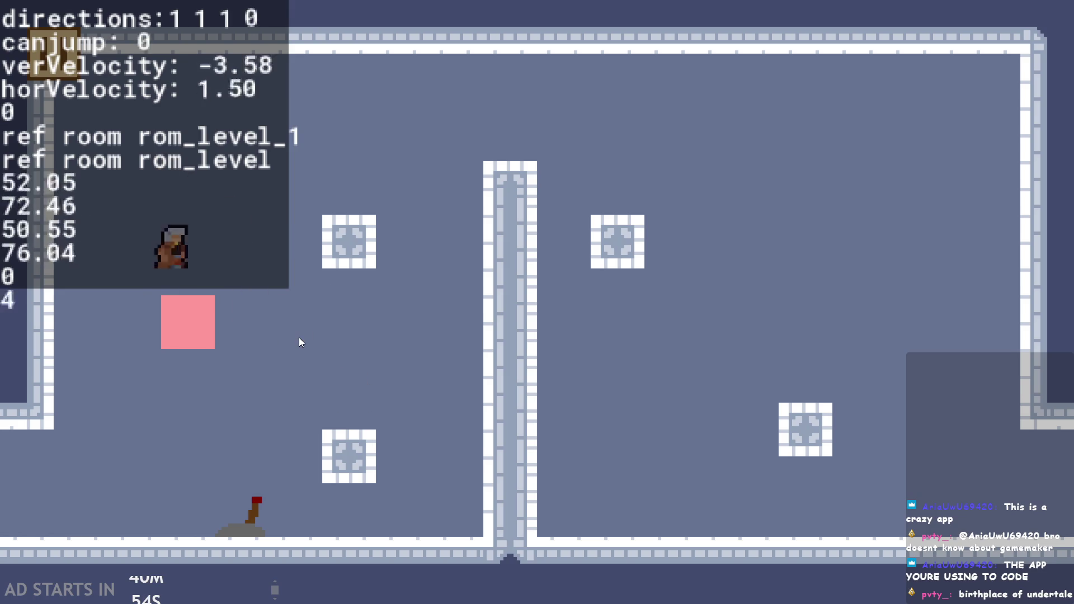
{"action": "key", "text": "Left"}
{"action": "key", "text": "Up"}
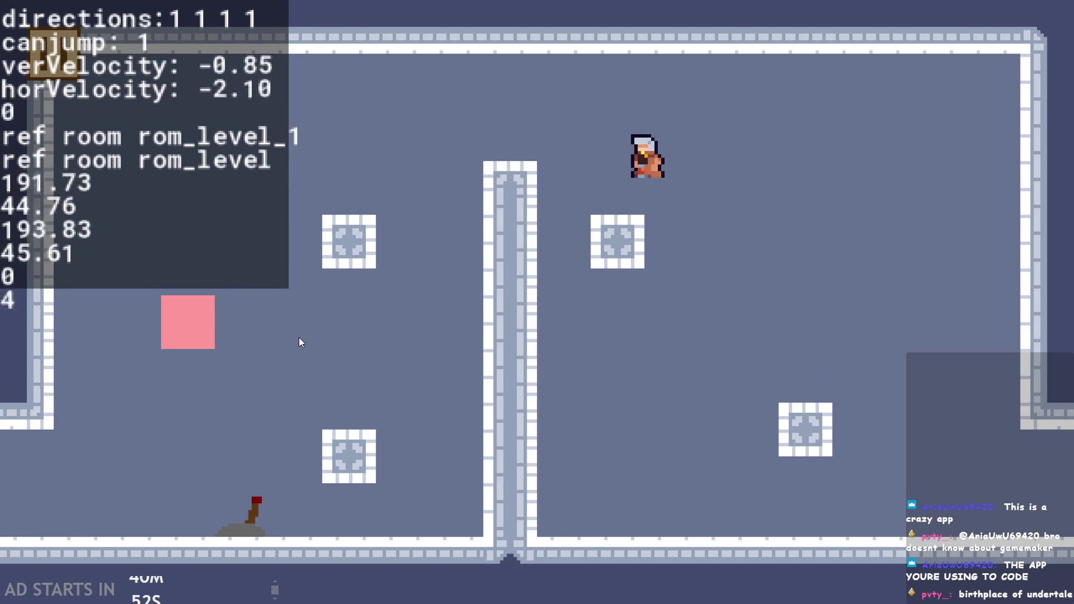
{"action": "key", "text": "Up"}
{"action": "key", "text": "Right"}
{"action": "key", "text": "Up"}
{"action": "key", "text": "Left"}
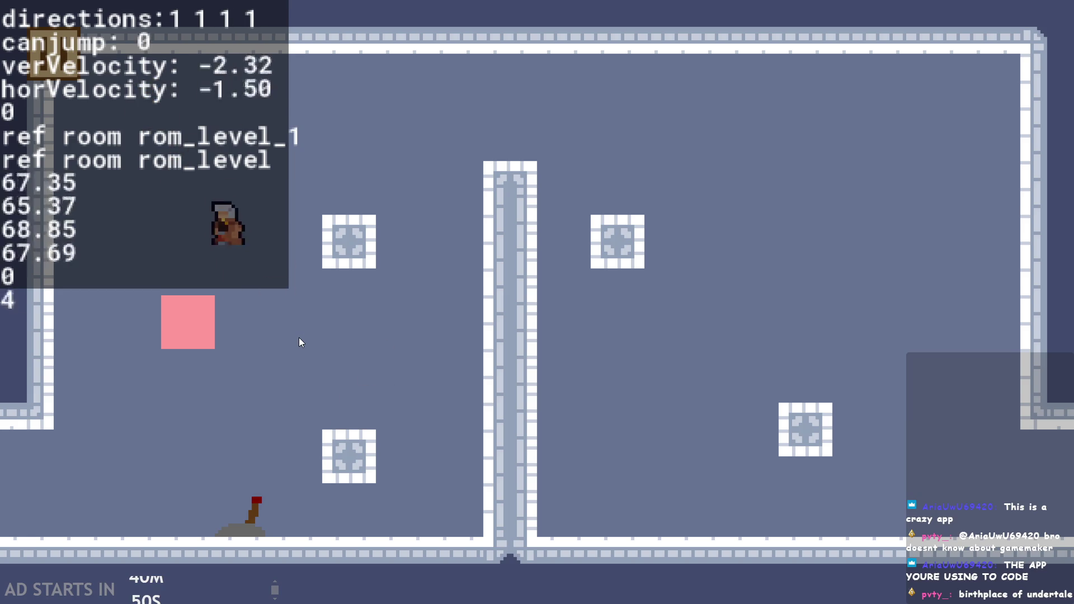
{"action": "key", "text": "Right"}
{"action": "key", "text": "Up"}
{"action": "key", "text": "Right"}
{"action": "key", "text": "Up"}
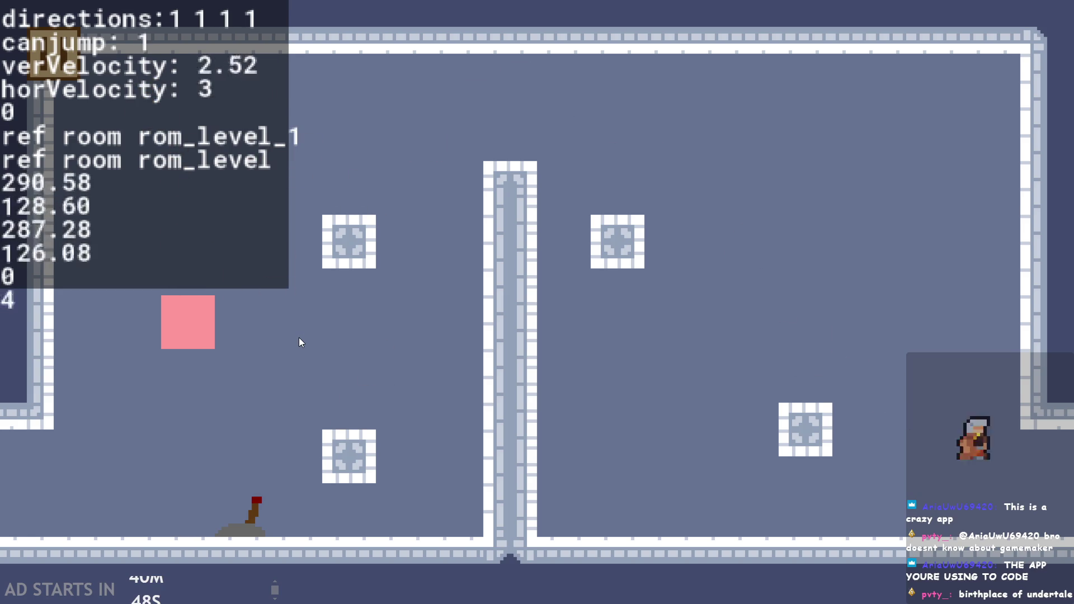
Step: Read the signpost's message, close it, and exit the game from the pause screen
{"action": "key", "text": "Right"}
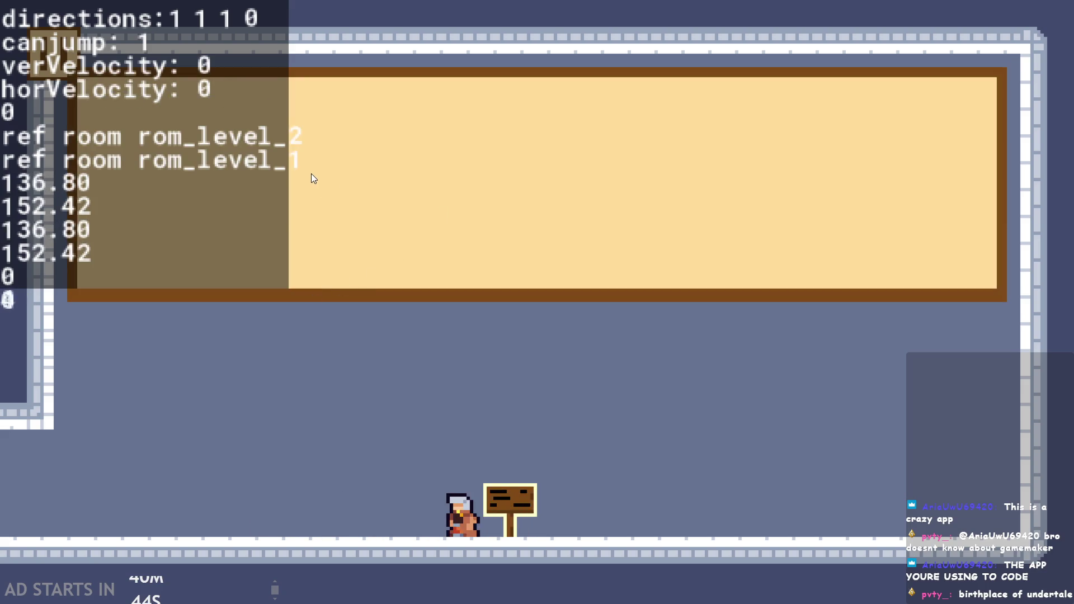
{"action": "key", "text": "space"}
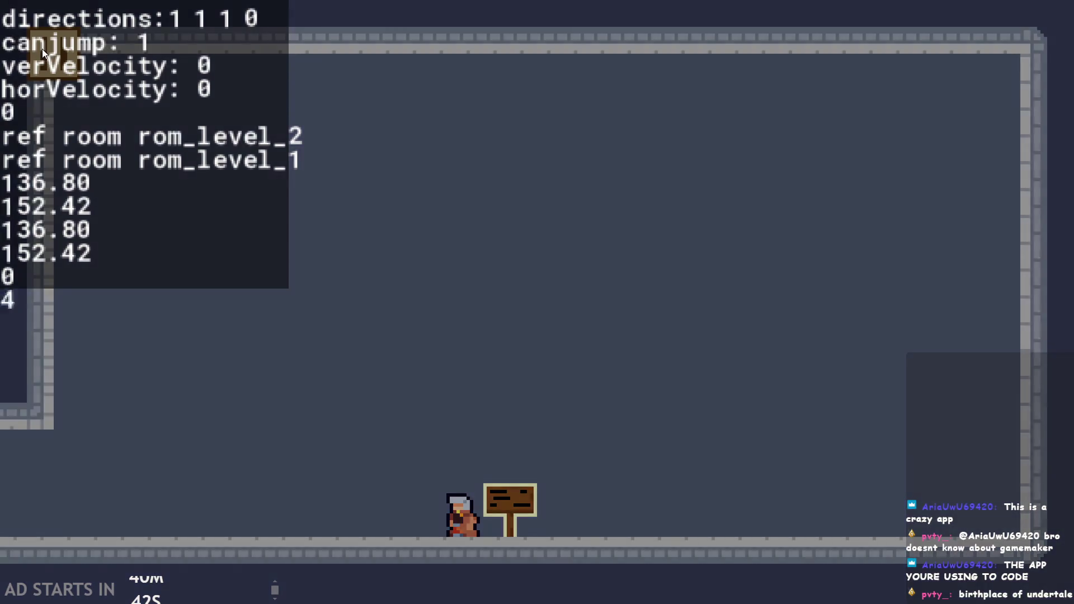
{"action": "left_click", "coordinate": [42, 49]}
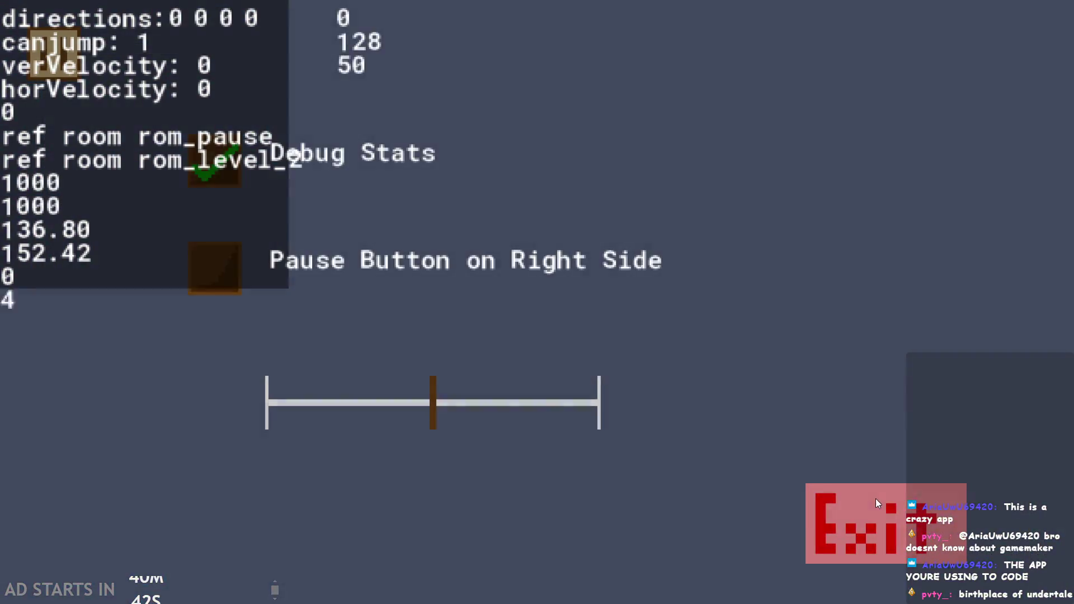
{"action": "left_click", "coordinate": [874, 499]}
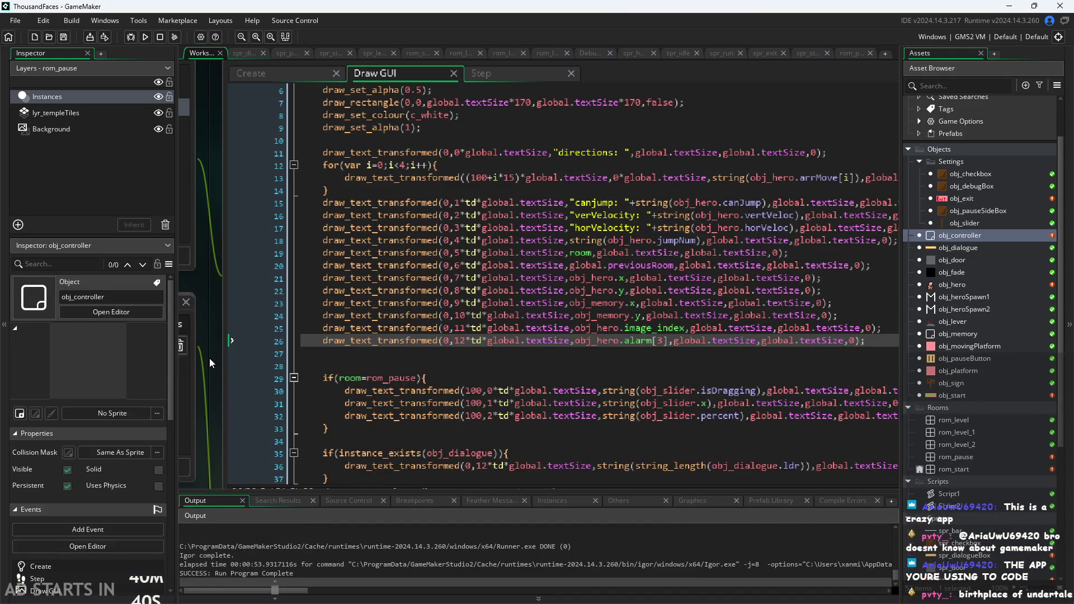
{"action": "key", "text": "ctrl+m"}
{"action": "key", "text": "ctrl+m"}
{"action": "key", "text": "ctrl+m"}
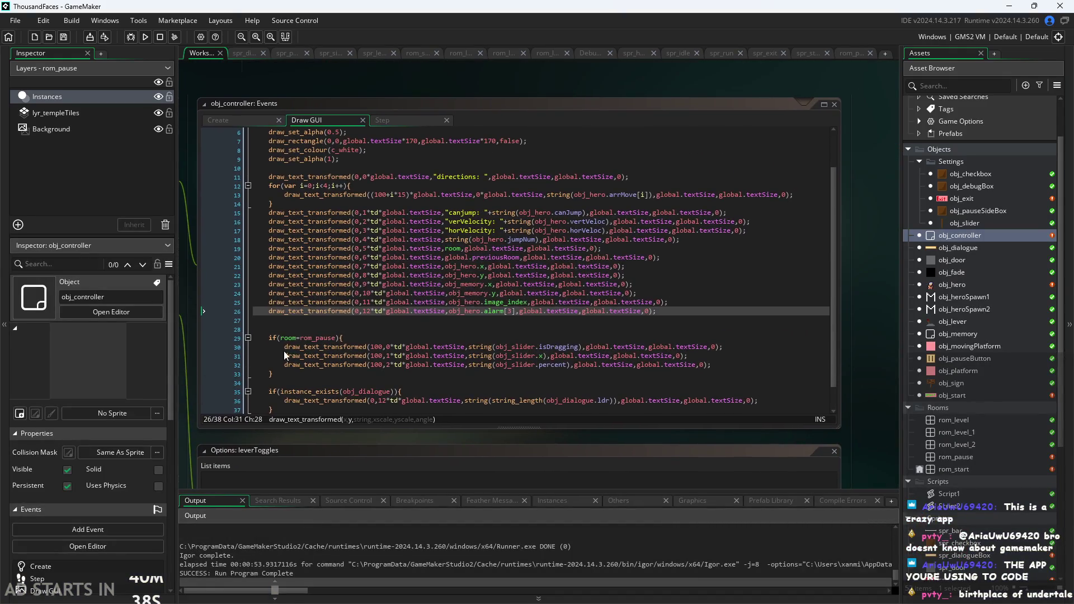
{"action": "scroll", "coordinate": [453, 303], "scroll_direction": "up", "scroll_amount": 2}
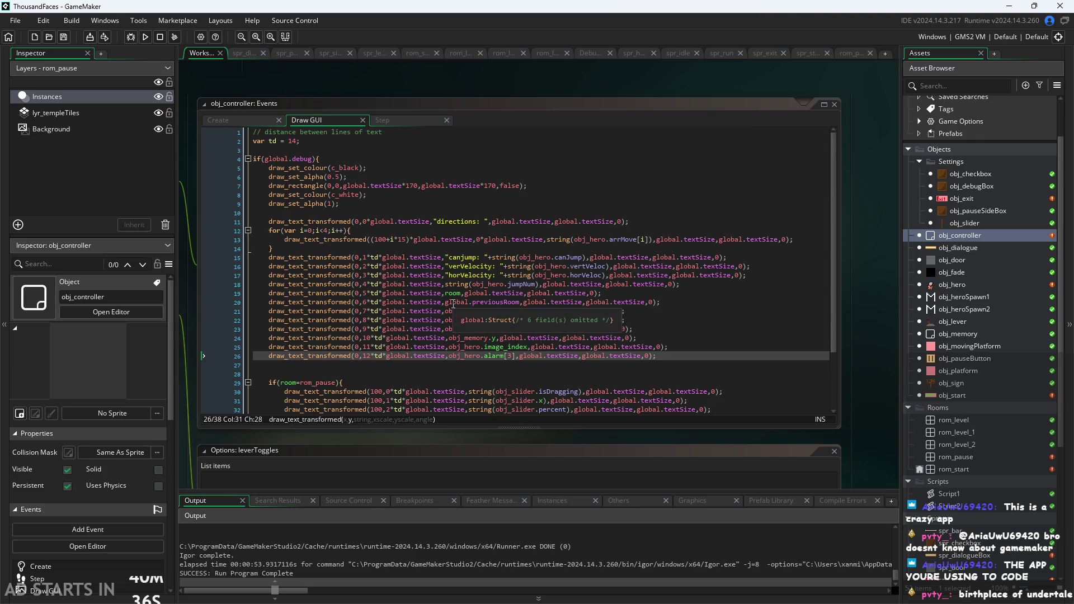
{"action": "scroll", "coordinate": [571, 296], "scroll_direction": "down", "scroll_amount": 3}
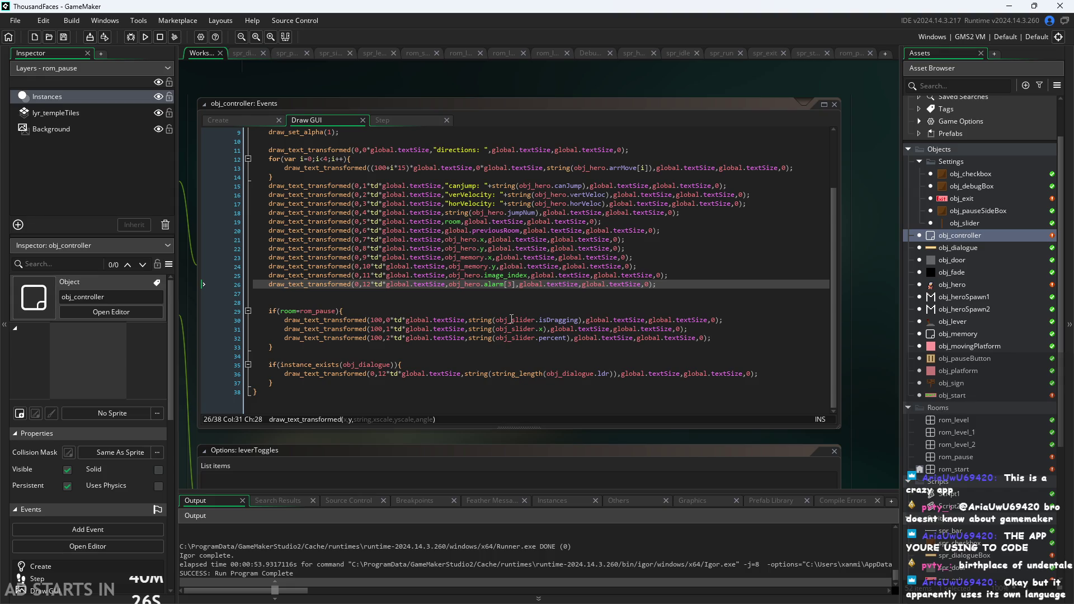
{"action": "mouse_move", "coordinate": [339, 226]}
{"action": "scroll", "coordinate": [148, 213], "scroll_direction": "up", "scroll_amount": 2, "text": "ctrl"}
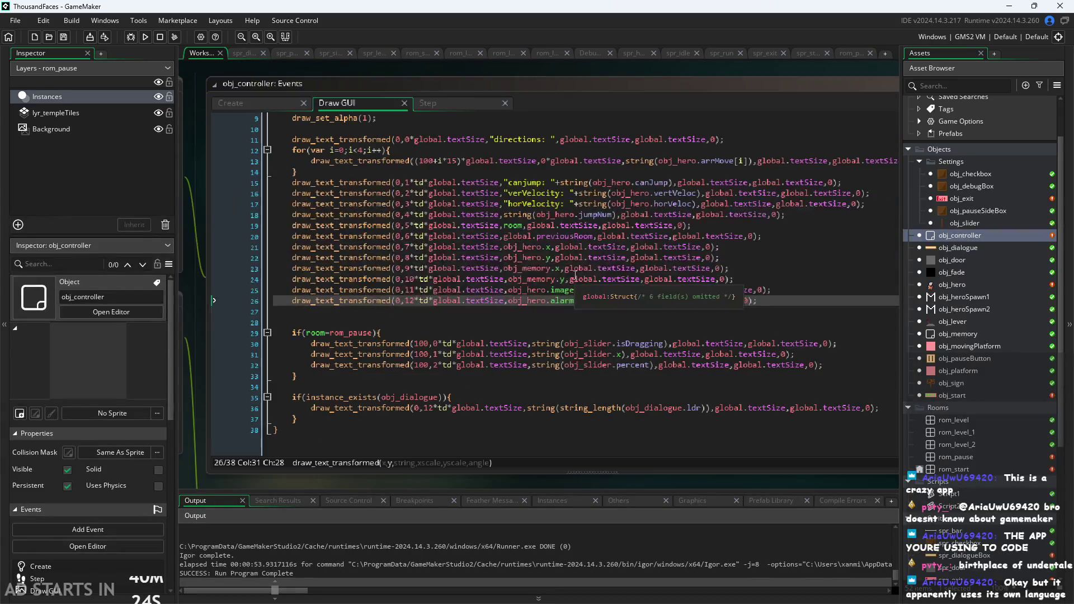
{"action": "left_click_drag", "start_coordinate": [192, 215], "coordinate": [122, 202]}
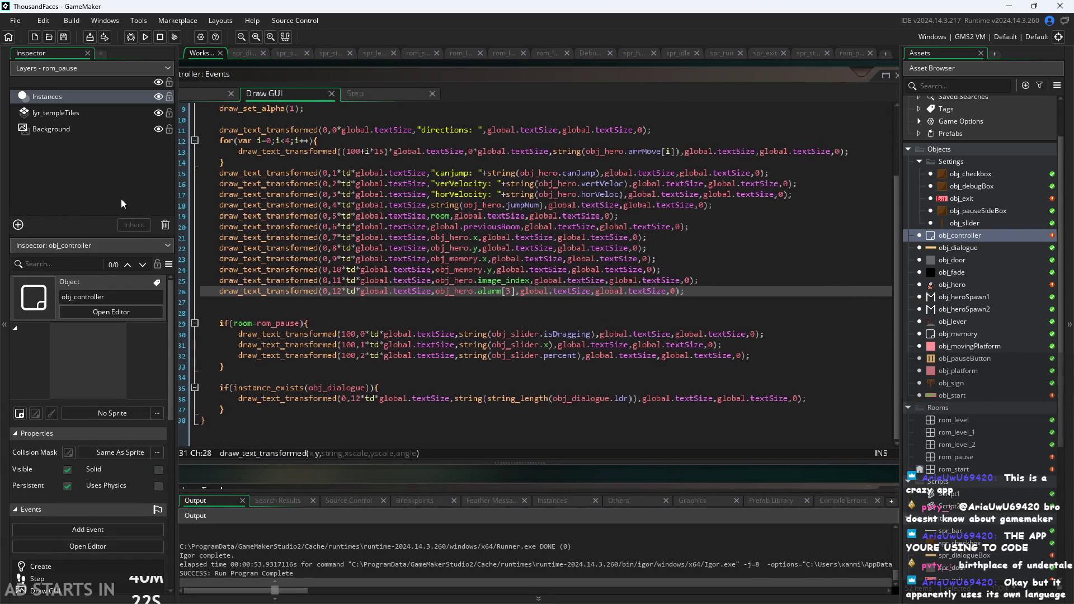
{"action": "left_click", "coordinate": [755, 290]}
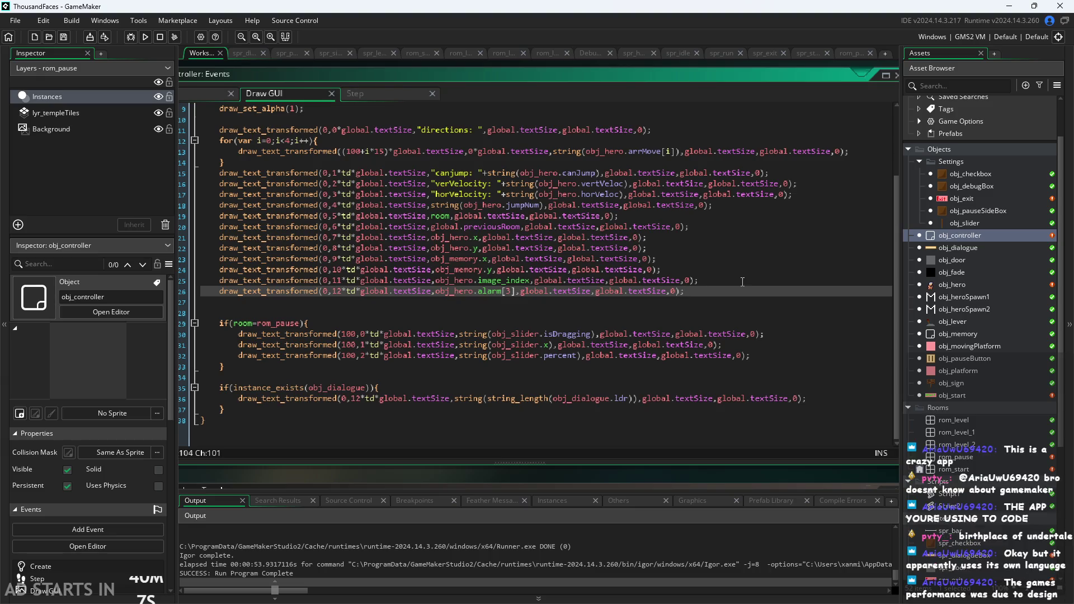
{"action": "scroll", "coordinate": [740, 281], "scroll_direction": "down", "scroll_amount": 1}
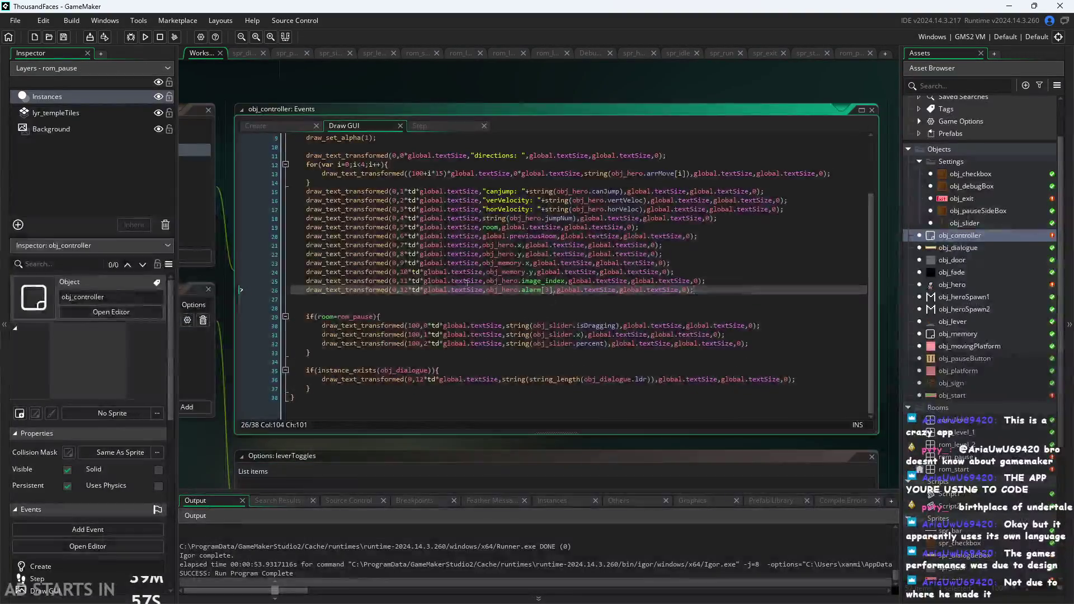
{"action": "left_click_drag", "start_coordinate": [229, 281], "coordinate": [189, 278]}
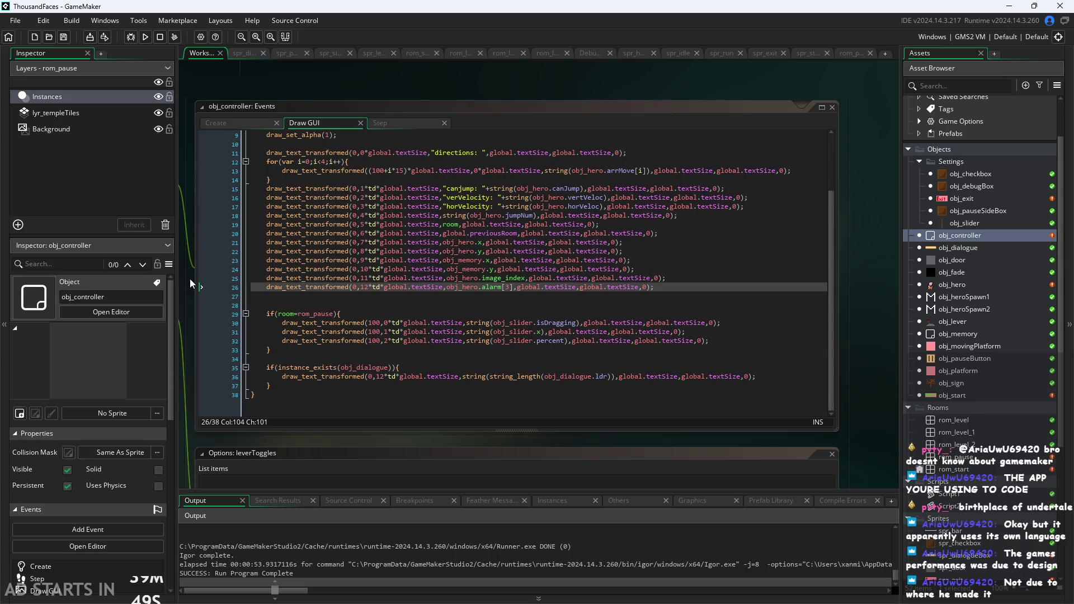
{"action": "scroll", "coordinate": [272, 309], "scroll_direction": "down", "scroll_amount": 1}
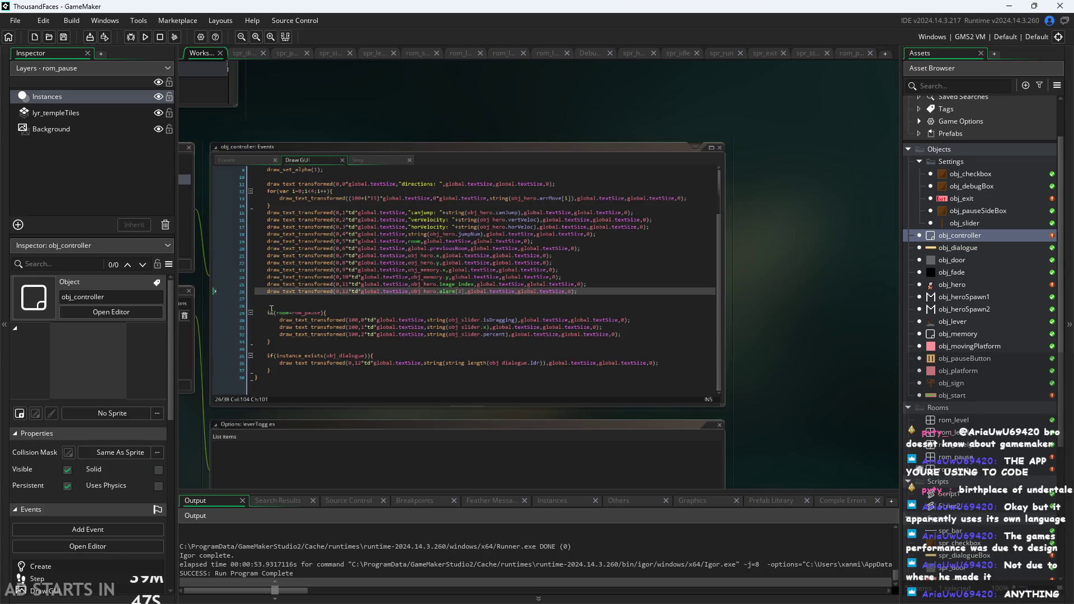
{"action": "scroll", "coordinate": [202, 323], "scroll_direction": "up", "scroll_amount": 2}
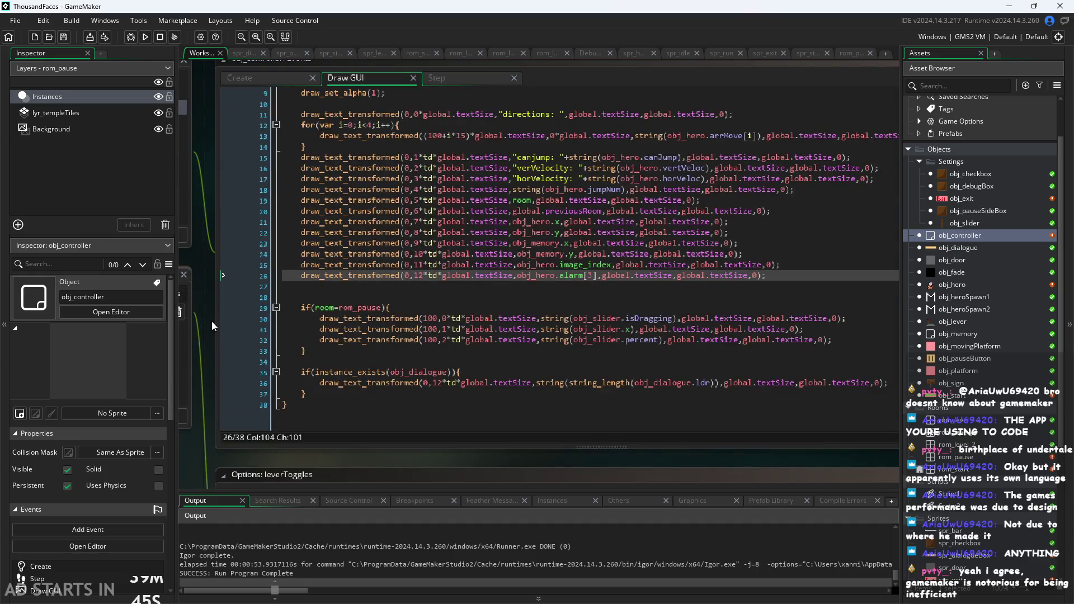
{"action": "mouse_move", "coordinate": [211, 321]}
{"action": "left_mouse_down"}
{"action": "mouse_move", "coordinate": [95, 364]}
{"action": "mouse_move", "coordinate": [133, 352]}
{"action": "mouse_move", "coordinate": [121, 358]}
{"action": "left_mouse_up"}
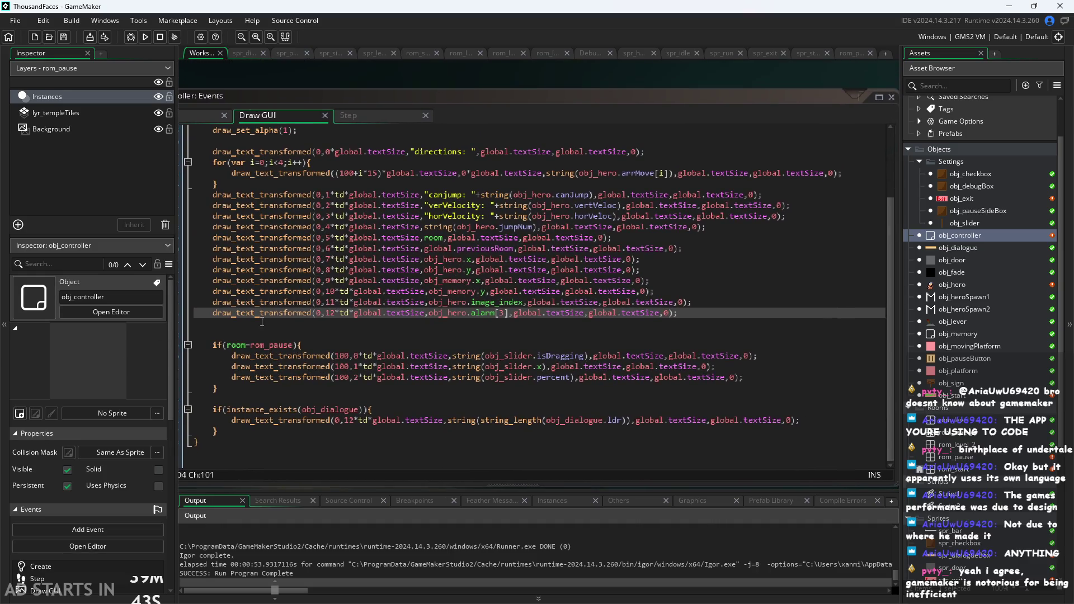
{"action": "scroll", "coordinate": [262, 322], "scroll_direction": "down", "scroll_amount": 1}
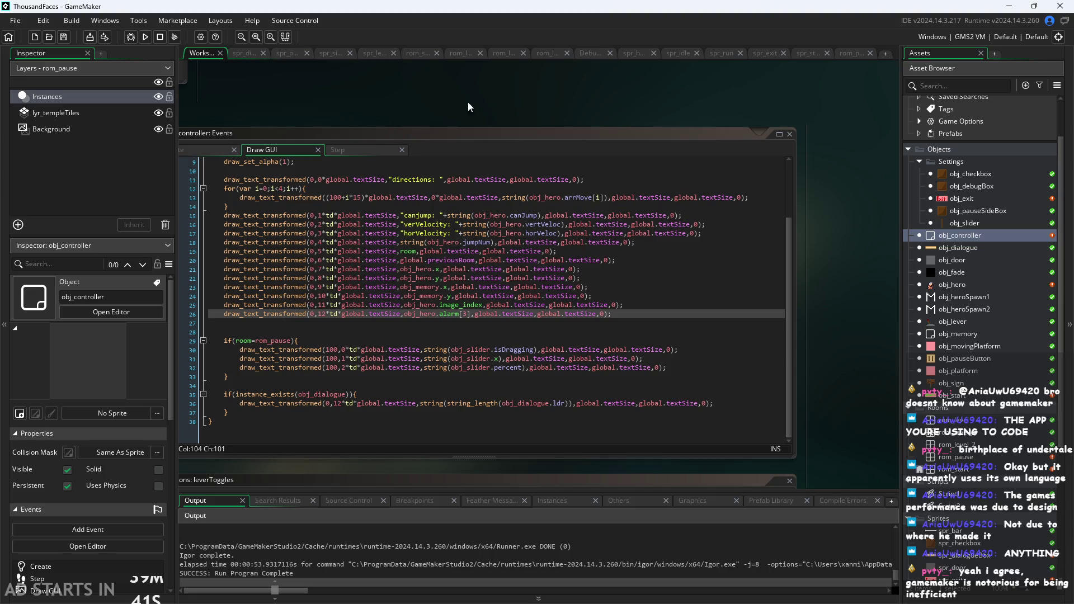
{"action": "left_click_drag", "start_coordinate": [468, 102], "coordinate": [751, 87]}
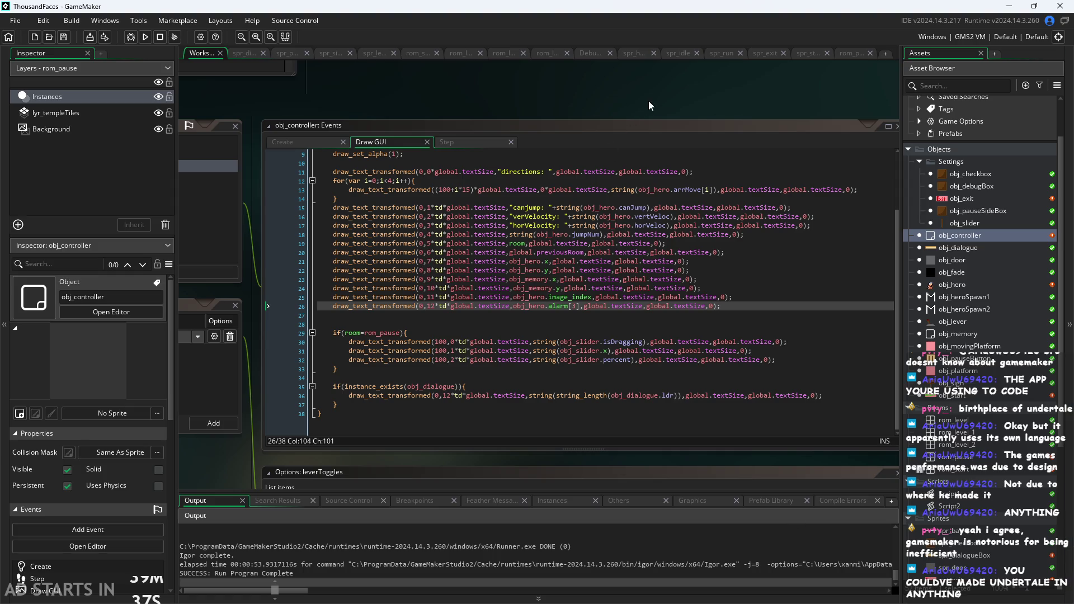
{"action": "mouse_move", "coordinate": [649, 105]}
{"action": "left_mouse_down"}
{"action": "mouse_move", "coordinate": [572, 102]}
{"action": "mouse_move", "coordinate": [593, 106]}
{"action": "mouse_move", "coordinate": [629, 85]}
{"action": "mouse_move", "coordinate": [616, 92]}
{"action": "left_mouse_up"}
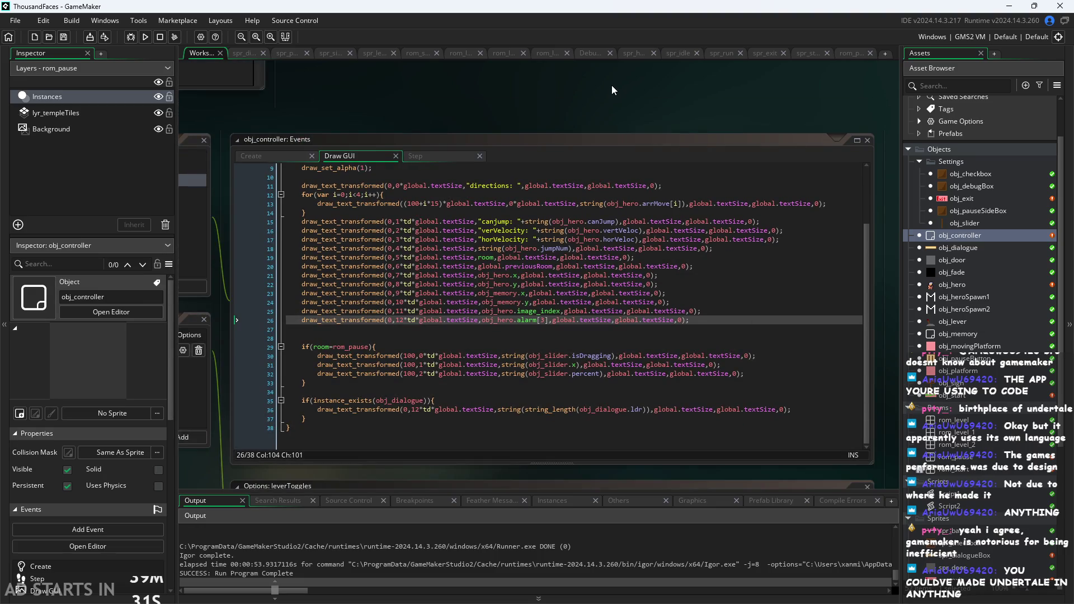
{"action": "left_click_drag", "start_coordinate": [612, 86], "coordinate": [580, 96]}
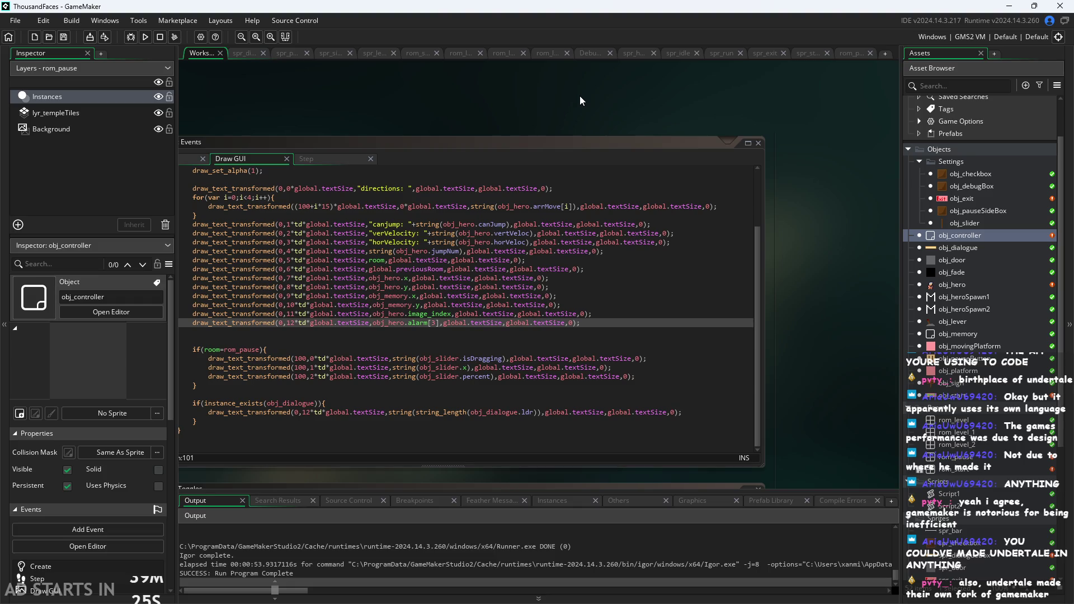
{"action": "scroll", "coordinate": [579, 96], "scroll_direction": "down", "scroll_amount": 2}
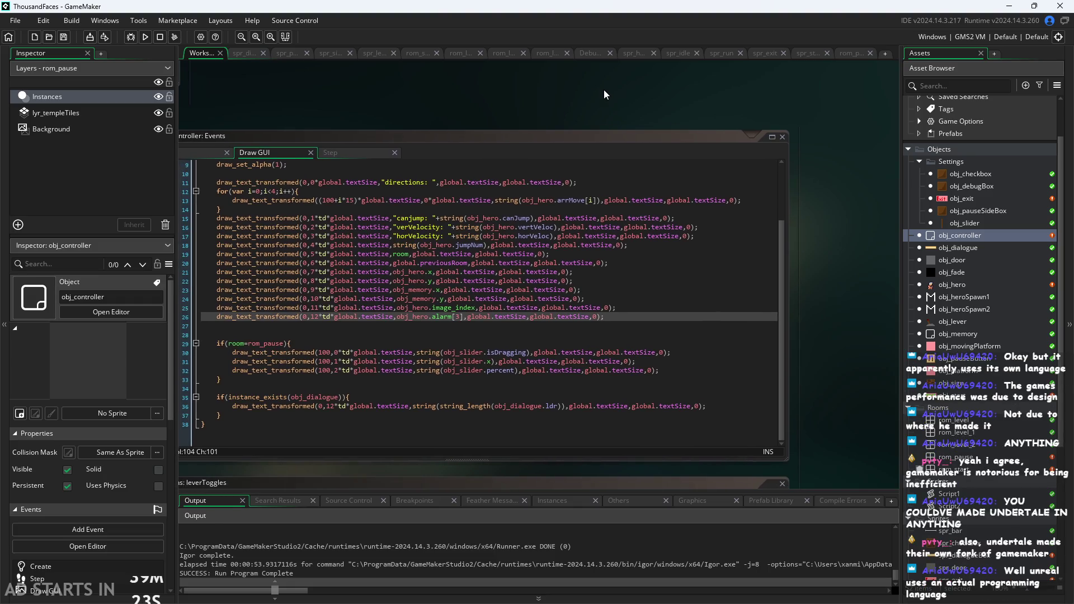
{"action": "scroll", "coordinate": [660, 87], "scroll_direction": "up", "scroll_amount": 2}
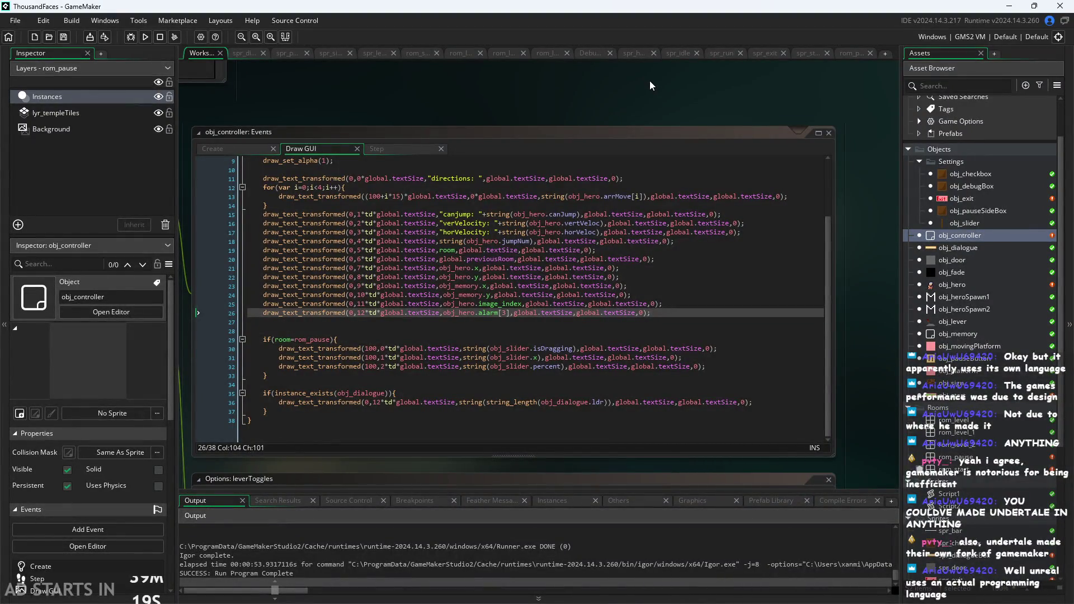
{"action": "scroll", "coordinate": [660, 85], "scroll_direction": "up", "scroll_amount": 2}
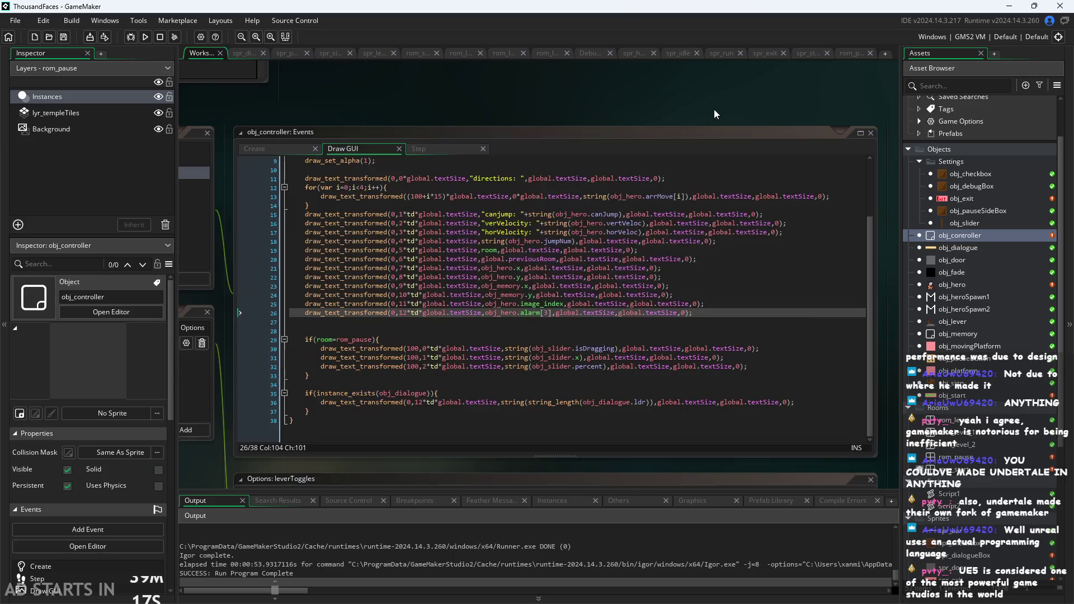
{"action": "left_click_drag", "start_coordinate": [713, 109], "coordinate": [709, 109]}
{"action": "scroll", "coordinate": [705, 110], "scroll_direction": "up", "scroll_amount": 2, "text": "ctrl"}
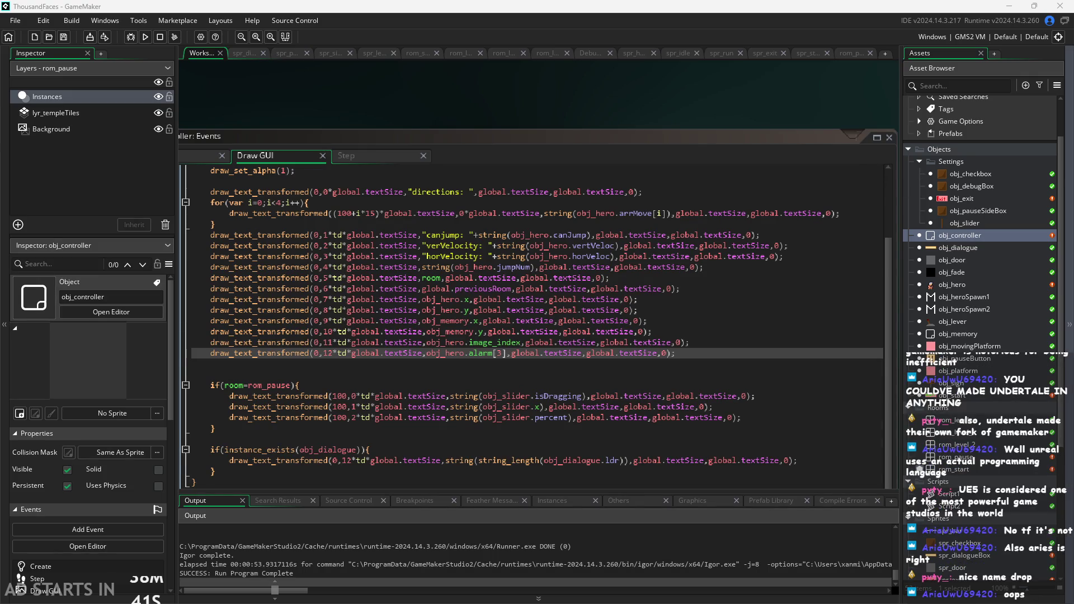
{"action": "scroll", "coordinate": [836, 100], "scroll_direction": "down", "scroll_amount": 2}
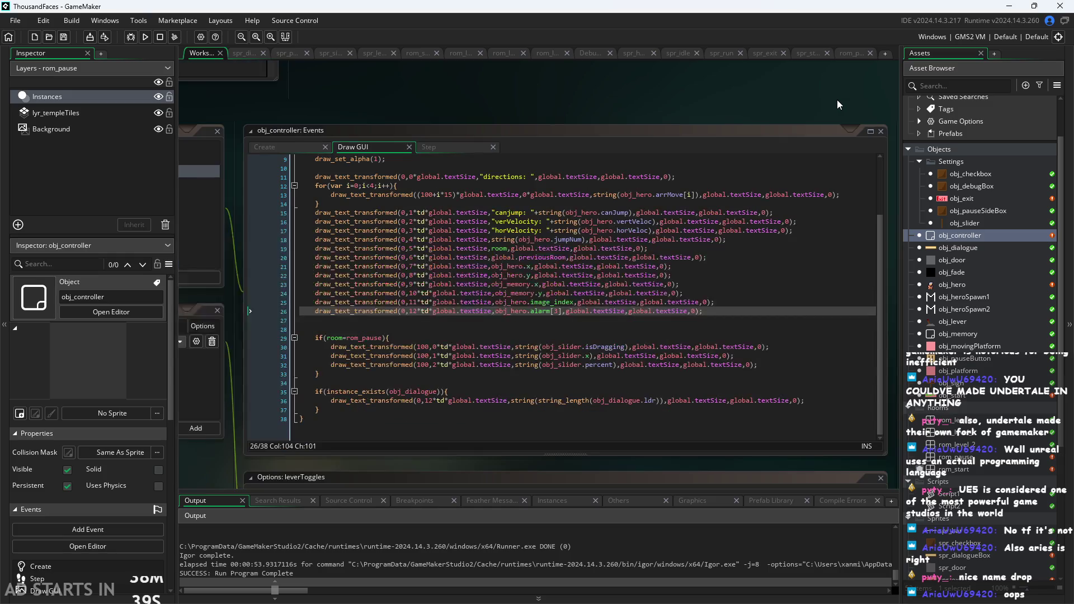
{"action": "scroll", "coordinate": [822, 99], "scroll_direction": "down", "scroll_amount": 2}
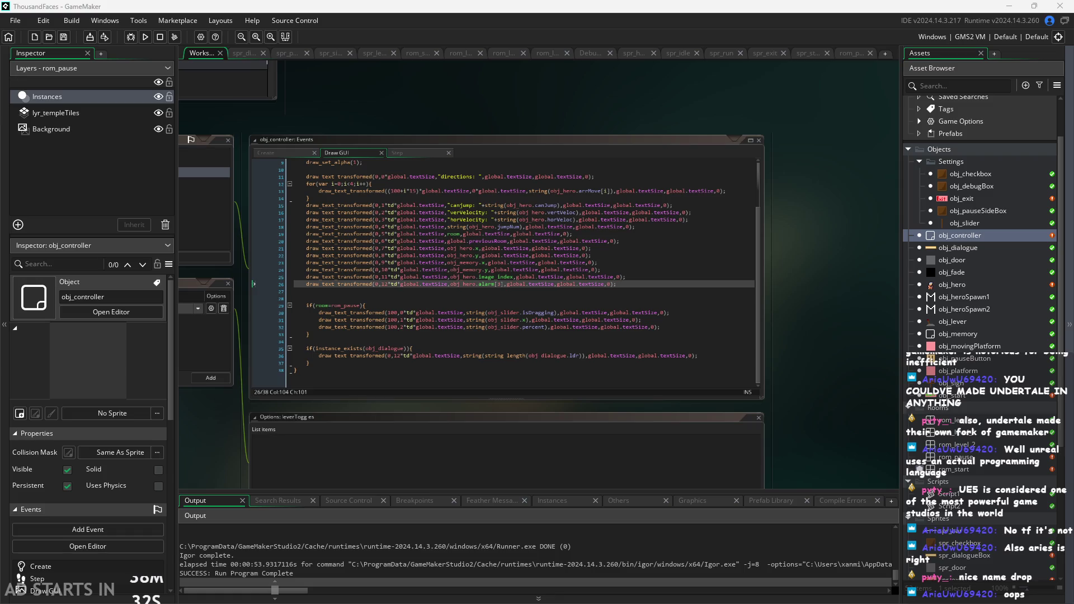
{"action": "left_click", "coordinate": [849, 256]}
{"action": "scroll", "coordinate": [854, 254], "scroll_direction": "down", "scroll_amount": 2}
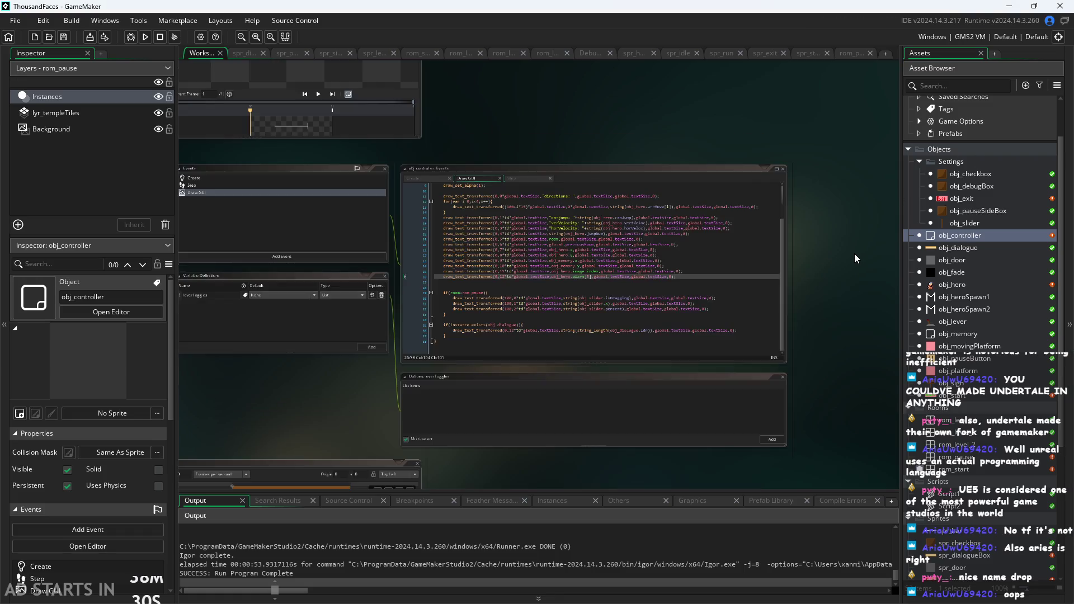
{"action": "scroll", "coordinate": [854, 253], "scroll_direction": "up", "scroll_amount": 1}
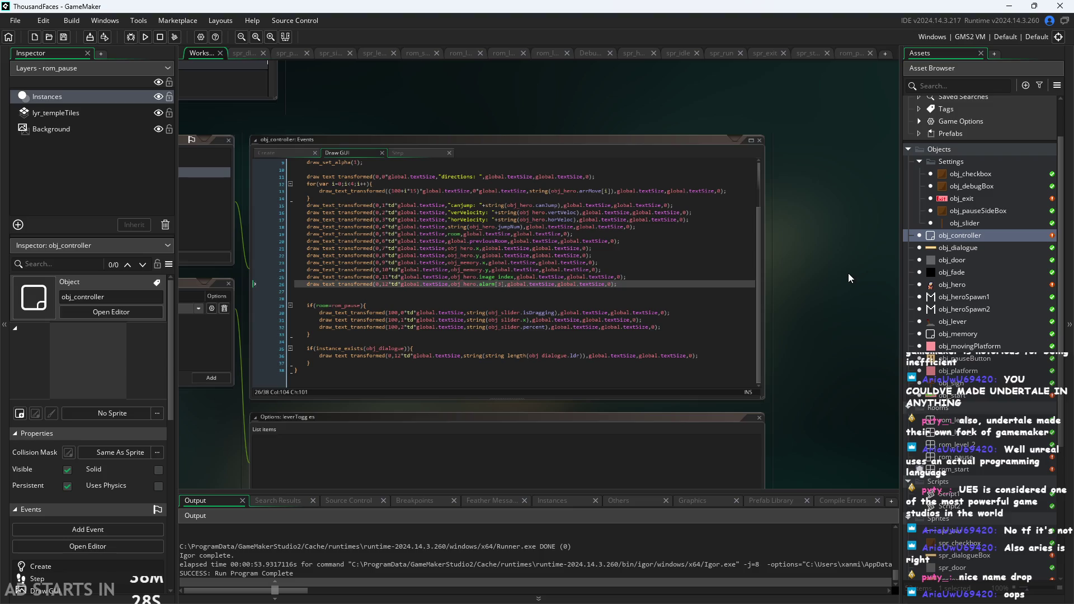
{"action": "scroll", "coordinate": [848, 273], "scroll_direction": "up", "scroll_amount": 1}
{"action": "scroll", "coordinate": [854, 285], "scroll_direction": "down", "scroll_amount": 2}
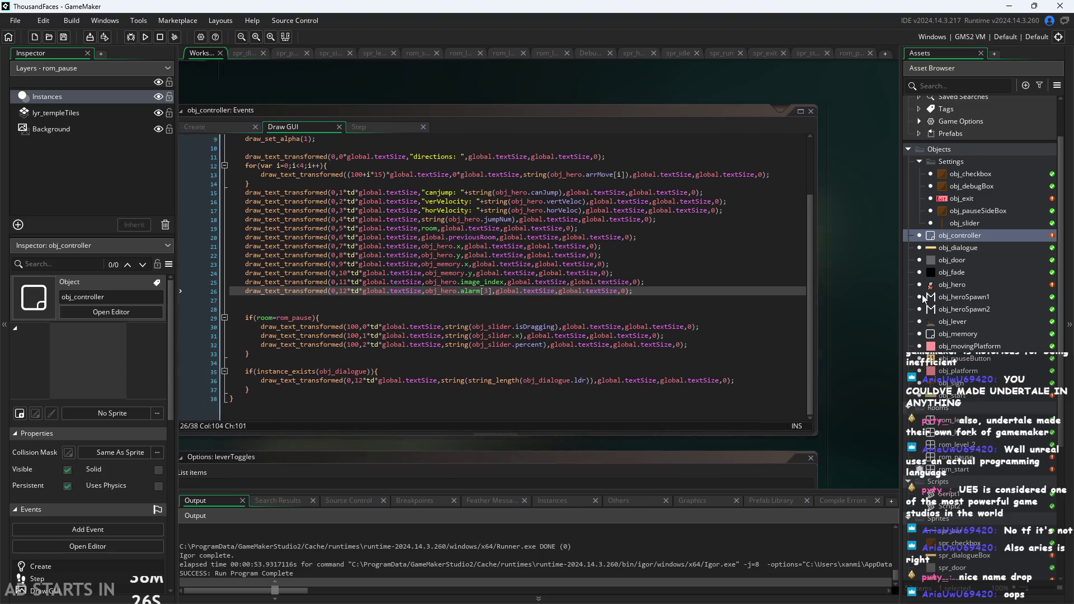
{"action": "scroll", "coordinate": [850, 278], "scroll_direction": "up", "scroll_amount": 1}
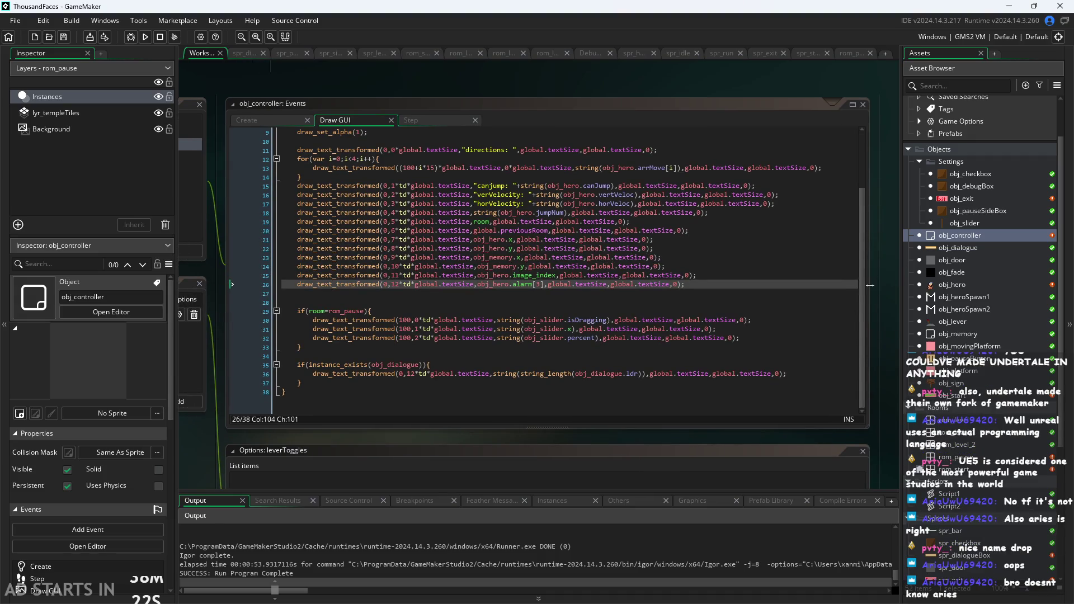
{"action": "scroll", "coordinate": [877, 279], "scroll_direction": "down", "scroll_amount": 1}
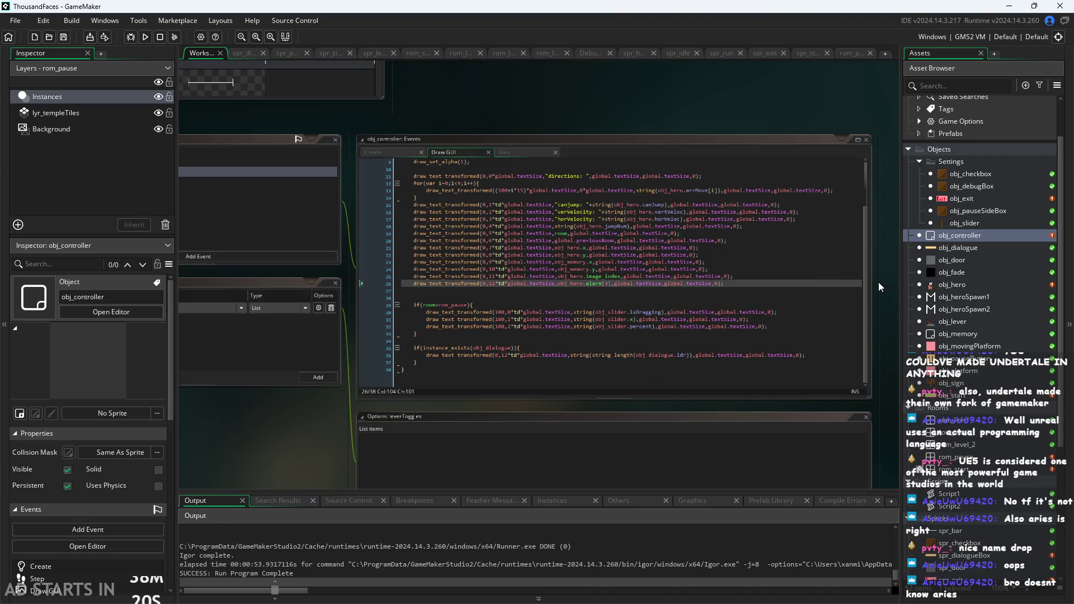
{"action": "scroll", "coordinate": [874, 284], "scroll_direction": "up", "scroll_amount": 1}
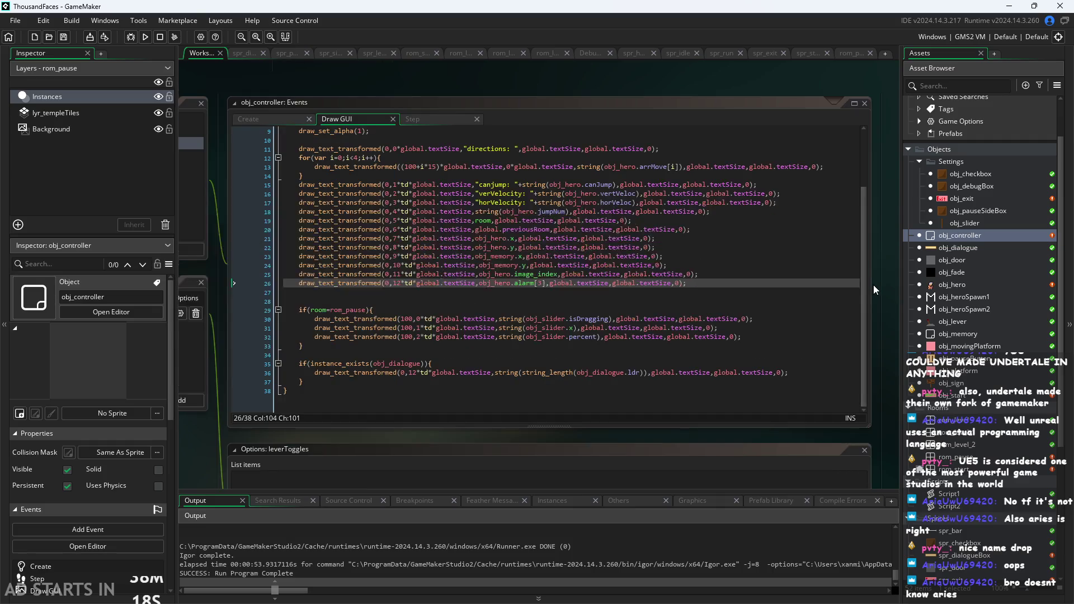
{"action": "scroll", "coordinate": [872, 291], "scroll_direction": "up", "scroll_amount": 1}
{"action": "scroll", "coordinate": [871, 295], "scroll_direction": "down", "scroll_amount": 1}
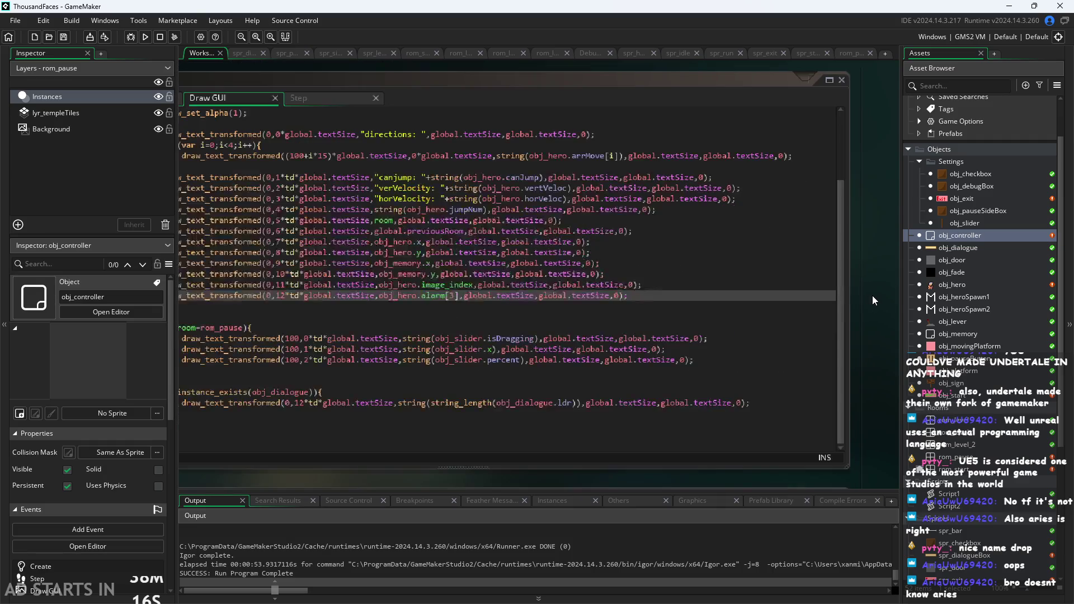
{"action": "scroll", "coordinate": [871, 295], "scroll_direction": "up", "scroll_amount": 1}
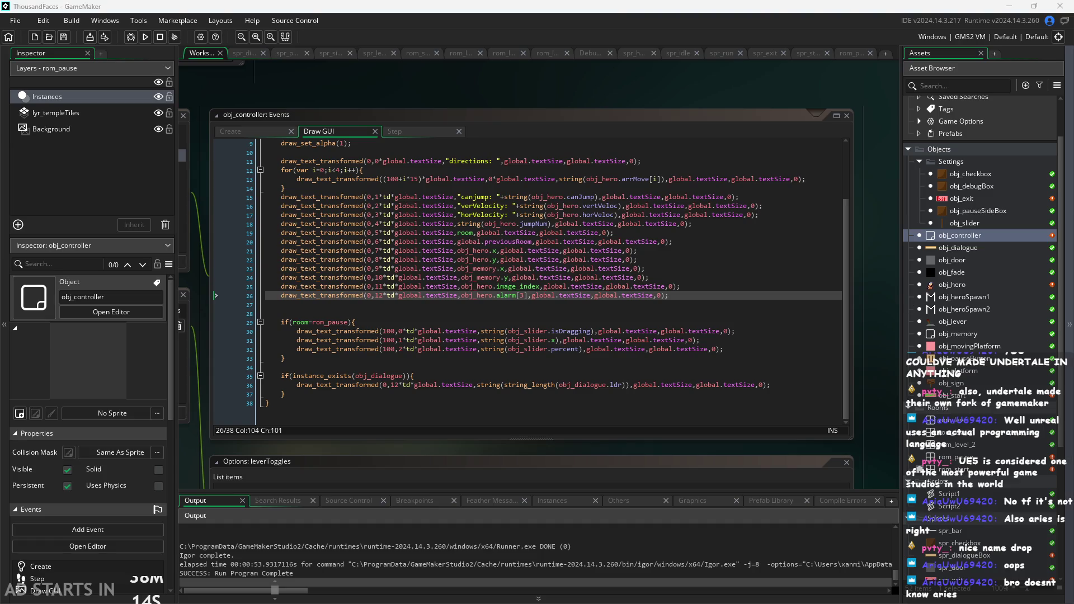
{"action": "scroll", "coordinate": [875, 340], "scroll_direction": "down", "scroll_amount": 2}
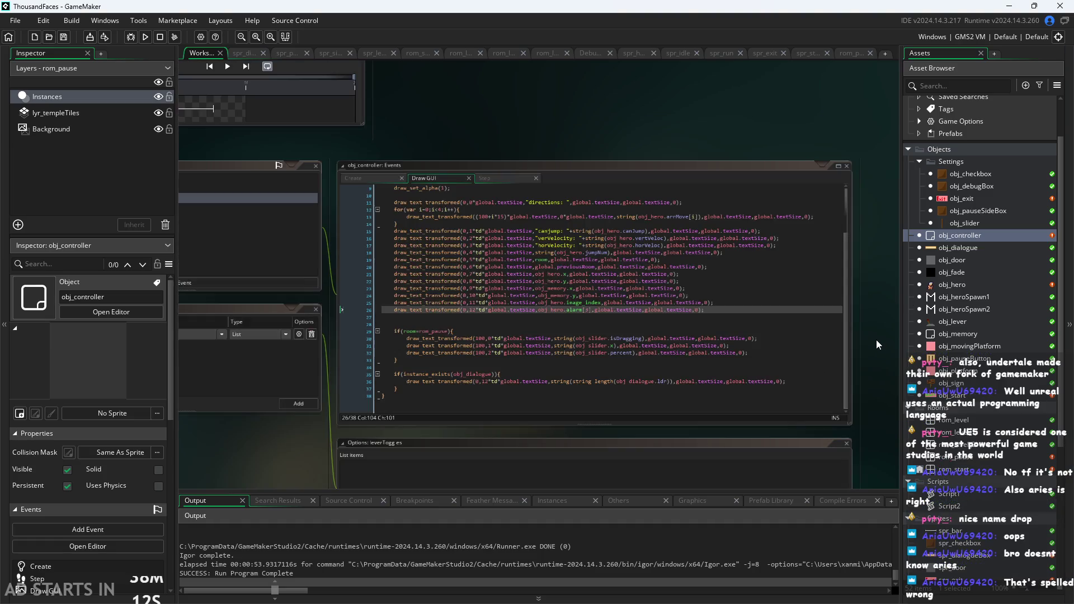
{"action": "scroll", "coordinate": [876, 340], "scroll_direction": "up", "scroll_amount": 2}
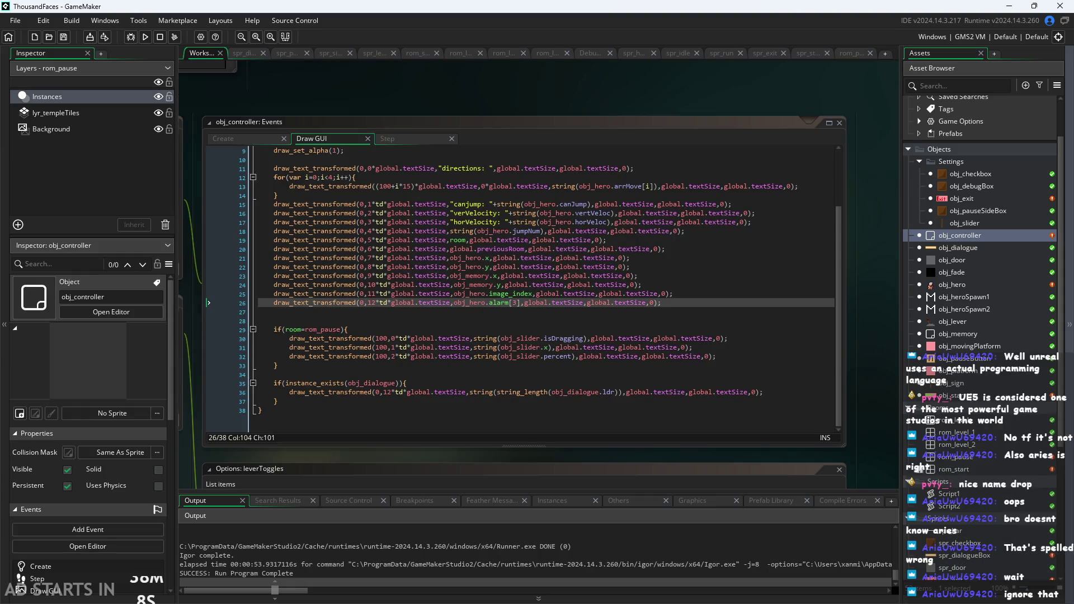
{"action": "scroll", "coordinate": [921, 299], "scroll_direction": "left", "scroll_amount": 1}
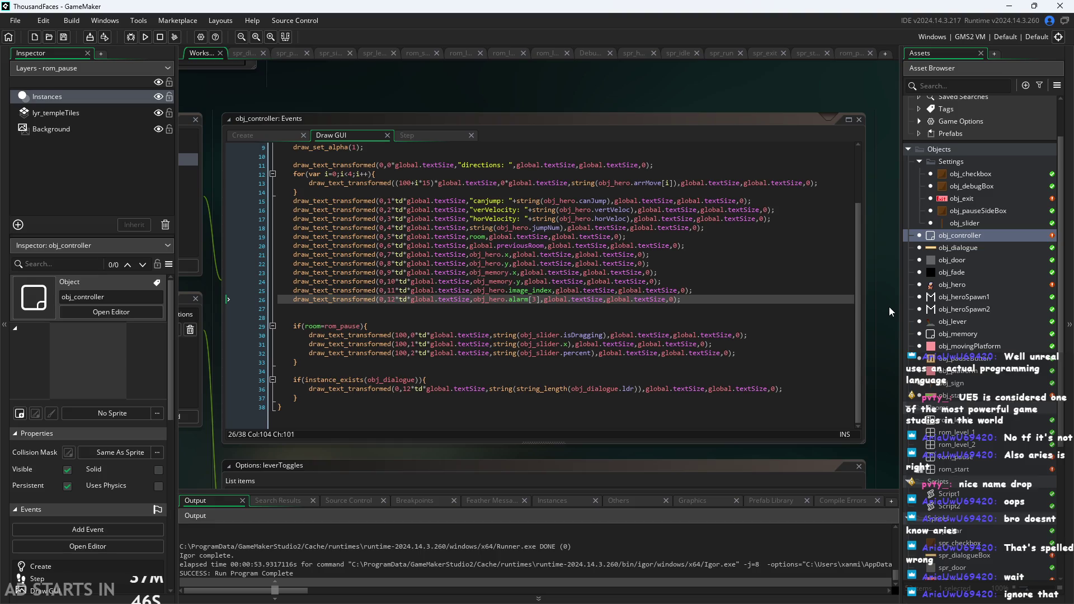
{"action": "scroll", "coordinate": [874, 313], "scroll_direction": "down", "scroll_amount": 1}
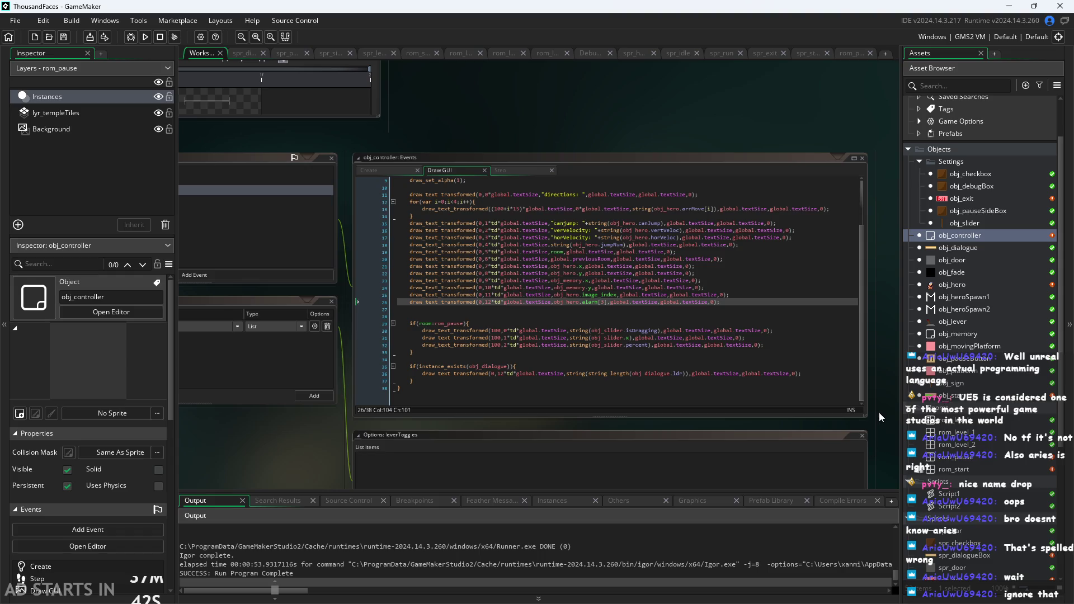
{"action": "scroll", "coordinate": [878, 412], "scroll_direction": "up", "scroll_amount": 1}
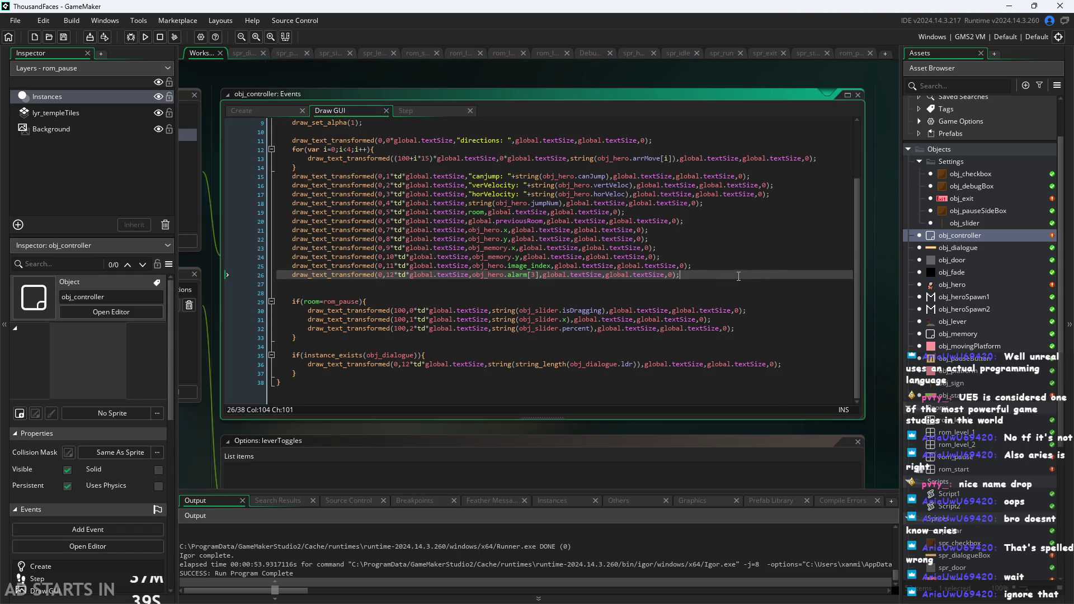
Step: Open obj_hero and review its Alarm 1, Alarm 3, Begin Step and Step code
{"action": "double_click", "coordinate": [971, 283]}
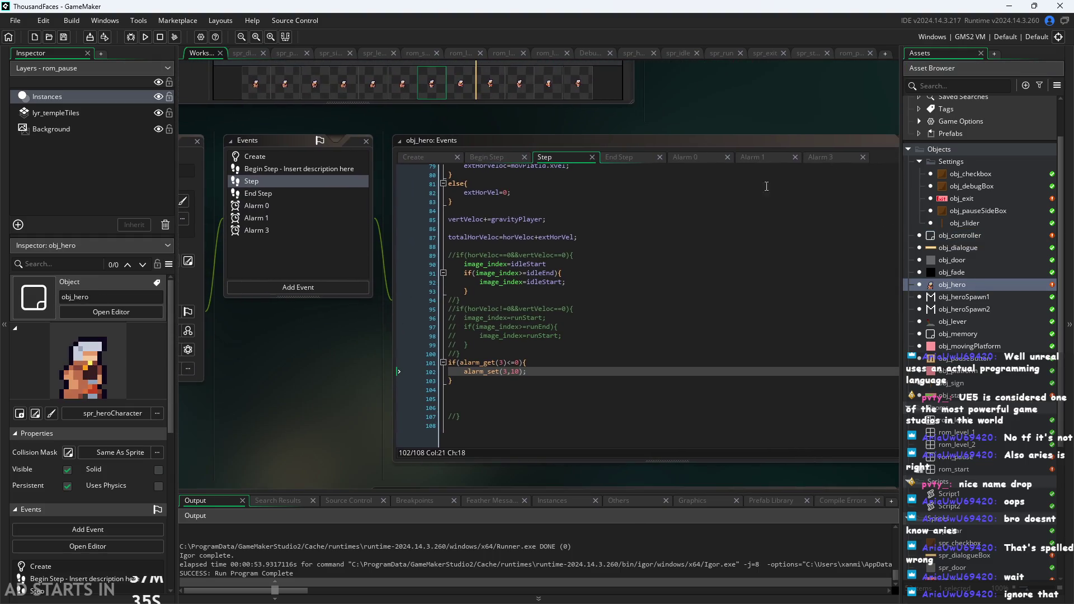
{"action": "left_click", "coordinate": [760, 157]}
{"action": "left_click", "coordinate": [849, 161]}
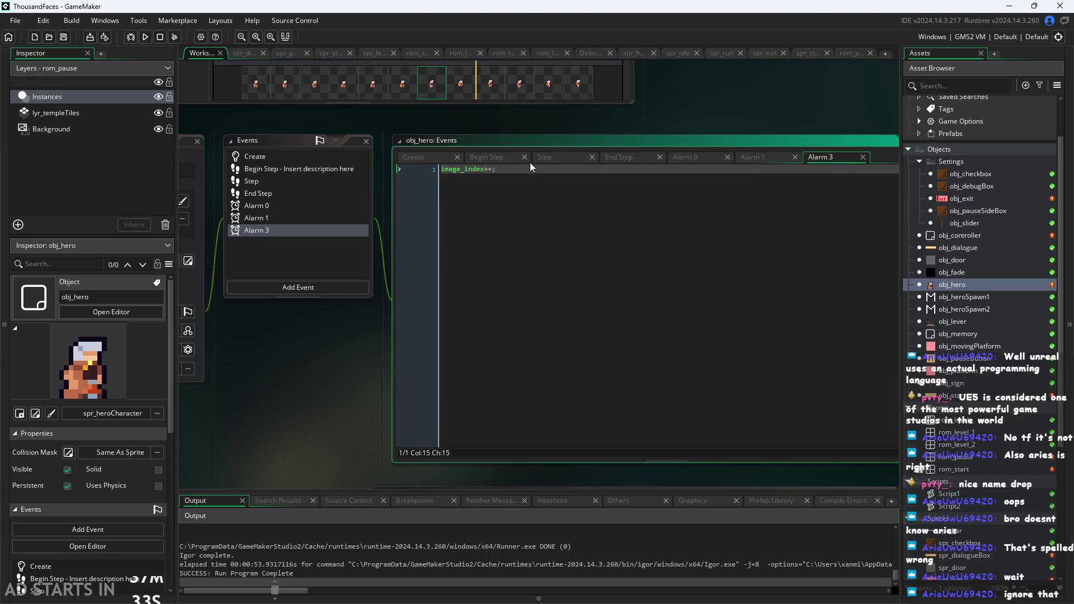
{"action": "scroll", "coordinate": [240, 438], "scroll_direction": "up", "scroll_amount": 2}
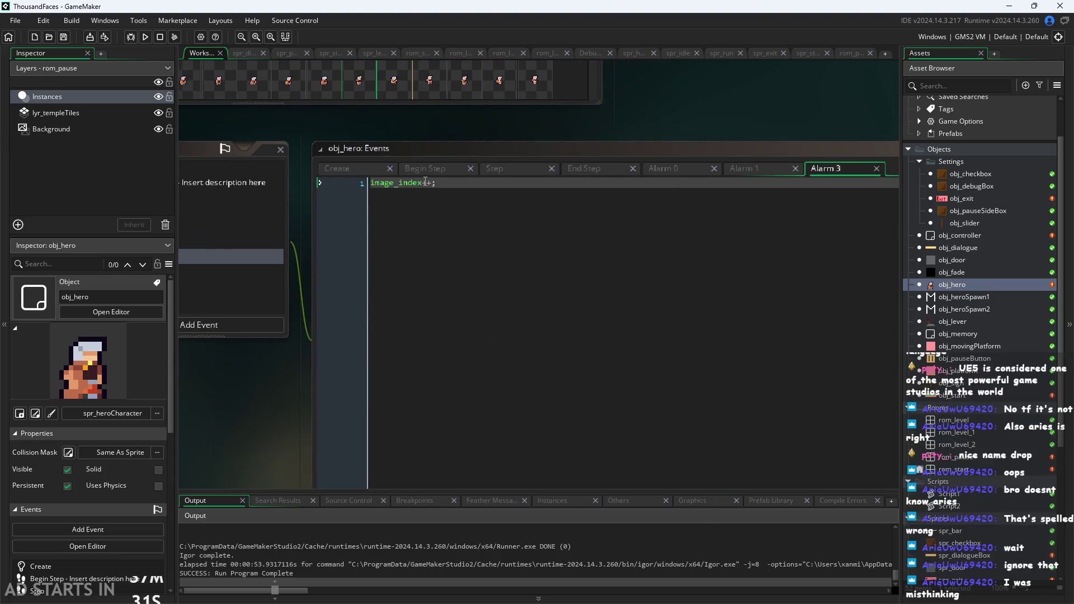
{"action": "left_click", "coordinate": [428, 169]}
{"action": "left_click", "coordinate": [526, 167]}
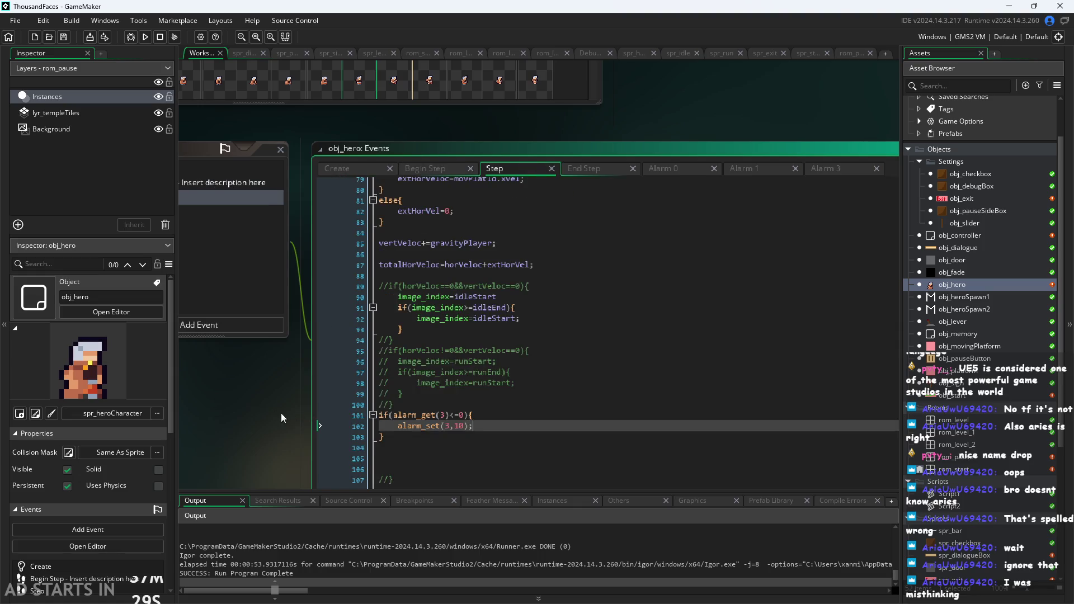
{"action": "scroll", "coordinate": [446, 331], "scroll_direction": "up", "scroll_amount": 1}
{"action": "scroll", "coordinate": [446, 331], "scroll_direction": "down", "scroll_amount": 1}
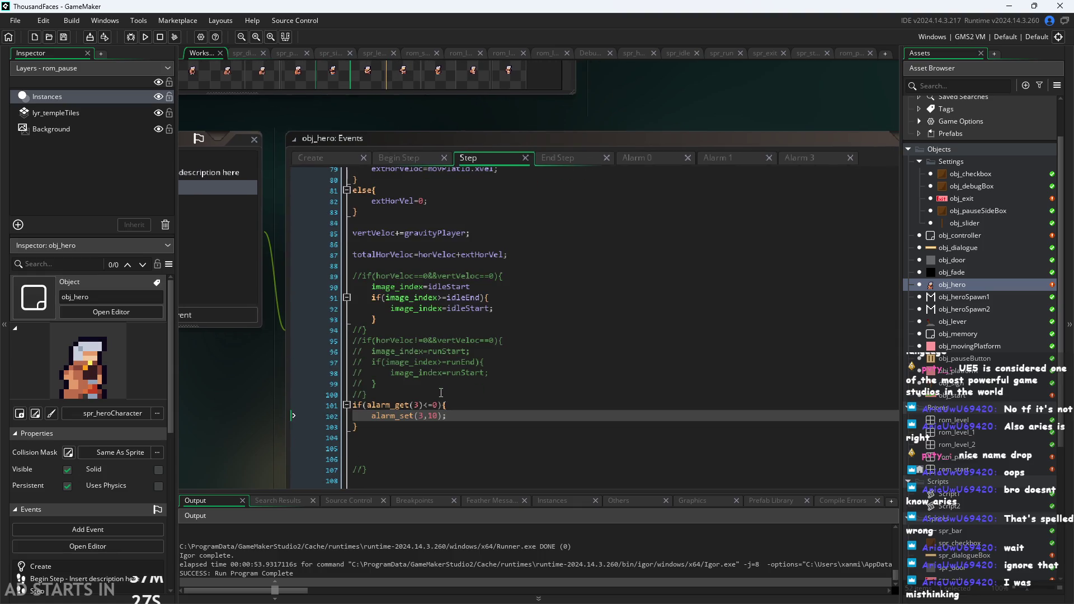
Step: Select the image_index=idleStart statement on line 90 of the Step code
{"action": "left_click", "coordinate": [368, 285]}
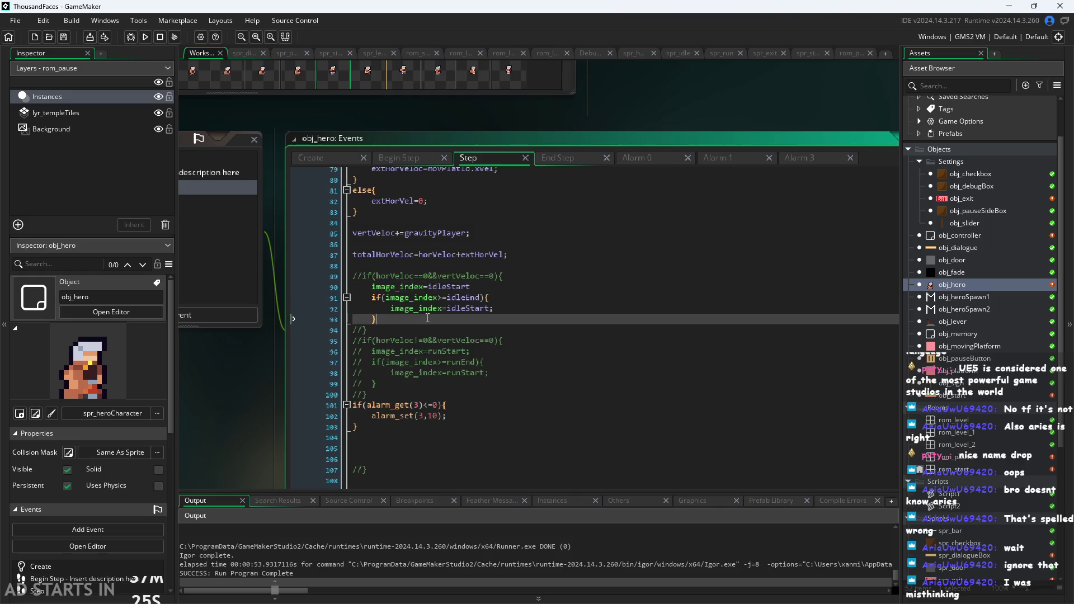
{"action": "left_click", "coordinate": [470, 286]}
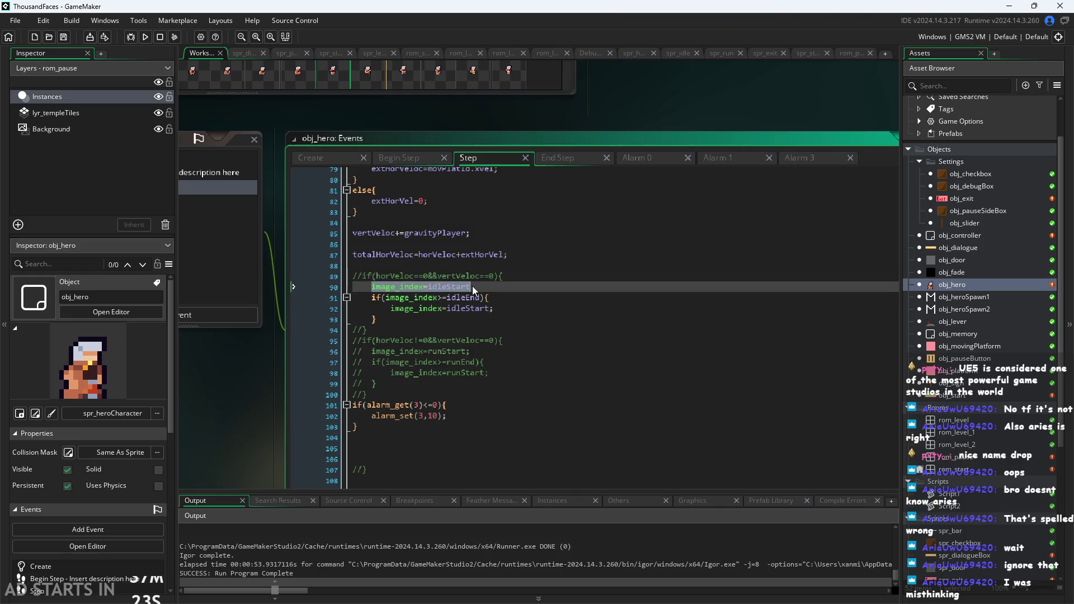
{"action": "scroll", "coordinate": [417, 323], "scroll_direction": "up", "scroll_amount": 1, "text": "ctrl"}
{"action": "scroll", "coordinate": [418, 324], "scroll_direction": "up", "scroll_amount": 1, "text": "ctrl"}
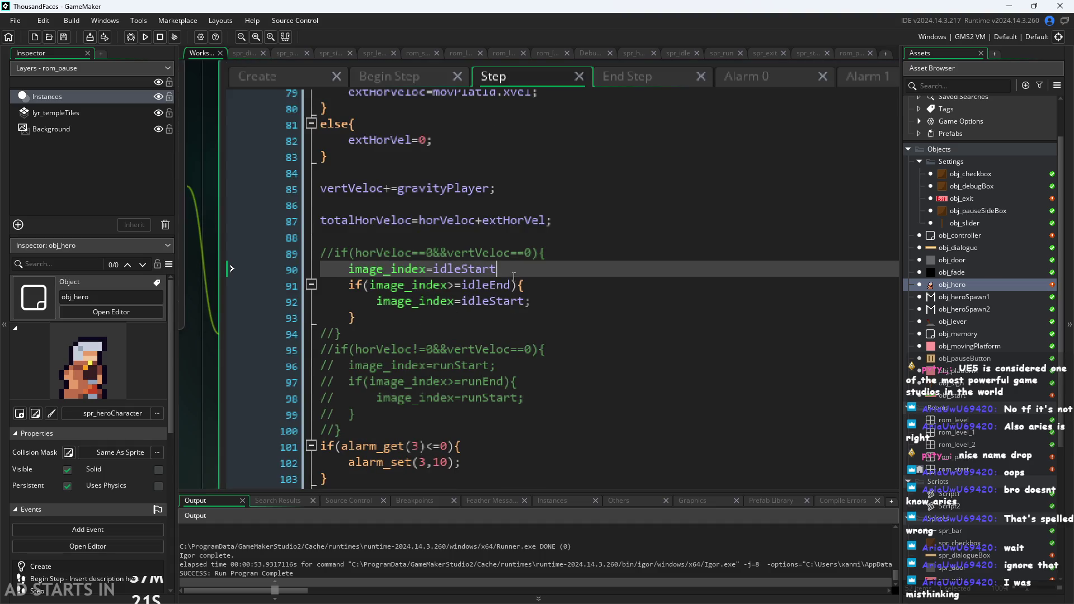
{"action": "left_click_drag", "start_coordinate": [514, 273], "coordinate": [354, 268]}
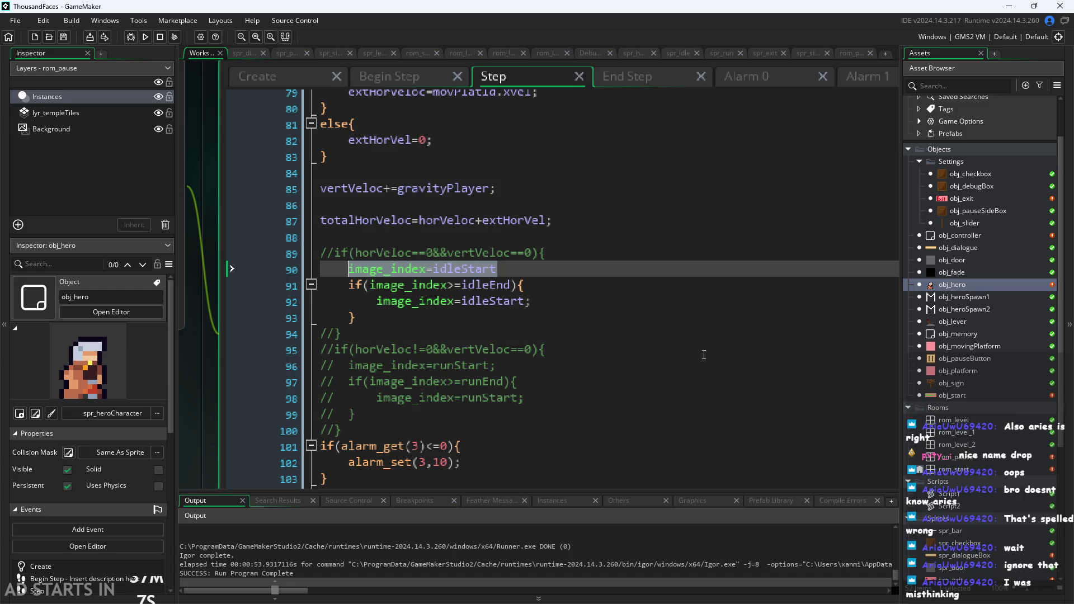
{"action": "key", "text": "Right"}
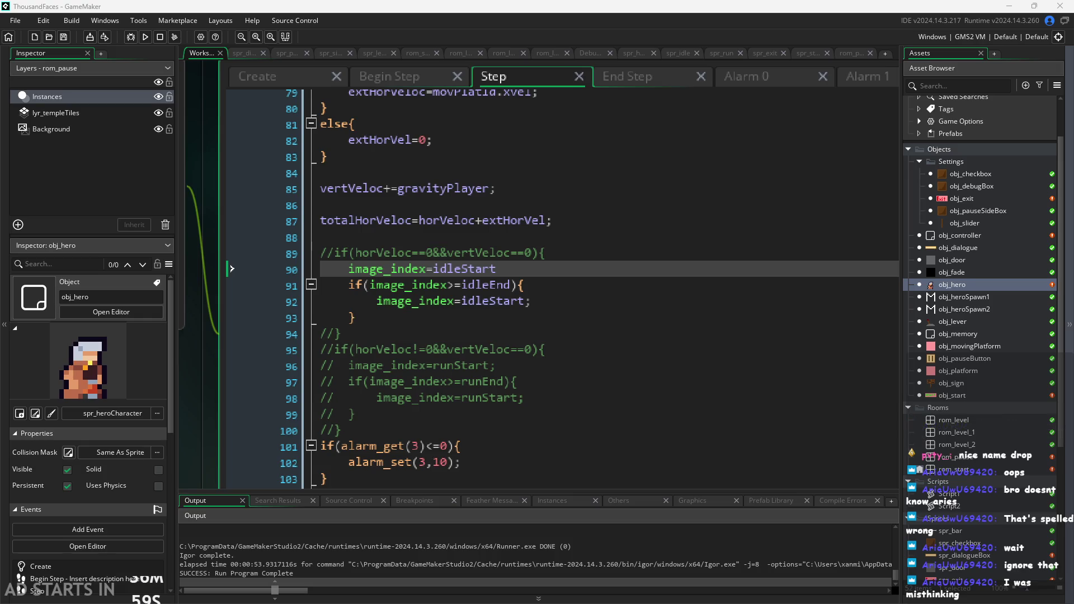
{"action": "left_click", "coordinate": [950, 271]}
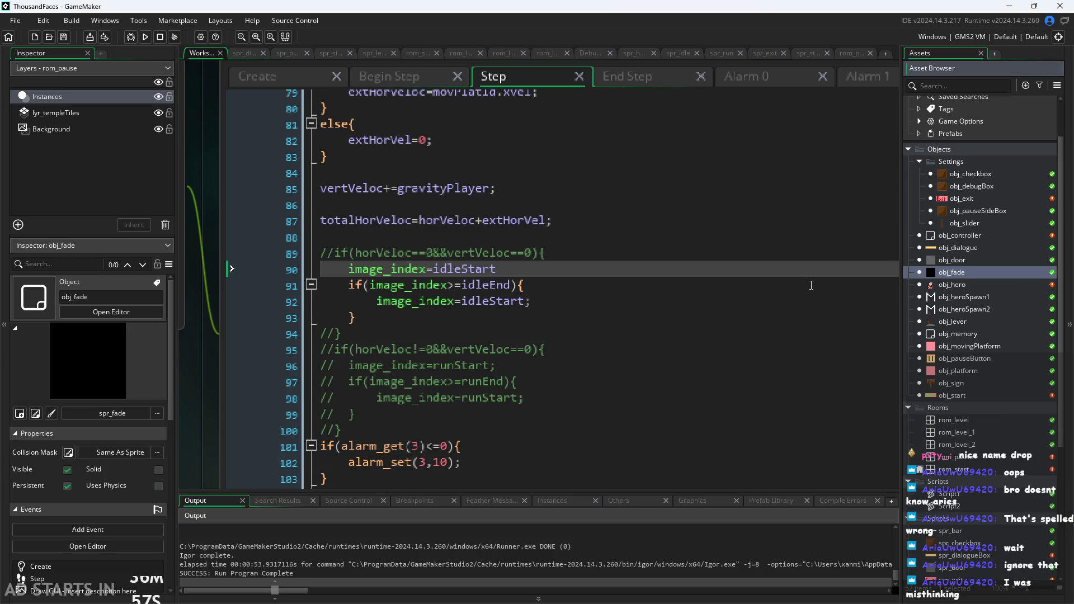
{"action": "left_click", "coordinate": [813, 284]}
{"action": "left_click", "coordinate": [497, 269]}
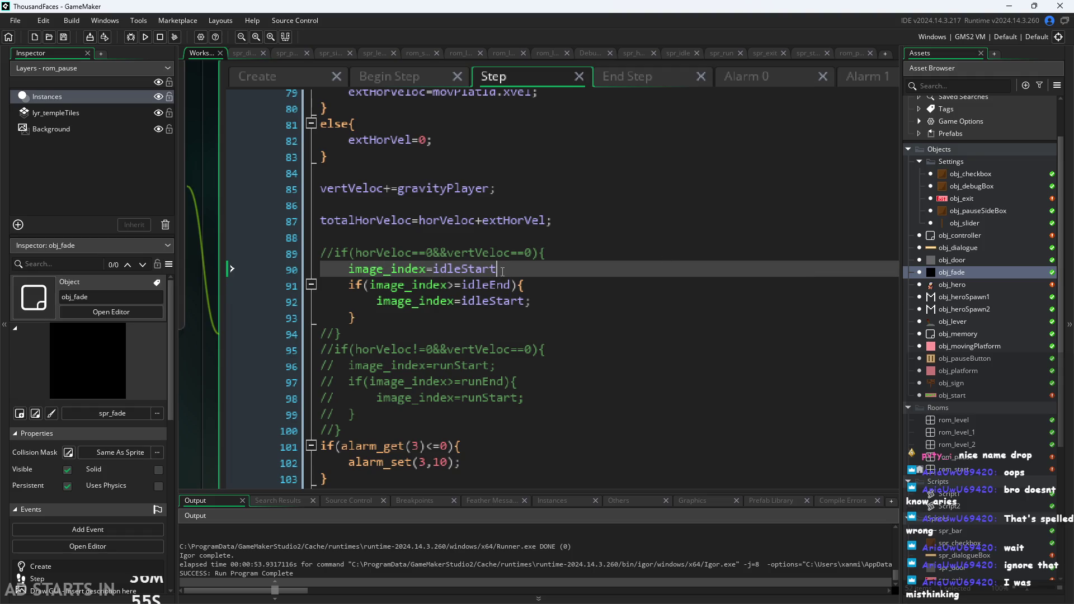
{"action": "left_click_drag", "start_coordinate": [497, 269], "coordinate": [386, 270]}
{"action": "left_click", "coordinate": [510, 254]}
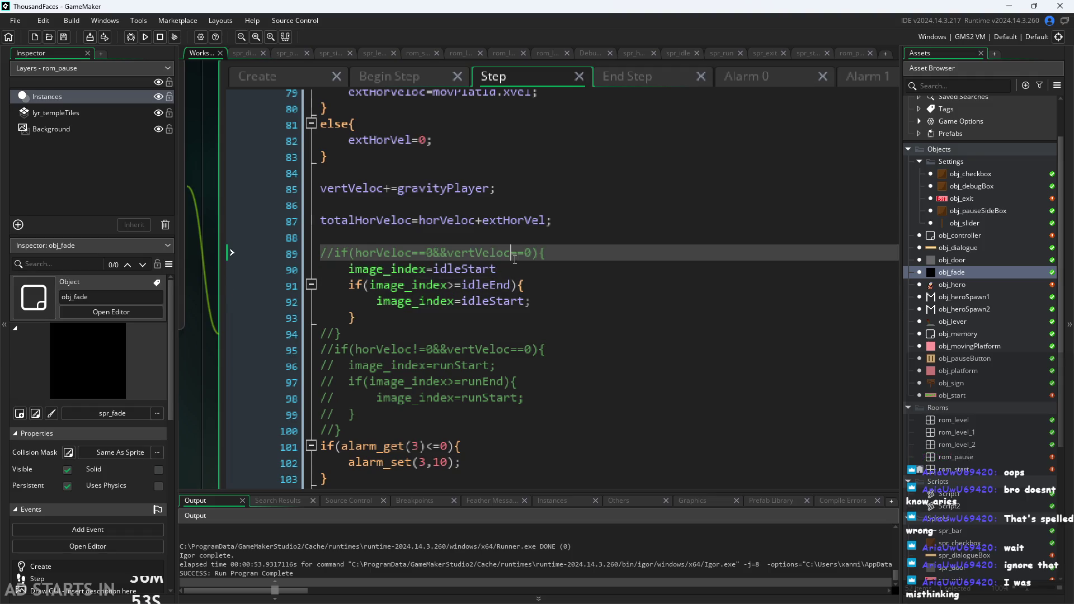
{"action": "left_click", "coordinate": [512, 265]}
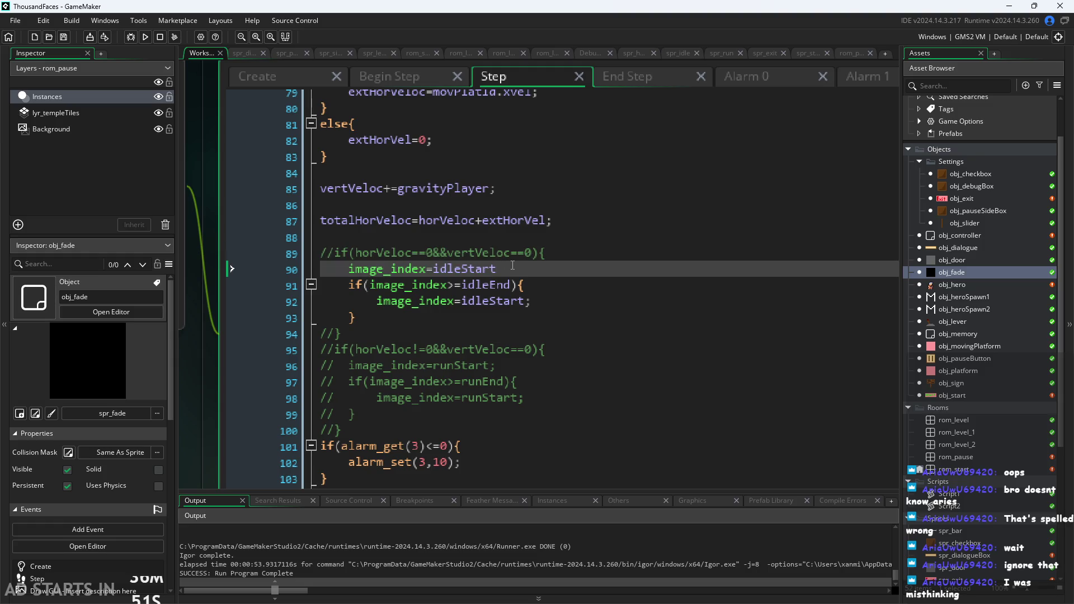
{"action": "left_click_drag", "start_coordinate": [497, 269], "coordinate": [356, 273]}
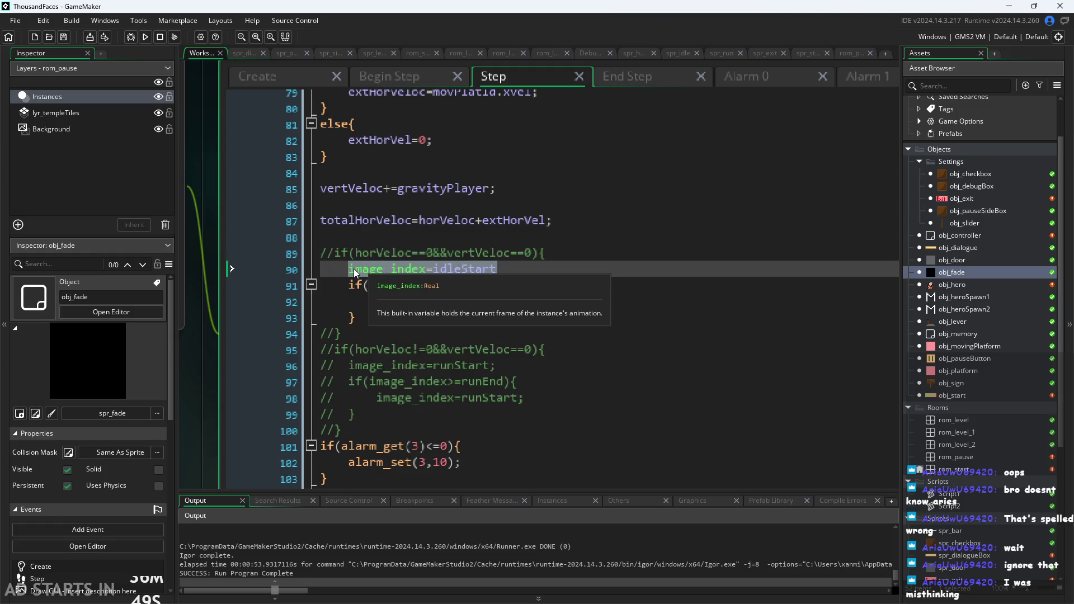
Step: Comment out the image_index=idleStart line by prefixing it with //
{"action": "key", "text": "ctrl+x"}
{"action": "type", "text": "//"}
{"action": "key", "text": "ctrl+v"}
{"action": "key", "text": "Up"}
{"action": "key", "text": "Up"}
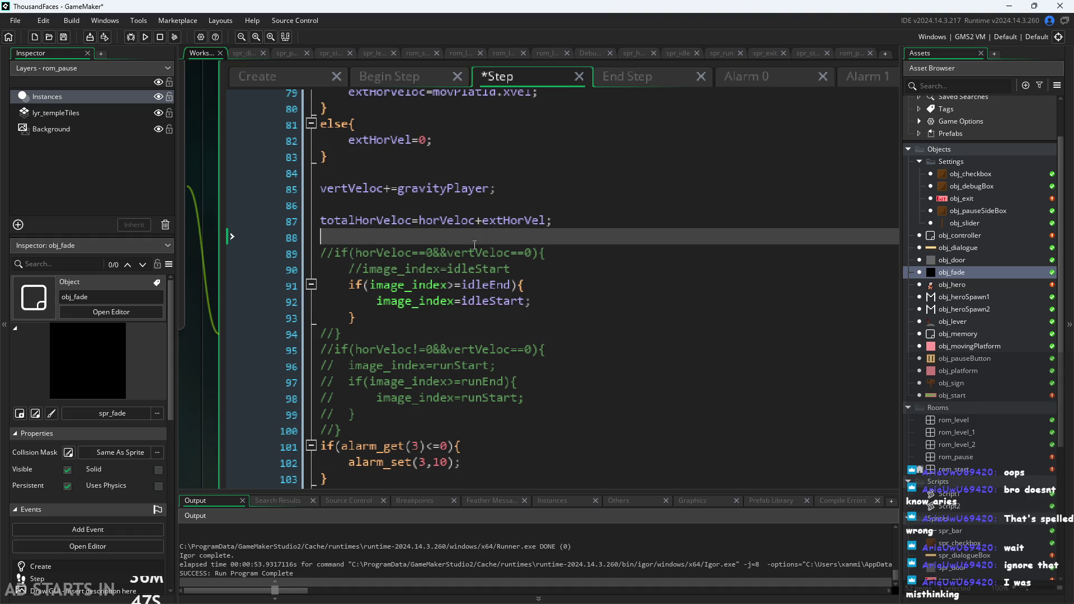
Step: Run the game, walk the hero right, enable Debug Stats in the options, then exit
{"action": "left_click", "coordinate": [145, 36]}
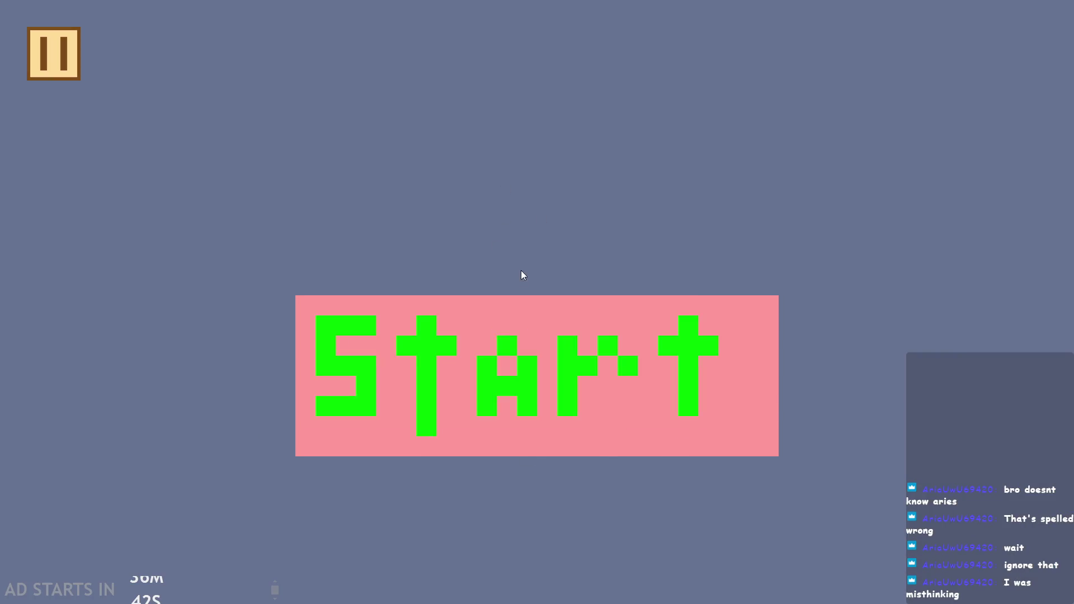
{"action": "left_click", "coordinate": [503, 344]}
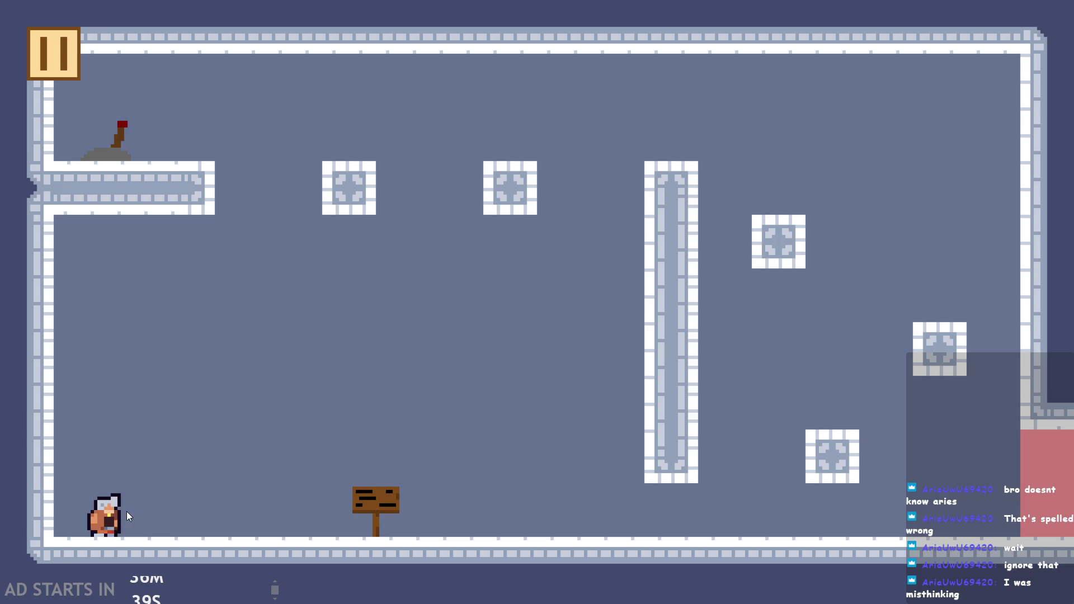
{"action": "key", "text": "Right"}
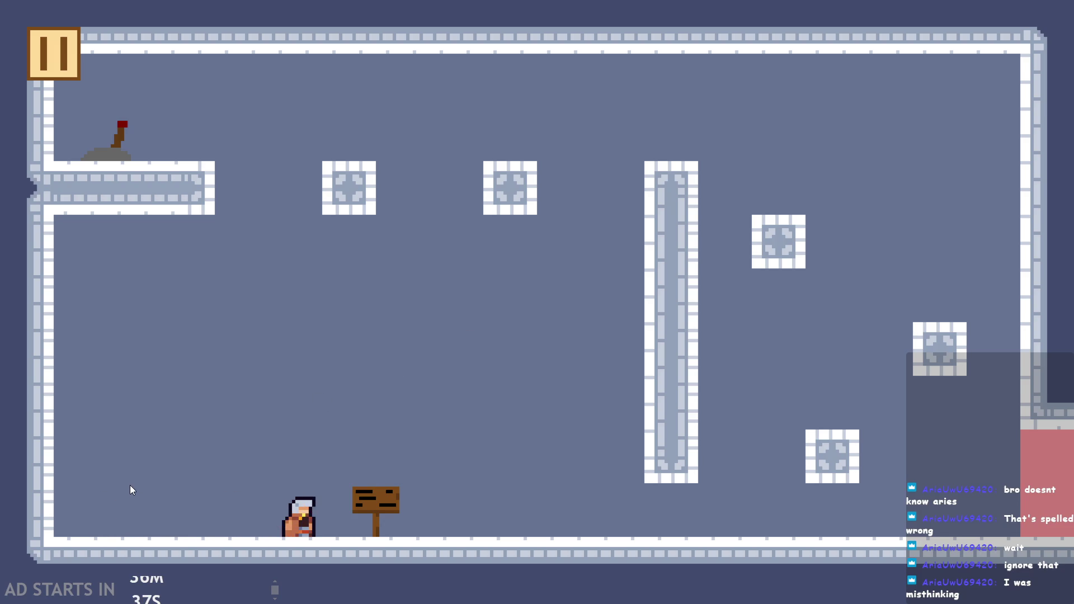
{"action": "key", "text": "Escape"}
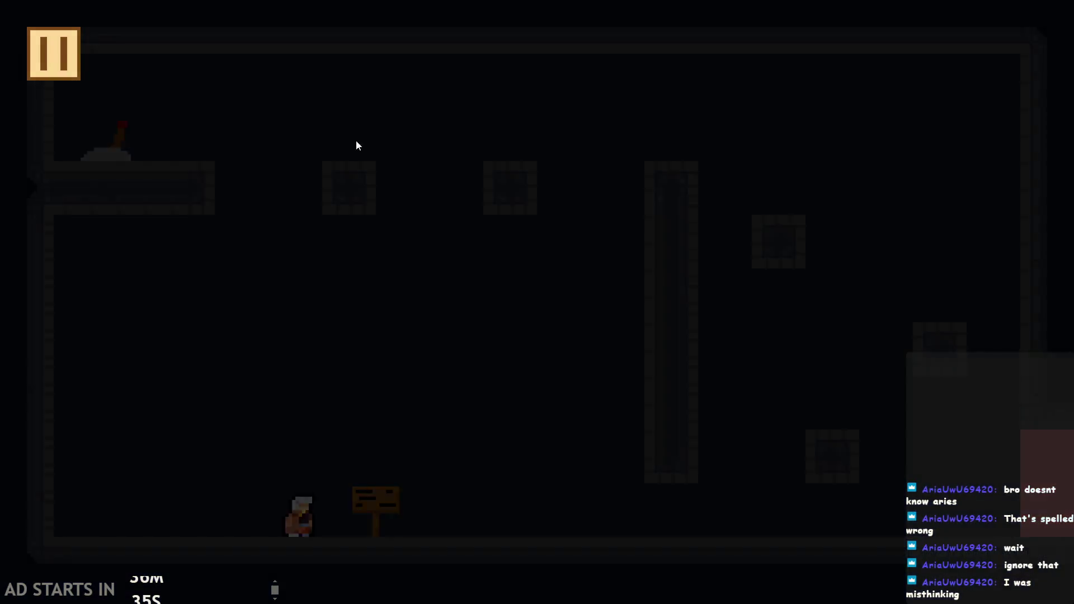
{"action": "left_click", "coordinate": [207, 158]}
{"action": "left_click", "coordinate": [78, 51]}
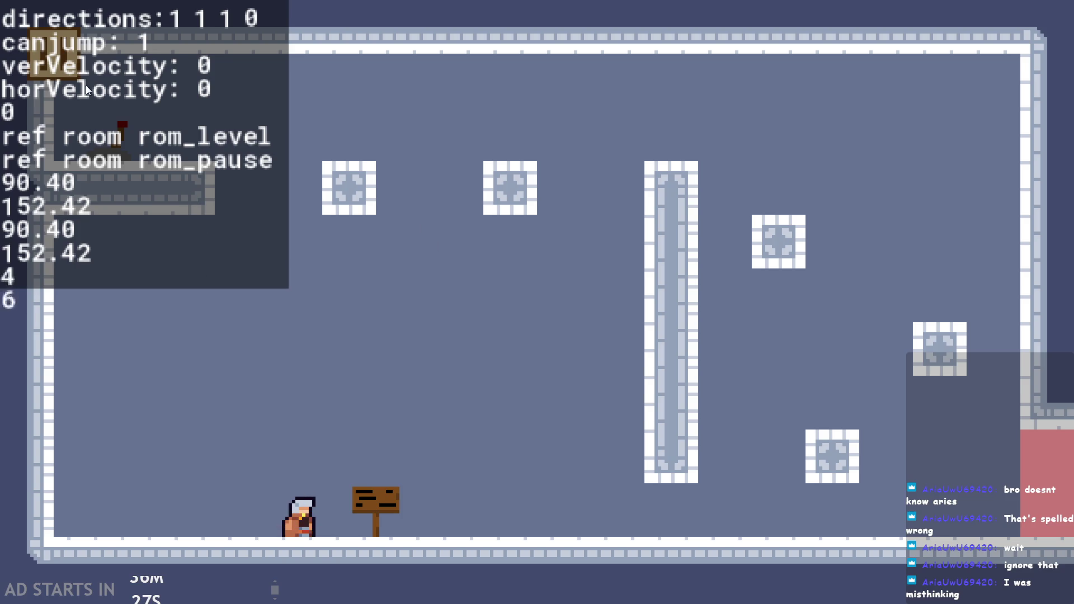
{"action": "left_click", "coordinate": [70, 70]}
{"action": "left_click", "coordinate": [863, 498]}
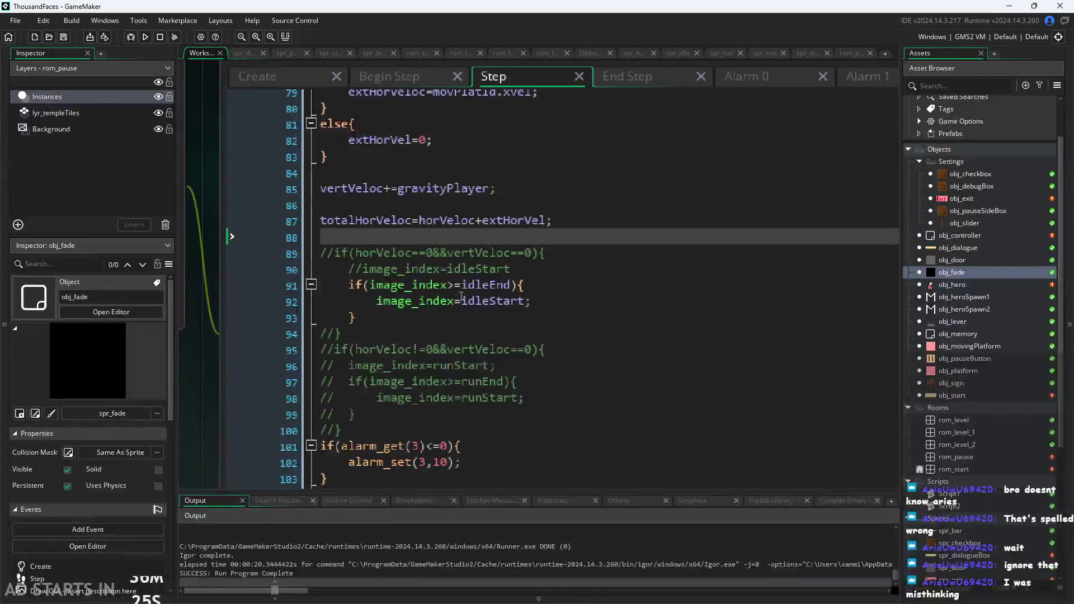
Step: Check the commented-out idle lines, then bring up the hero's Create code
{"action": "left_click", "coordinate": [556, 267]}
{"action": "left_click", "coordinate": [556, 255]}
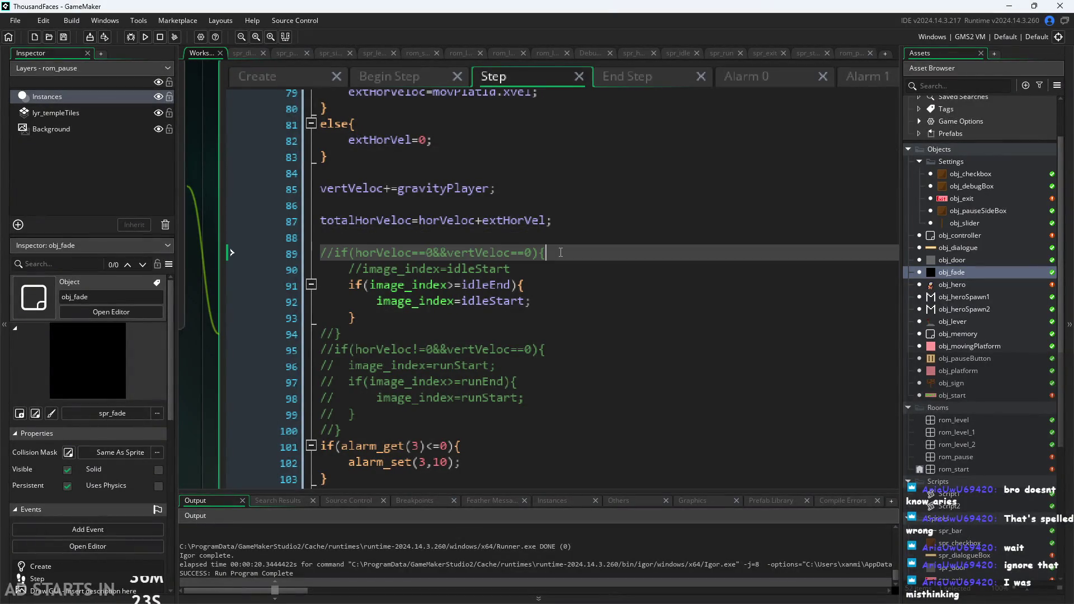
{"action": "left_click", "coordinate": [268, 76]}
{"action": "scroll", "coordinate": [457, 332], "scroll_direction": "down", "scroll_amount": 5}
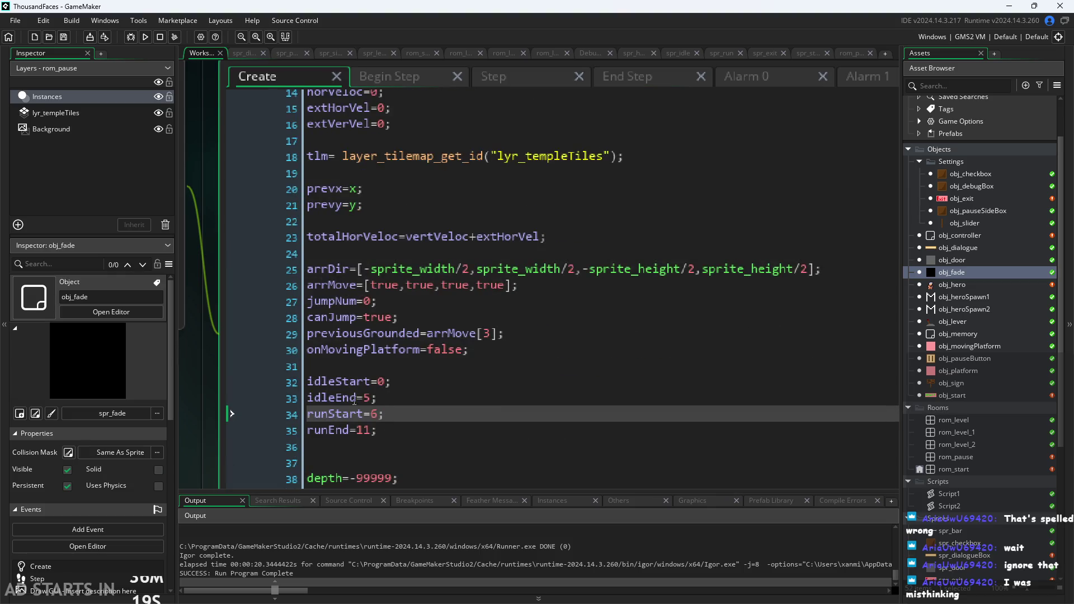
{"action": "scroll", "coordinate": [211, 401], "scroll_direction": "down", "scroll_amount": 3}
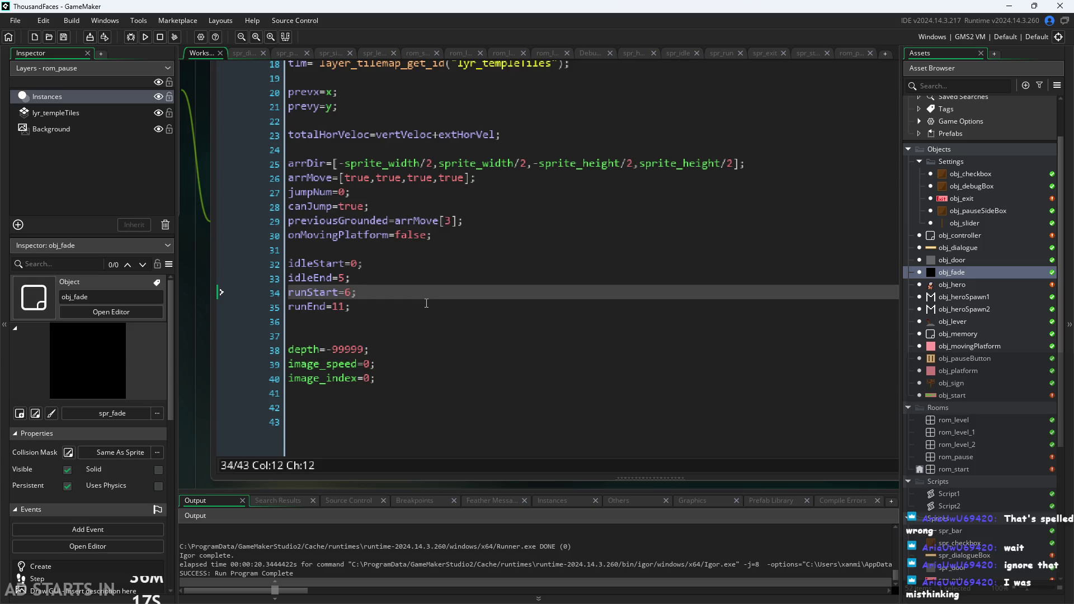
{"action": "scroll", "coordinate": [432, 315], "scroll_direction": "up", "scroll_amount": 1}
{"action": "scroll", "coordinate": [431, 315], "scroll_direction": "up", "scroll_amount": 4}
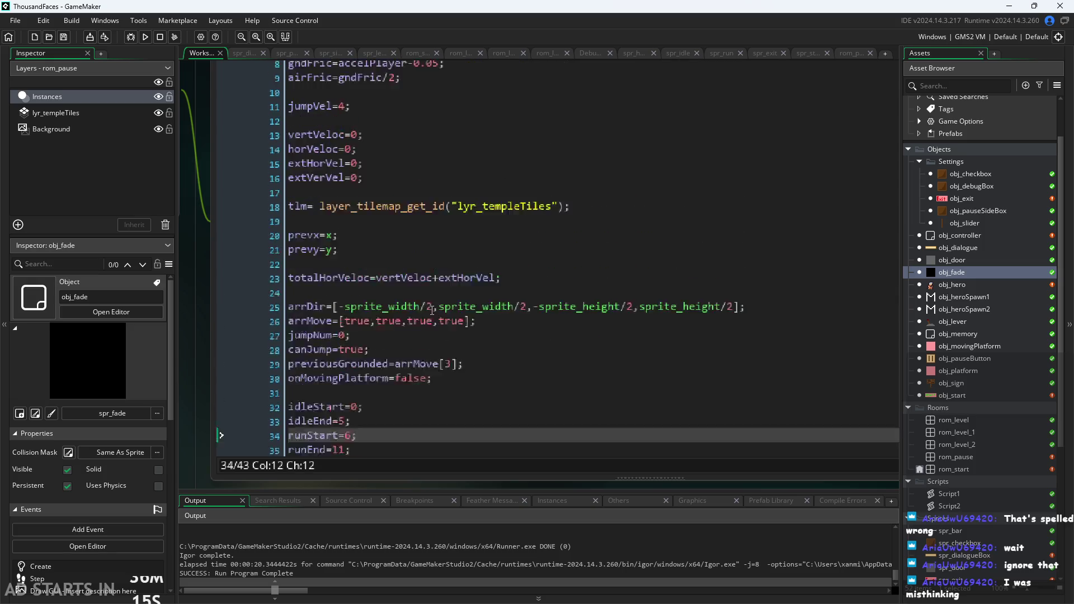
{"action": "scroll", "coordinate": [428, 335], "scroll_direction": "down", "scroll_amount": 5}
Step: Add moving=false; on line 37 below the idle and run frame ranges
{"action": "left_click", "coordinate": [425, 331]}
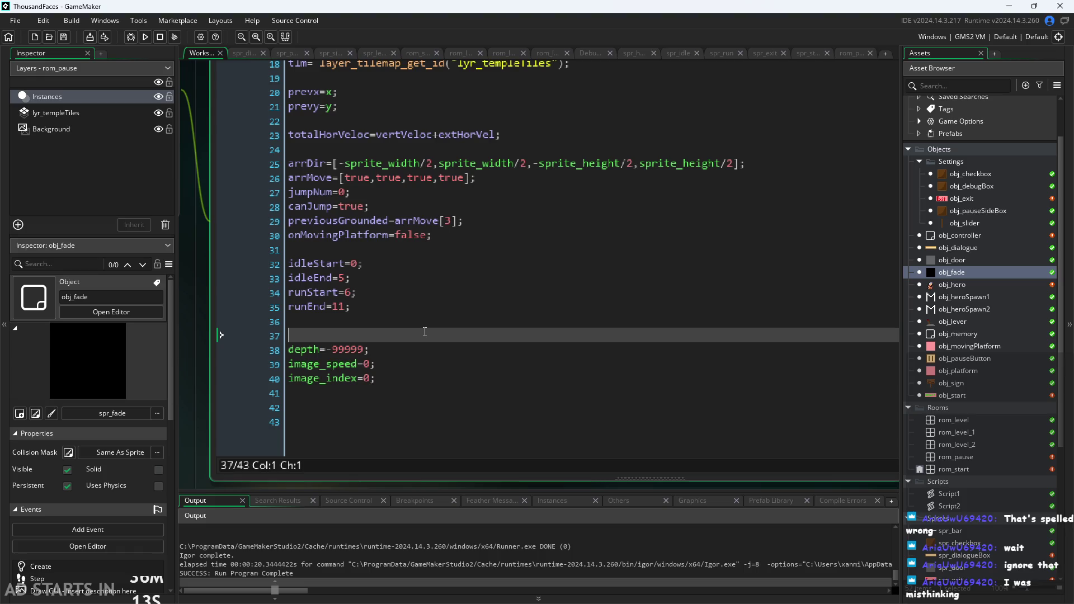
{"action": "key", "text": "Return"}
{"action": "key", "text": "Up"}
{"action": "type", "text": "m"}
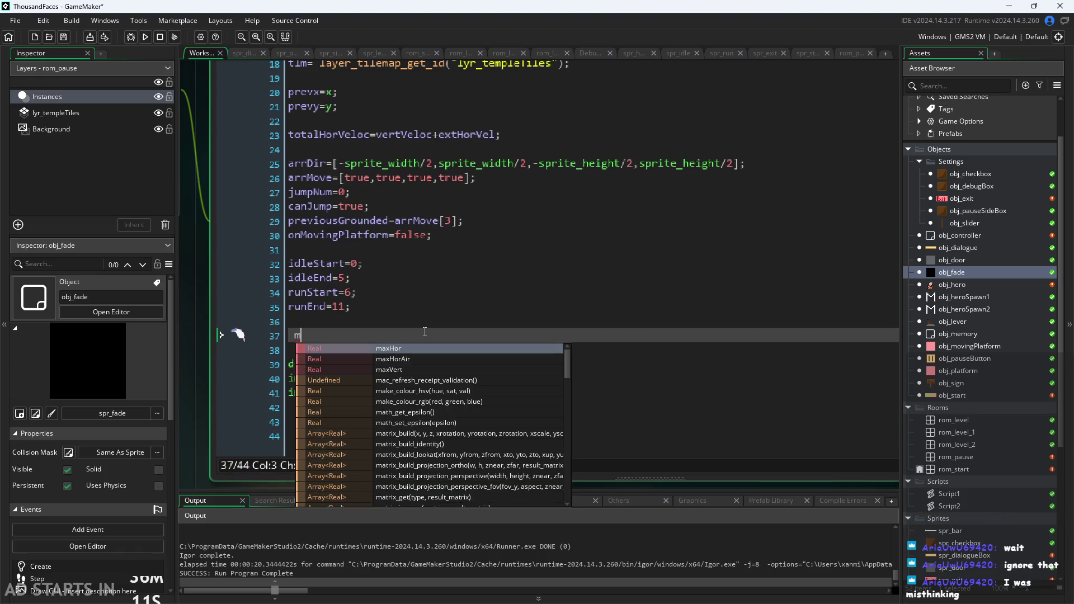
{"action": "type", "text": "oving"}
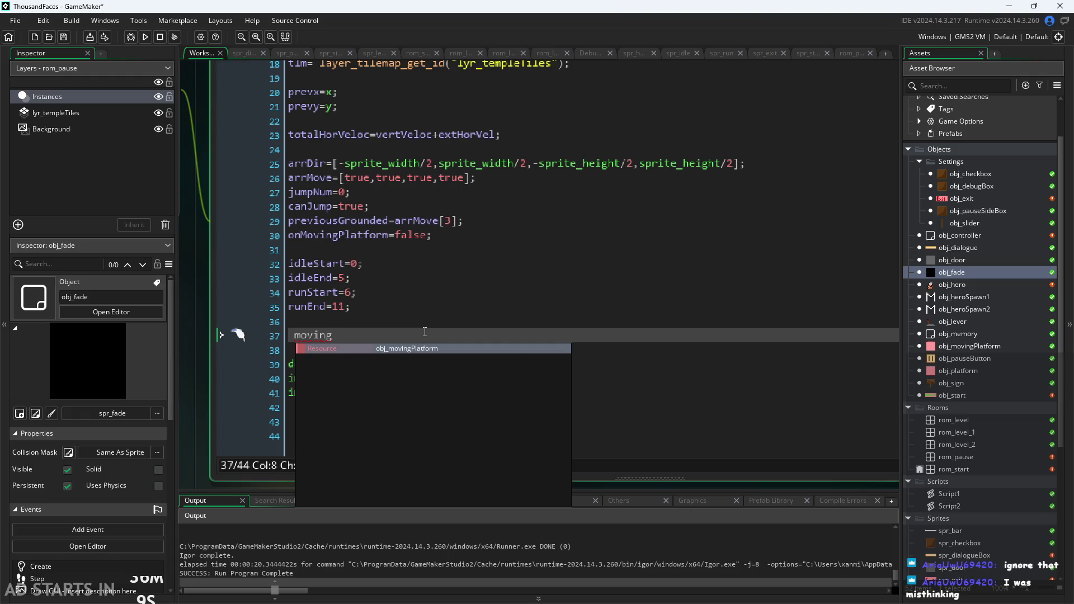
{"action": "key", "text": "Home"}
{"action": "key", "text": "BackSpace"}
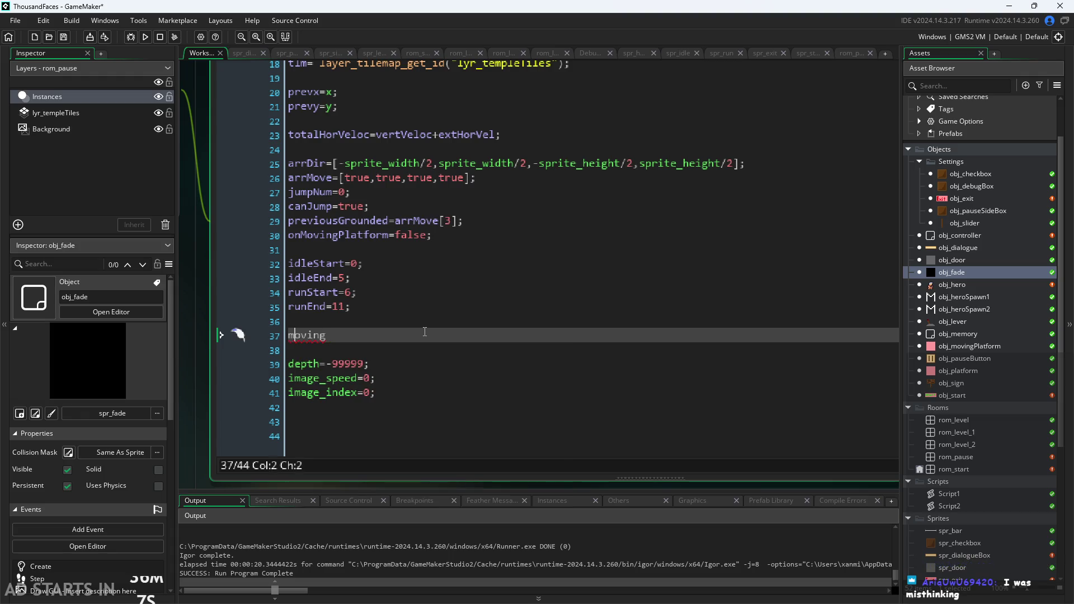
{"action": "key", "text": "Right"}
{"action": "key", "text": "Right"}
{"action": "key", "text": "Right"}
{"action": "key", "text": "Right"}
{"action": "key", "text": "Right"}
{"action": "type", "text": "=fl"}
{"action": "key", "text": "BackSpace"}
{"action": "type", "text": "alse;"}
{"action": "scroll", "coordinate": [205, 320], "scroll_direction": "down", "scroll_amount": 3}
Step: Review the Begin Step direction reset loop, tilemap lookup, previous position and previousGrounded lines
{"action": "left_click", "coordinate": [319, 107]}
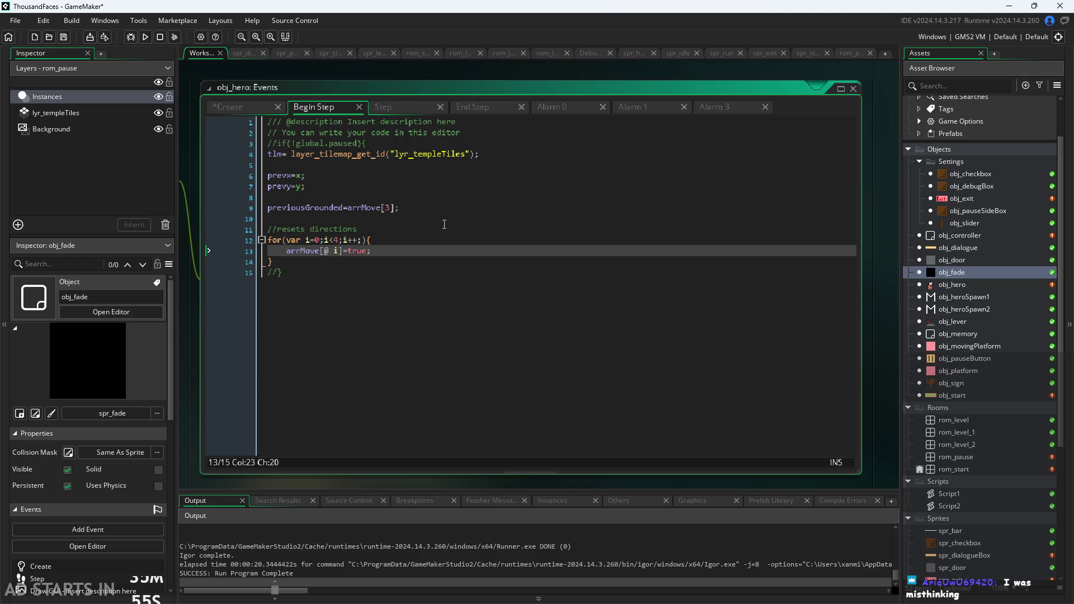
{"action": "left_click", "coordinate": [402, 252]}
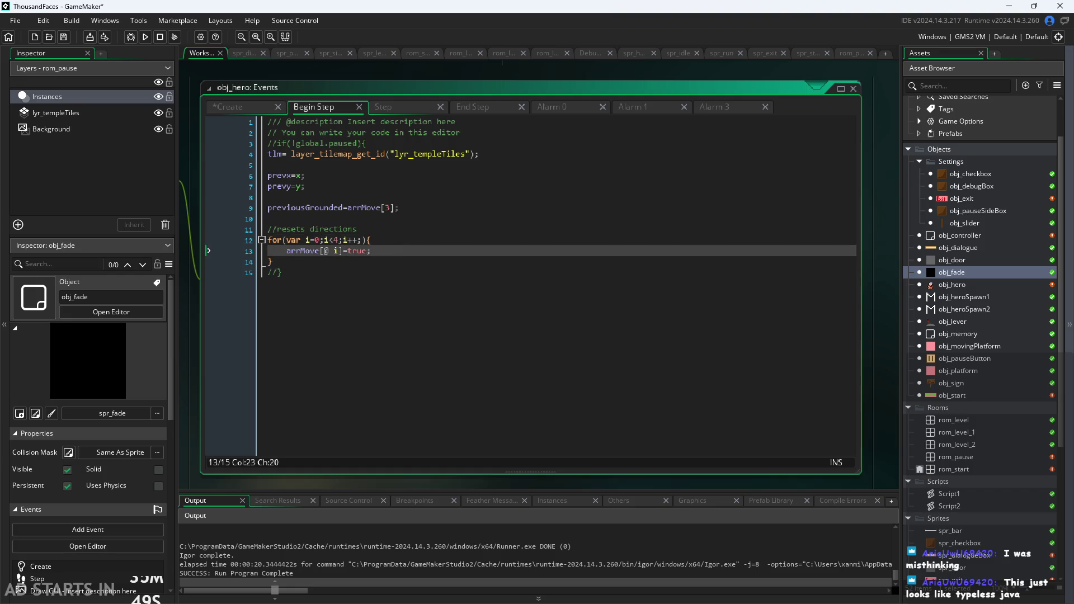
{"action": "scroll", "coordinate": [505, 250], "scroll_direction": "down", "scroll_amount": 2}
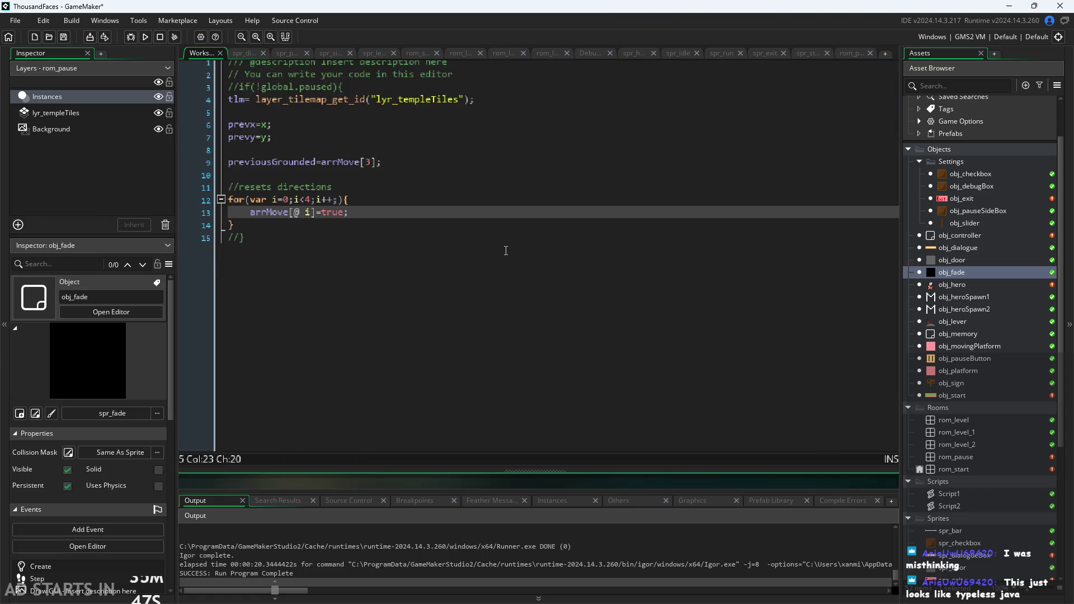
{"action": "scroll", "coordinate": [505, 250], "scroll_direction": "up", "scroll_amount": 2}
{"action": "left_click", "coordinate": [492, 154]}
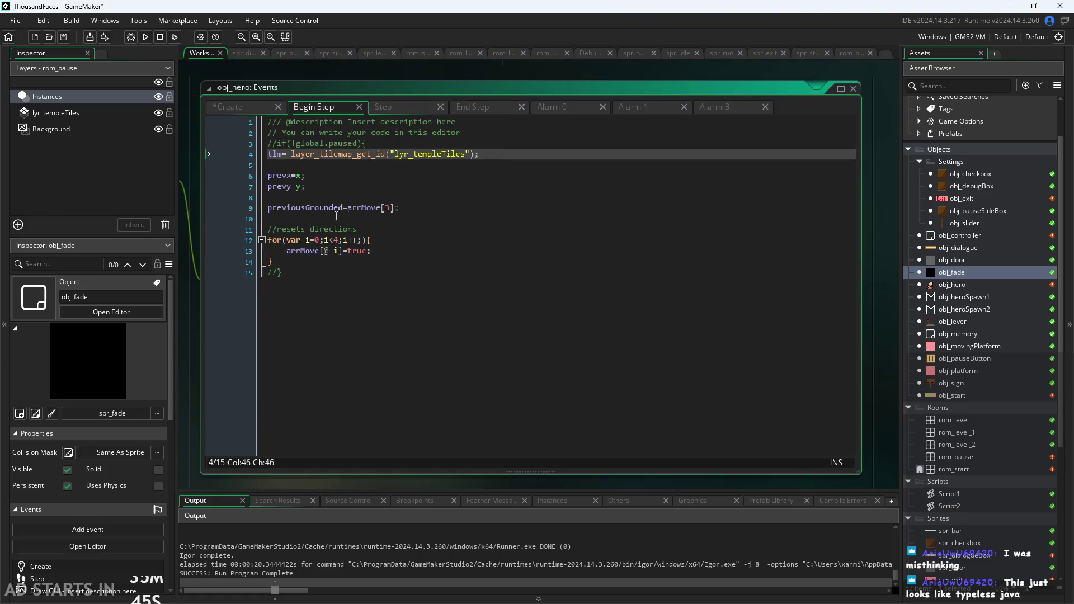
{"action": "scroll", "coordinate": [282, 189], "scroll_direction": "up", "scroll_amount": 1}
{"action": "scroll", "coordinate": [282, 189], "scroll_direction": "up", "scroll_amount": 1}
{"action": "left_click", "coordinate": [249, 171]}
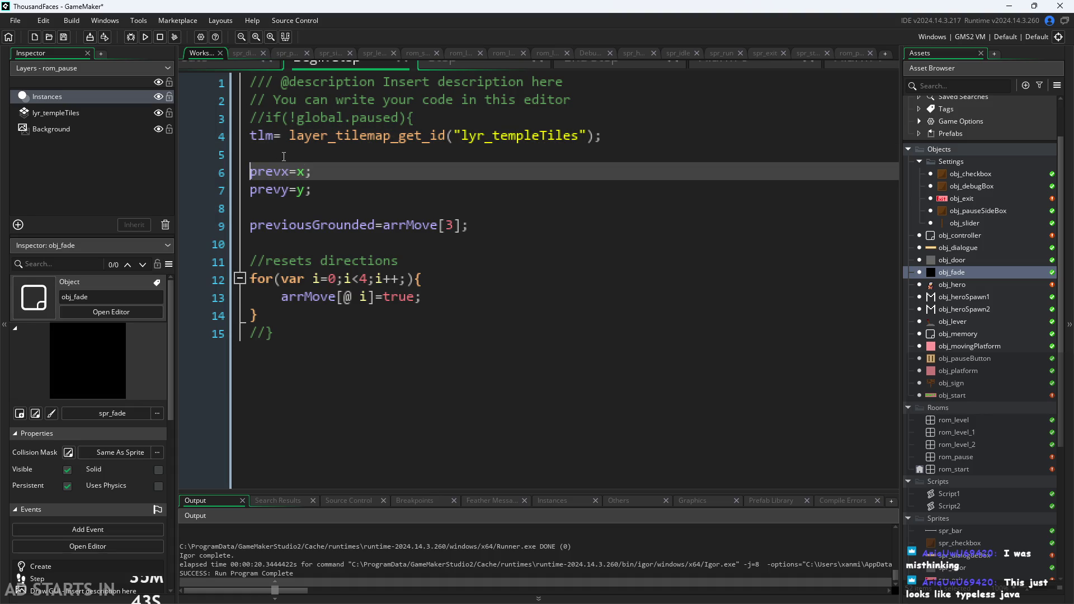
{"action": "left_click", "coordinate": [474, 229]}
{"action": "scroll", "coordinate": [505, 251], "scroll_direction": "down", "scroll_amount": 1}
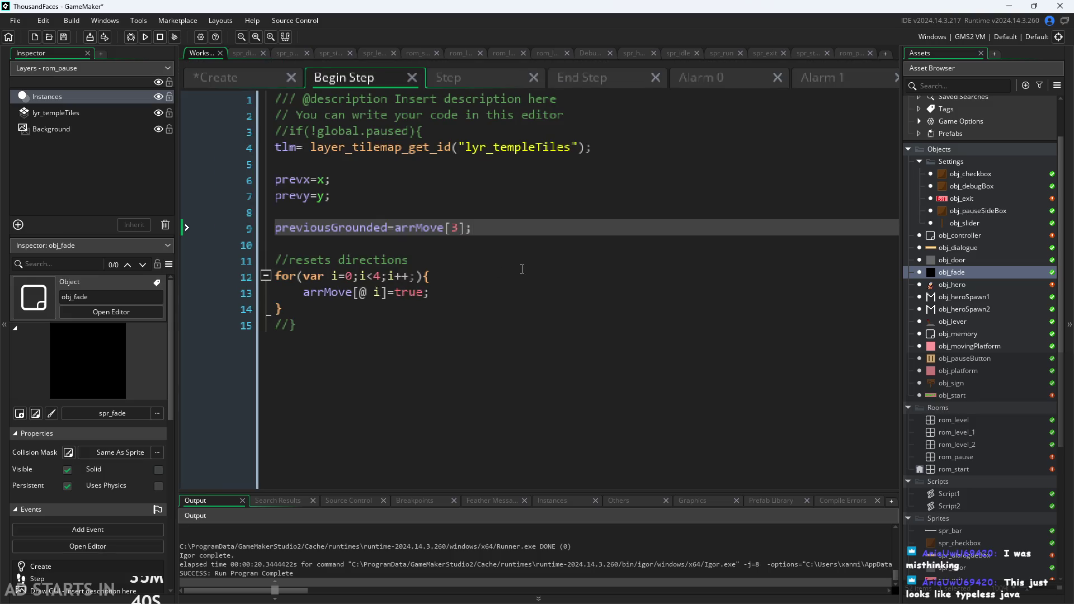
{"action": "scroll", "coordinate": [522, 269], "scroll_direction": "down", "scroll_amount": 3}
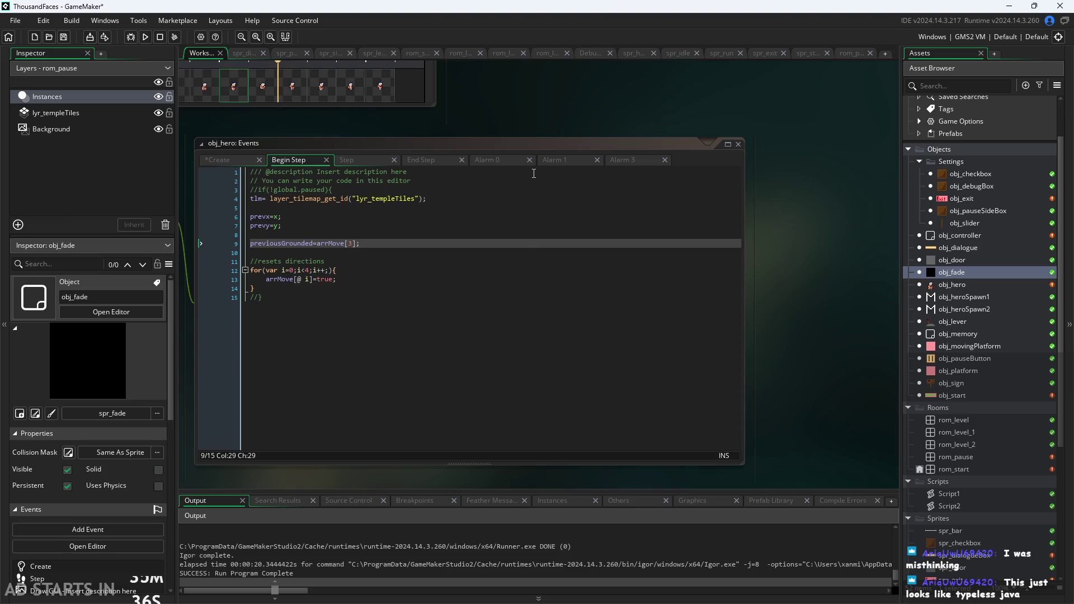
{"action": "left_click", "coordinate": [699, 171]}
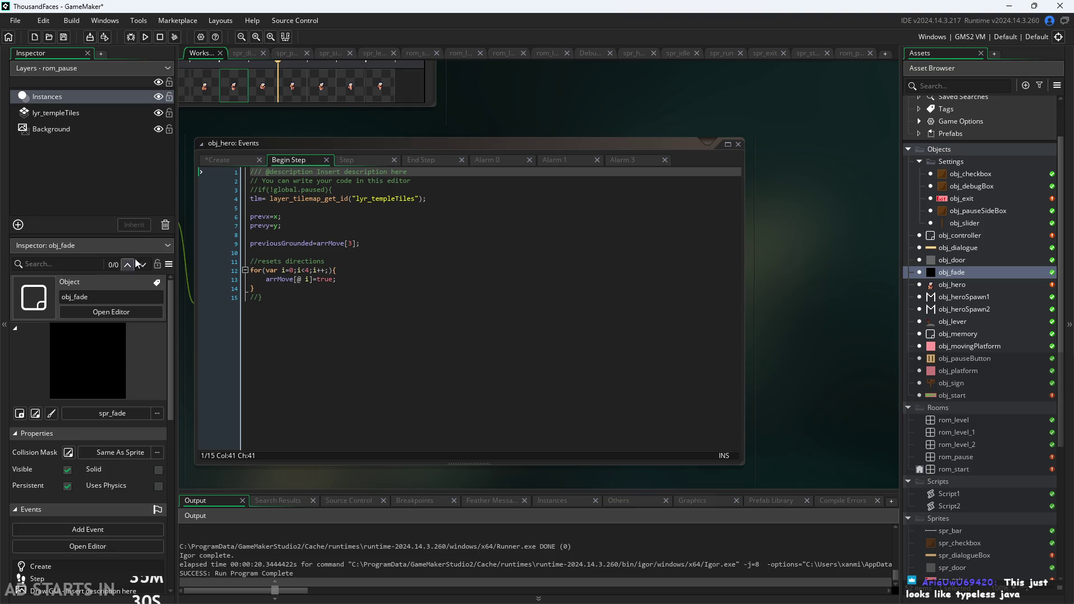
Step: Enlarge the code window, recheck prevx, prevy and previousGrounded, and place the caret before the direction reset
{"action": "left_click", "coordinate": [727, 144]}
{"action": "left_click", "coordinate": [350, 249]}
{"action": "left_click", "coordinate": [431, 240]}
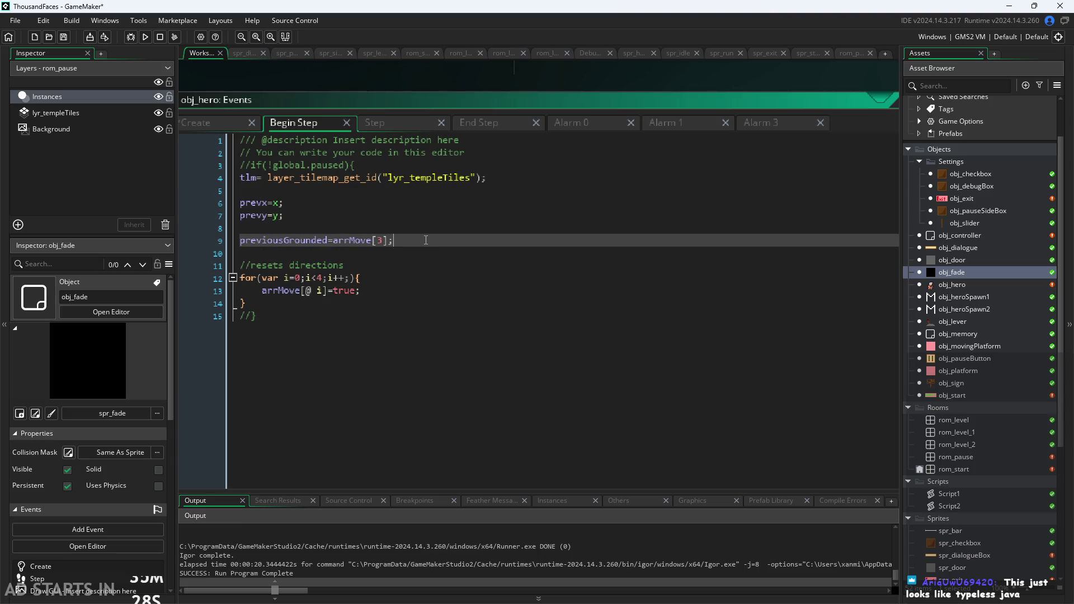
{"action": "left_click", "coordinate": [427, 265]}
{"action": "left_click", "coordinate": [449, 244]}
{"action": "left_click", "coordinate": [342, 204]}
{"action": "left_click", "coordinate": [339, 216]}
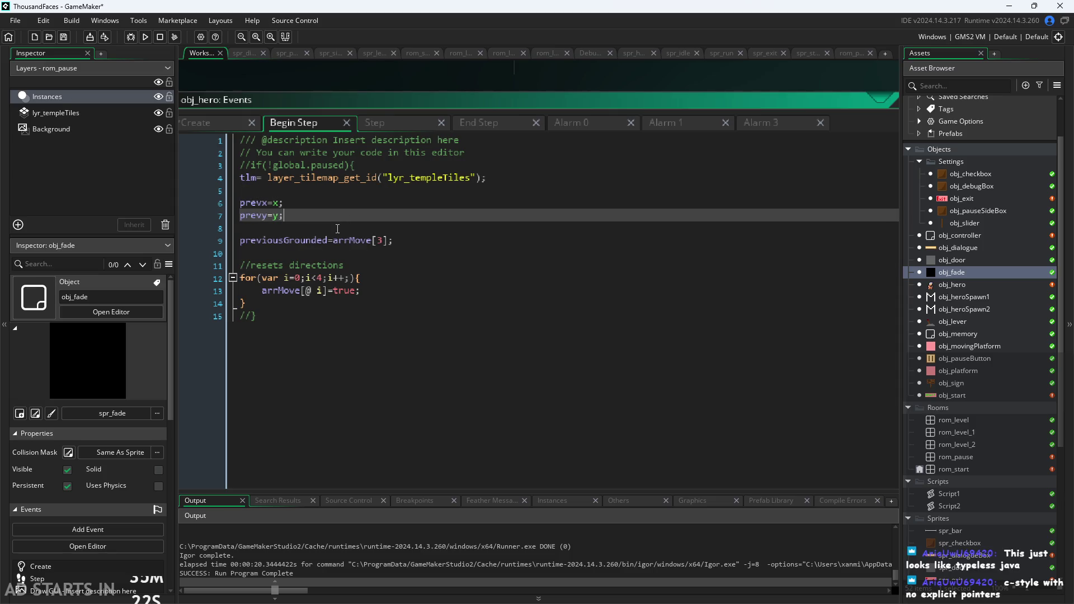
{"action": "scroll", "coordinate": [338, 229], "scroll_direction": "up", "scroll_amount": 1}
{"action": "scroll", "coordinate": [337, 229], "scroll_direction": "down", "scroll_amount": 1}
{"action": "scroll", "coordinate": [350, 251], "scroll_direction": "up", "scroll_amount": 2}
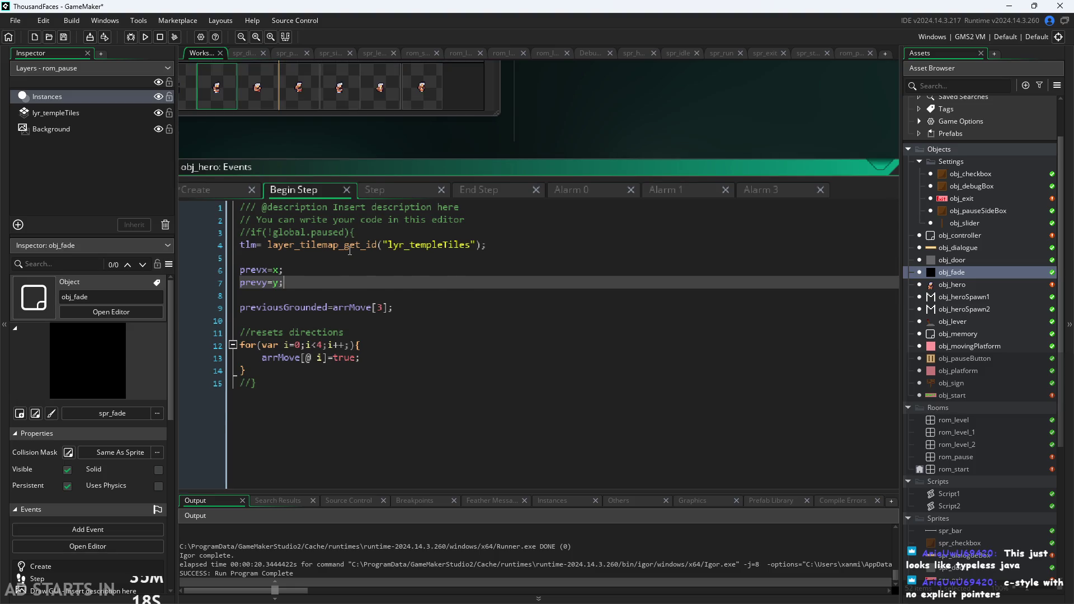
{"action": "scroll", "coordinate": [350, 251], "scroll_direction": "down", "scroll_amount": 2}
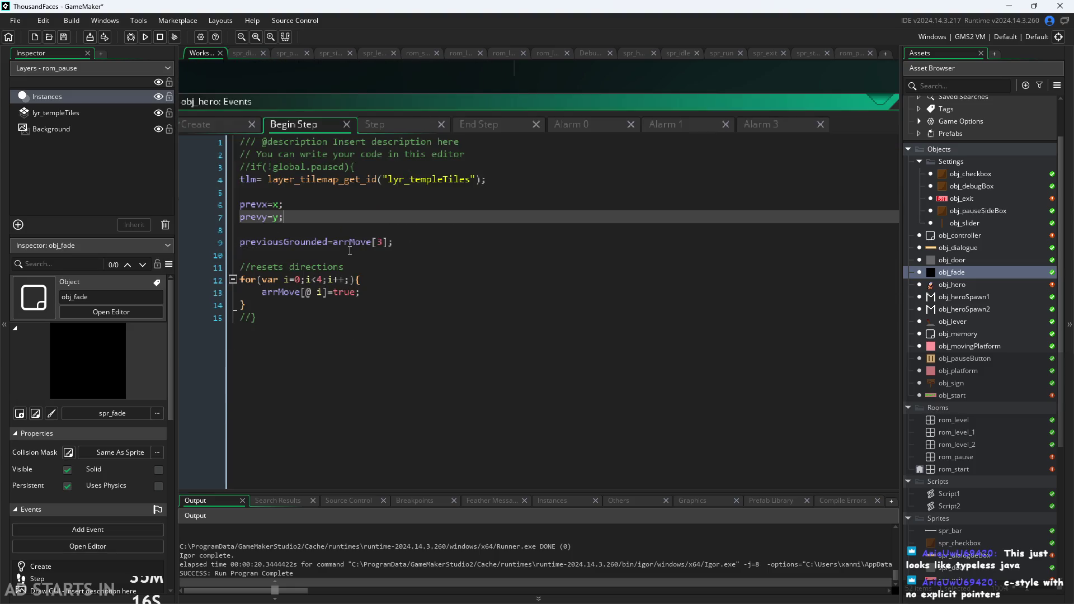
{"action": "left_click", "coordinate": [343, 259]}
{"action": "scroll", "coordinate": [342, 259], "scroll_direction": "down", "scroll_amount": 4}
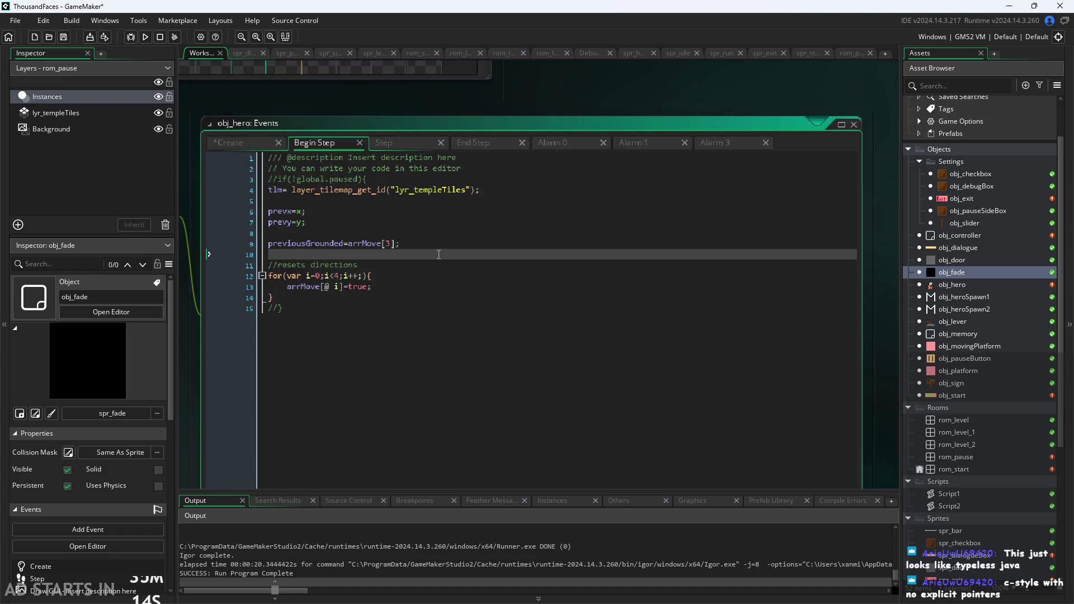
{"action": "left_click_drag", "start_coordinate": [256, 341], "coordinate": [415, 332]}
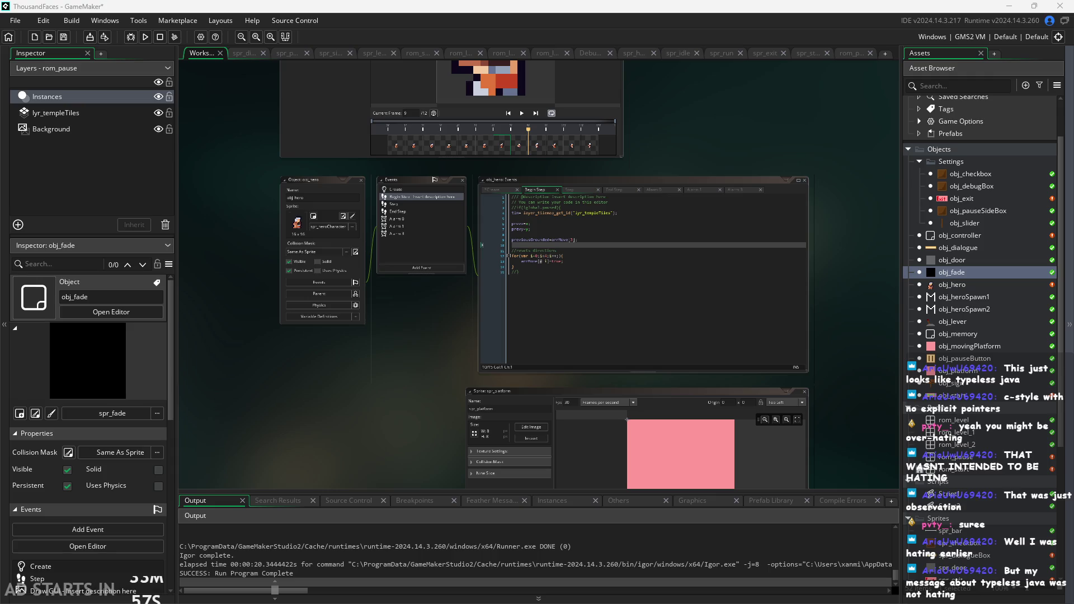
{"action": "scroll", "coordinate": [422, 352], "scroll_direction": "up", "scroll_amount": 3}
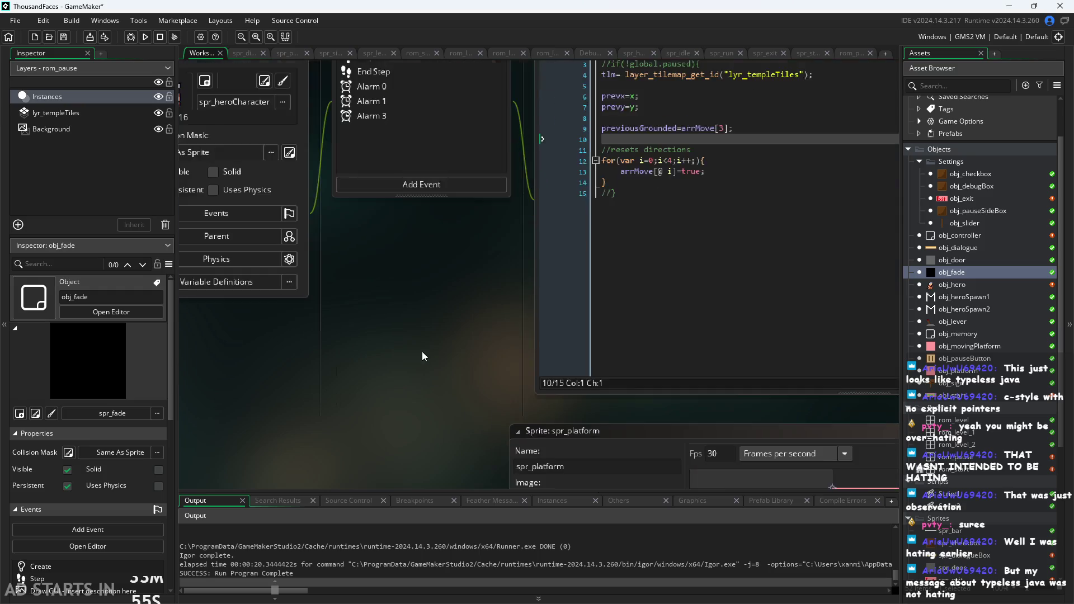
{"action": "mouse_move", "coordinate": [422, 352]}
{"action": "left_mouse_down"}
{"action": "mouse_move", "coordinate": [266, 424]}
{"action": "mouse_move", "coordinate": [224, 406]}
{"action": "left_mouse_up"}
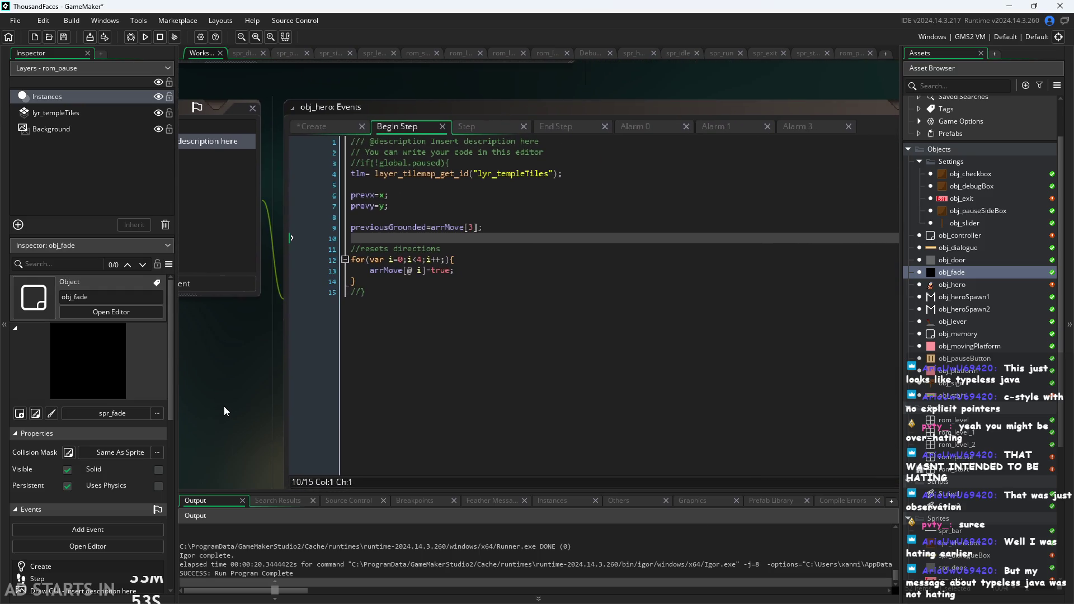
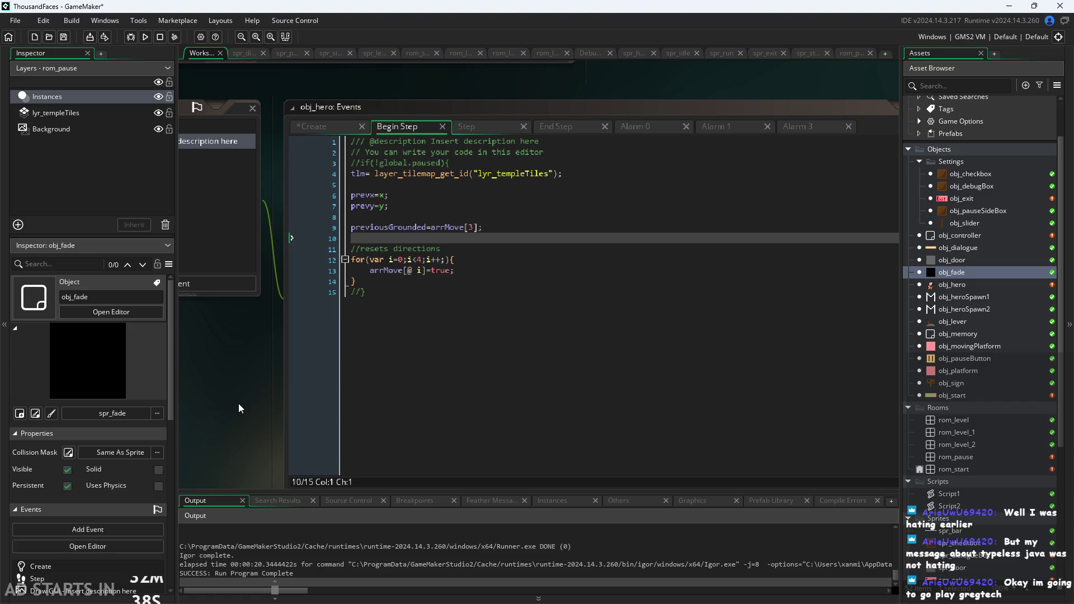
Step: Show obj_hero's Step event code, where the idle and run animation checks are commented out
{"action": "scroll", "coordinate": [257, 413], "scroll_direction": "down", "scroll_amount": 1}
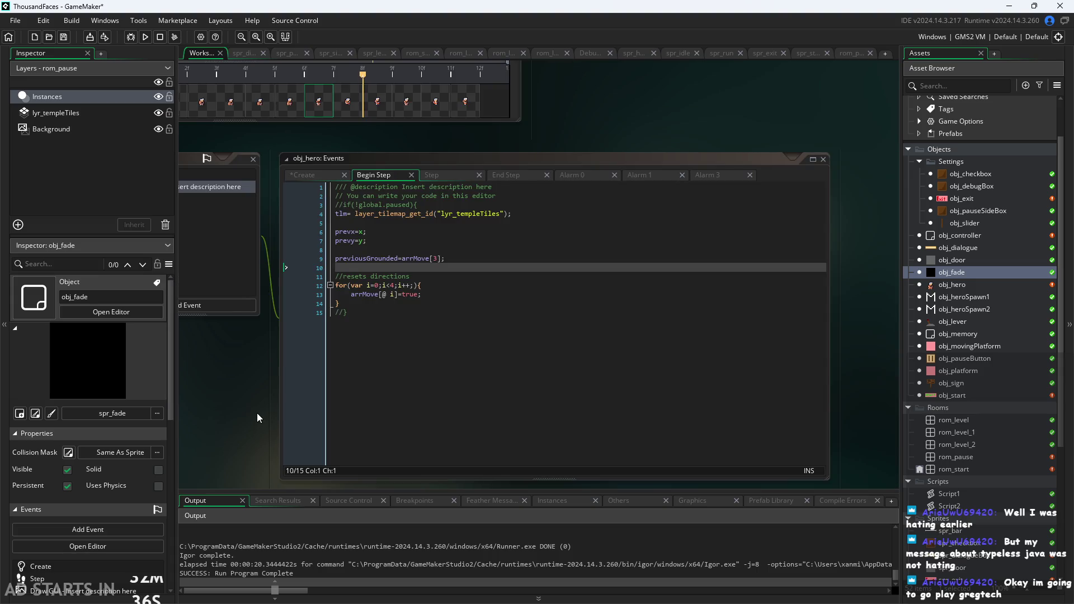
{"action": "scroll", "coordinate": [257, 413], "scroll_direction": "up", "scroll_amount": 1}
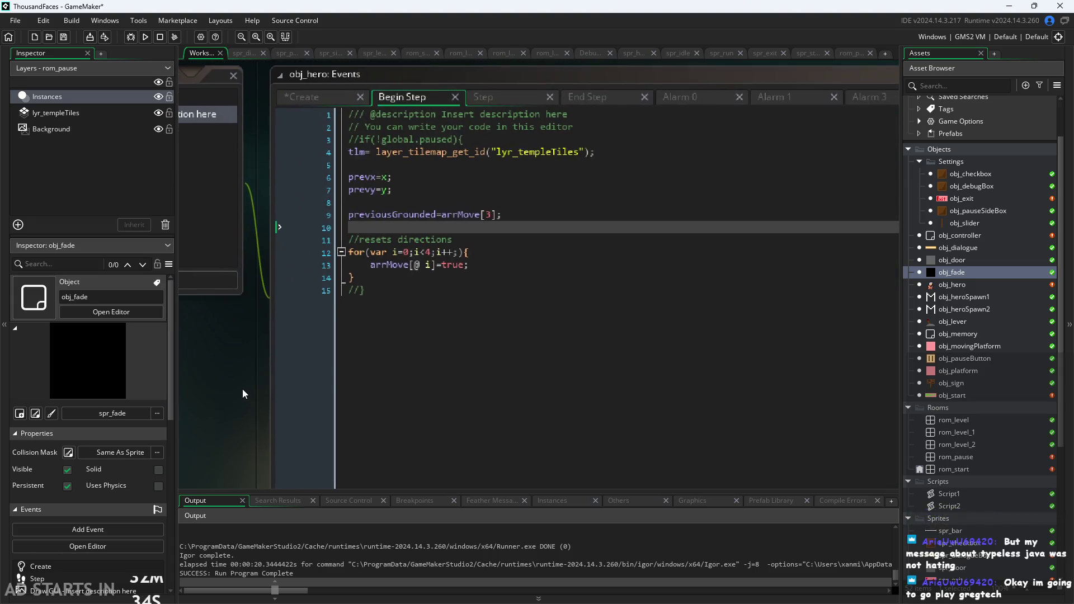
{"action": "left_click", "coordinate": [487, 92]}
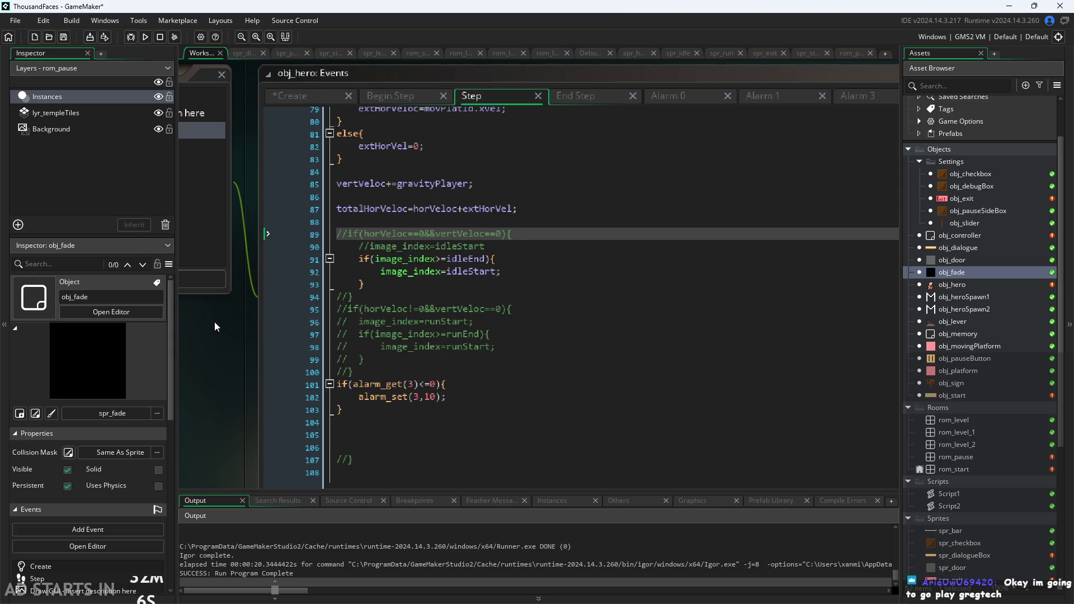
{"action": "mouse_move", "coordinate": [213, 321]}
{"action": "left_mouse_down"}
{"action": "mouse_move", "coordinate": [230, 337]}
{"action": "mouse_move", "coordinate": [210, 352]}
{"action": "left_mouse_up"}
{"action": "scroll", "coordinate": [212, 345], "scroll_direction": "up", "scroll_amount": 1}
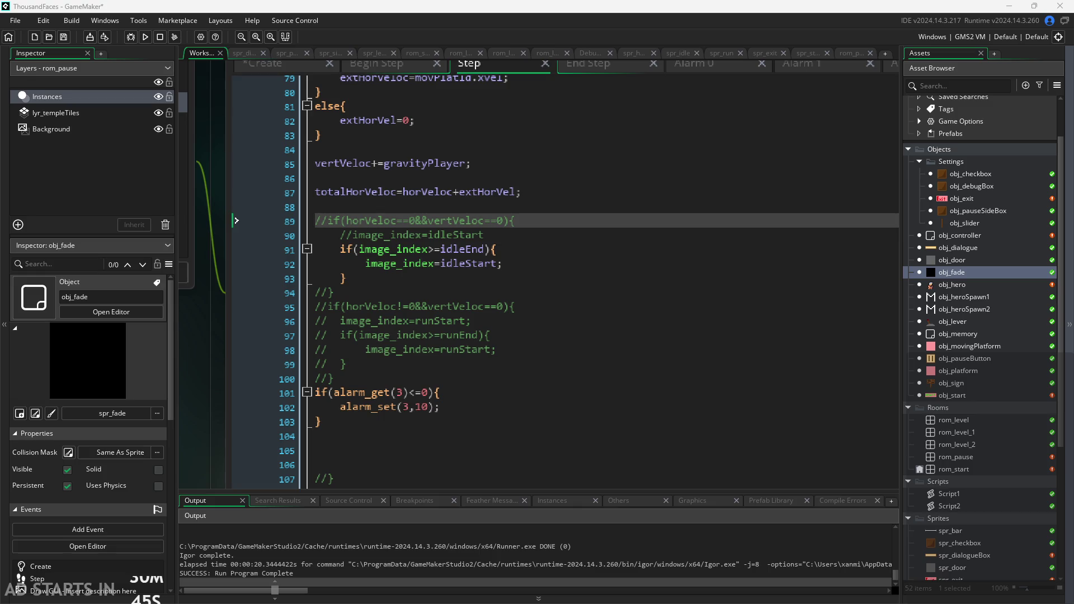
{"action": "scroll", "coordinate": [211, 360], "scroll_direction": "down", "scroll_amount": 1}
{"action": "scroll", "coordinate": [212, 361], "scroll_direction": "up", "scroll_amount": 1}
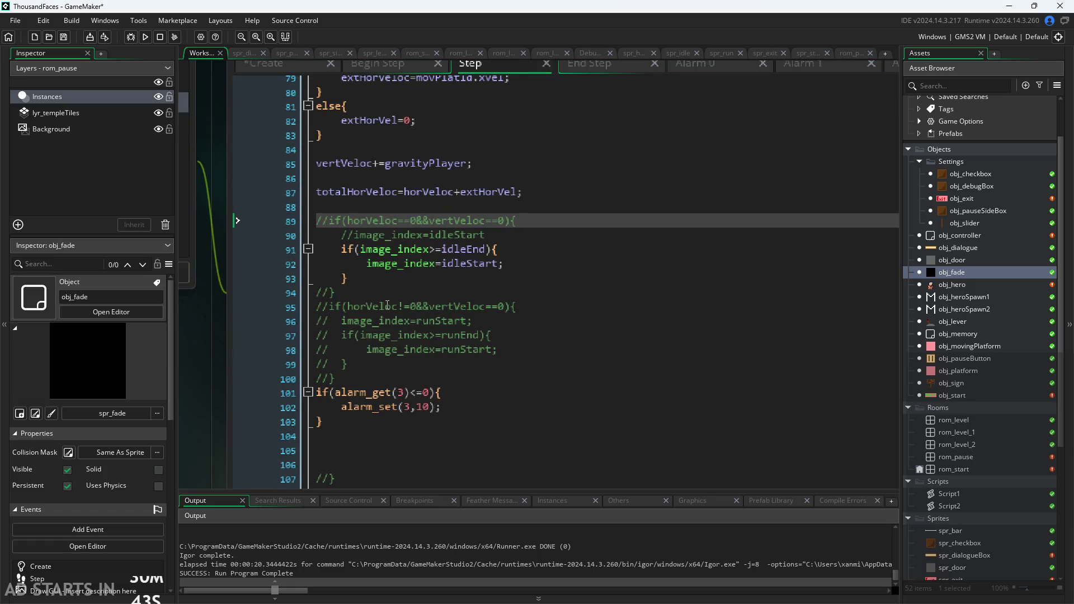
{"action": "left_click", "coordinate": [523, 261]}
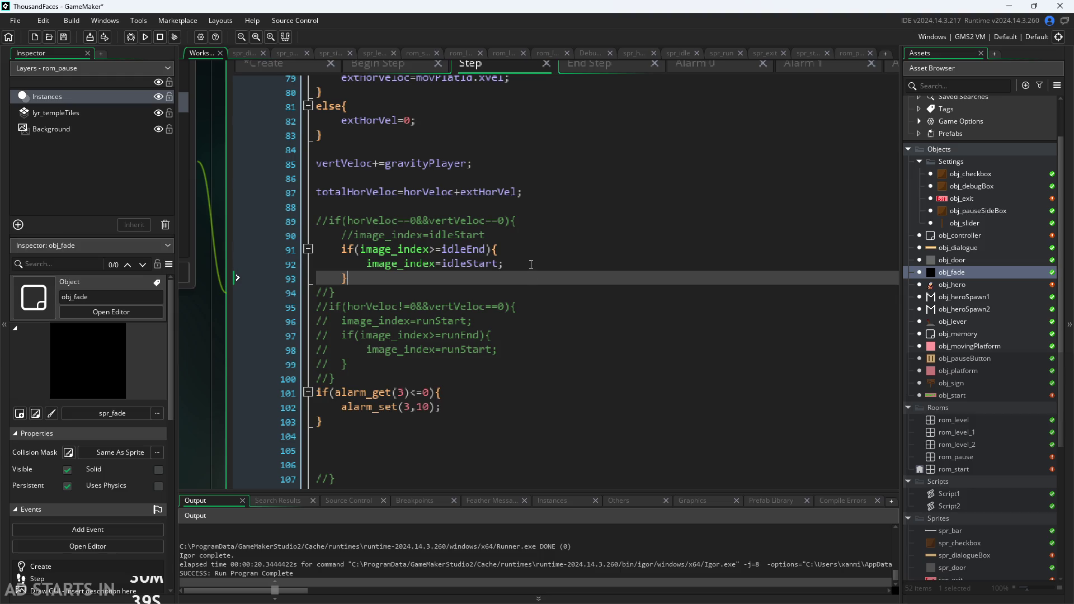
{"action": "left_click", "coordinate": [544, 244]}
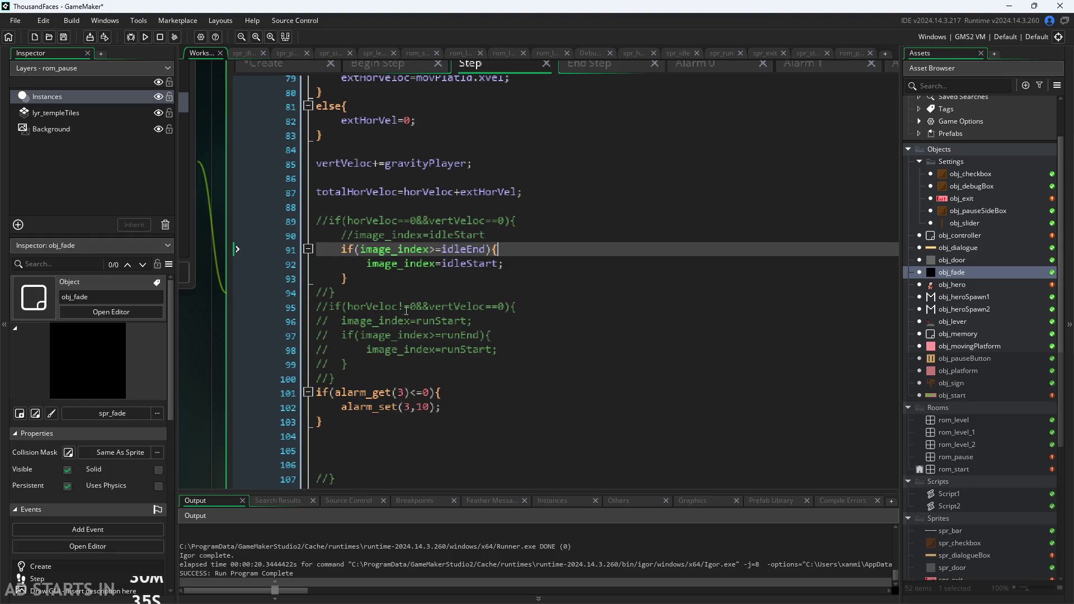
{"action": "scroll", "coordinate": [206, 333], "scroll_direction": "down", "scroll_amount": 2}
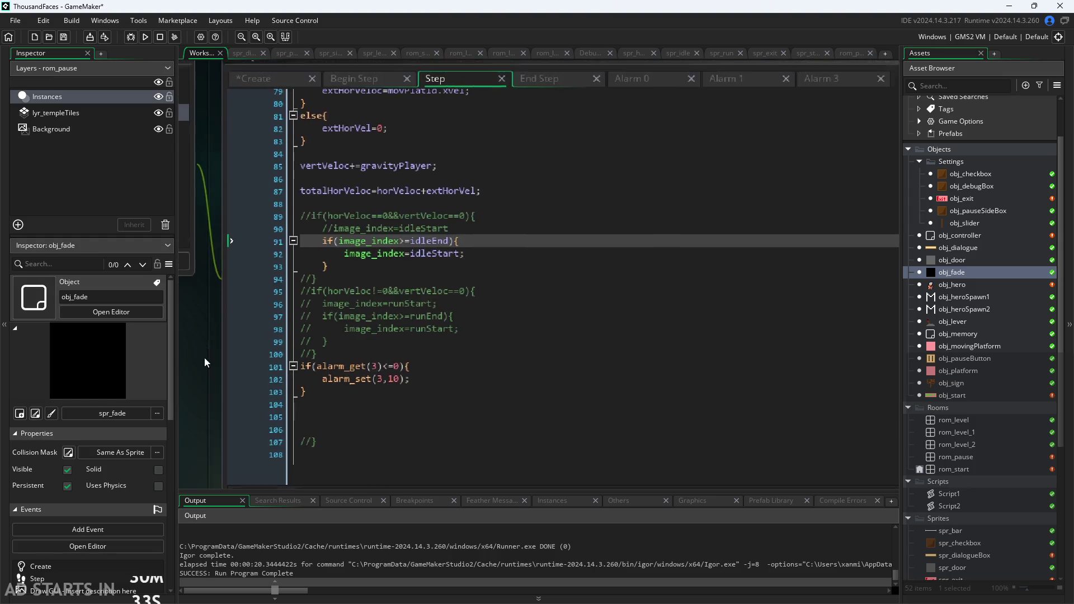
Step: Review obj_hero's Create event code
{"action": "left_click", "coordinate": [263, 135]}
{"action": "scroll", "coordinate": [308, 163], "scroll_direction": "down", "scroll_amount": 2}
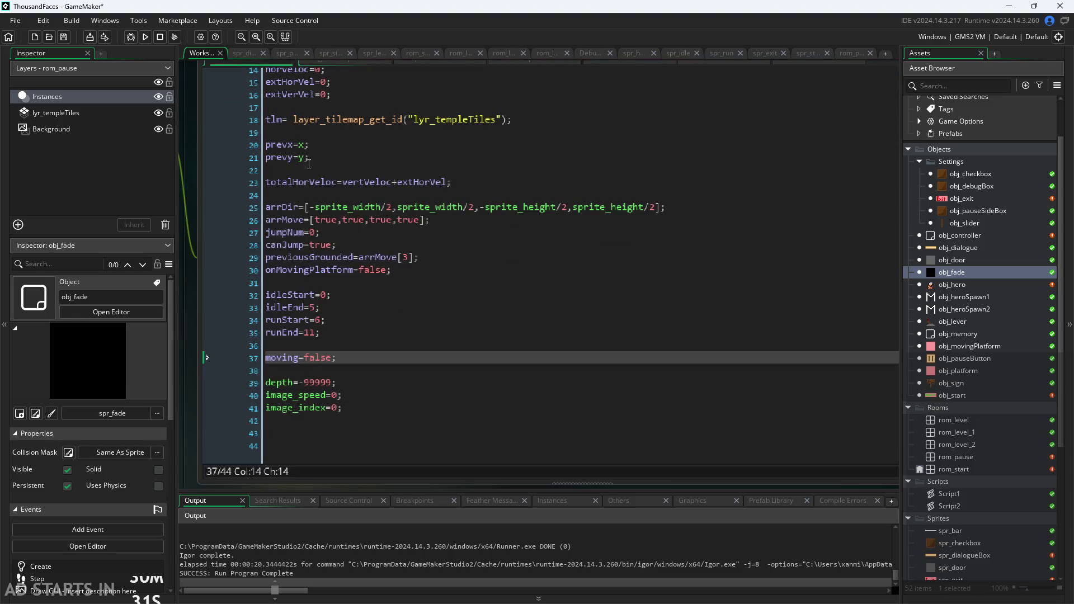
{"action": "left_click", "coordinate": [241, 55]}
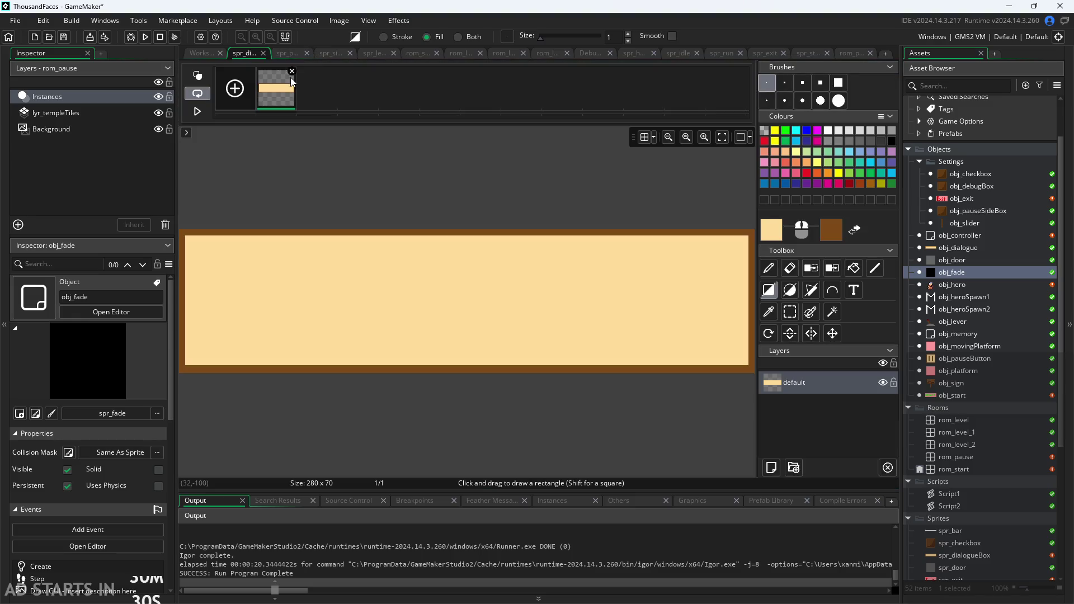
{"action": "left_click", "coordinate": [212, 53]}
Step: Check obj_hero's Begin Step code, then bring up its End Step event
{"action": "scroll", "coordinate": [189, 290], "scroll_direction": "down", "scroll_amount": 3}
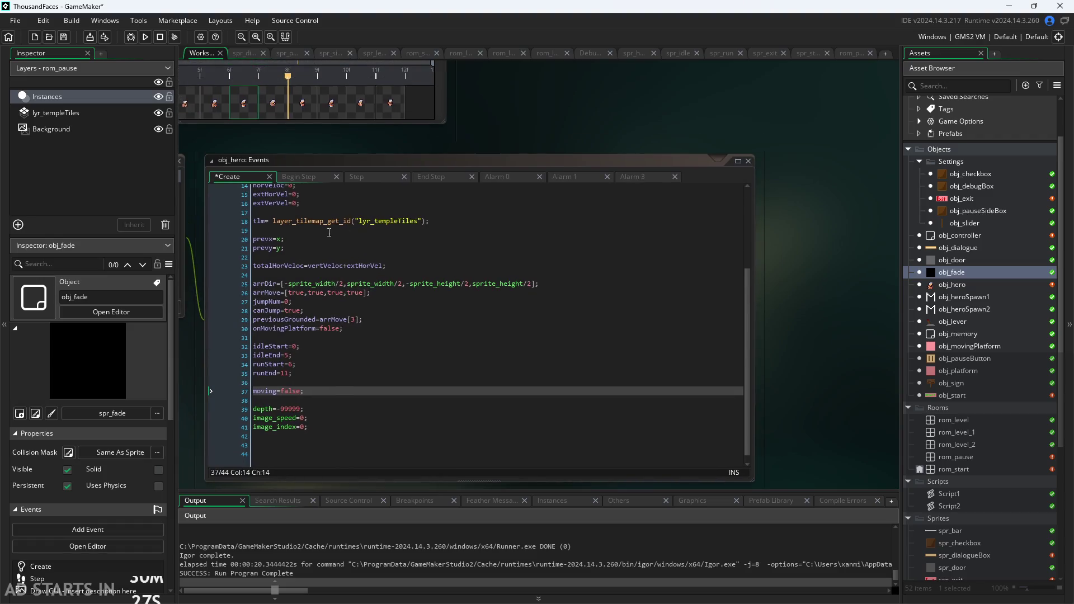
{"action": "left_click", "coordinate": [308, 178]}
{"action": "scroll", "coordinate": [308, 247], "scroll_direction": "up", "scroll_amount": 1}
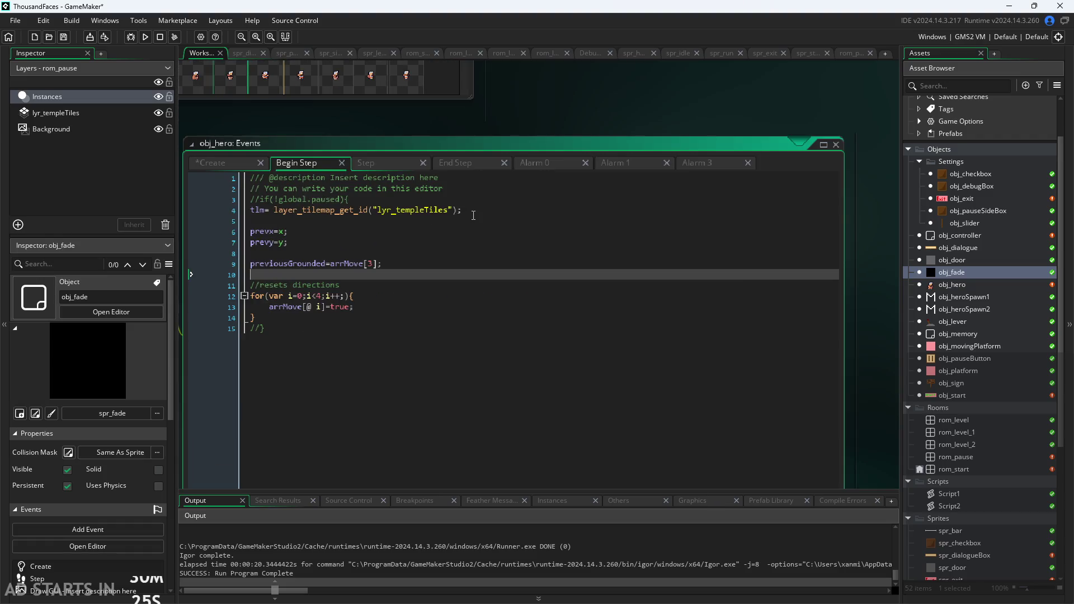
{"action": "left_click", "coordinate": [447, 163]}
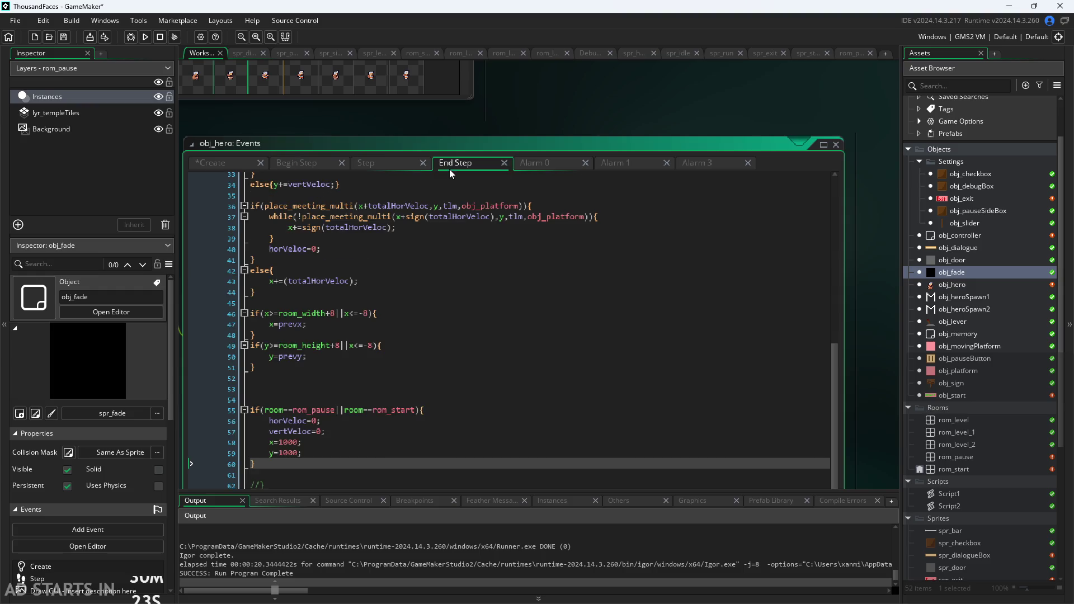
Step: Below End Step's room-reset block, add the condition if(horVeloc!=0&&vertVeloc==0){
{"action": "left_click", "coordinate": [210, 451]}
{"action": "left_click_drag", "start_coordinate": [210, 448], "coordinate": [229, 401]}
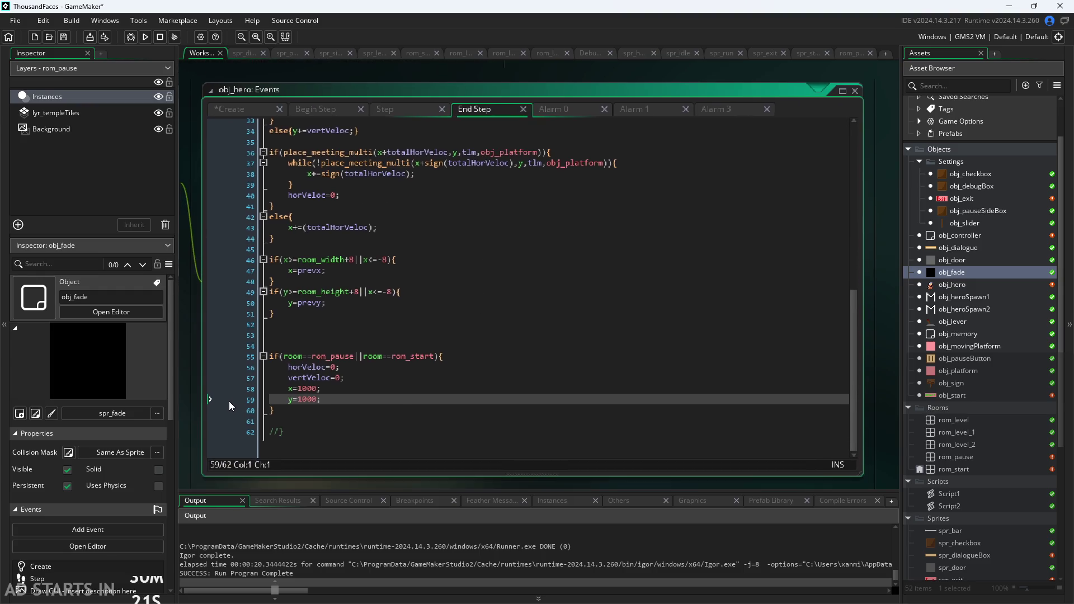
{"action": "left_click", "coordinate": [341, 407]}
{"action": "key", "text": "Return"}
{"action": "type", "text": "if("}
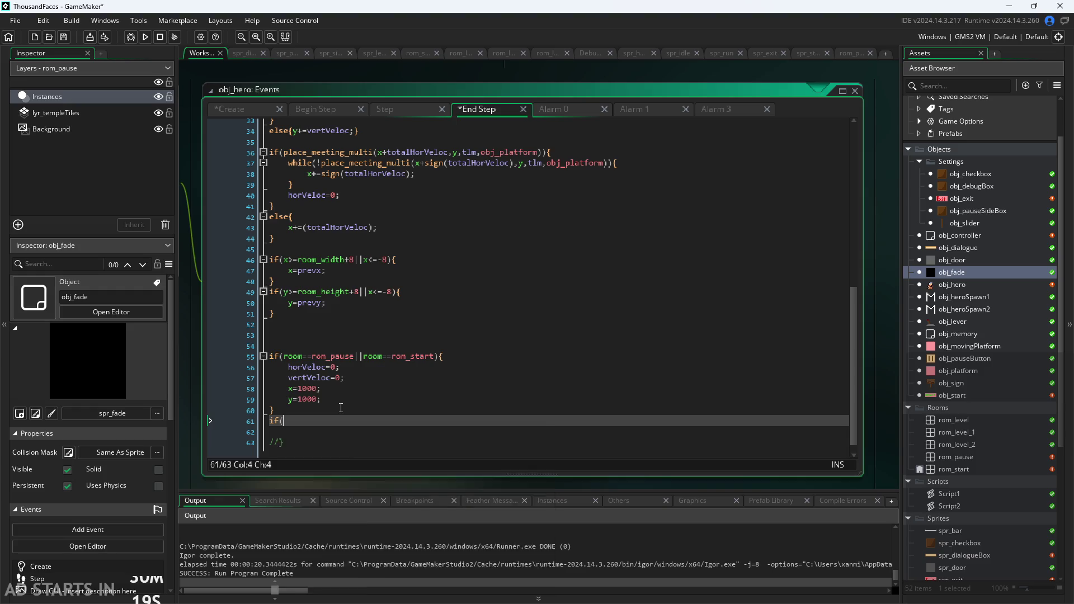
{"action": "type", "text": "mo"}
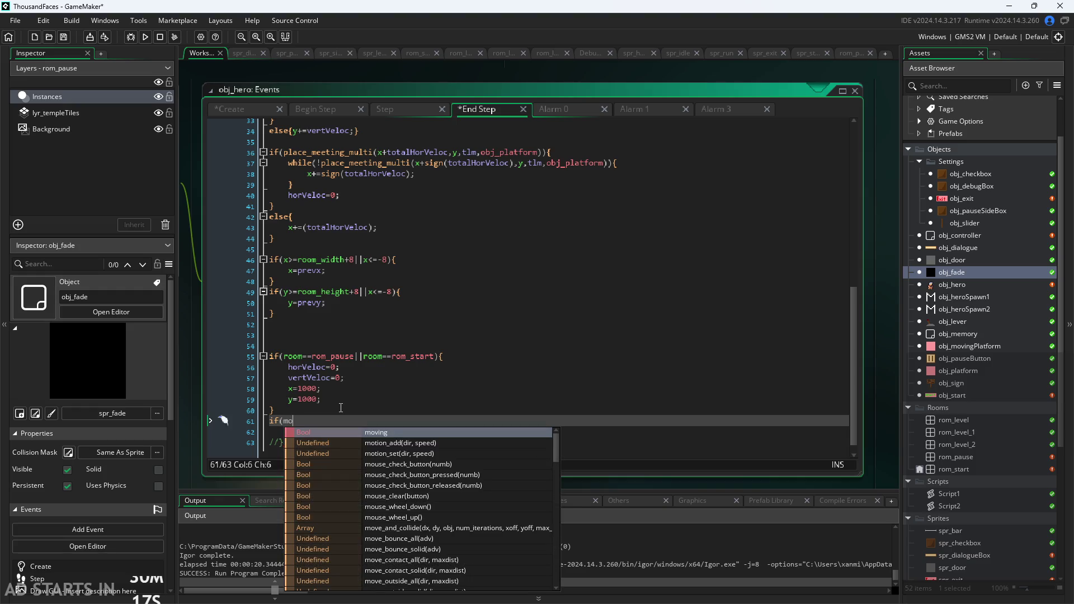
{"action": "key", "text": "BackSpace"}
{"action": "key", "text": "BackSpace"}
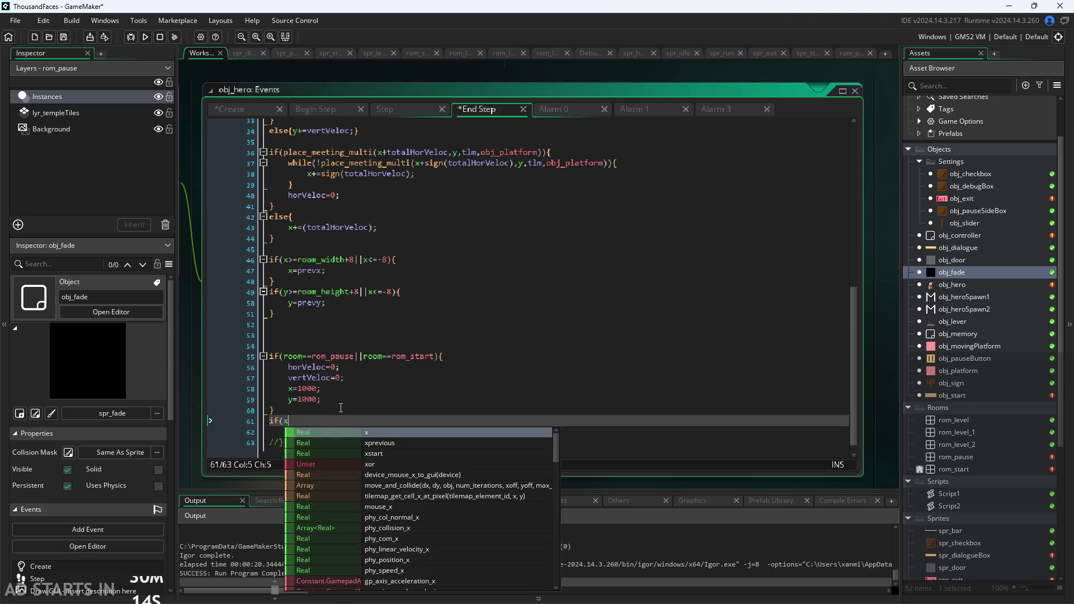
{"action": "type", "text": "horVeloc"}
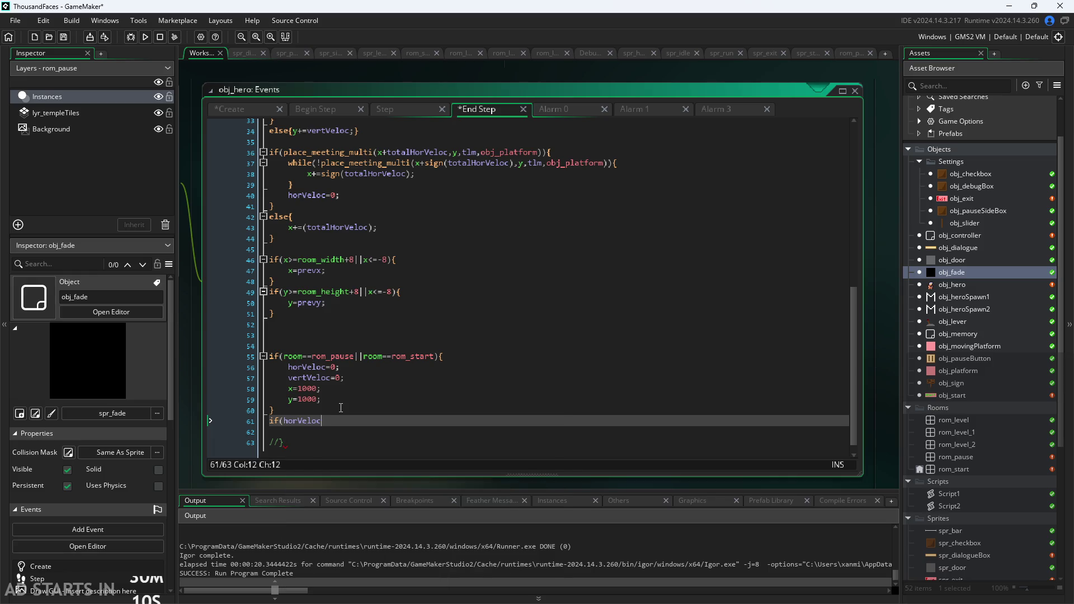
{"action": "type", "text": "!=0&&"}
{"action": "key", "text": "ctrl+space"}
{"action": "key", "text": "Escape"}
{"action": "type", "text": "vertVeloc"}
{"action": "type", "text": "==0){"}
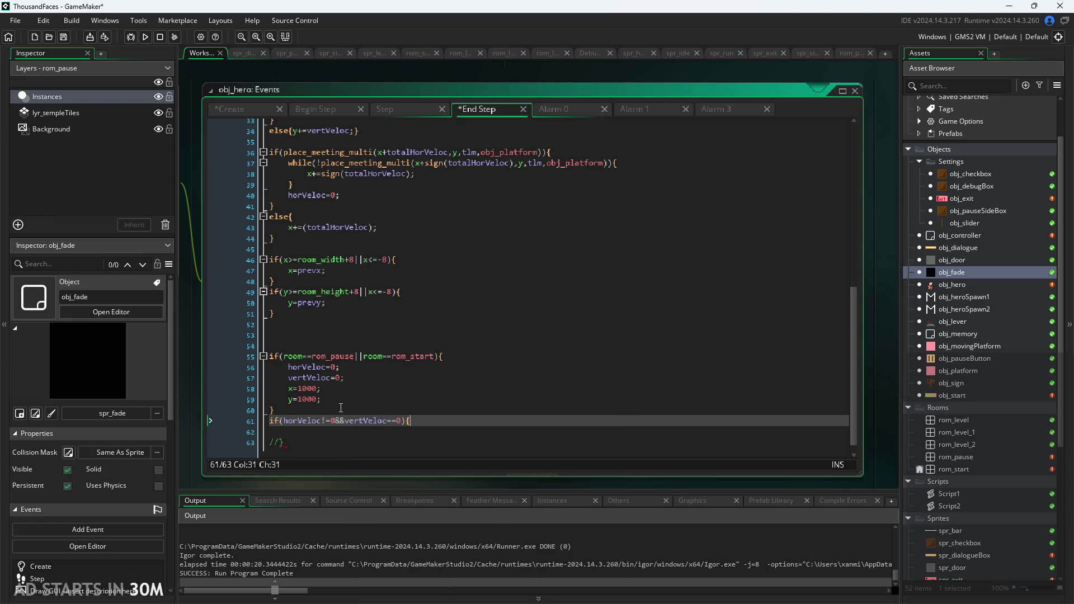
{"action": "key", "text": "Return"}
Step: Set moving=true inside that condition and add else{moving=false;}
{"action": "type", "text": "movi"}
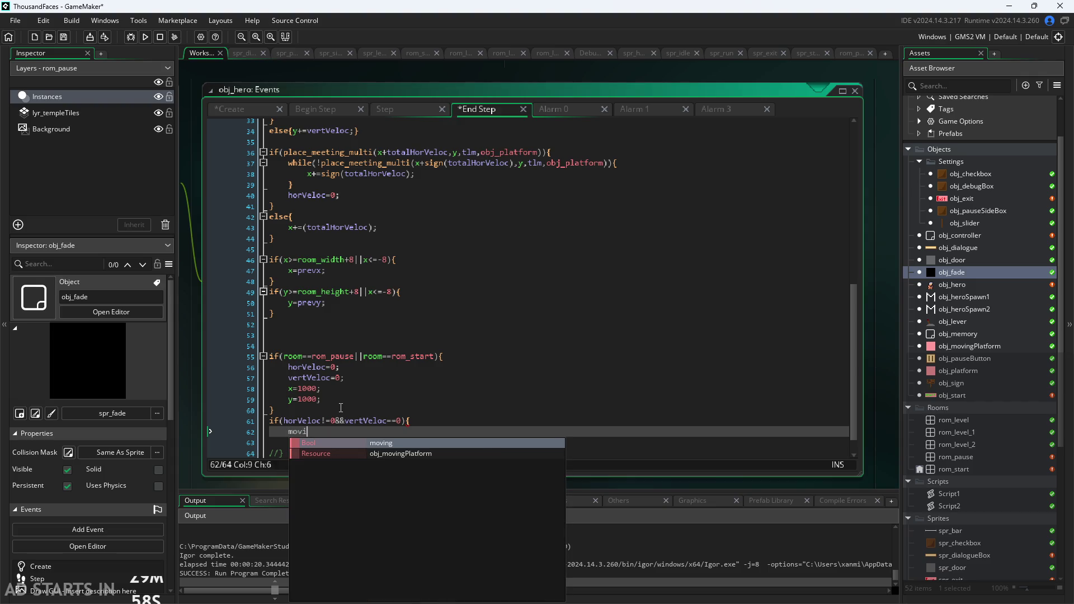
{"action": "type", "text": "ng=true;"}
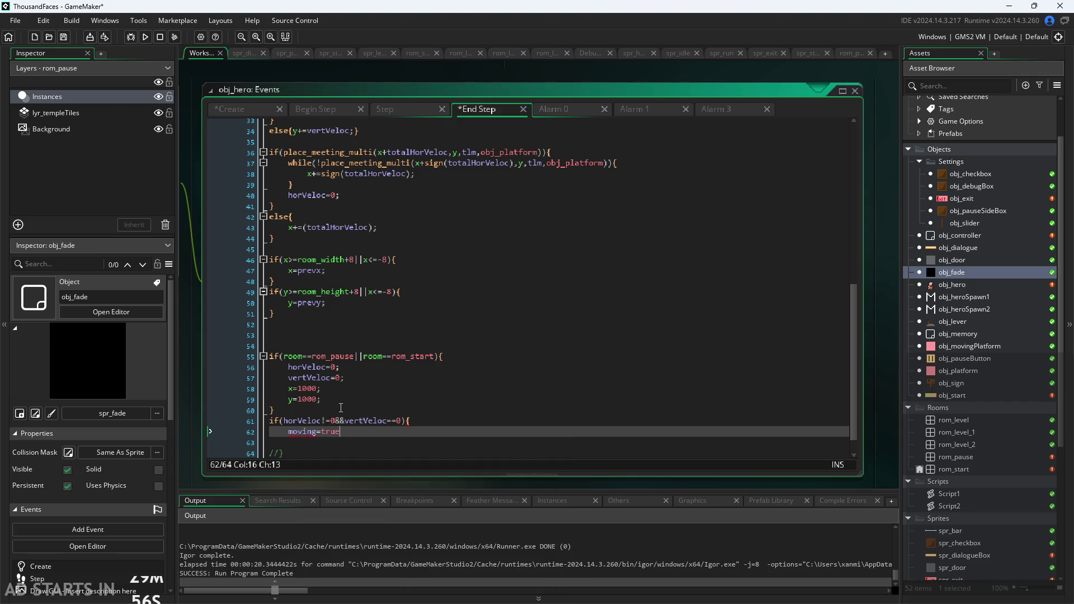
{"action": "key", "text": "Return"}
{"action": "type", "text": "}"}
{"action": "key", "text": "Return"}
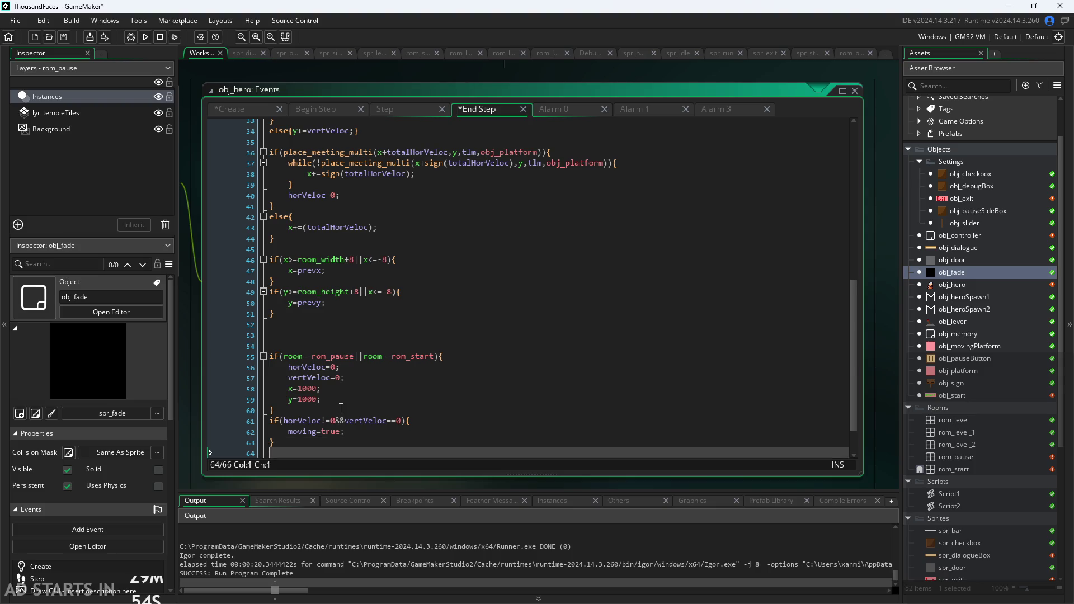
{"action": "type", "text": "else{moving="}
{"action": "type", "text": "false;}"}
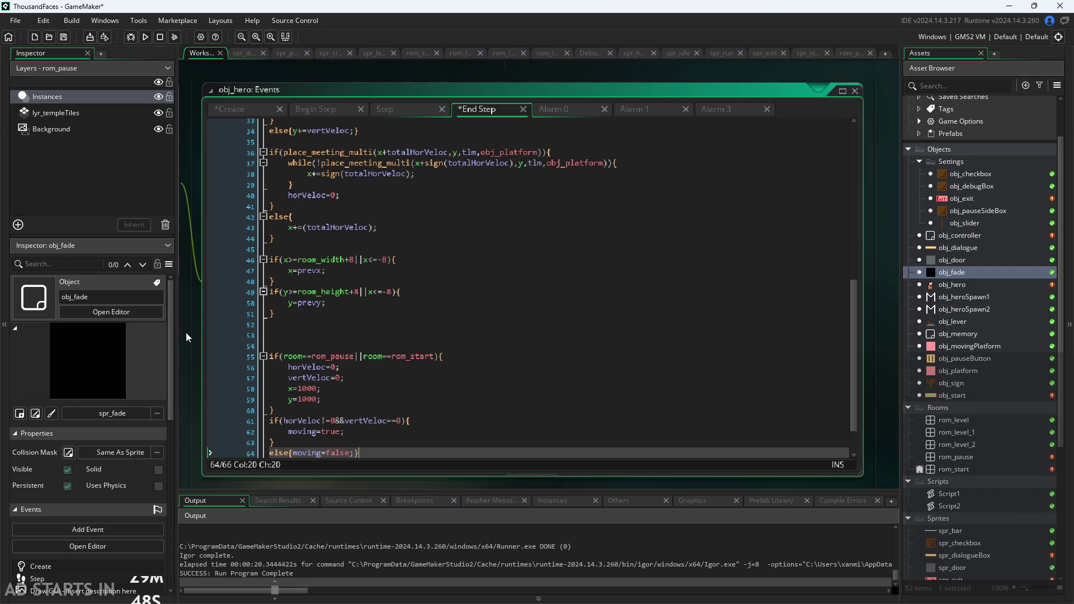
{"action": "scroll", "coordinate": [204, 300], "scroll_direction": "up", "scroll_amount": 3}
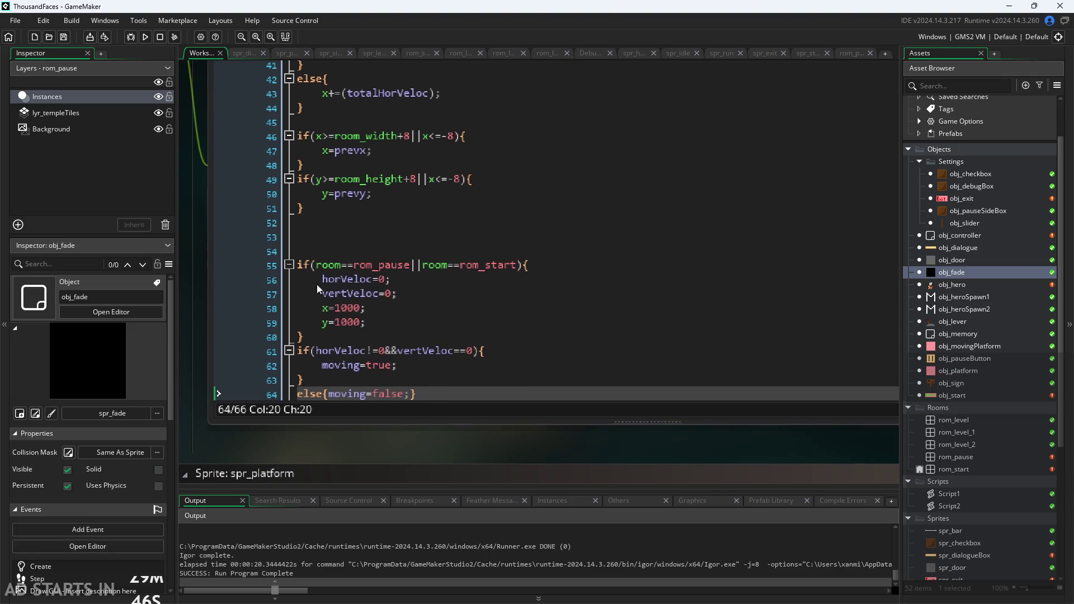
{"action": "left_click", "coordinate": [379, 351]}
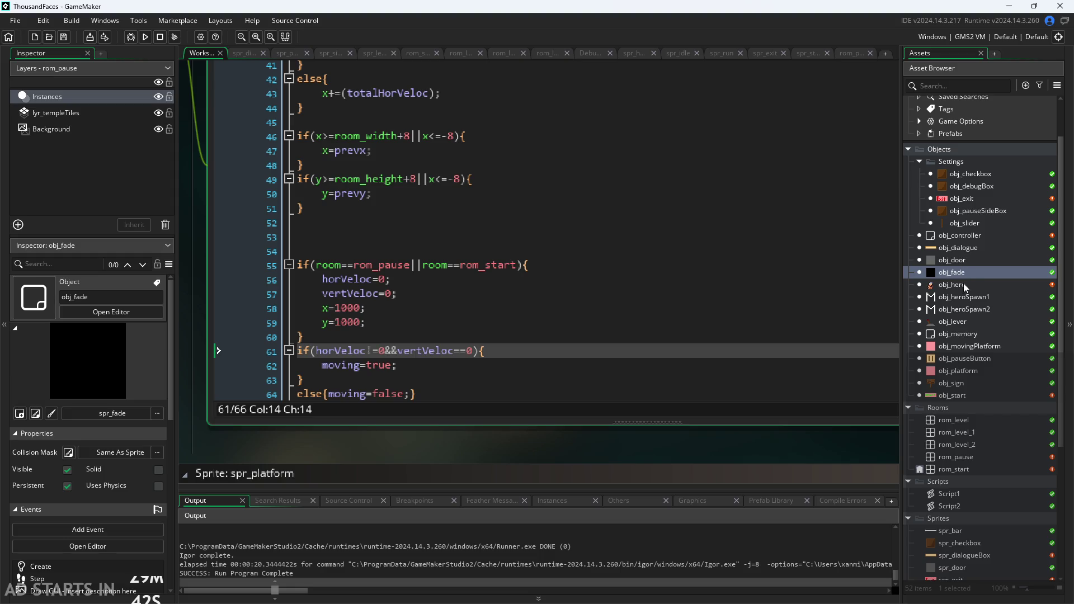
Step: Change obj_controller's Draw GUI debug text from obj_hero.alarm[3] to obj_hero.moving and run the game
{"action": "double_click", "coordinate": [958, 235]}
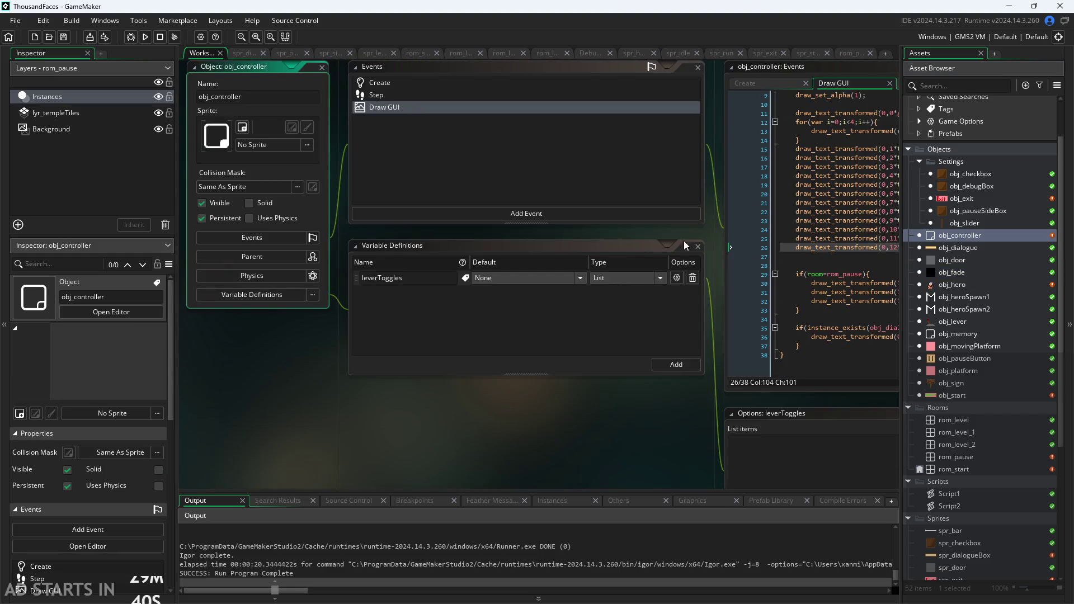
{"action": "scroll", "coordinate": [603, 242], "scroll_direction": "up", "scroll_amount": 1, "text": "ctrl"}
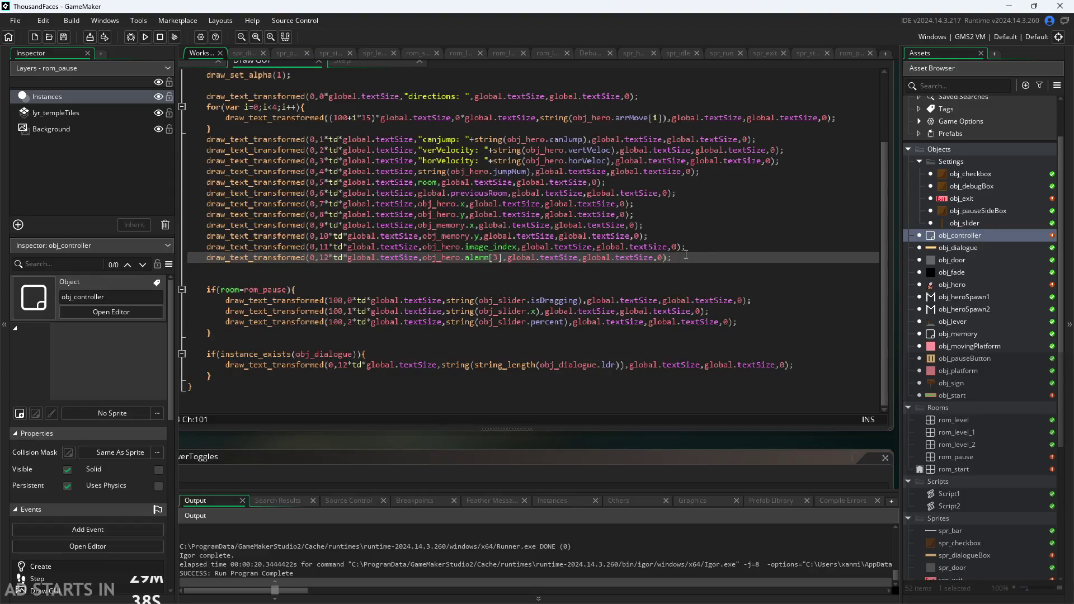
{"action": "left_click_drag", "start_coordinate": [686, 254], "coordinate": [210, 258]}
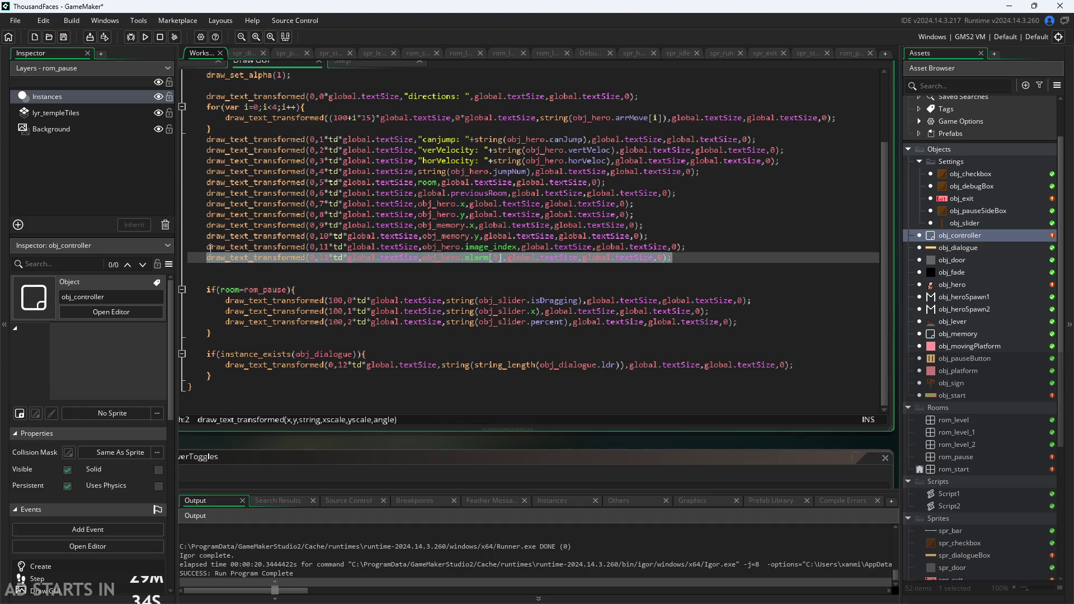
{"action": "left_click", "coordinate": [465, 257]}
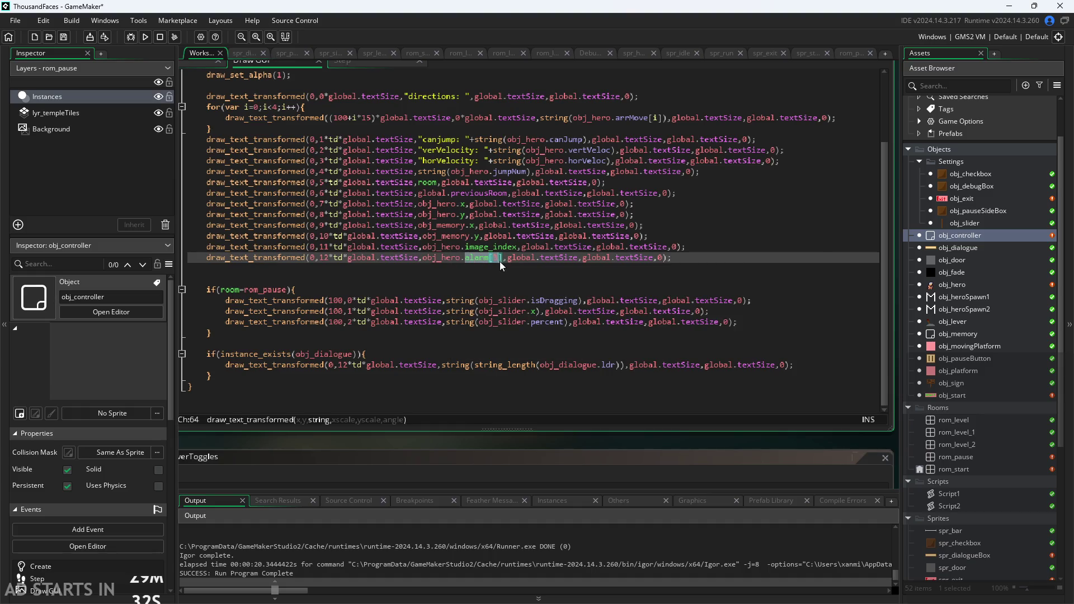
{"action": "type", "text": "moving"}
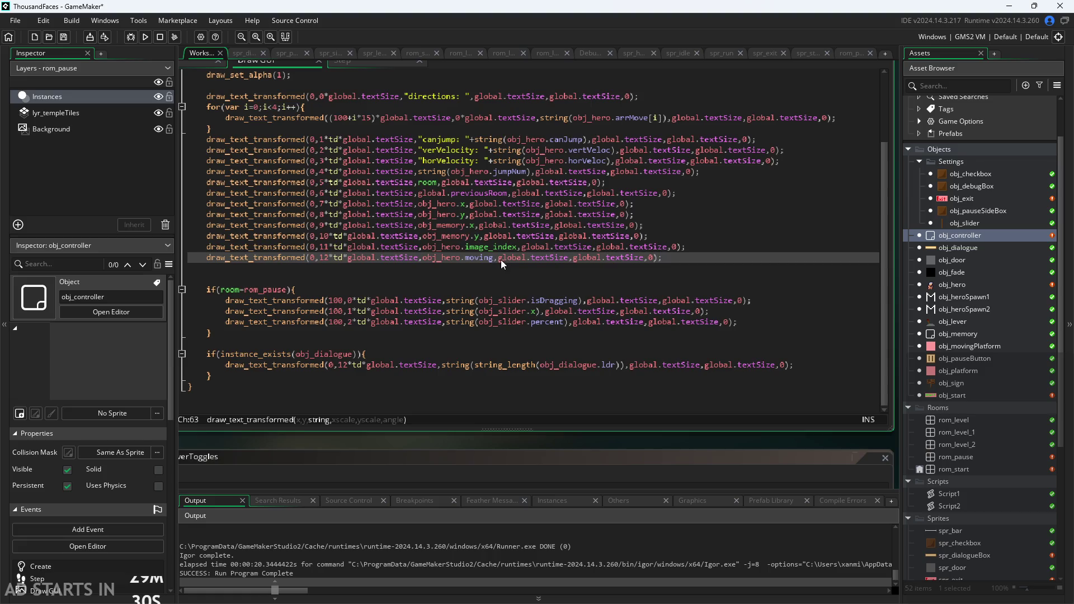
{"action": "left_click", "coordinate": [145, 38]}
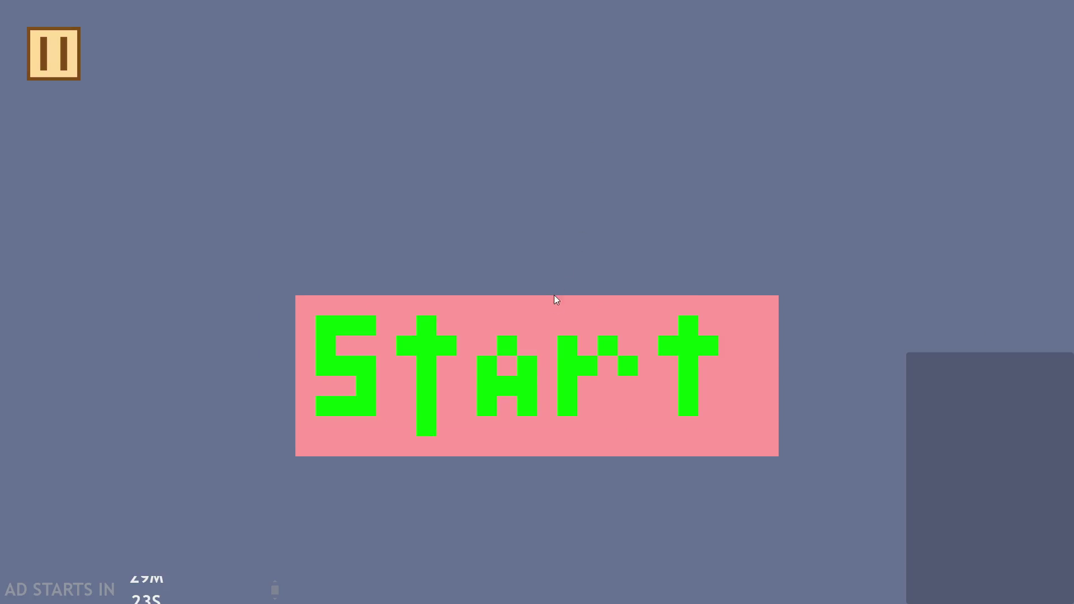
Step: Start the game and enable Debug Stats and Pause Button on Right Side in the settings
{"action": "left_click", "coordinate": [554, 297]}
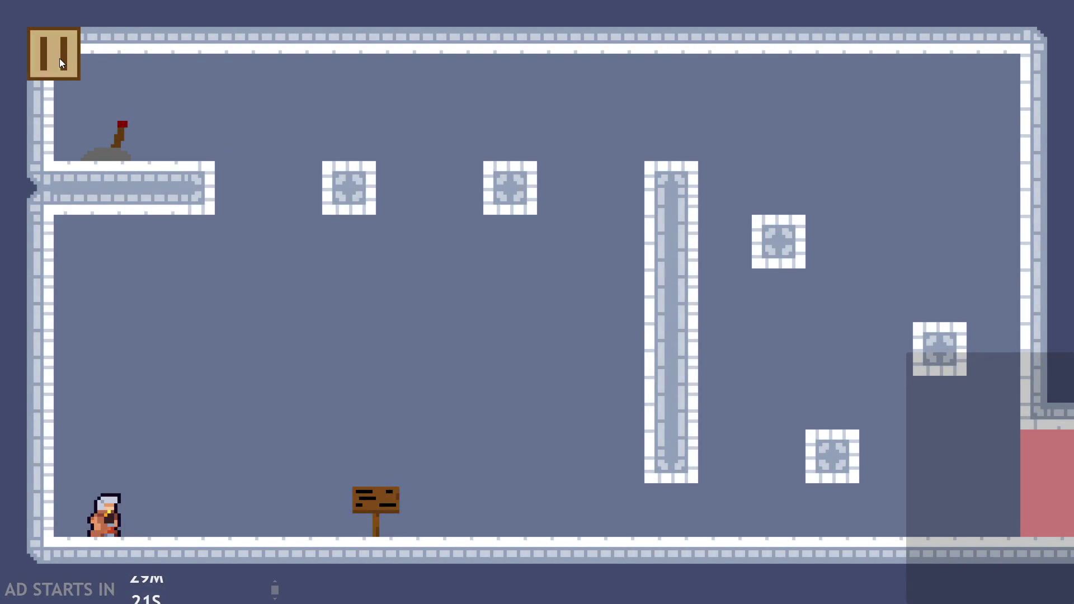
{"action": "left_click", "coordinate": [59, 58]}
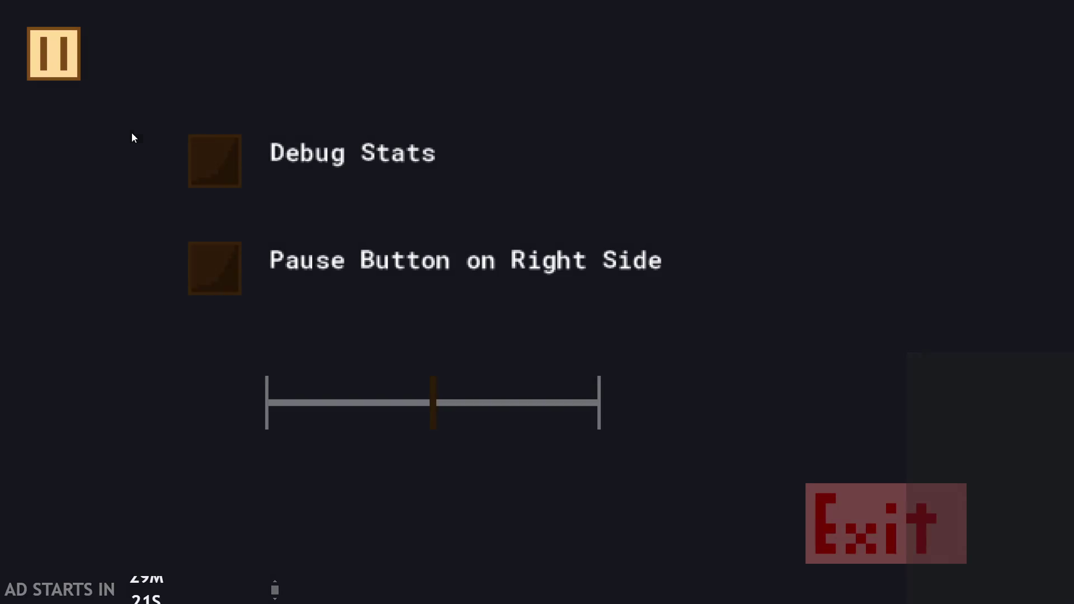
{"action": "left_click", "coordinate": [215, 161]}
{"action": "left_click", "coordinate": [215, 268]}
{"action": "left_click", "coordinate": [1023, 56]}
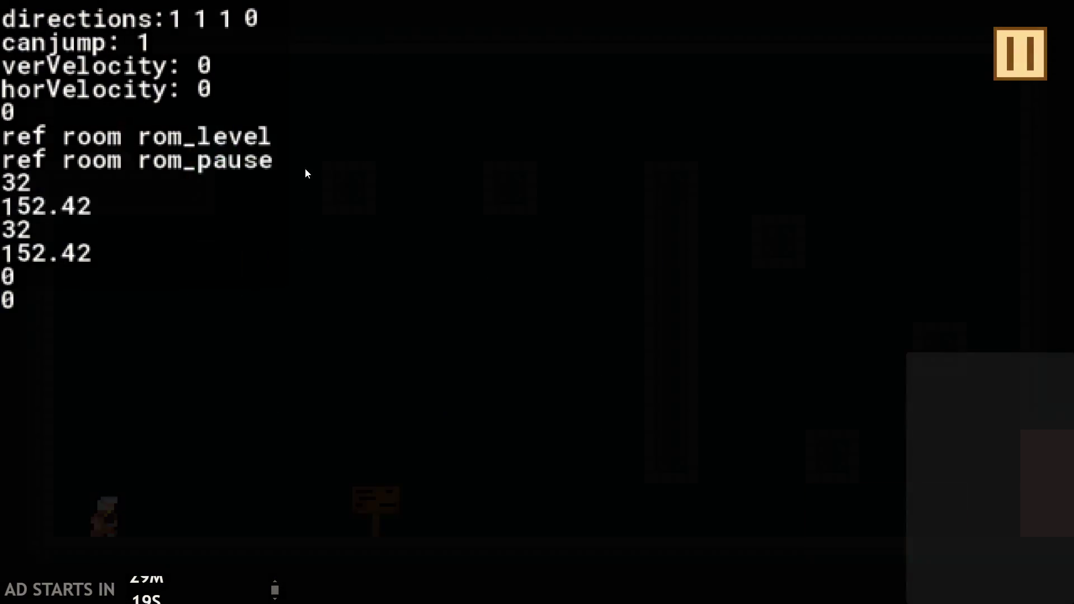
Step: Walk the hero right, left and right again, then pause and exit to the editor
{"action": "key", "text": "Right"}
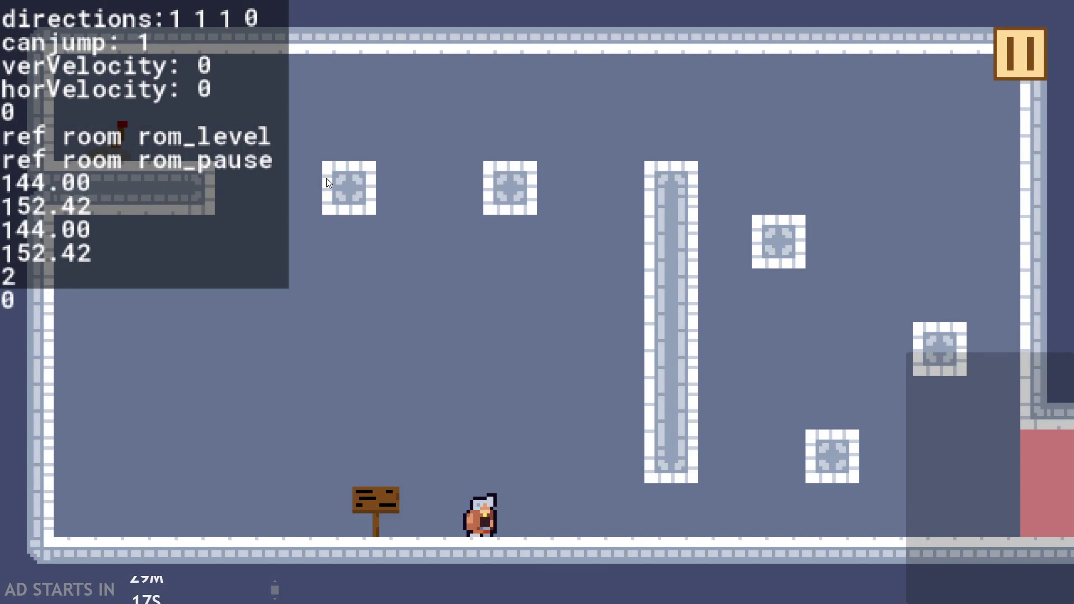
{"action": "key", "text": "Left"}
{"action": "key", "text": "Right"}
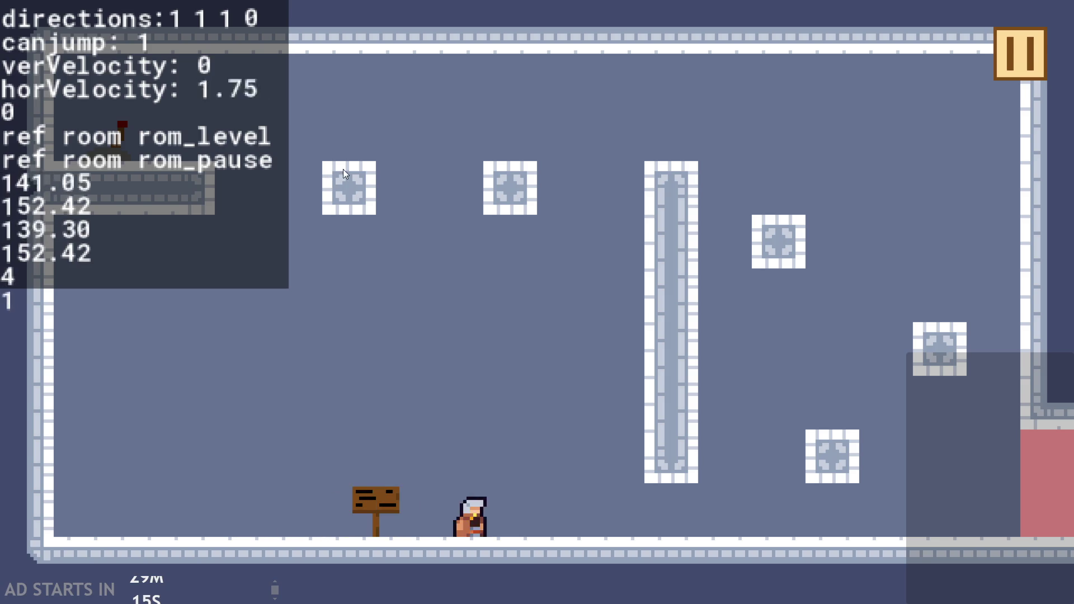
{"action": "left_click", "coordinate": [998, 67]}
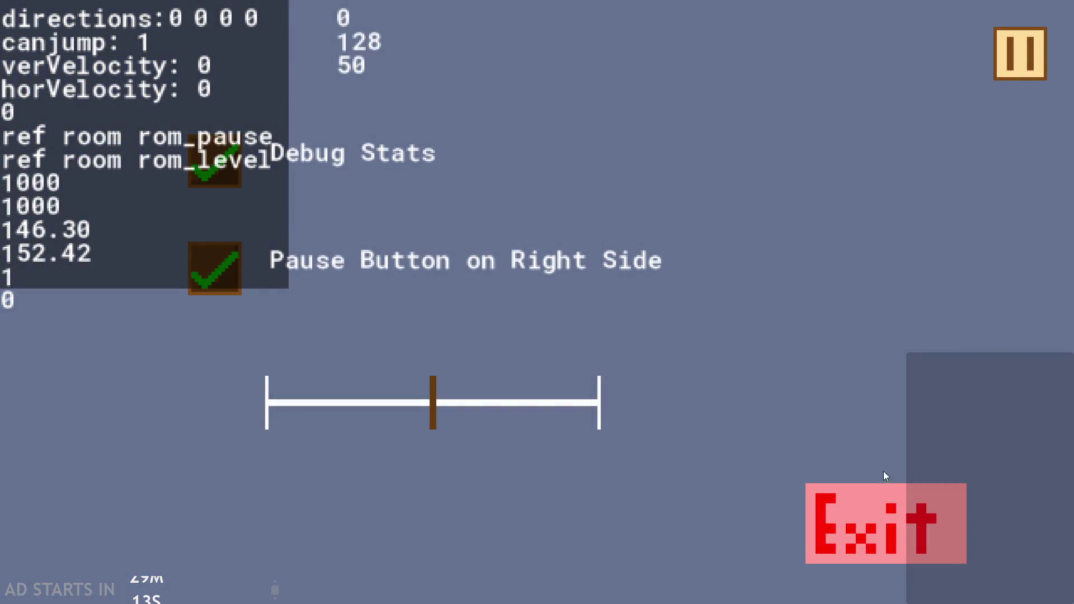
{"action": "left_click", "coordinate": [883, 517]}
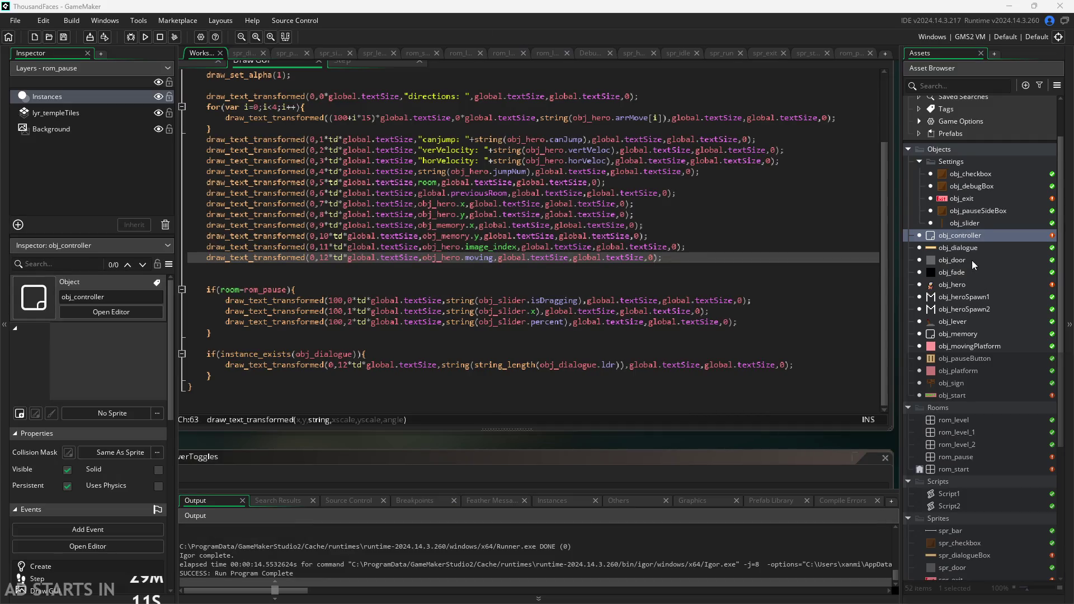
Step: In obj_hero's Step event, delete the commented idleStart line
{"action": "double_click", "coordinate": [972, 286]}
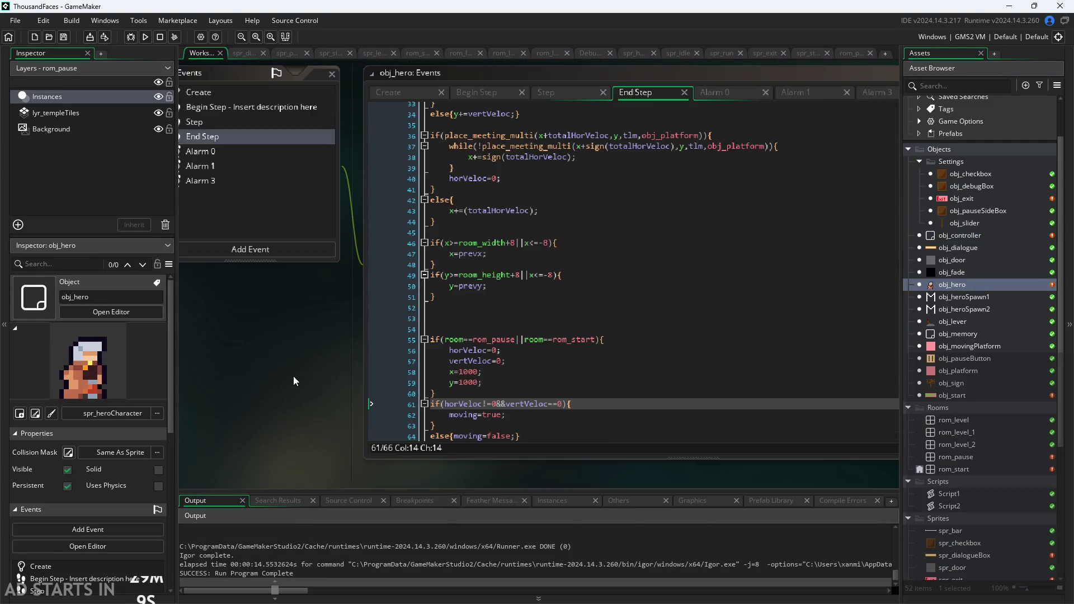
{"action": "scroll", "coordinate": [489, 334], "scroll_direction": "down", "scroll_amount": 2}
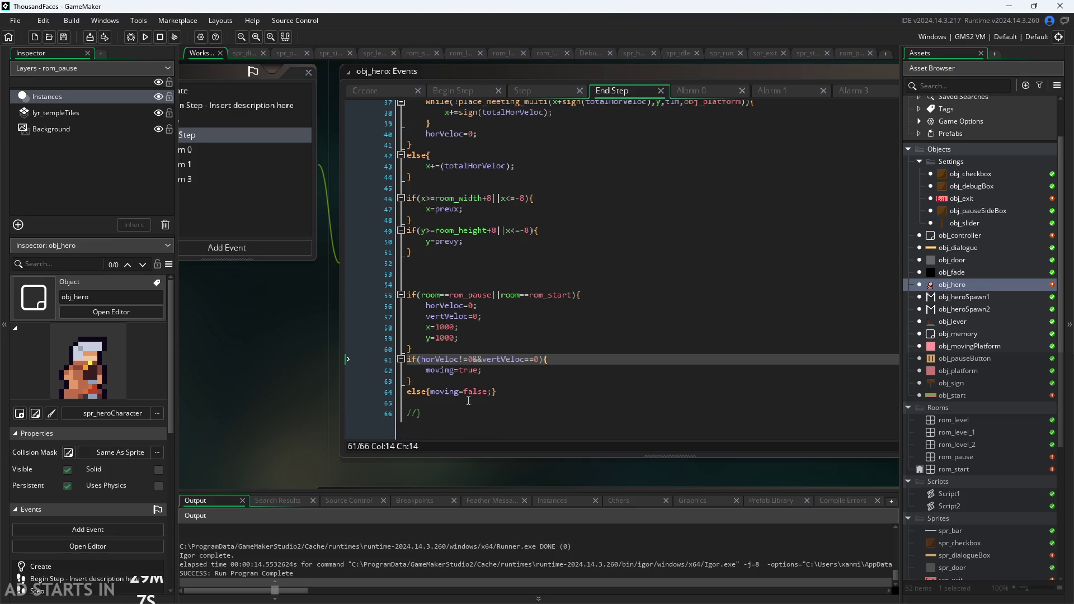
{"action": "left_click", "coordinate": [552, 91]}
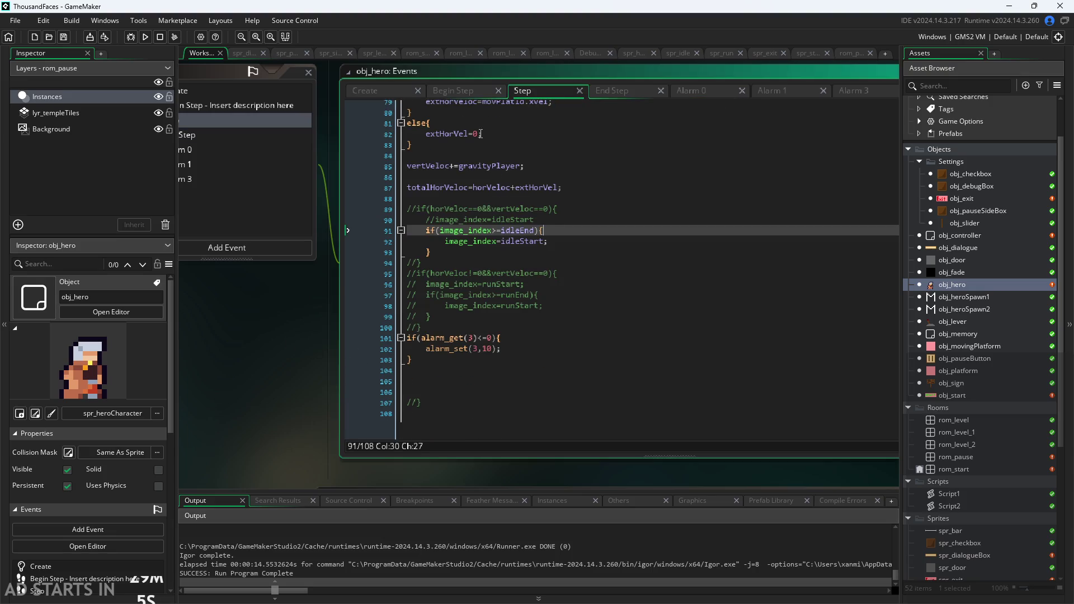
{"action": "left_click_drag", "start_coordinate": [535, 220], "coordinate": [334, 217]}
{"action": "key", "text": "BackSpace"}
{"action": "key", "text": "BackSpace"}
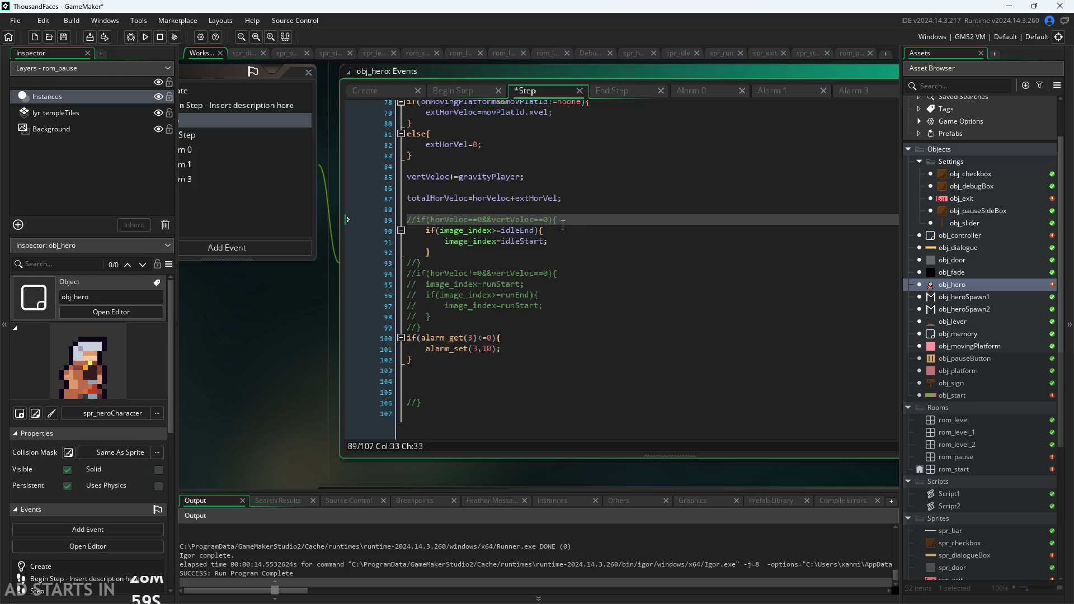
Step: Uncomment the idle check on line 89 and its closing brace on line 93
{"action": "left_click_drag", "start_coordinate": [562, 220], "coordinate": [269, 214]}
{"action": "left_click", "coordinate": [514, 224]}
{"action": "left_click", "coordinate": [584, 225]}
{"action": "key", "text": "ctrl+shift+k"}
{"action": "key", "text": "ctrl+shift+k"}
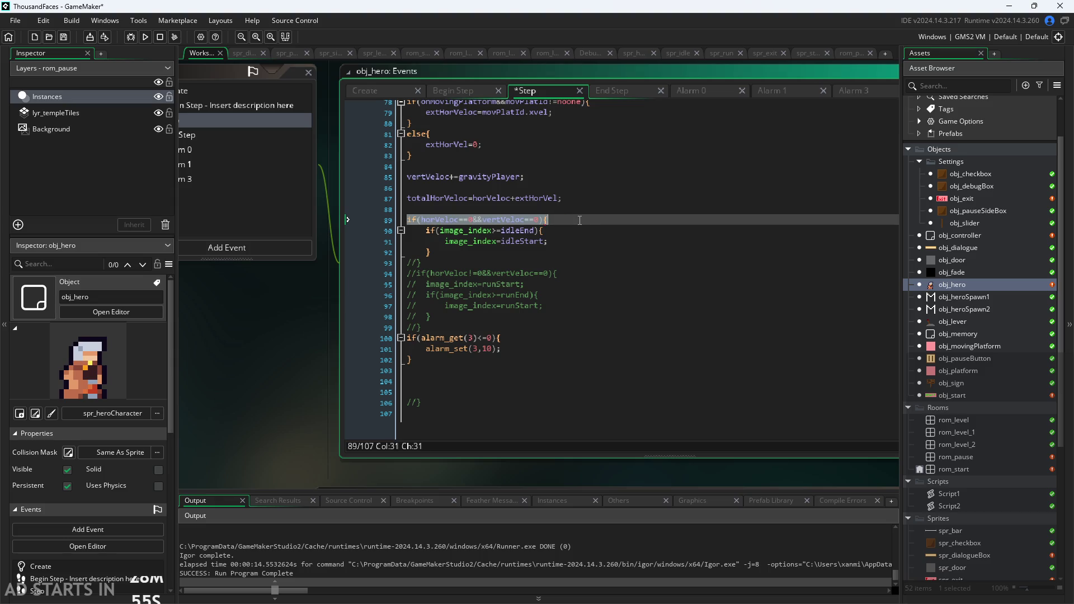
{"action": "left_click", "coordinate": [451, 265]}
{"action": "key", "text": "ctrl+shift+k"}
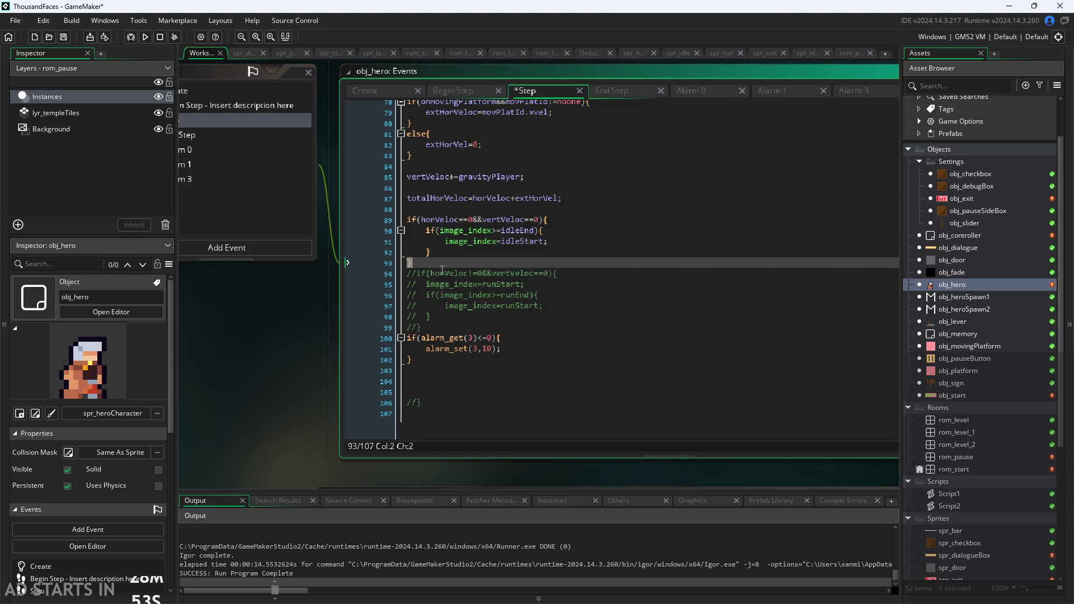
{"action": "left_click", "coordinate": [550, 219]}
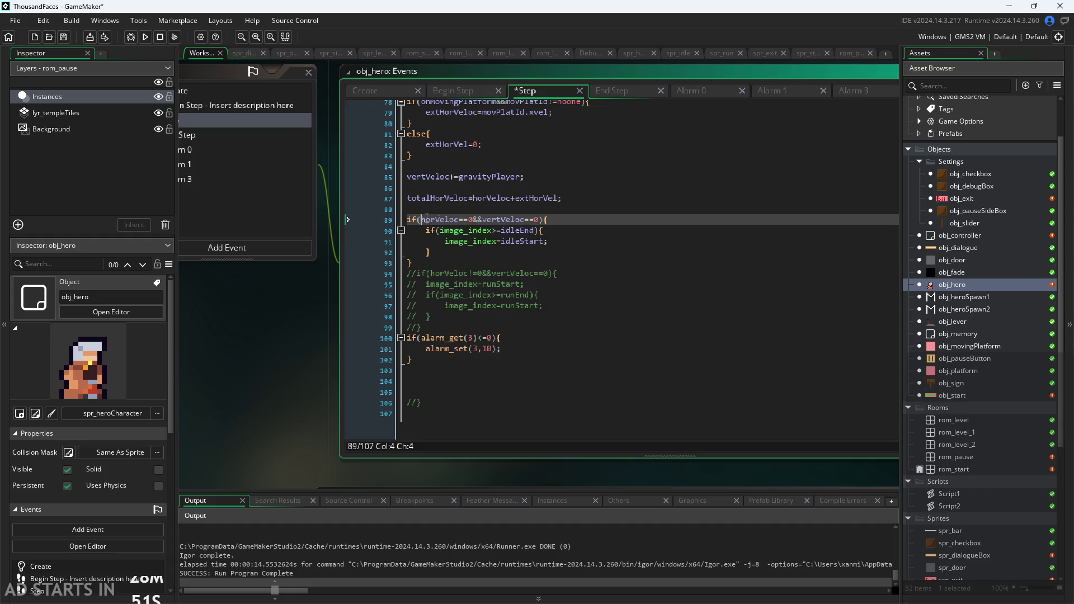
{"action": "left_click", "coordinate": [540, 220]}
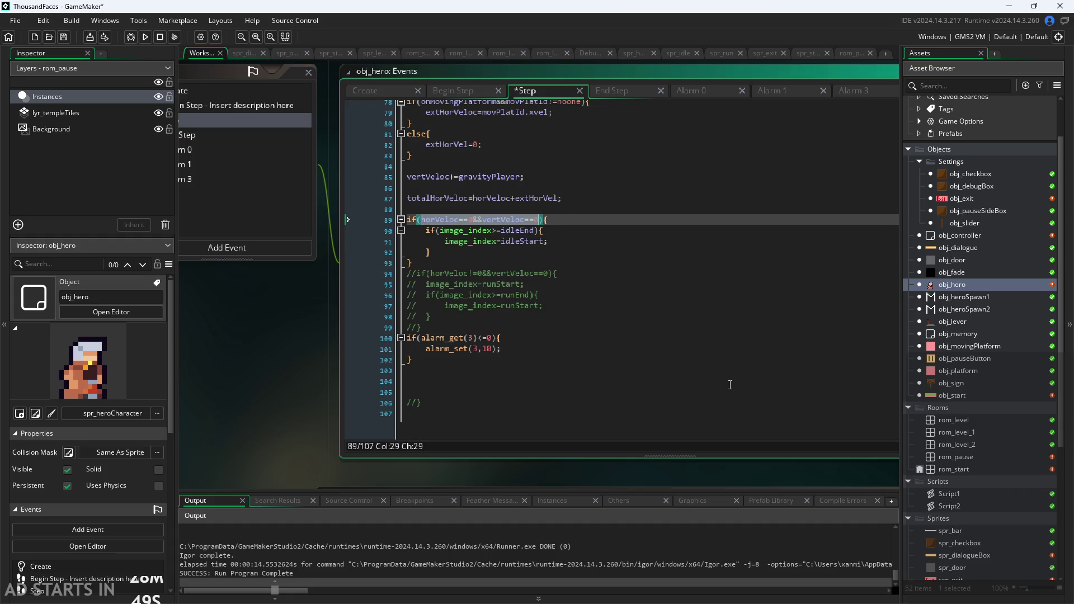
Step: Uncomment the run block on lines 94–99 and change its condition to moving
{"action": "mouse_move", "coordinate": [524, 322]}
{"action": "left_mouse_down"}
{"action": "mouse_move", "coordinate": [311, 263]}
{"action": "mouse_move", "coordinate": [304, 284]}
{"action": "mouse_move", "coordinate": [299, 270]}
{"action": "left_mouse_up"}
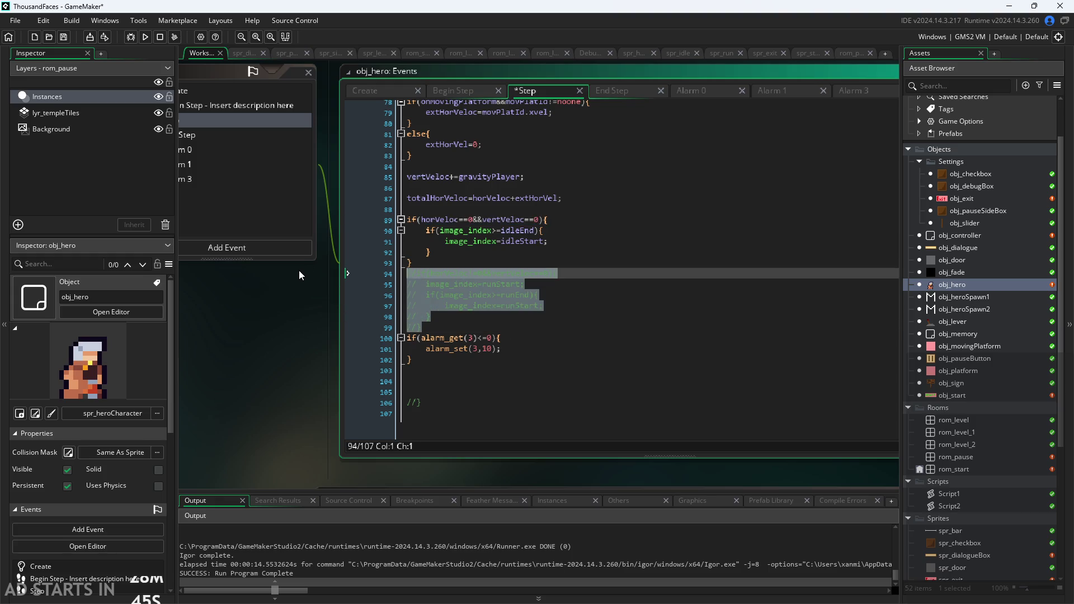
{"action": "key", "text": "ctrl+shift+k"}
{"action": "key", "text": "Up"}
{"action": "key", "text": "Up"}
{"action": "left_click_drag", "start_coordinate": [424, 274], "coordinate": [539, 277]}
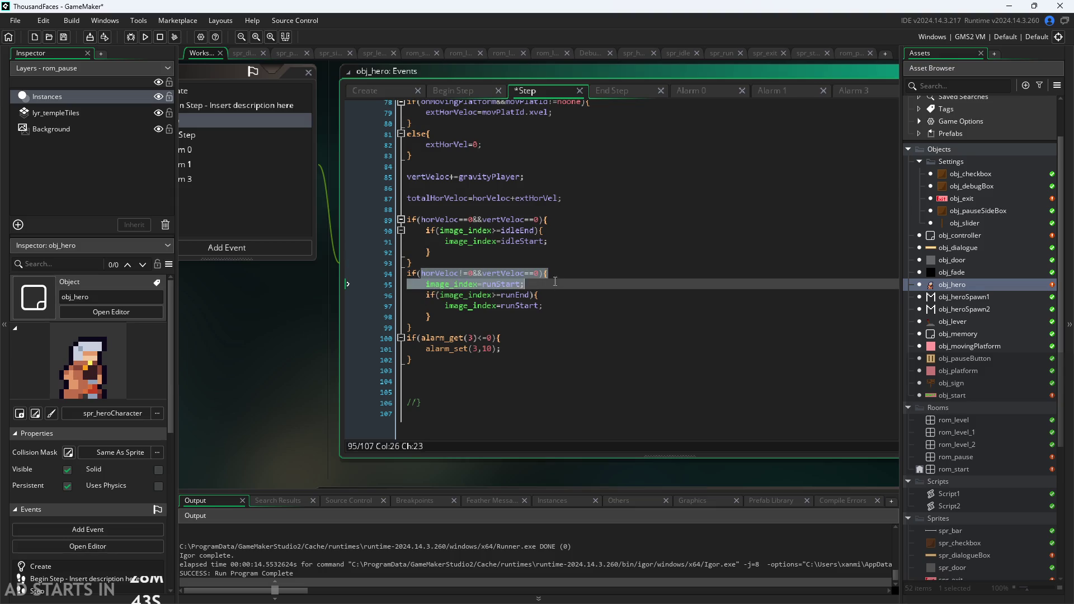
{"action": "type", "text": "movi"}
{"action": "key", "text": "Return"}
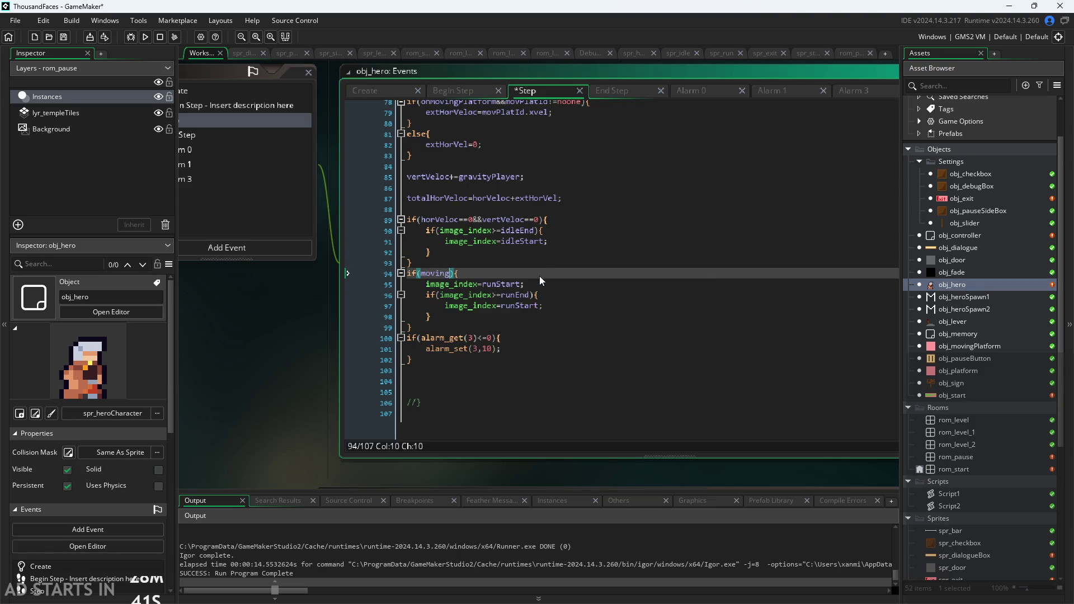
Step: Clear the idle check's condition on line 89
{"action": "left_click", "coordinate": [483, 236]}
{"action": "key", "text": "Down"}
{"action": "key", "text": "Down"}
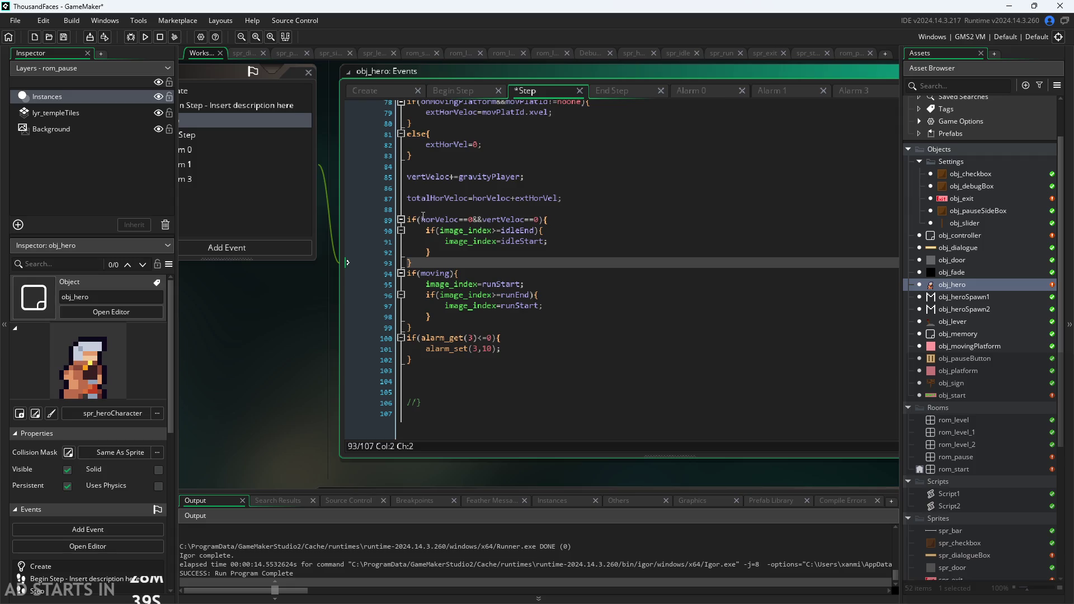
{"action": "left_click_drag", "start_coordinate": [421, 219], "coordinate": [539, 220]}
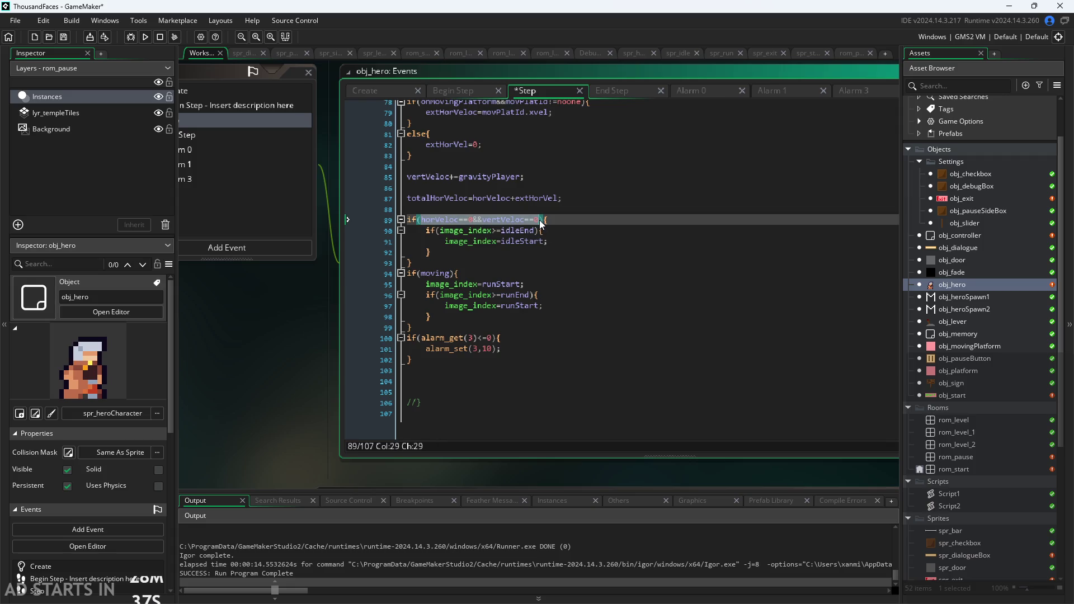
{"action": "key", "text": "BackSpace"}
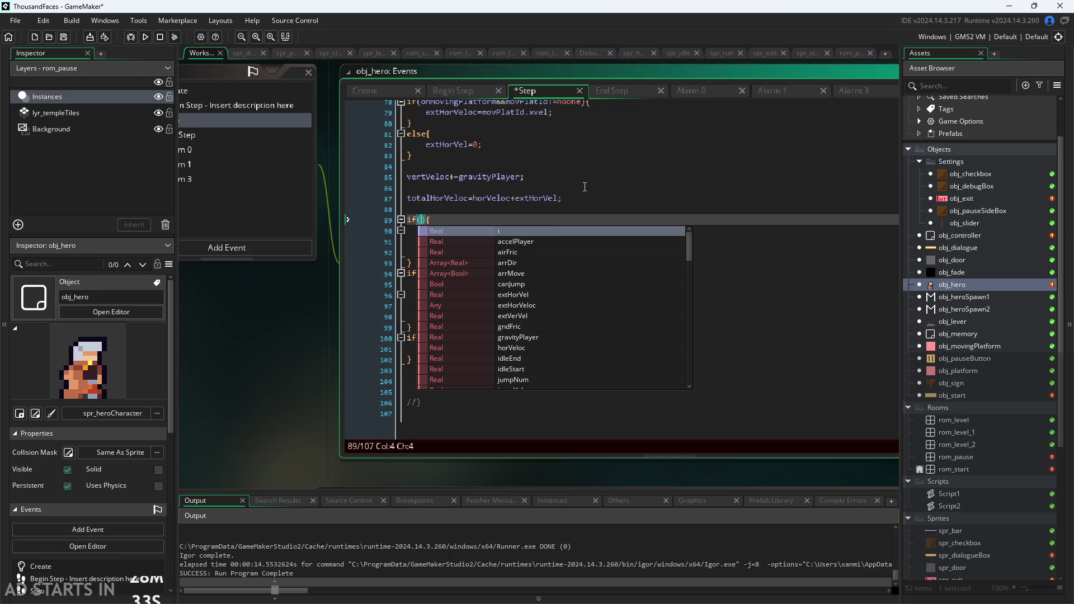
Step: Replace moving with running in both End Step assignments, lines 62 and 64
{"action": "left_click", "coordinate": [623, 90]}
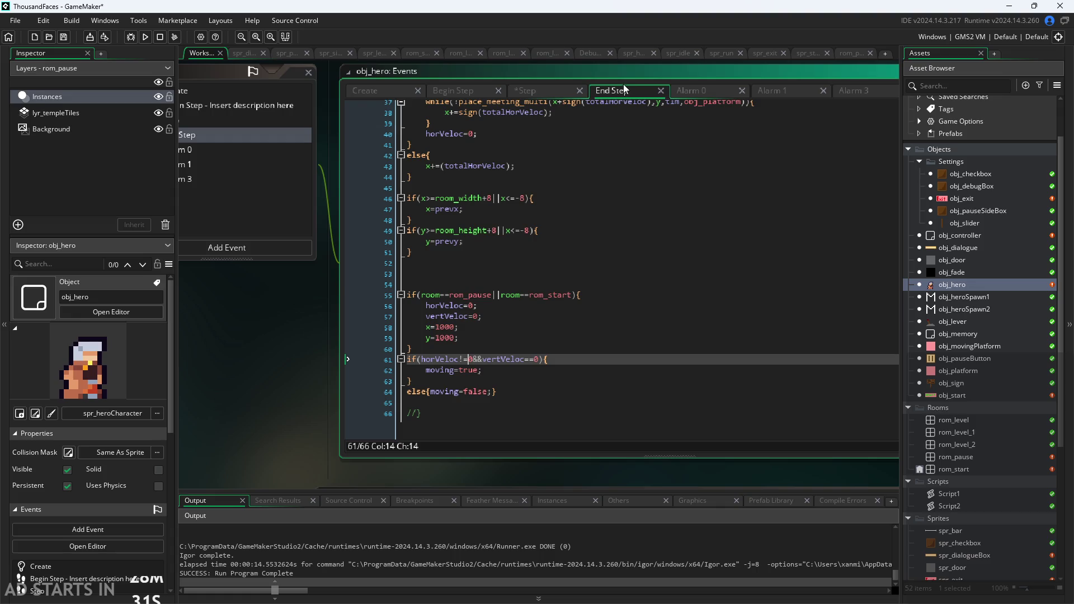
{"action": "left_click", "coordinate": [454, 390]}
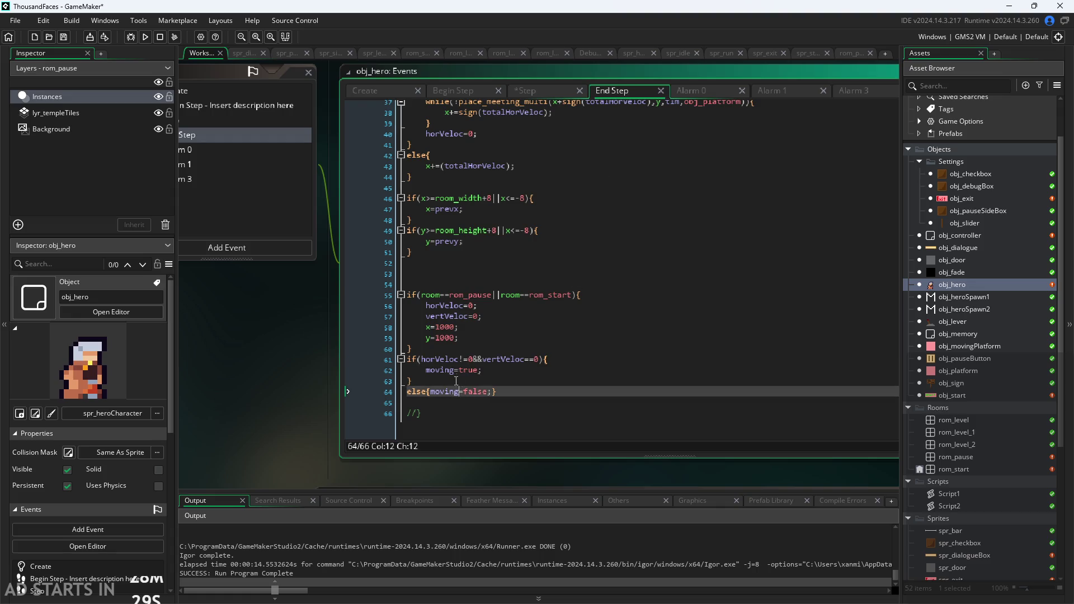
{"action": "left_click", "coordinate": [456, 372]}
{"action": "double_click", "coordinate": [454, 372]}
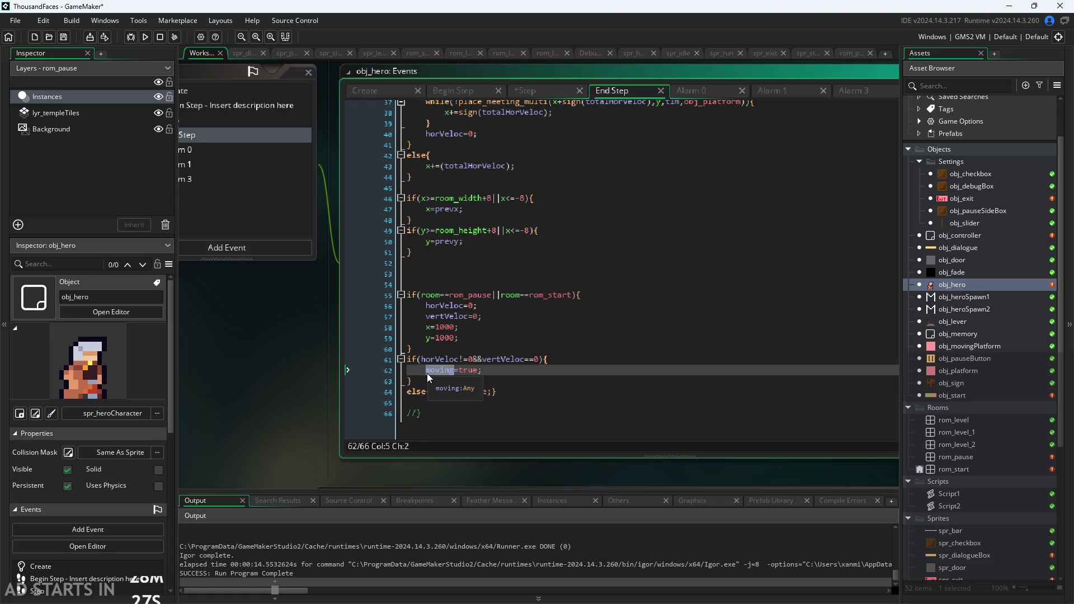
{"action": "type", "text": "running"}
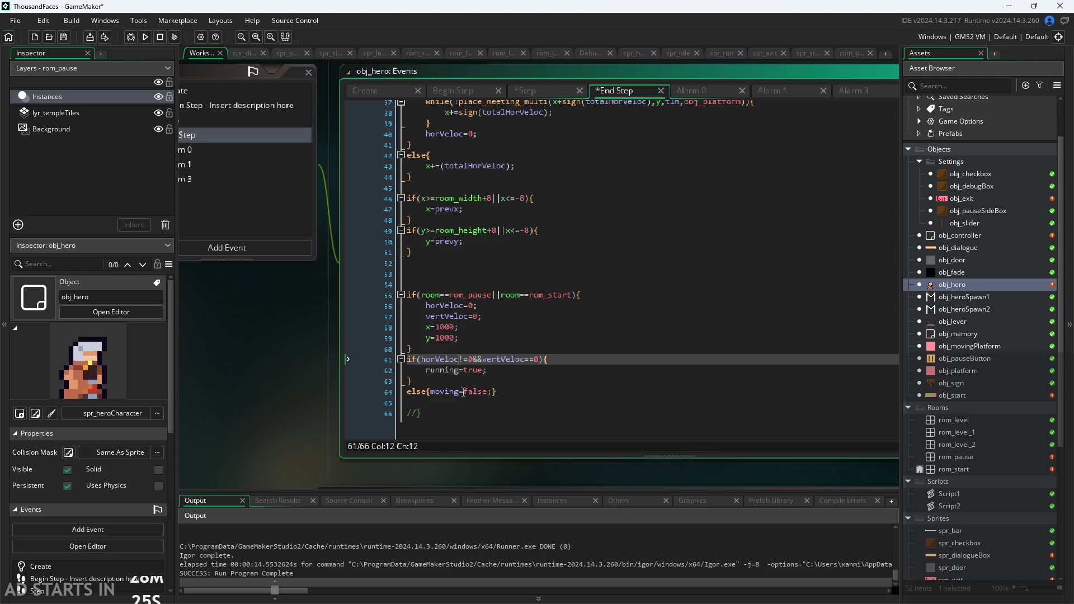
{"action": "left_click", "coordinate": [431, 391]}
{"action": "key", "text": "ctrl+shift+Right"}
{"action": "type", "text": "run n"}
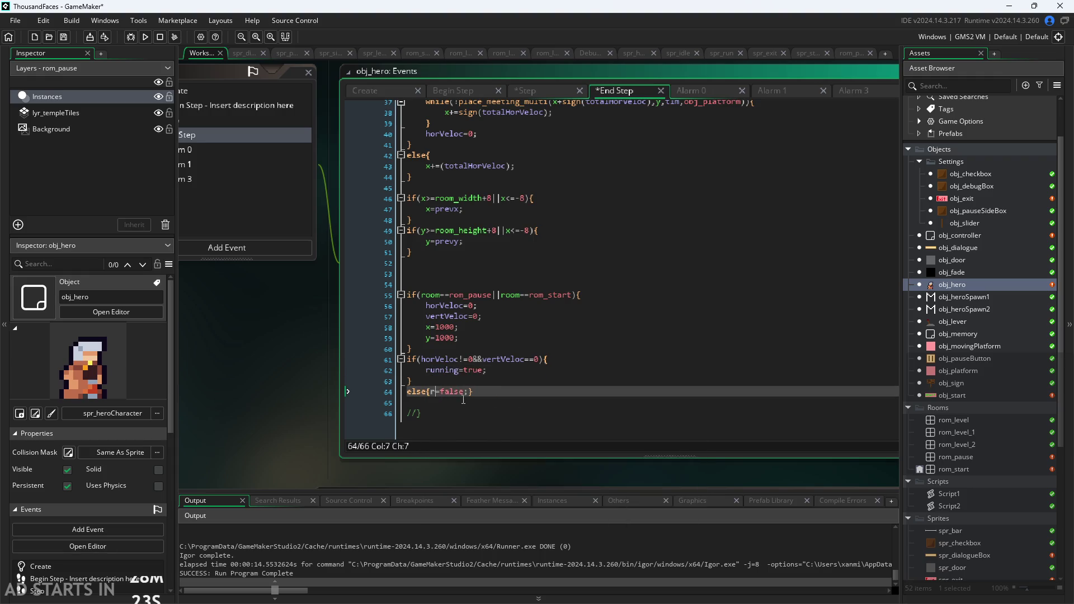
{"action": "key", "text": "BackSpace"}
{"action": "key", "text": "BackSpace"}
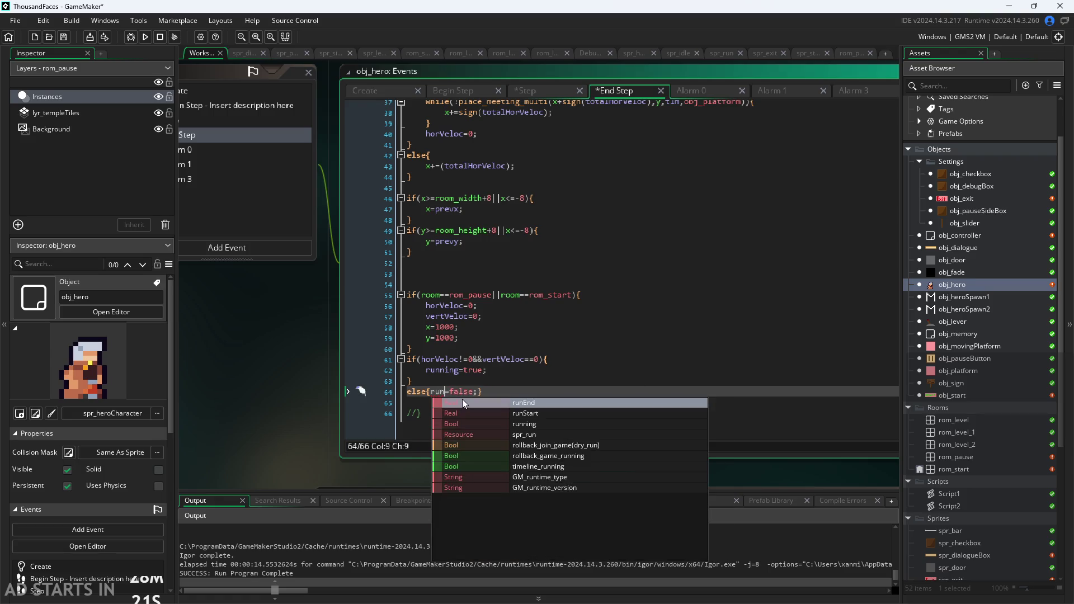
{"action": "type", "text": "ning"}
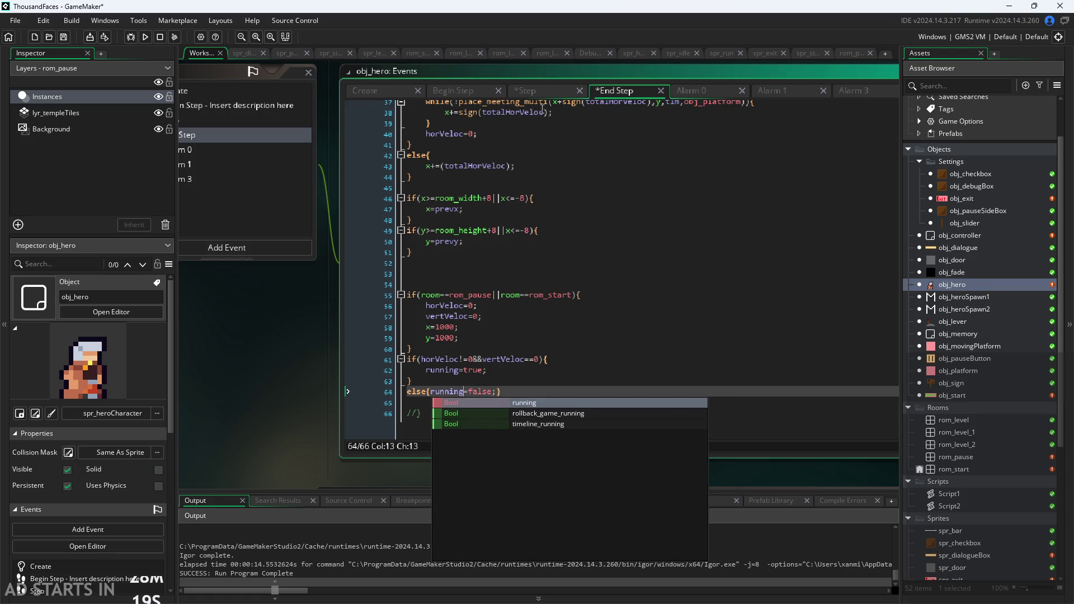
Step: Change the Step event's run condition from if(moving) to if(running)
{"action": "left_click", "coordinate": [552, 92]}
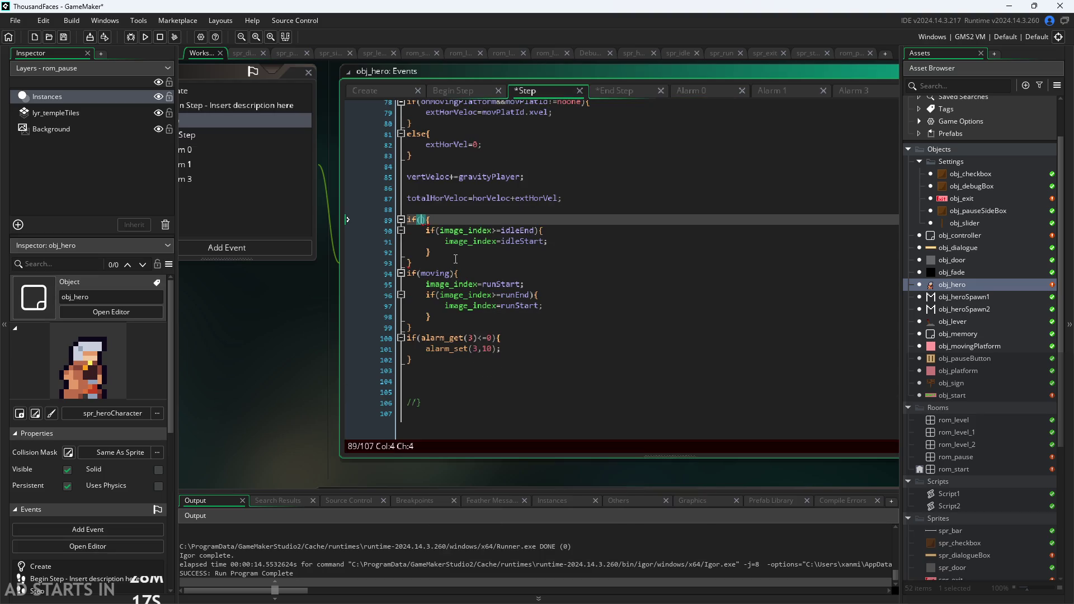
{"action": "left_click", "coordinate": [424, 274]}
{"action": "left_click_drag", "start_coordinate": [425, 277], "coordinate": [452, 278]}
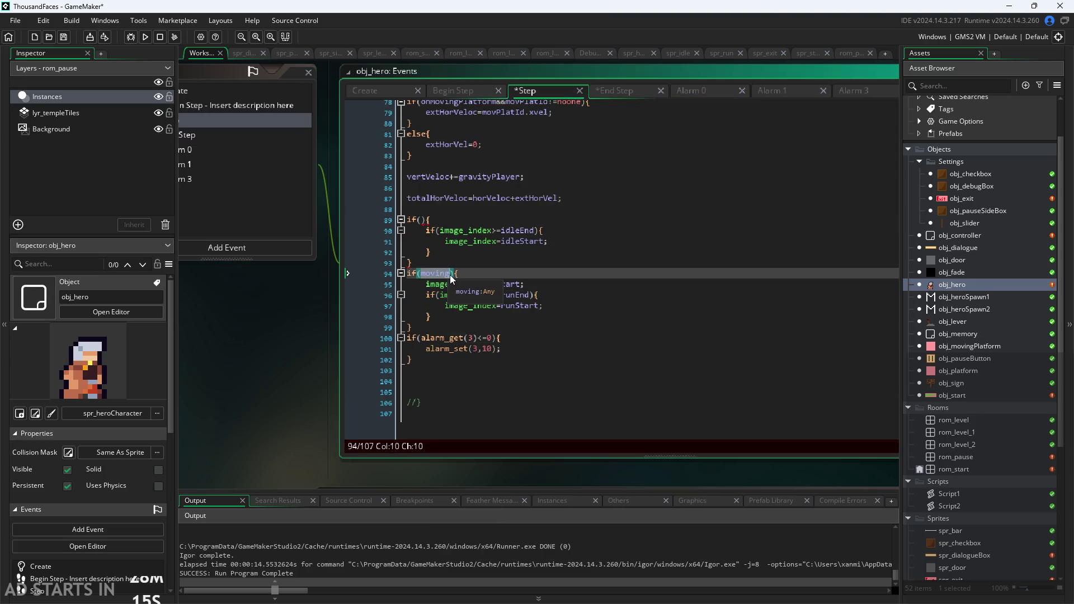
{"action": "type", "text": "running"}
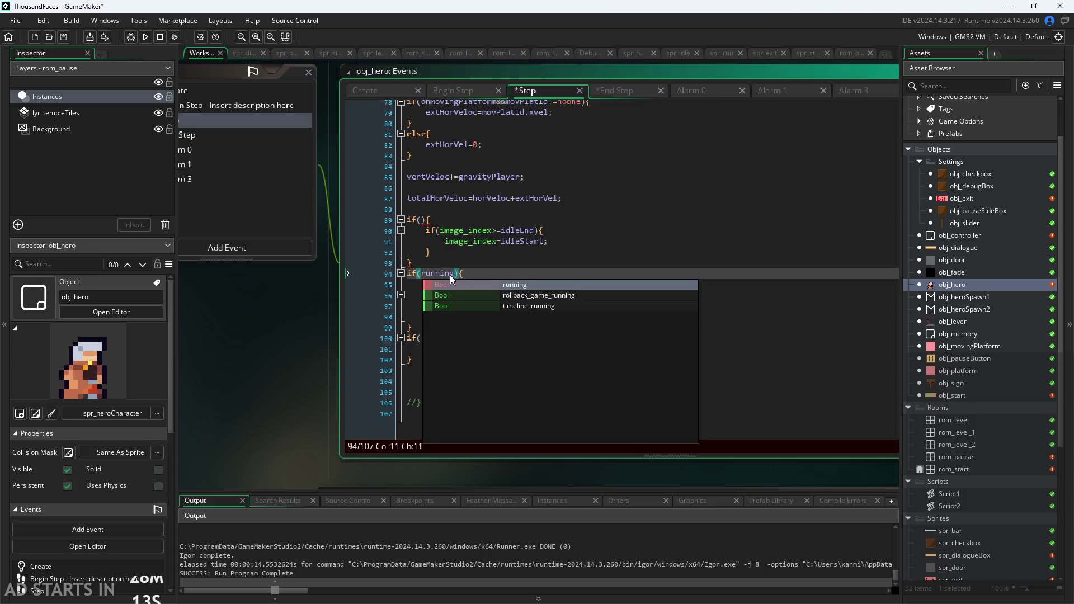
{"action": "left_click", "coordinate": [491, 258]}
Step: Rename moving to running on line 37 of the Create event and save
{"action": "left_click", "coordinate": [458, 91]}
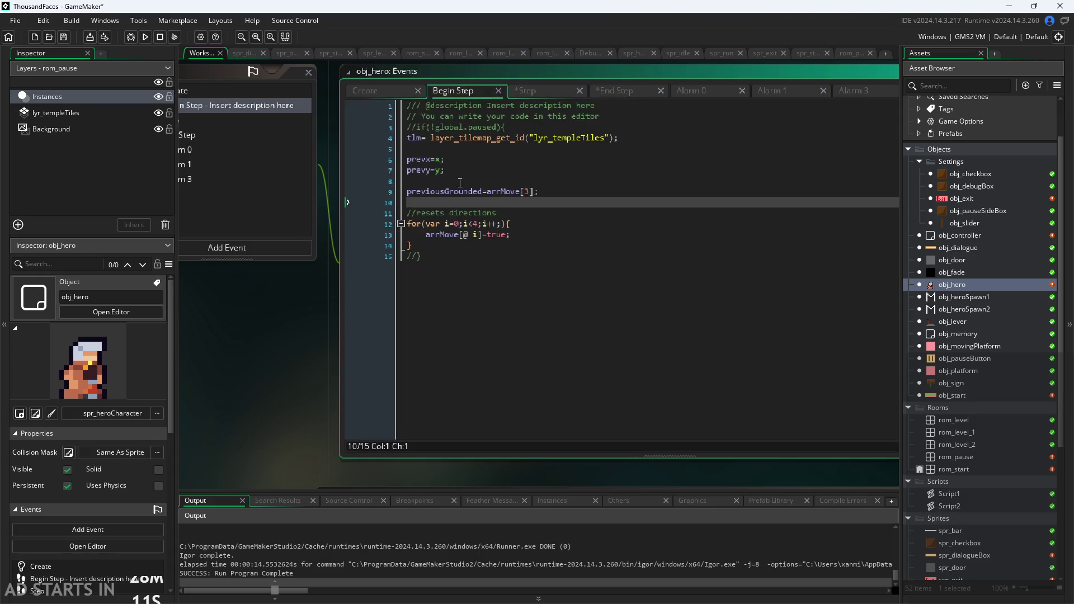
{"action": "left_click", "coordinate": [365, 91]}
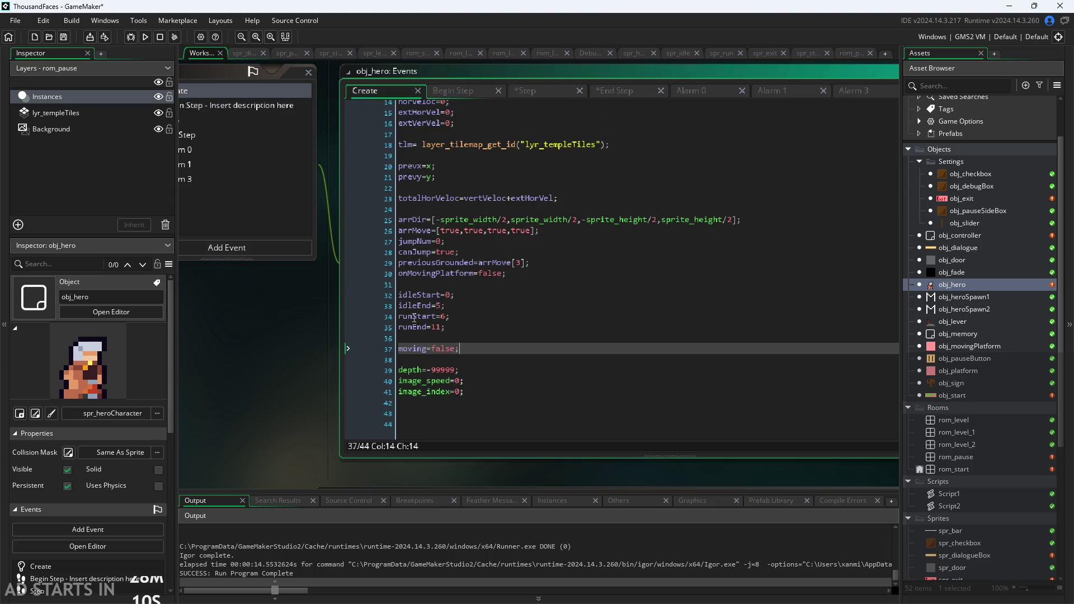
{"action": "left_click", "coordinate": [380, 353]}
{"action": "type", "text": "rinnin"}
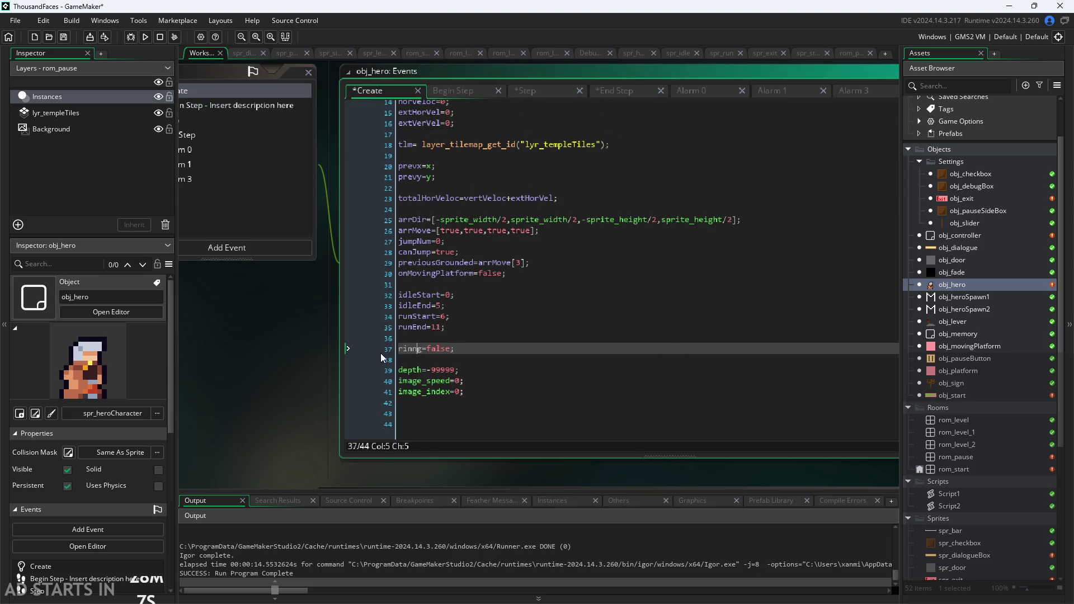
{"action": "key", "text": "Left"}
{"action": "key", "text": "Left"}
{"action": "key", "text": "Left"}
{"action": "key", "text": "BackSpace"}
{"action": "type", "text": "u"}
{"action": "key", "text": "ctrl+s"}
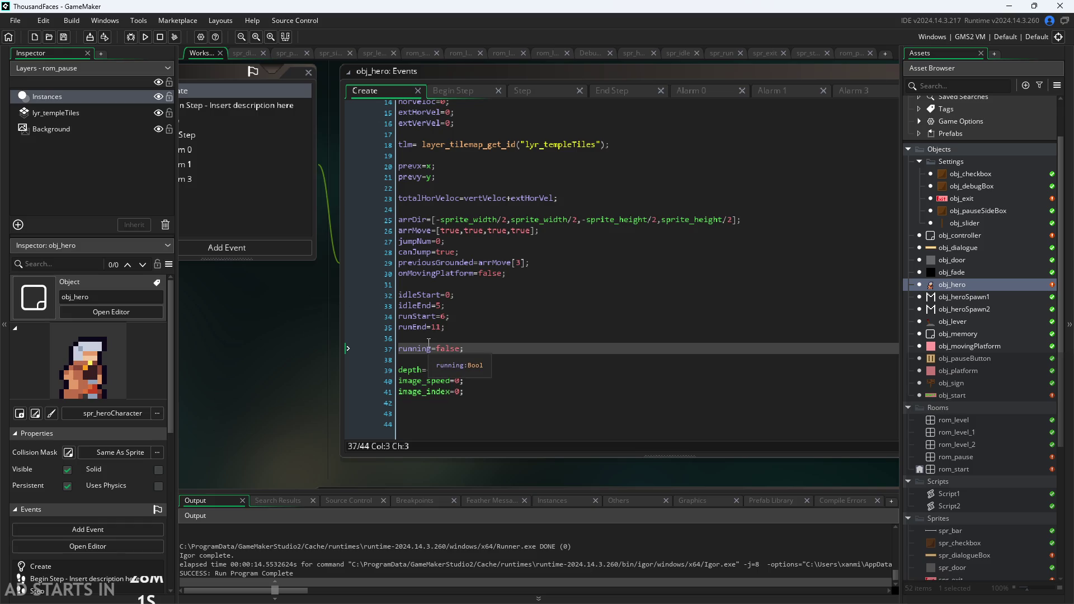
Step: Add idle=true; on a new line below running=false
{"action": "left_click", "coordinate": [487, 347]}
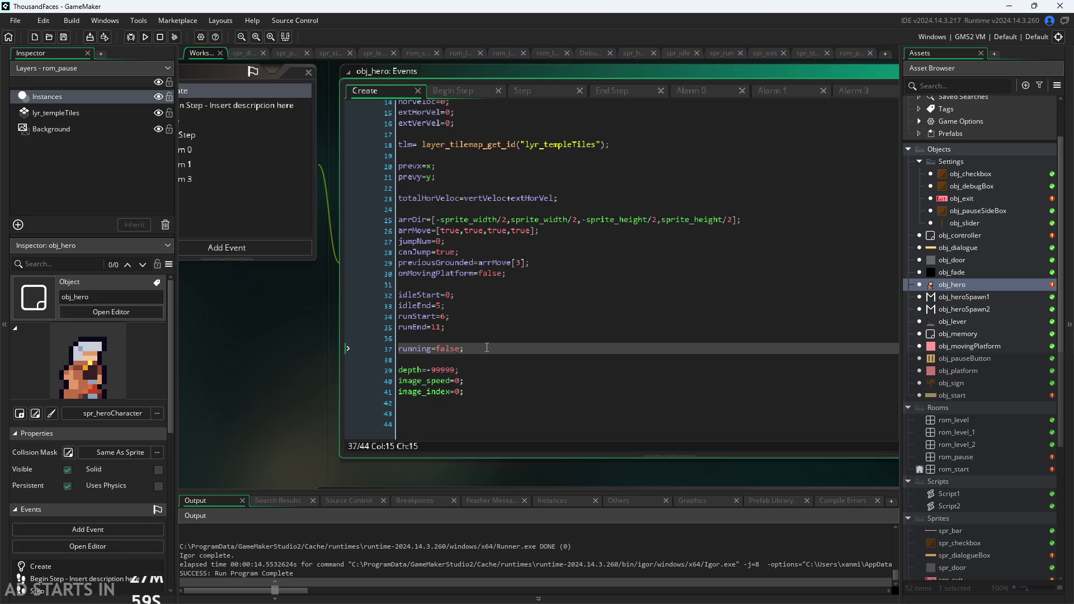
{"action": "key", "text": "Return"}
{"action": "type", "text": "idle"}
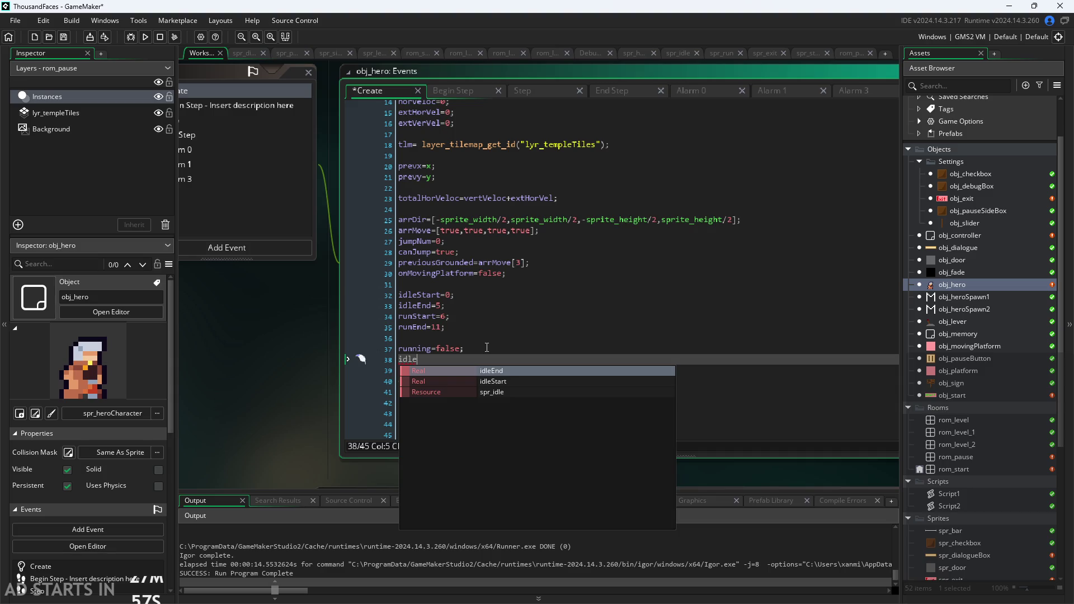
{"action": "type", "text": "=false;"}
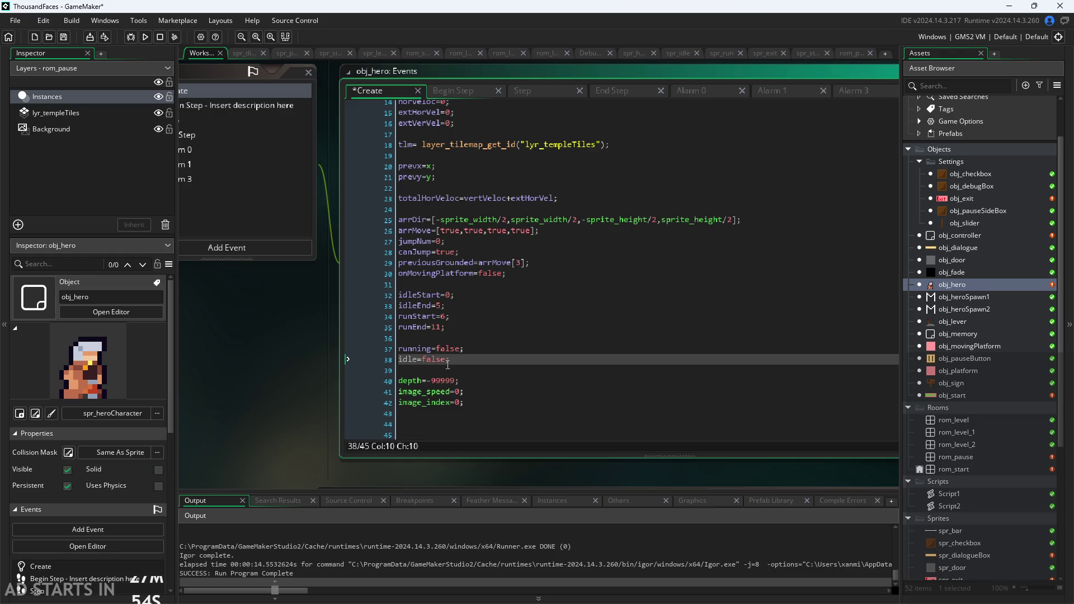
{"action": "double_click", "coordinate": [426, 360]}
{"action": "type", "text": "turel"}
{"action": "key", "text": "BackSpace"}
Step: Duplicate End Step's running if/else block (lines 61–64) just below it
{"action": "left_click", "coordinate": [477, 92]}
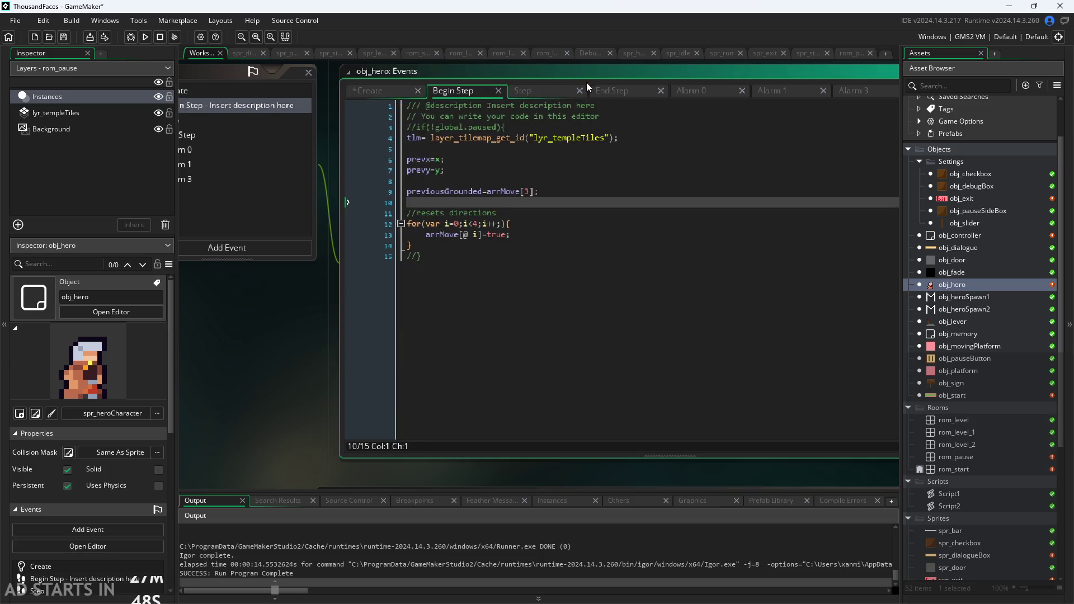
{"action": "left_click", "coordinate": [607, 91]}
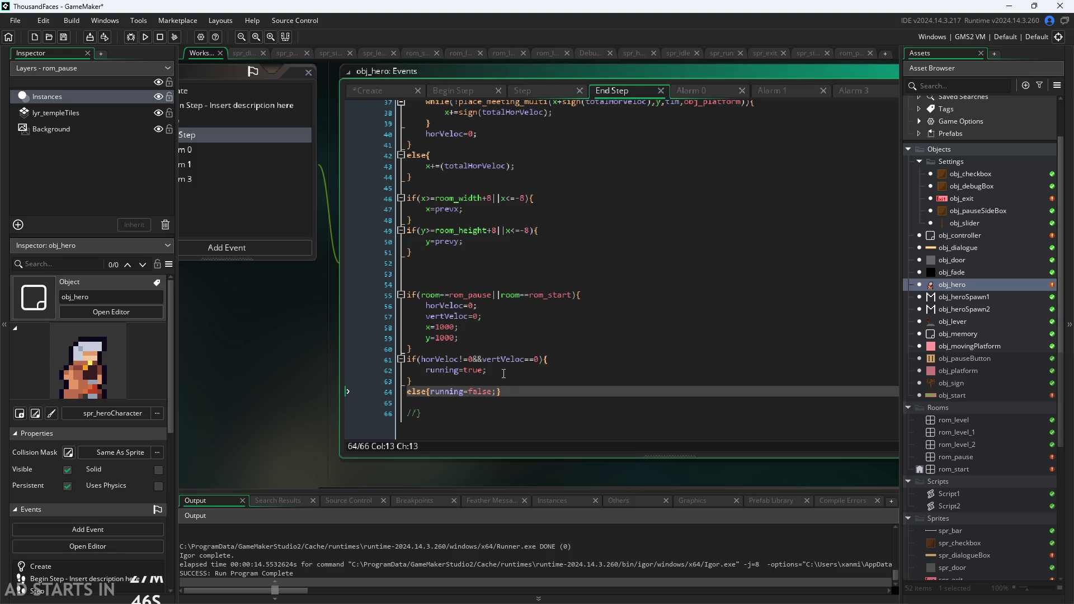
{"action": "left_click_drag", "start_coordinate": [502, 391], "coordinate": [322, 364]}
{"action": "key", "text": "ctrl+c"}
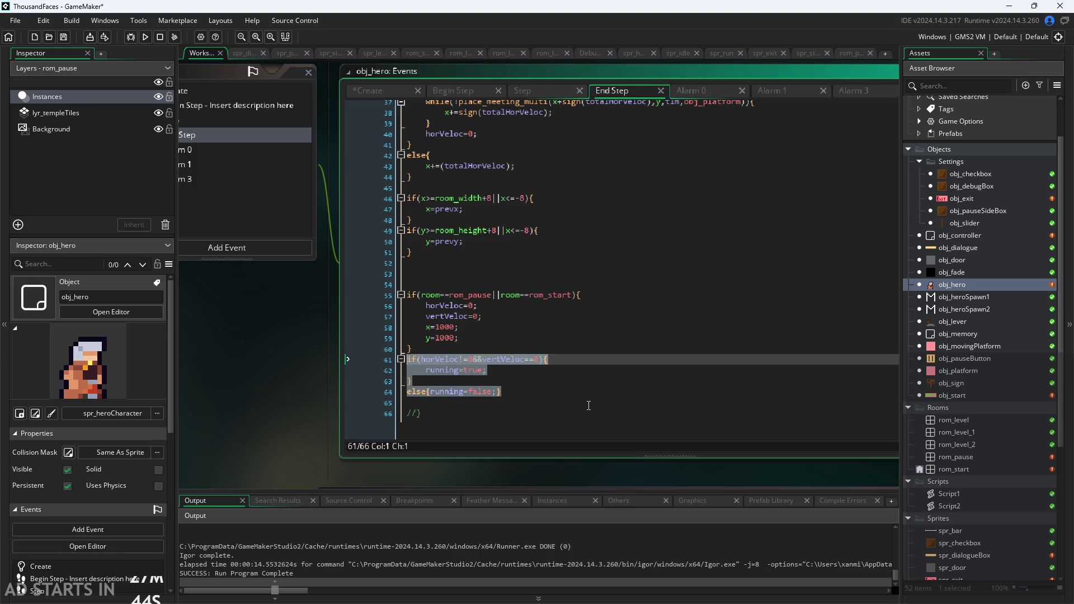
{"action": "left_click", "coordinate": [585, 400]}
{"action": "key", "text": "ctrl+v"}
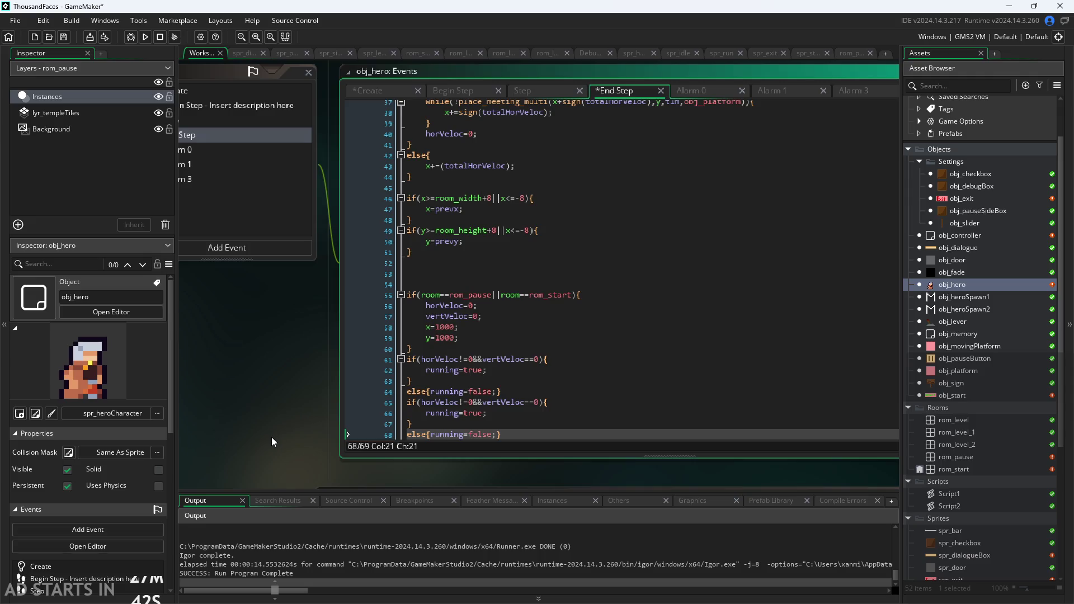
{"action": "left_click_drag", "start_coordinate": [272, 442], "coordinate": [263, 353]}
{"action": "scroll", "coordinate": [458, 252], "scroll_direction": "down", "scroll_amount": 1}
Step: In the copy, test that both velocities are 0 and set idle=true instead of running
{"action": "left_click", "coordinate": [464, 313]}
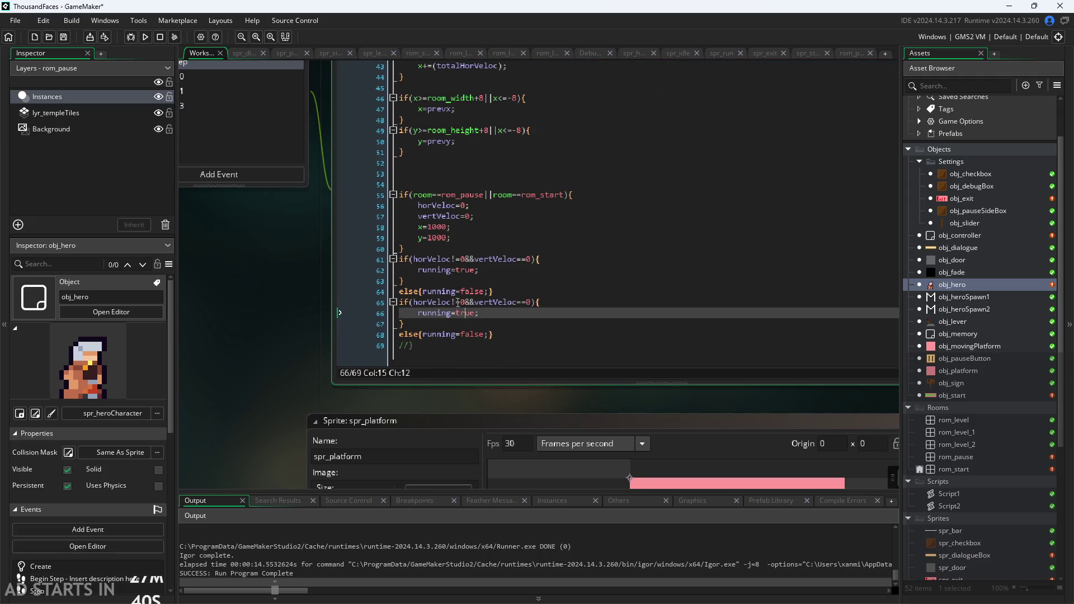
{"action": "left_click", "coordinate": [451, 302]}
{"action": "type", "text": "="}
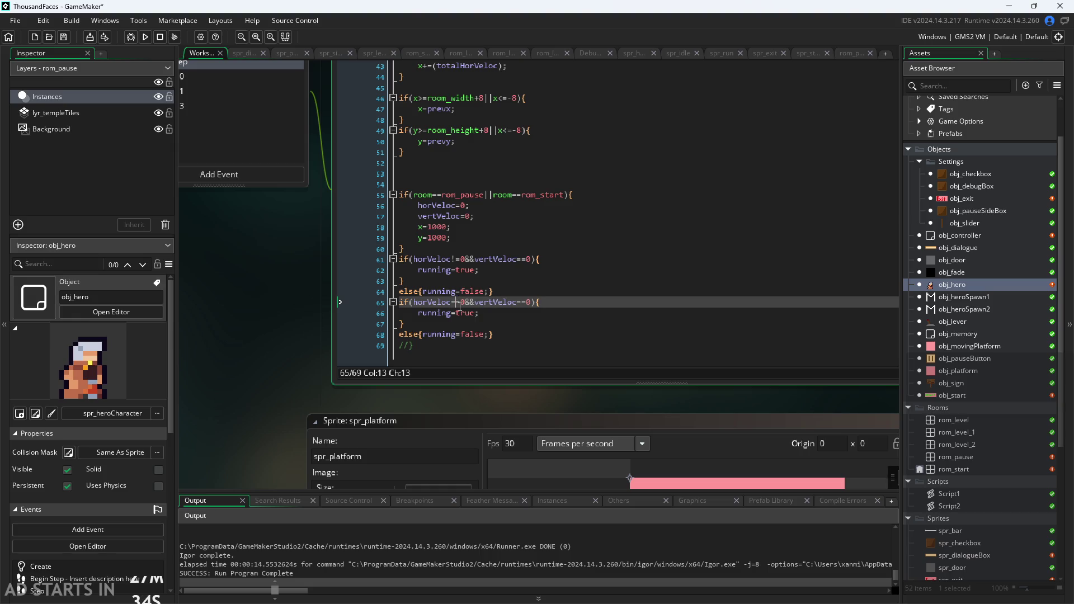
{"action": "left_click", "coordinate": [453, 313]}
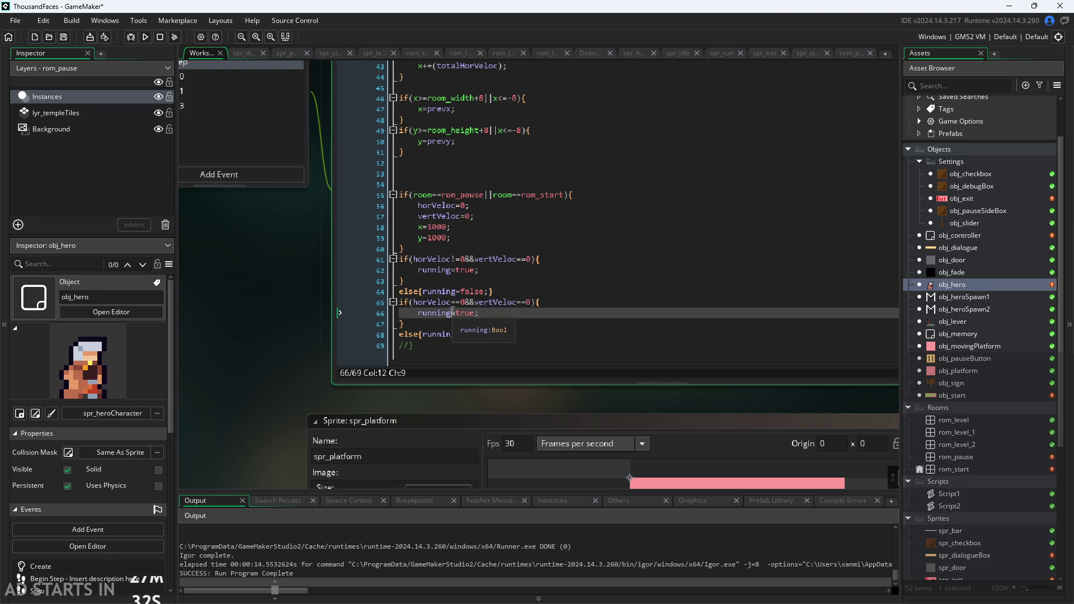
{"action": "left_click", "coordinate": [480, 314]}
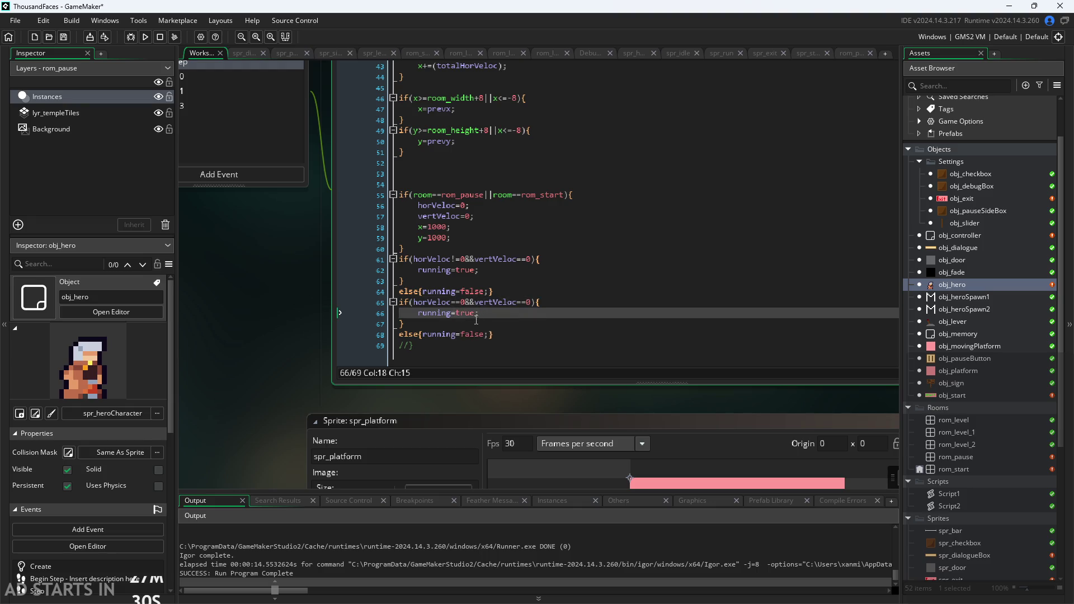
{"action": "left_click", "coordinate": [418, 314]}
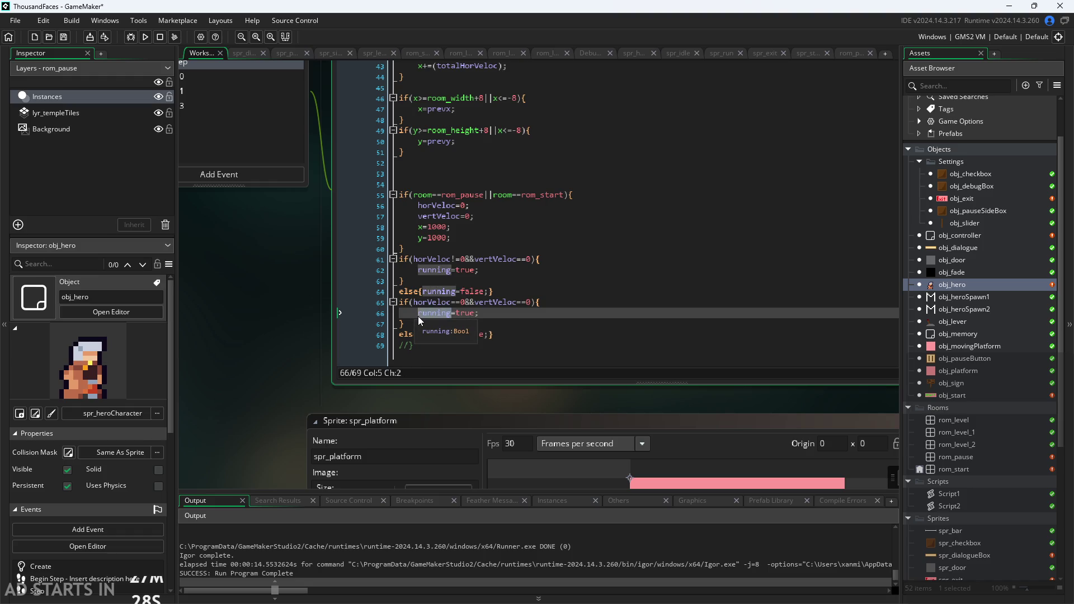
{"action": "double_click", "coordinate": [417, 316]}
{"action": "type", "text": "idle"}
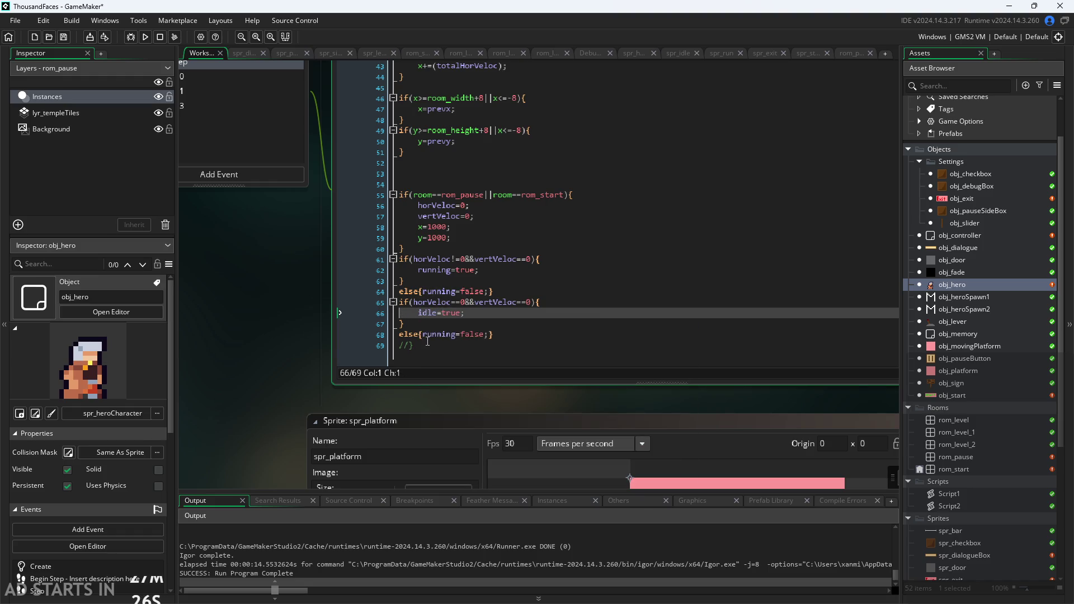
Step: Change the copied else branch to assign idle=false
{"action": "left_click", "coordinate": [470, 343]}
{"action": "double_click", "coordinate": [458, 334]}
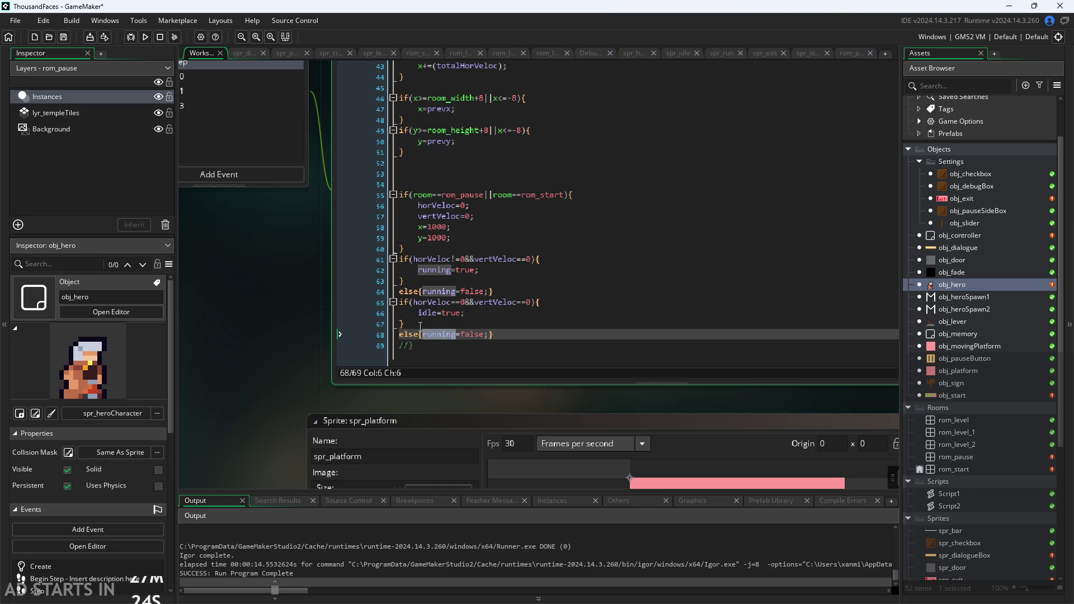
{"action": "type", "text": "idle"}
{"action": "left_click", "coordinate": [242, 331]}
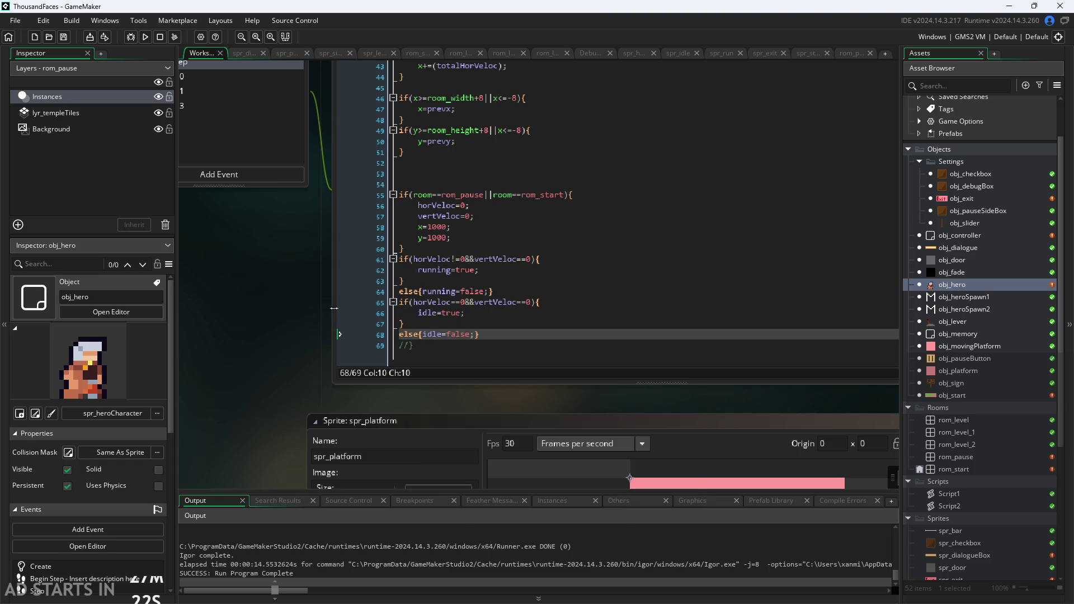
{"action": "scroll", "coordinate": [284, 334], "scroll_direction": "up", "scroll_amount": 1}
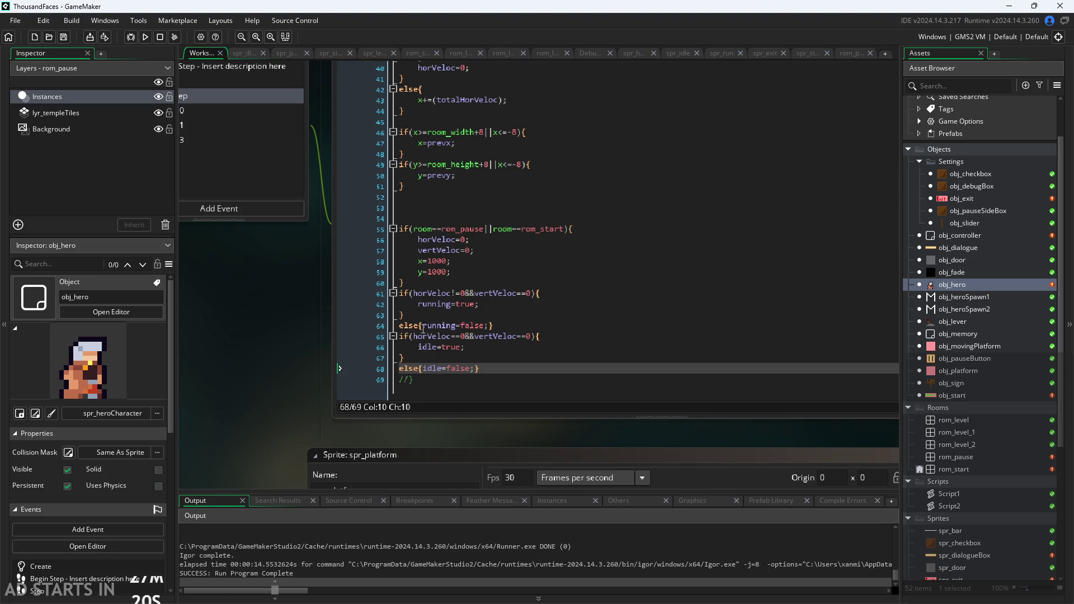
{"action": "left_click", "coordinate": [419, 327]}
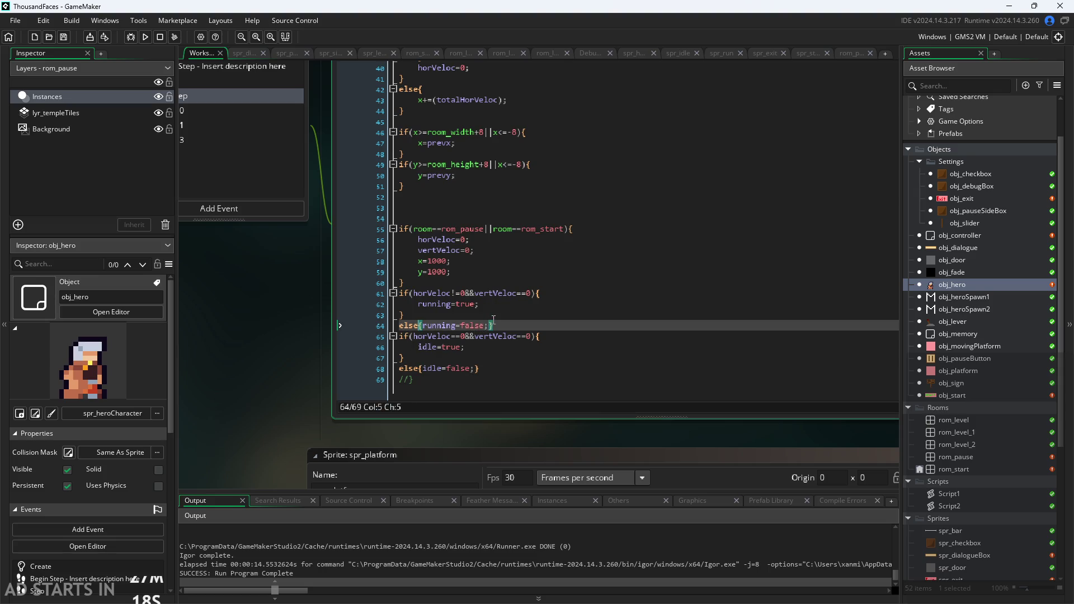
{"action": "scroll", "coordinate": [263, 394], "scroll_direction": "up", "scroll_amount": 3}
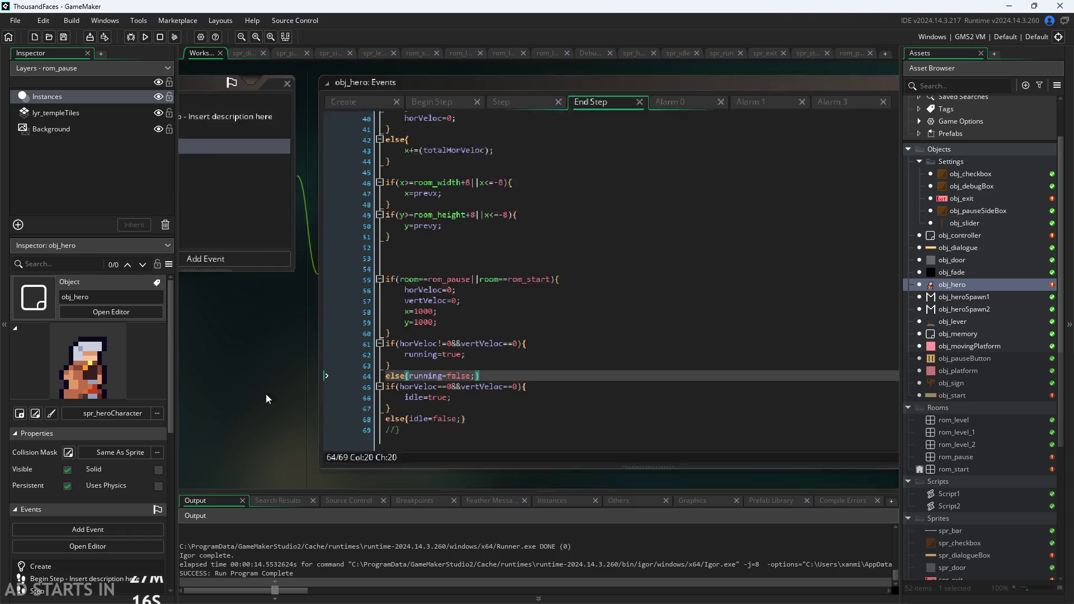
Step: Fill the empty idle check on line 89 in obj_hero's Step so it reads if(idle)
{"action": "left_click", "coordinate": [438, 143]}
{"action": "left_click", "coordinate": [504, 142]}
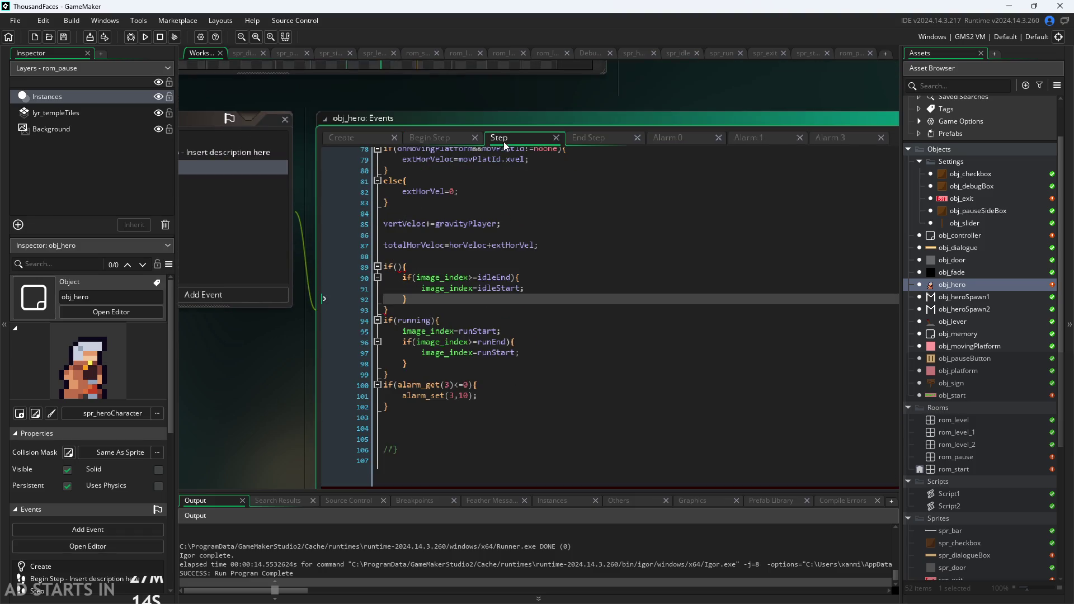
{"action": "left_click", "coordinate": [465, 363]}
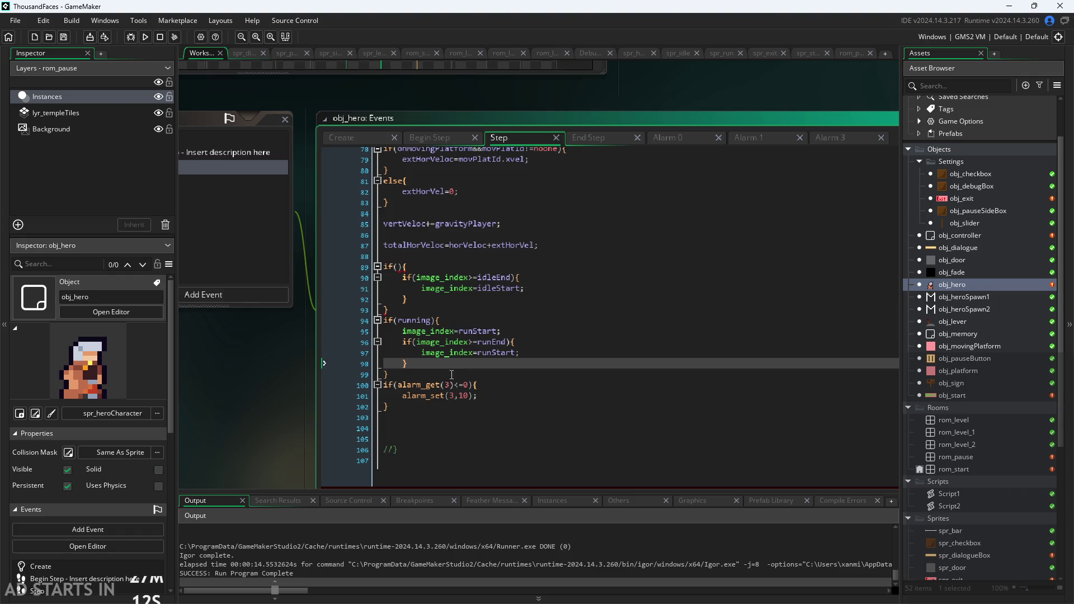
{"action": "left_click", "coordinate": [401, 267]}
{"action": "type", "text": "idle"}
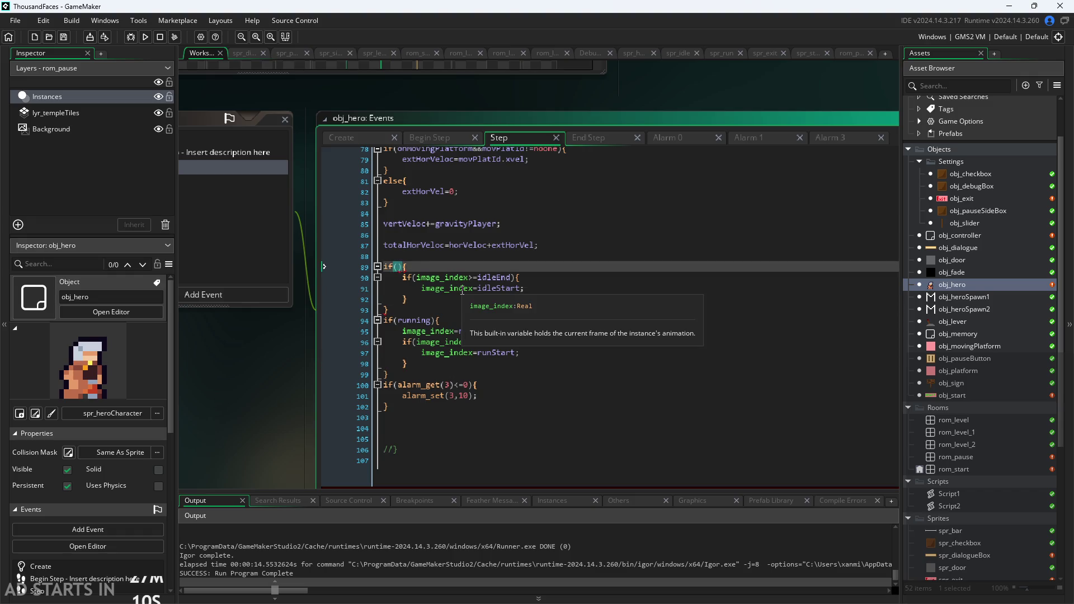
{"action": "left_click", "coordinate": [458, 274]}
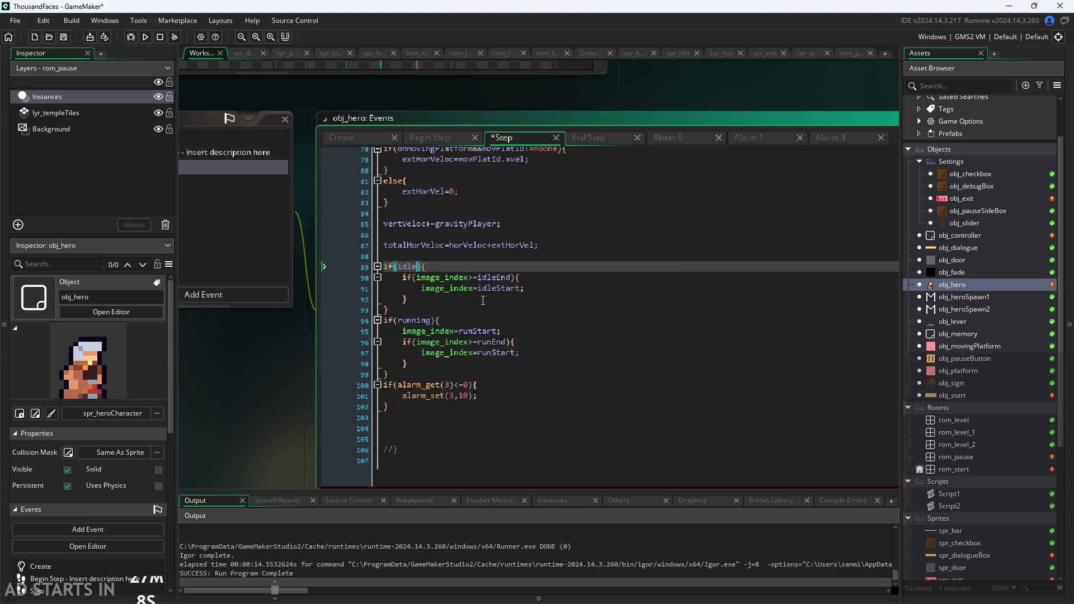
Step: Delete the image_index=runStart line from the running block
{"action": "left_click", "coordinate": [500, 320]}
{"action": "left_click", "coordinate": [513, 331], "text": "shift"}
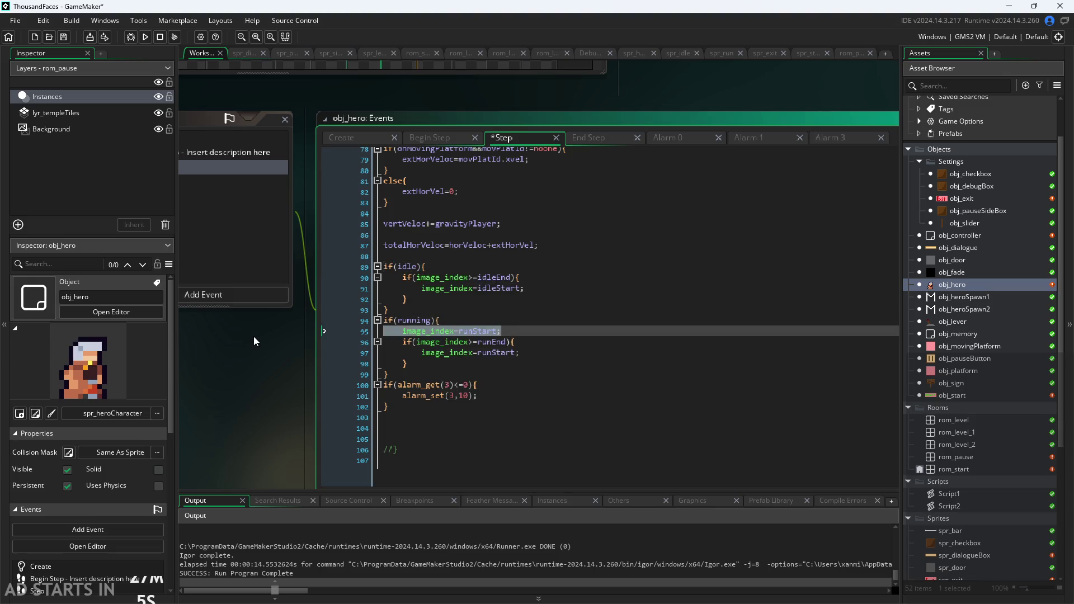
{"action": "key", "text": "BackSpace"}
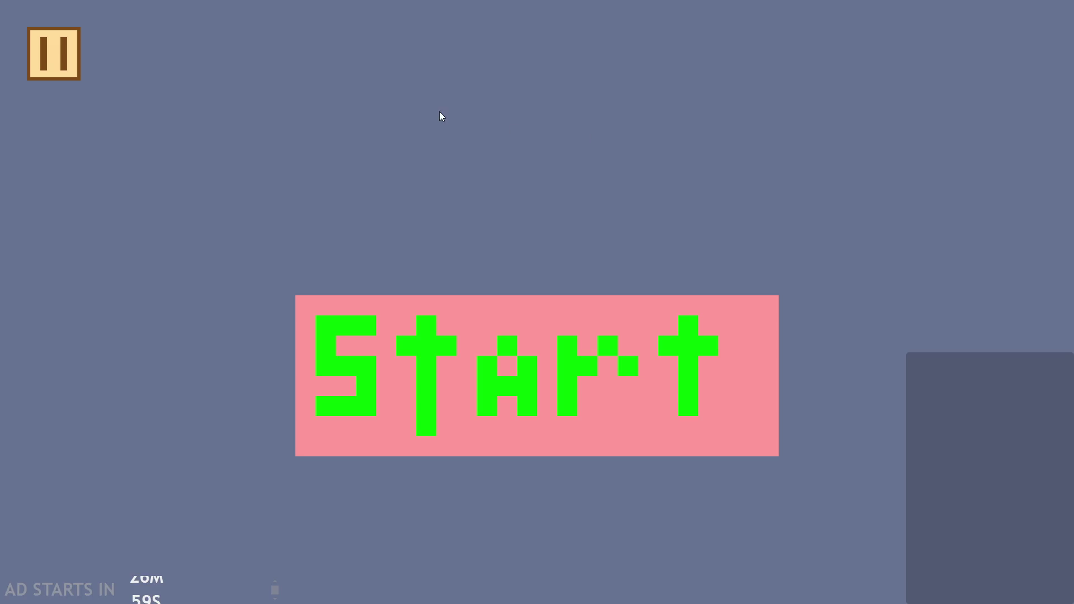
Step: Start the game and walk the hero right and left past the signpost
{"action": "left_click", "coordinate": [416, 381]}
{"action": "key", "text": "Right"}
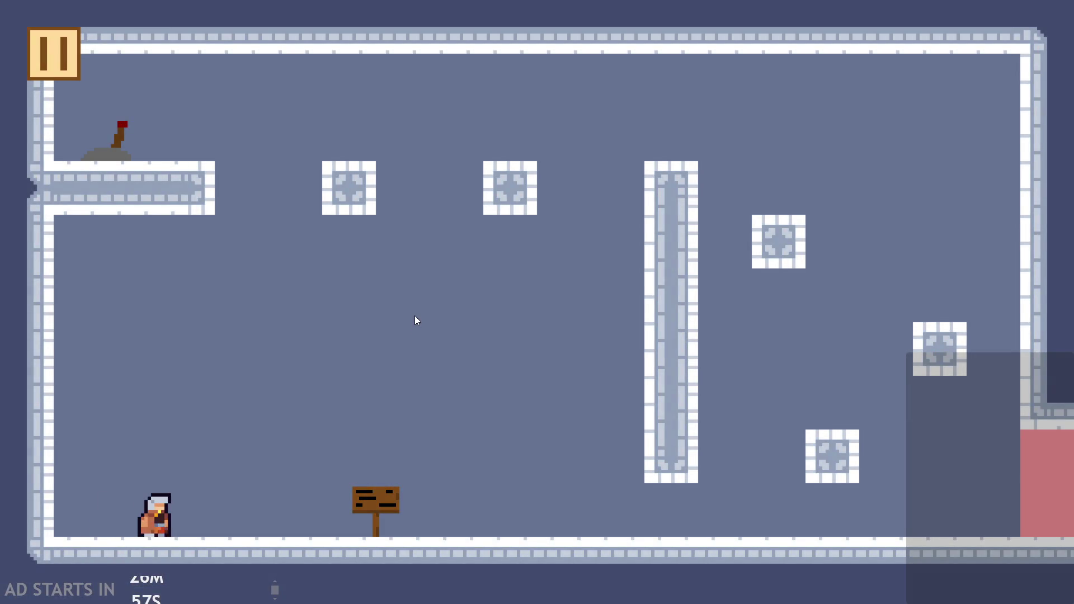
{"action": "key", "text": "Left"}
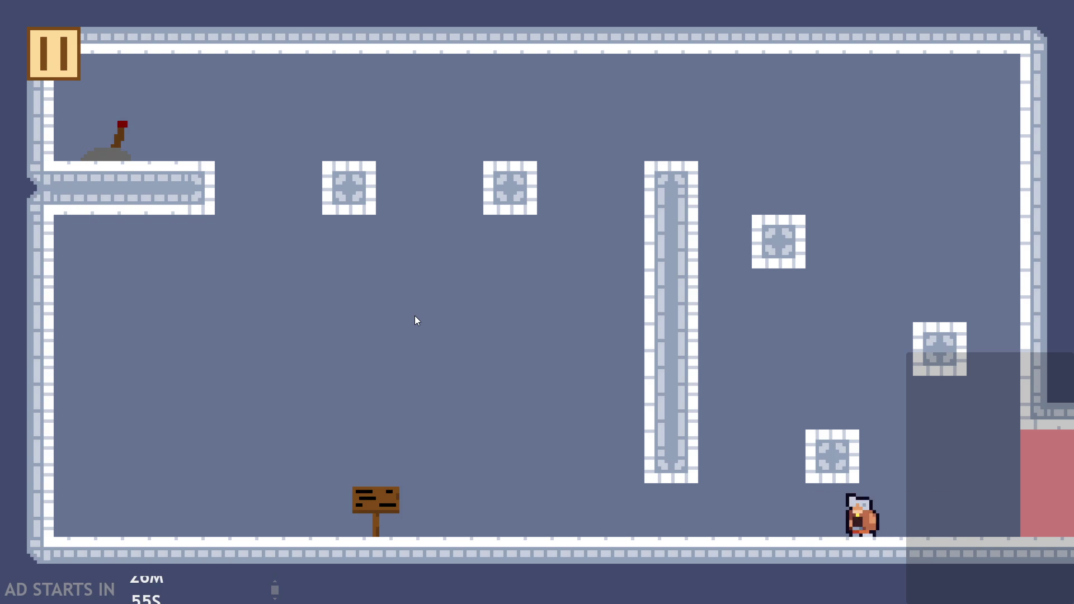
{"action": "key", "text": "Right"}
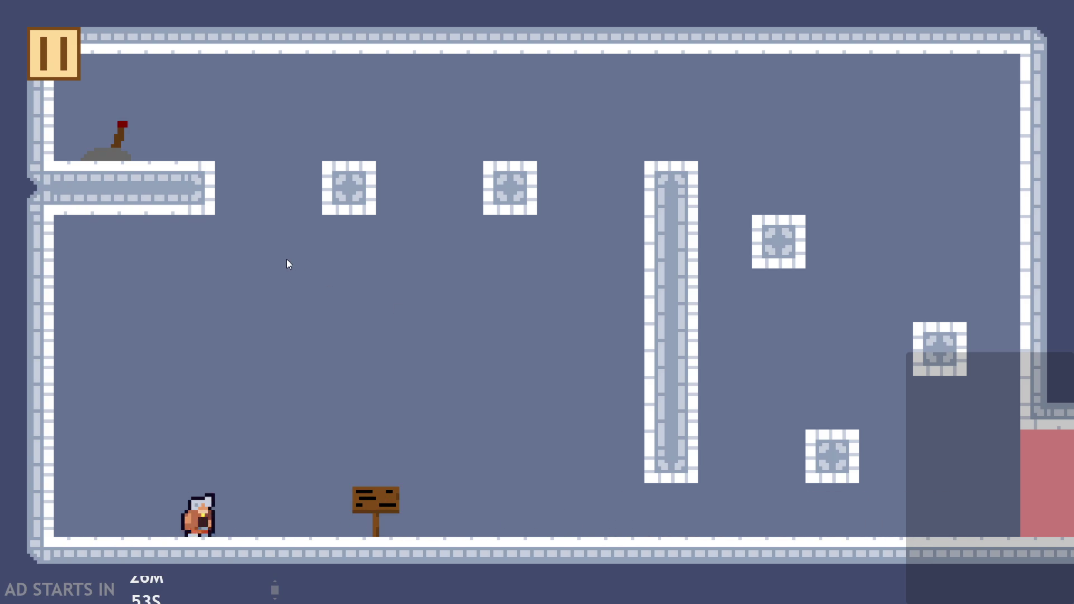
{"action": "key", "text": "Left"}
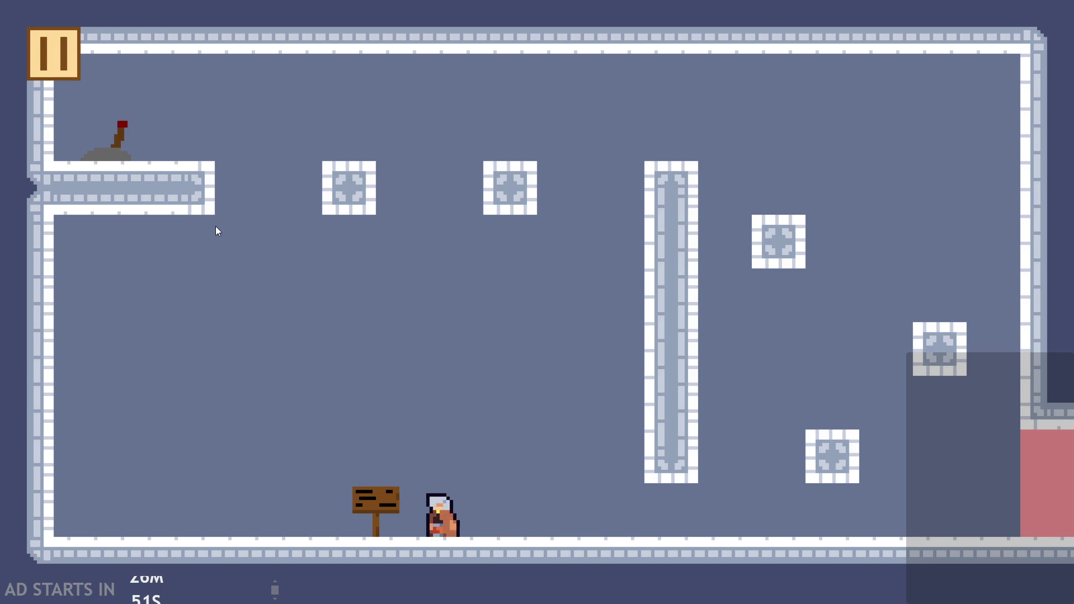
Step: Enable Debug Stats from the pause screen, abort the obj_hero.moving error, and open obj_controller
{"action": "left_click", "coordinate": [34, 51]}
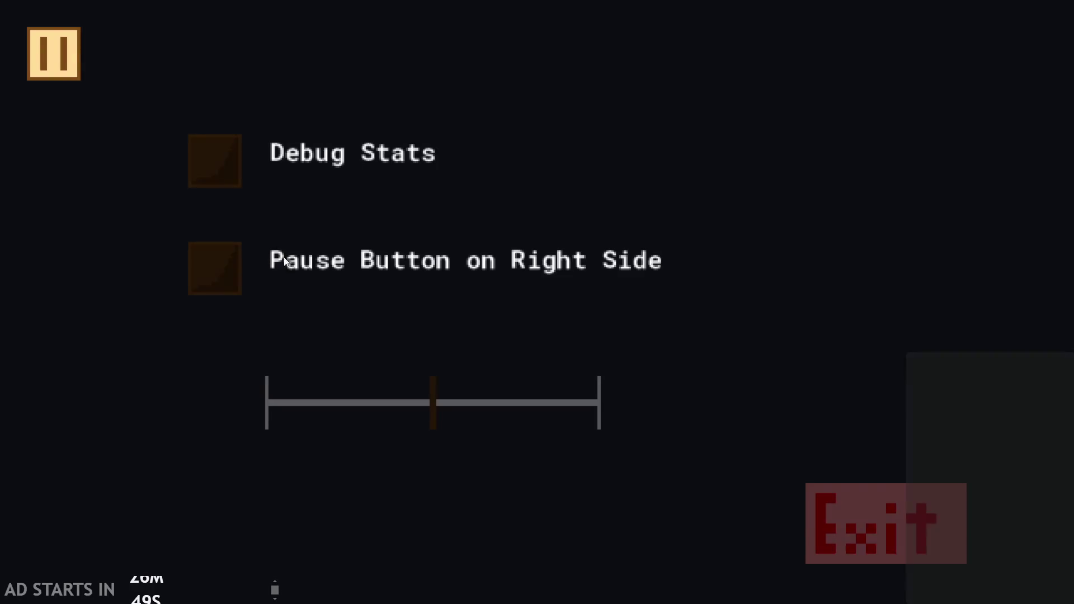
{"action": "left_click", "coordinate": [192, 177]}
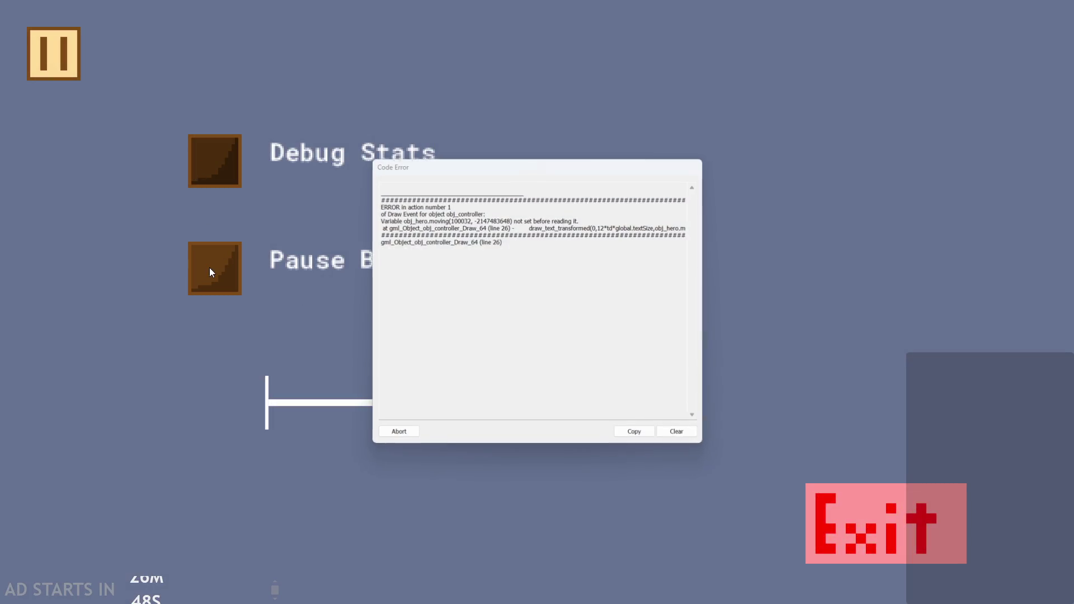
{"action": "left_click", "coordinate": [396, 431]}
{"action": "double_click", "coordinate": [958, 235]}
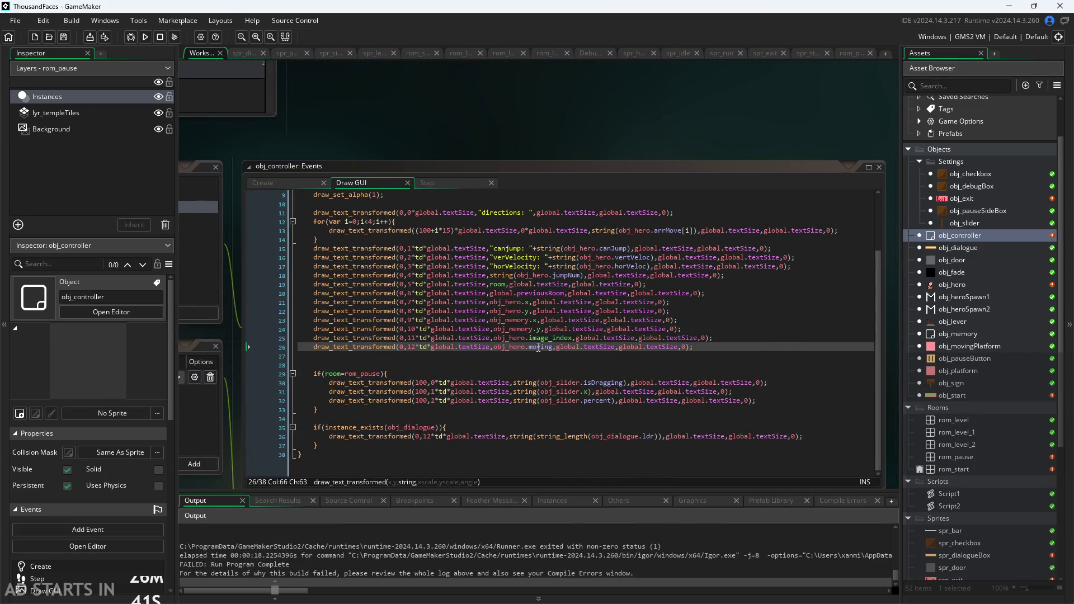
Step: Change obj_hero.moving to obj_hero.running on debug line 26
{"action": "double_click", "coordinate": [540, 347]}
{"action": "type", "text": "m"}
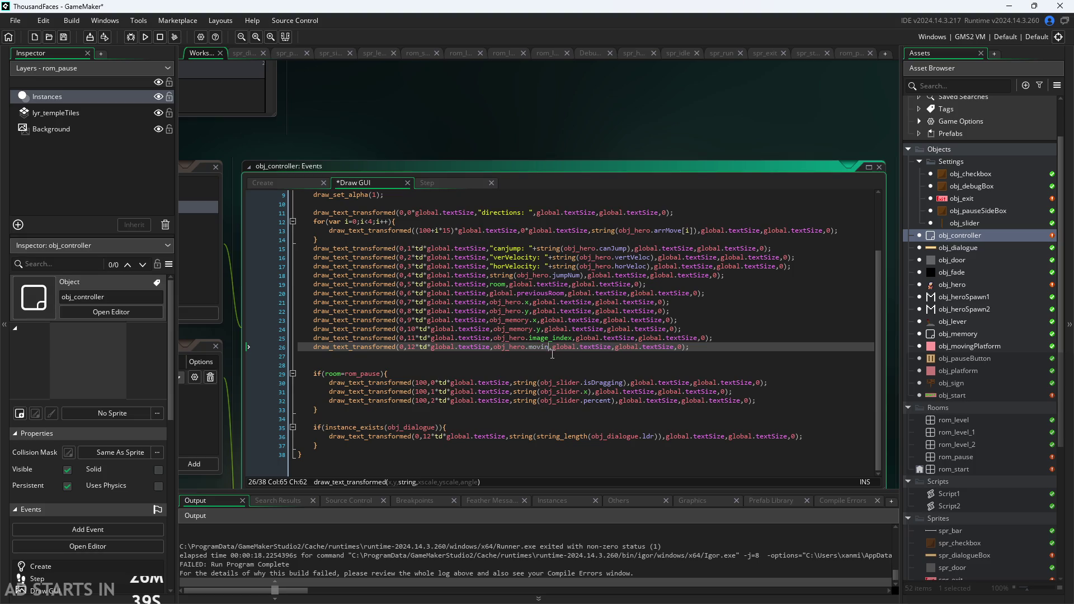
{"action": "key", "text": "BackSpace"}
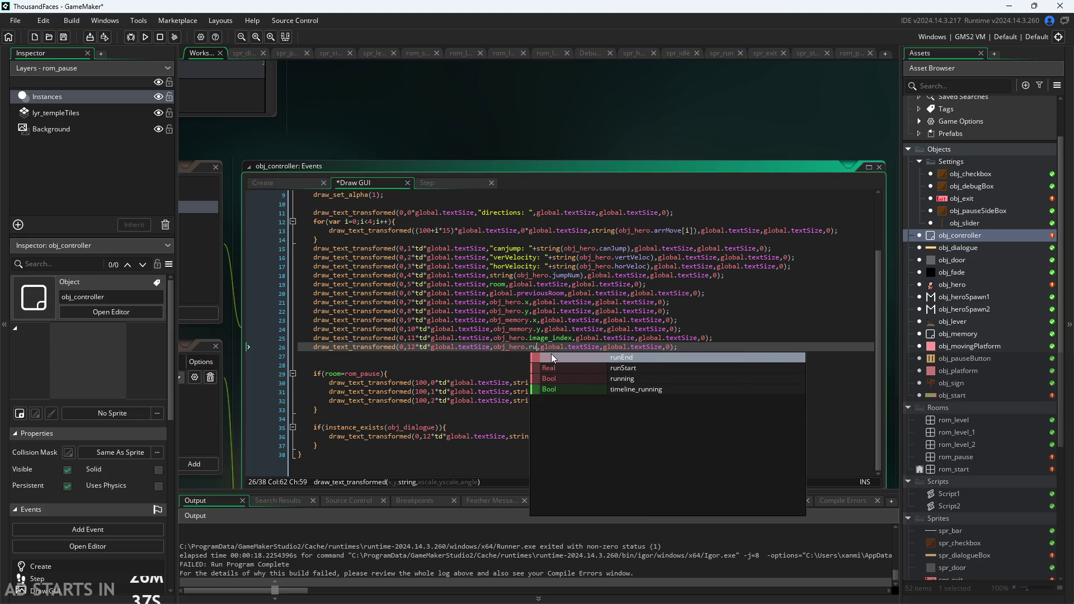
{"action": "type", "text": "running"}
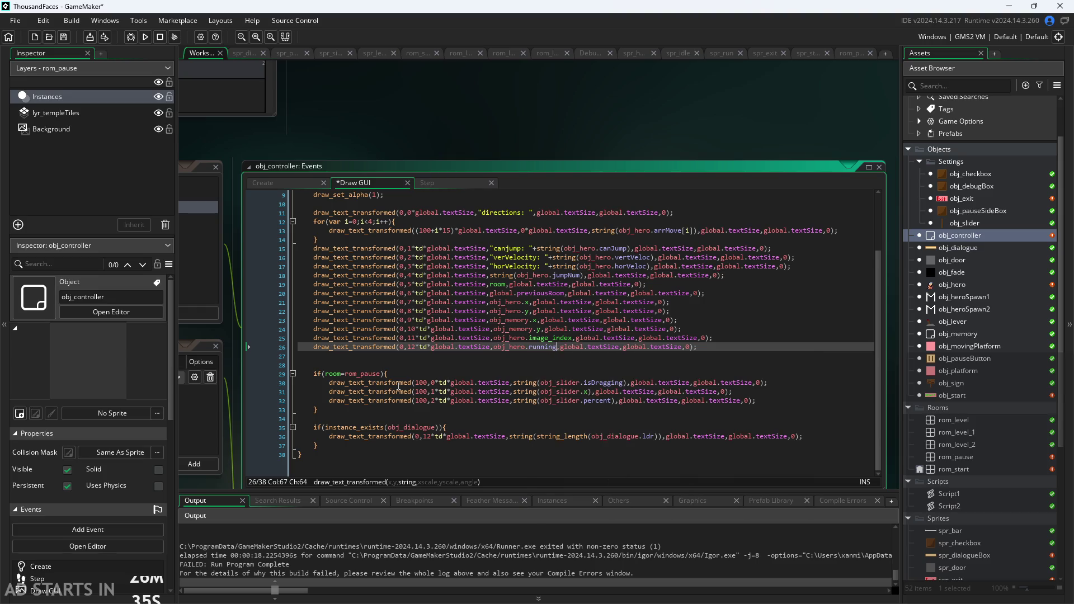
Step: Duplicate the debug line below and make the copy show obj_hero.idle
{"action": "left_click_drag", "start_coordinate": [298, 347], "coordinate": [710, 350]}
{"action": "key", "text": "ctrl+c"}
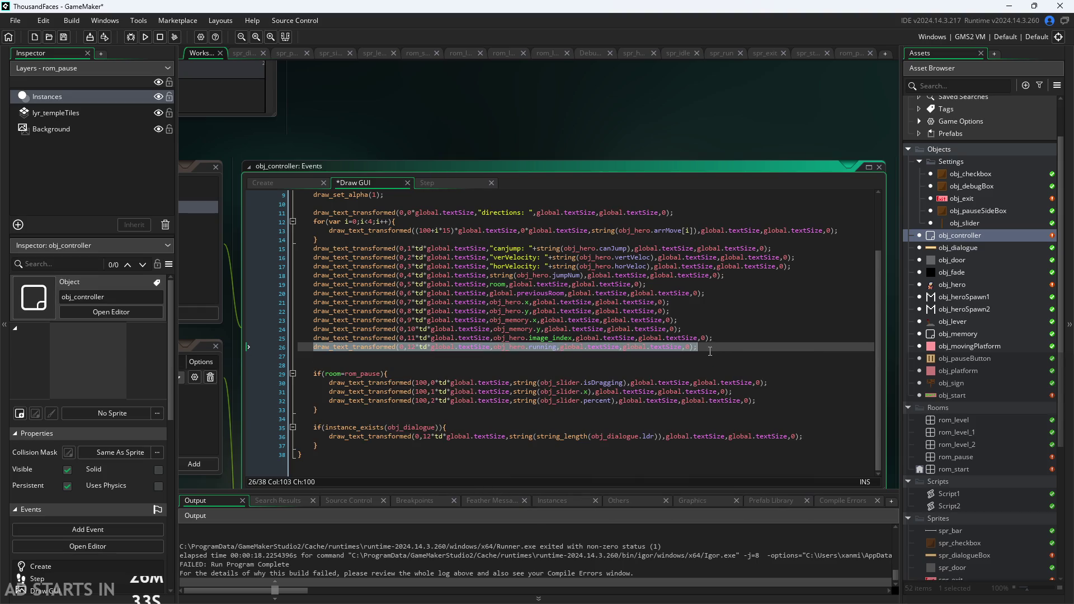
{"action": "key", "text": "Right"}
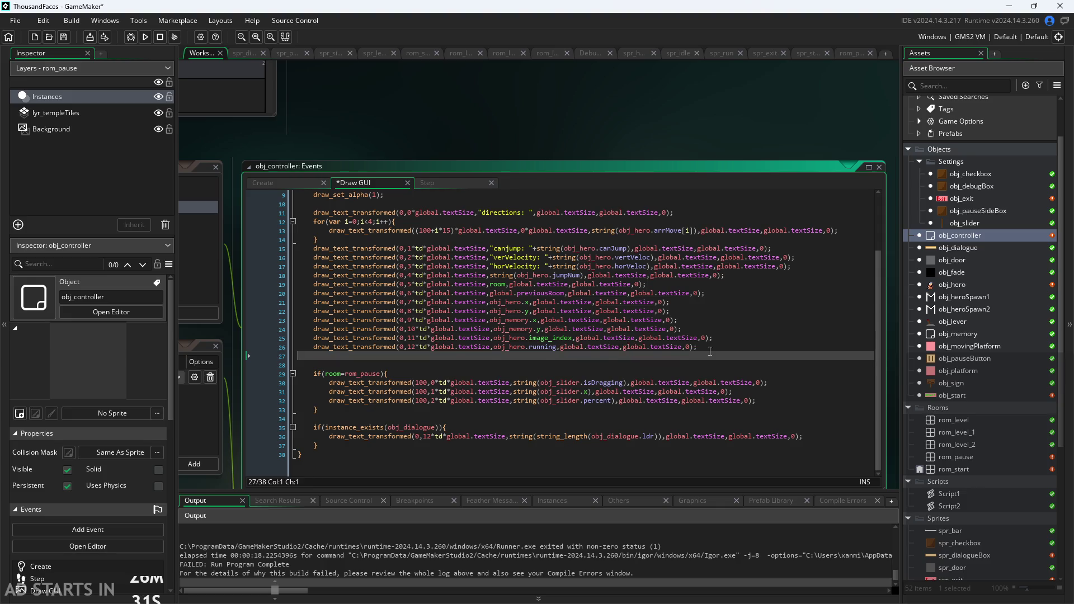
{"action": "key", "text": "ctrl+v"}
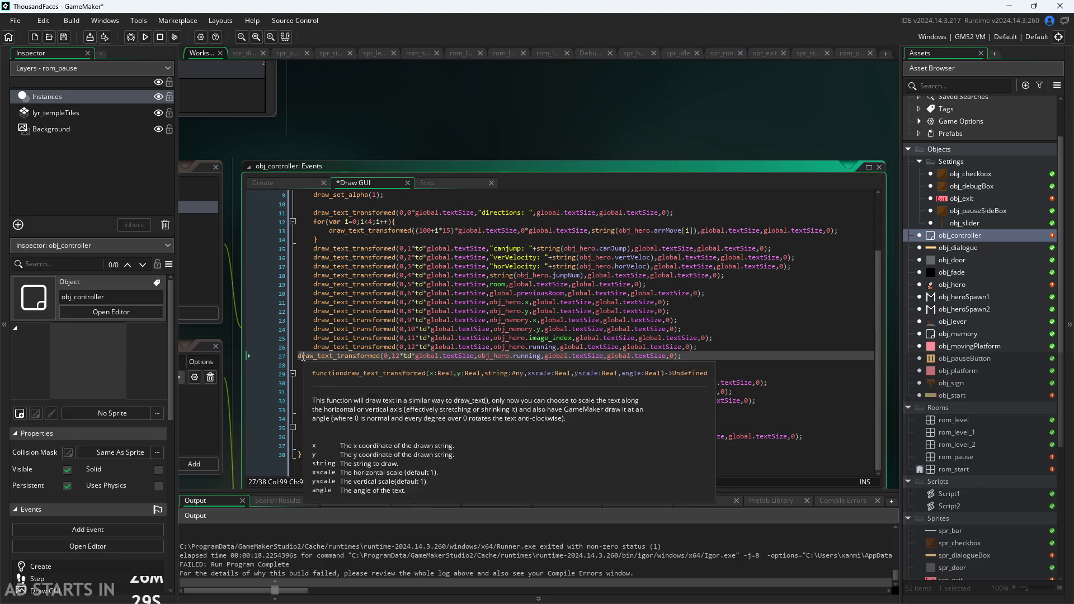
{"action": "left_click", "coordinate": [299, 357]}
{"action": "key", "text": "Tab"}
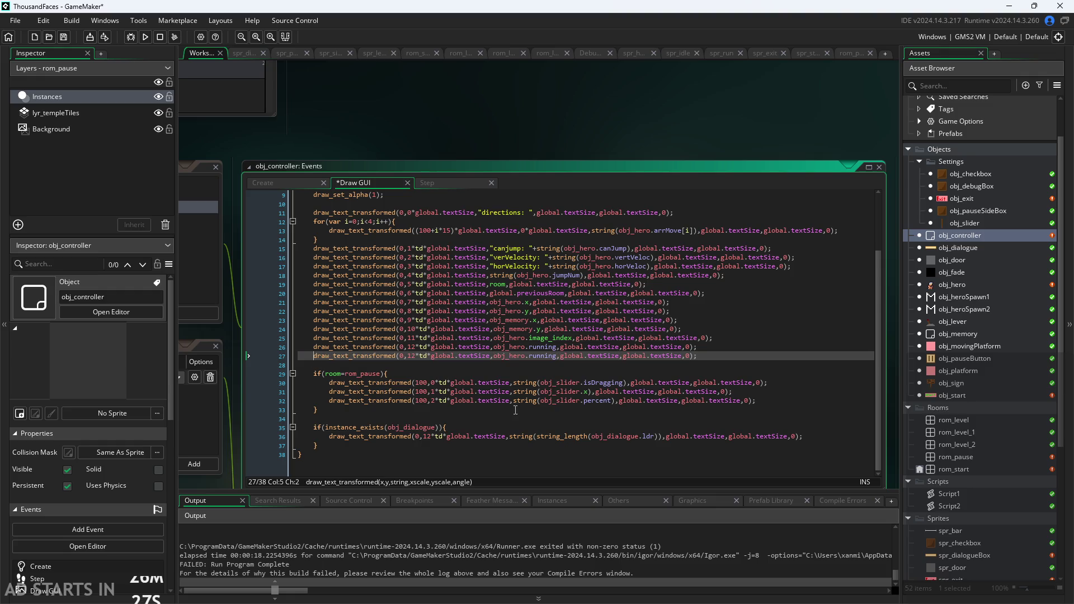
{"action": "double_click", "coordinate": [533, 358]}
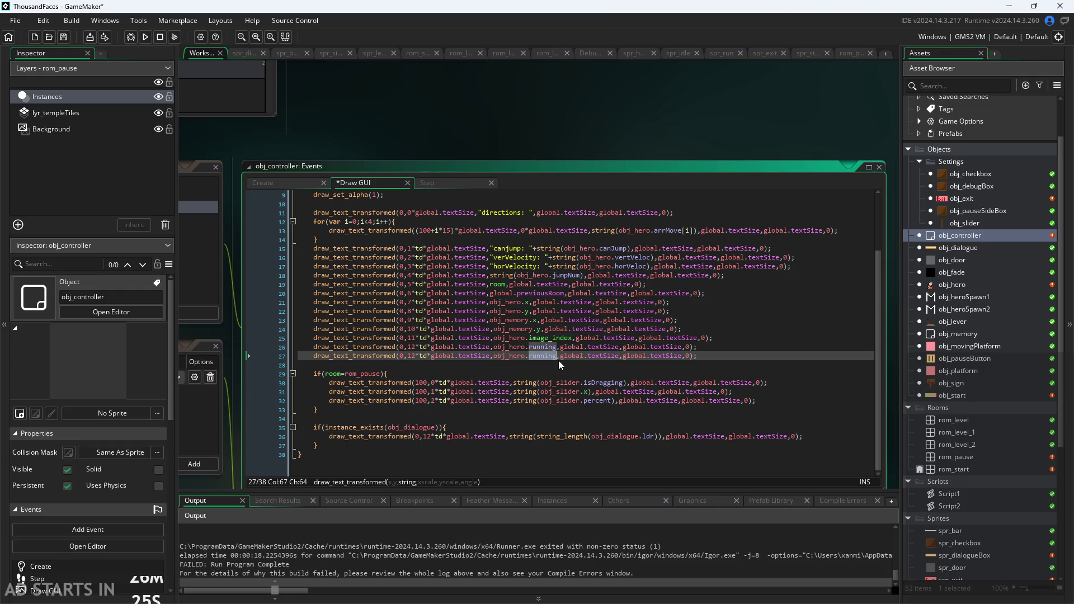
{"action": "key", "text": "BackSpace"}
{"action": "type", "text": "idle"}
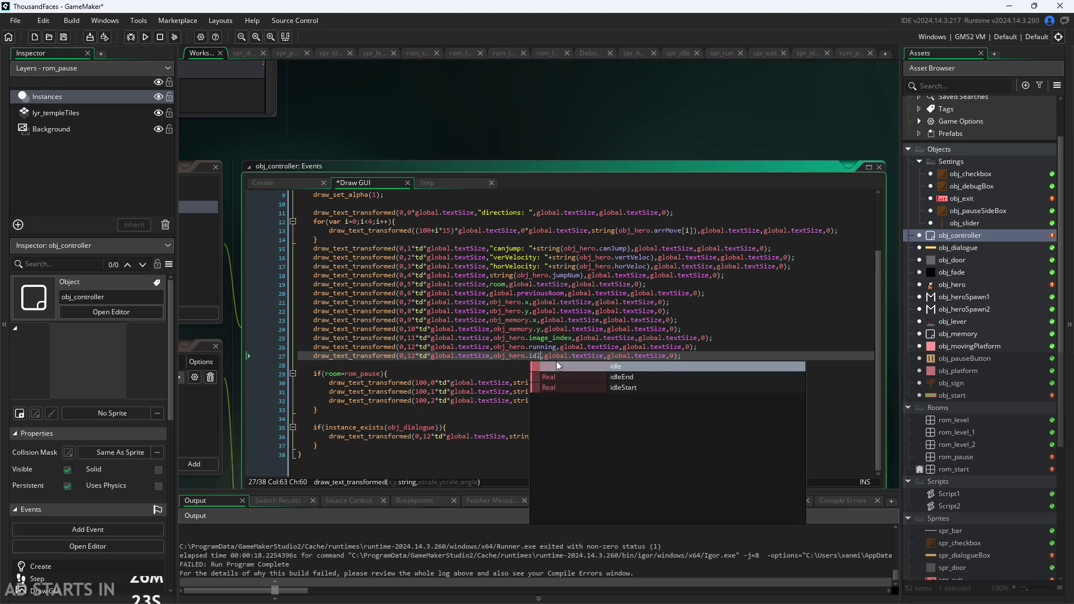
Step: Put the idle debug text at row 13, save the Draw GUI code, and run the game
{"action": "left_click", "coordinate": [417, 359]}
{"action": "key", "text": "BackSpace"}
{"action": "type", "text": "3"}
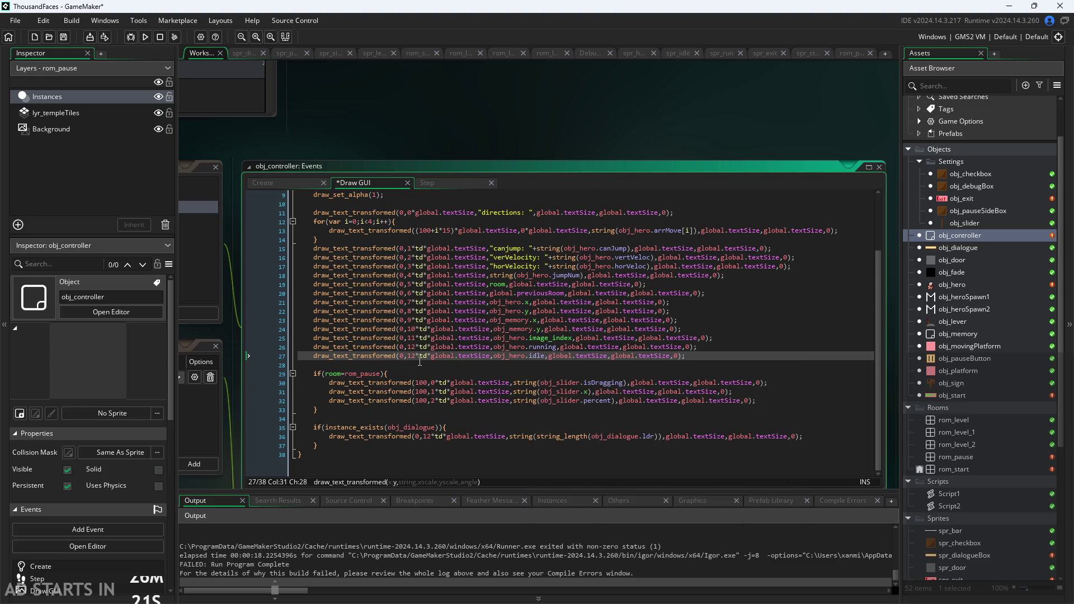
{"action": "key", "text": "ctrl+s"}
{"action": "left_click", "coordinate": [146, 40]}
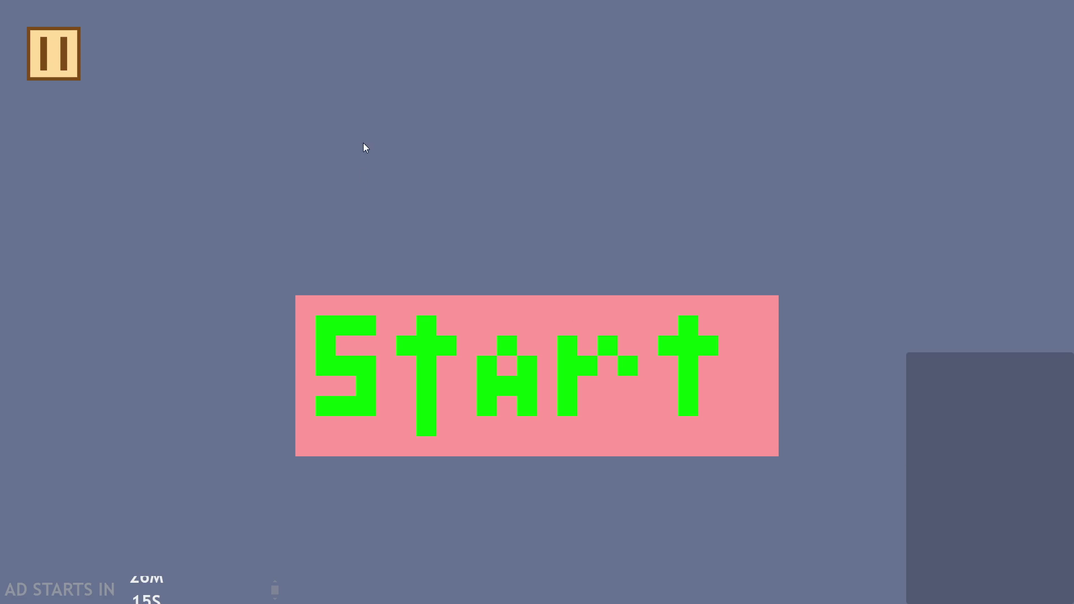
Step: Start the game and turn on Debug Stats and Pause Button on Right Side
{"action": "left_click", "coordinate": [398, 311]}
{"action": "left_click", "coordinate": [47, 53]}
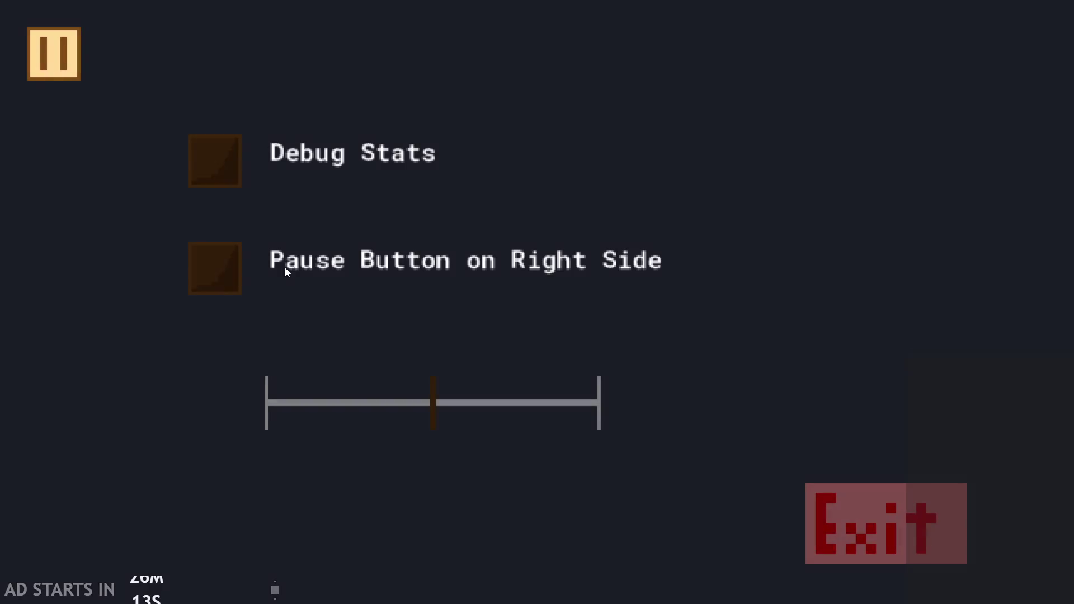
{"action": "left_click", "coordinate": [226, 172]}
{"action": "left_click", "coordinate": [237, 280]}
{"action": "left_click", "coordinate": [996, 44]}
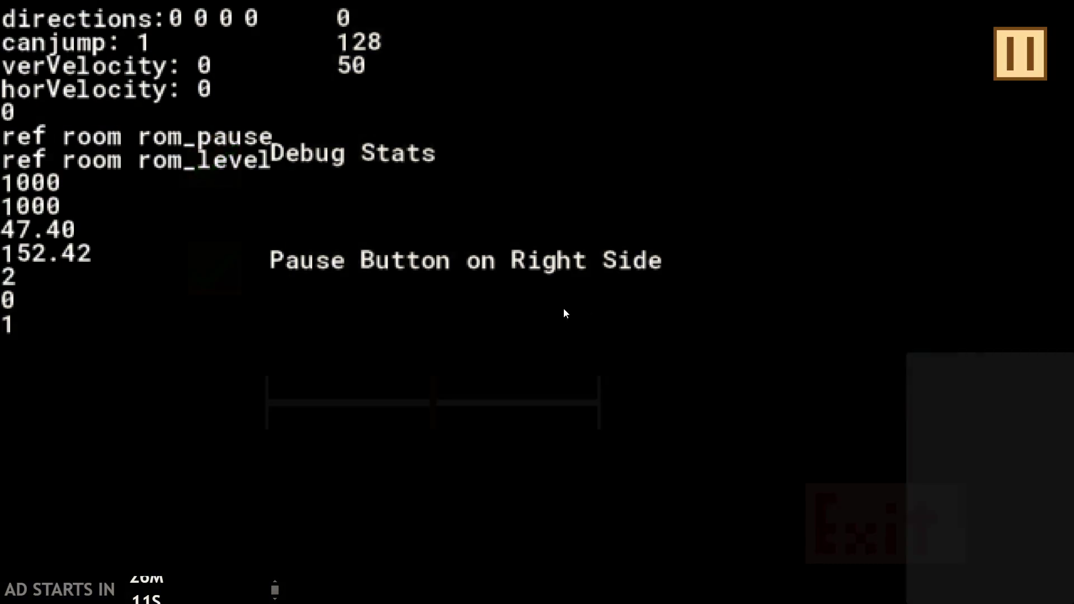
Step: Walk the hero right and left, then pause and exit to the editor
{"action": "key", "text": "Right"}
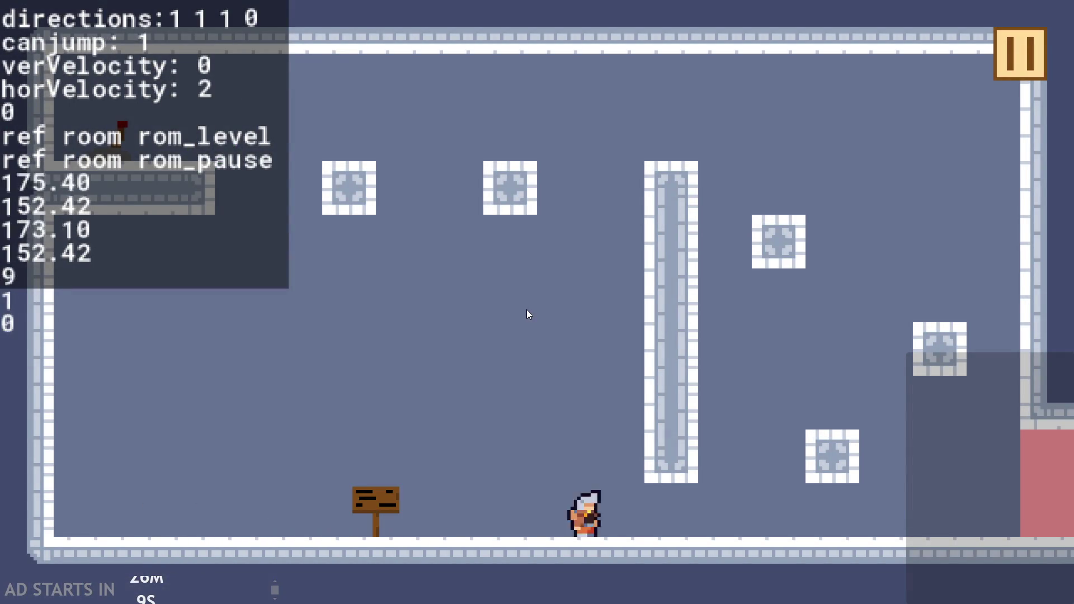
{"action": "key", "text": "Left"}
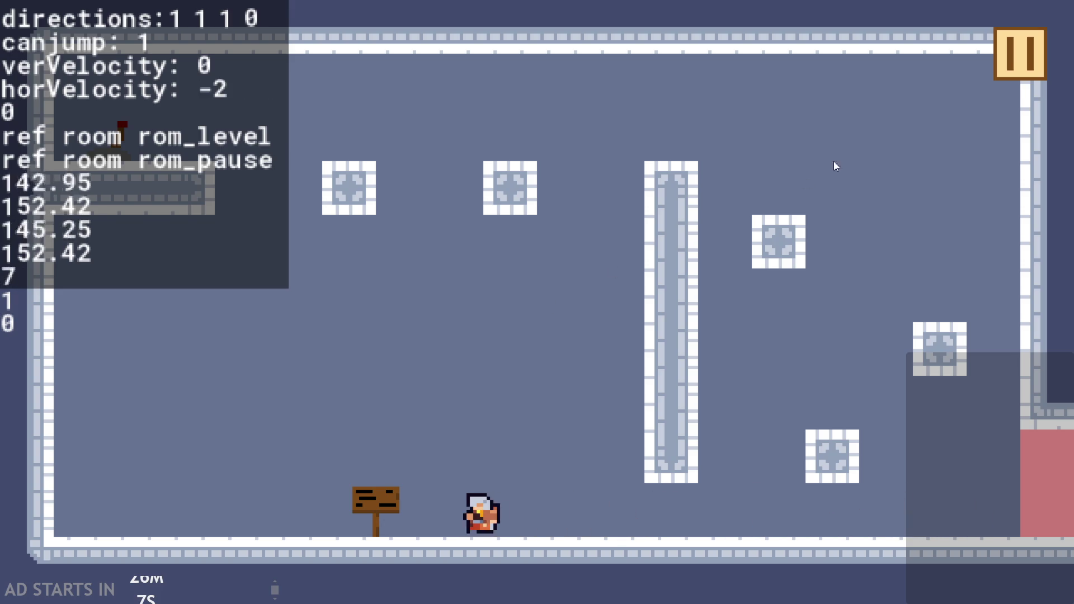
{"action": "left_click", "coordinate": [1012, 69]}
{"action": "left_click", "coordinate": [886, 522]}
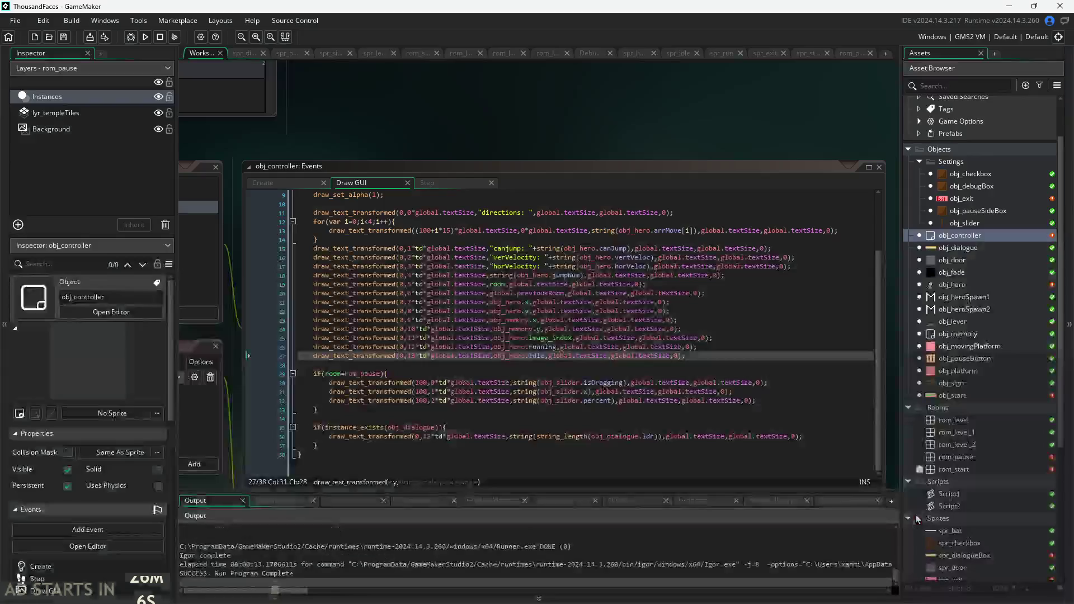
Step: Open obj_hero's Step event code from obj_controller
{"action": "left_click", "coordinate": [427, 183]}
{"action": "left_click", "coordinate": [274, 183]}
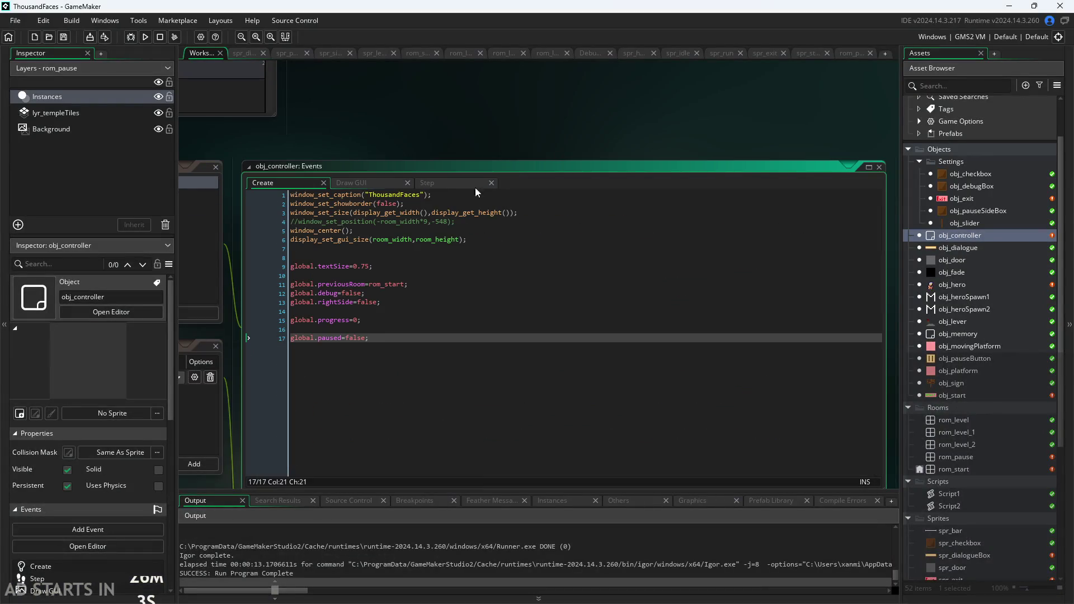
{"action": "double_click", "coordinate": [971, 283]}
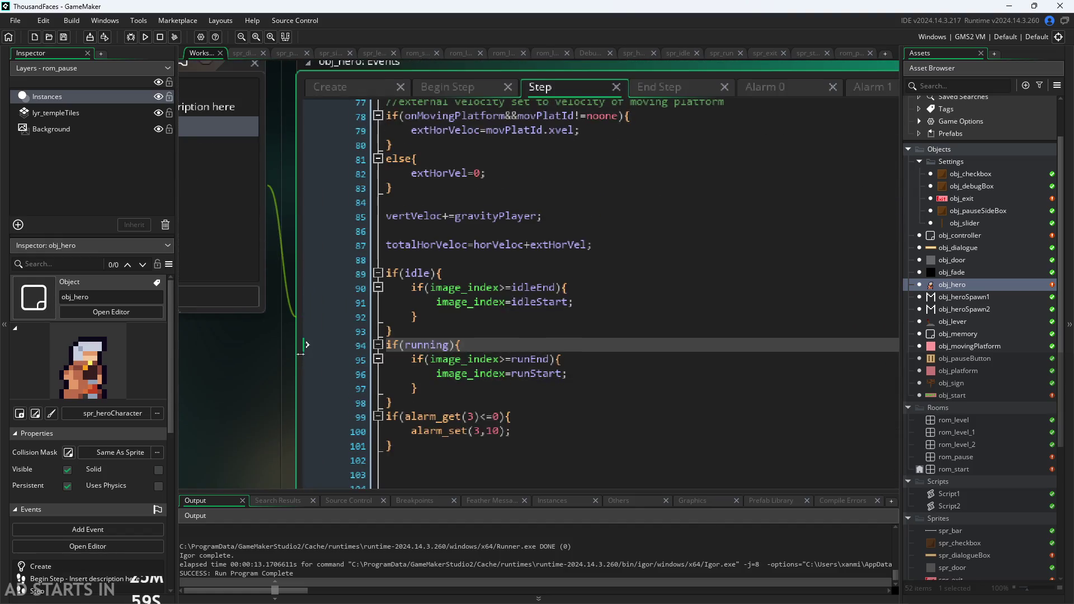
{"action": "scroll", "coordinate": [294, 380], "scroll_direction": "up", "scroll_amount": 2, "text": "ctrl"}
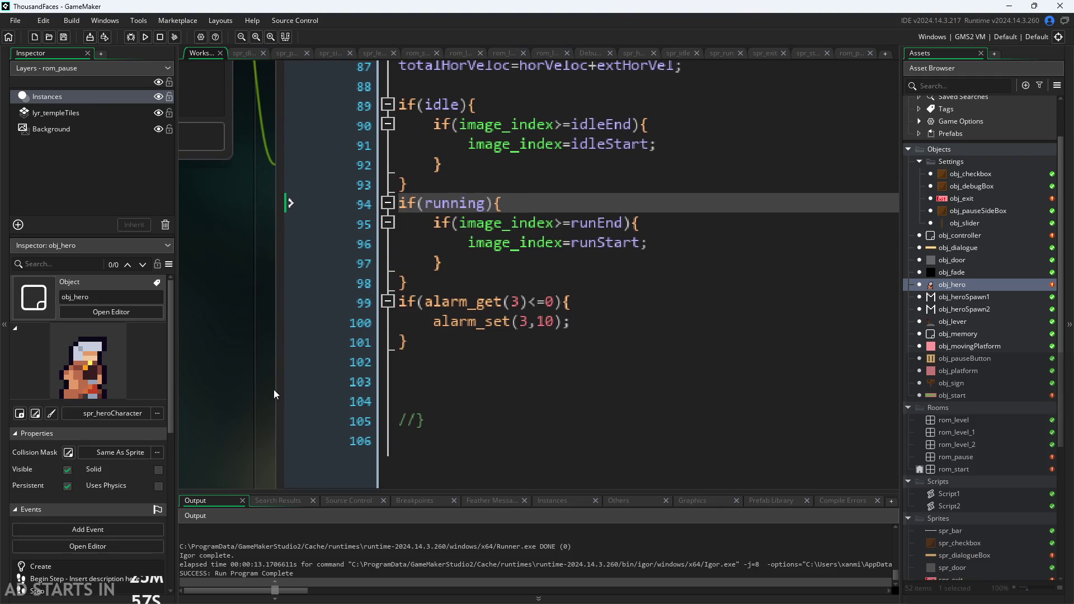
Step: Change the runEnd and idleEnd comparisons from >= to ==
{"action": "mouse_move", "coordinate": [568, 232]}
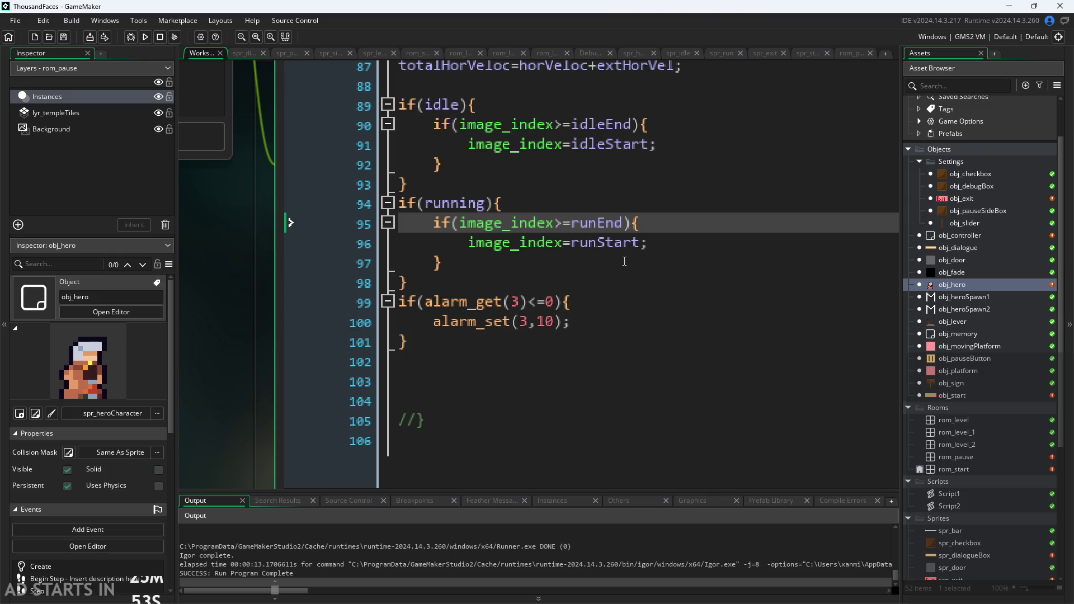
{"action": "key", "text": "BackSpace"}
{"action": "type", "text": "="}
{"action": "left_click", "coordinate": [563, 120]}
{"action": "key", "text": "BackSpace"}
{"action": "type", "text": "="}
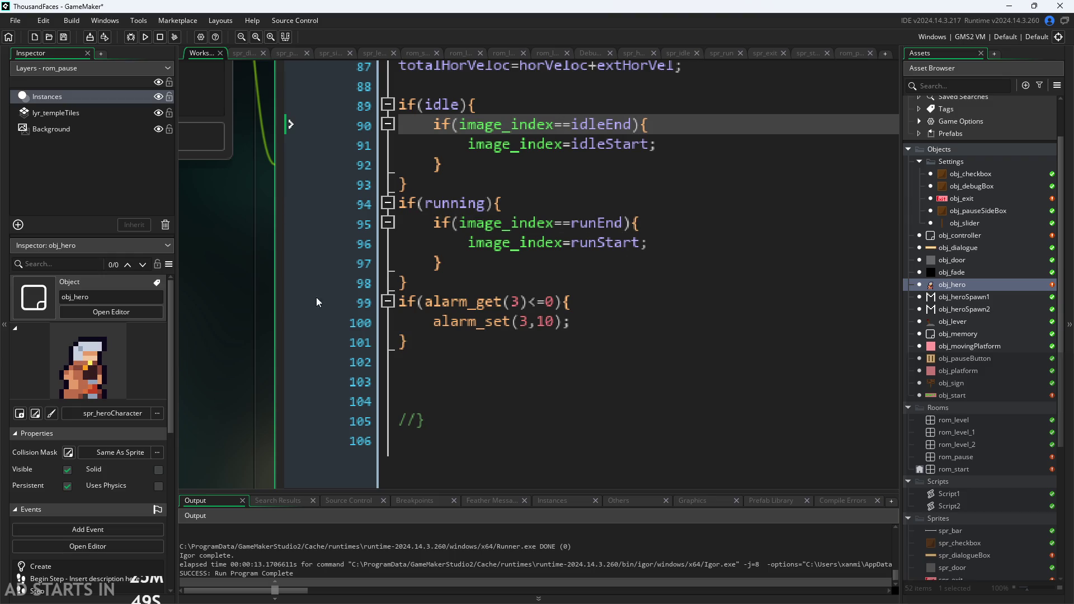
Step: Add ||running to the idleEnd condition and ||idle to the runEnd condition, then run the game
{"action": "scroll", "coordinate": [226, 344], "scroll_direction": "down", "scroll_amount": 2}
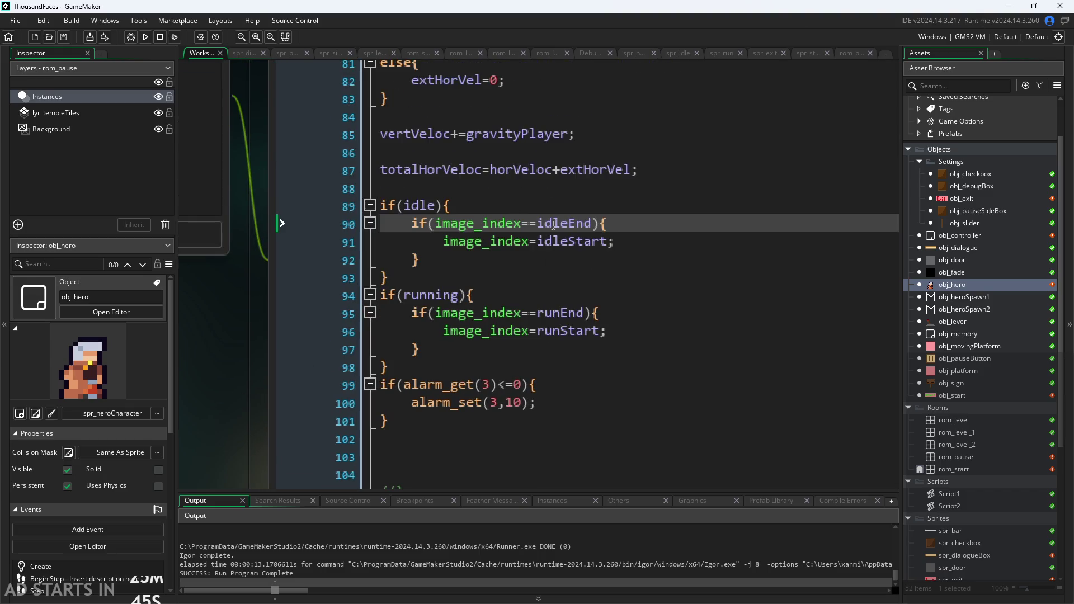
{"action": "left_click", "coordinate": [645, 235]}
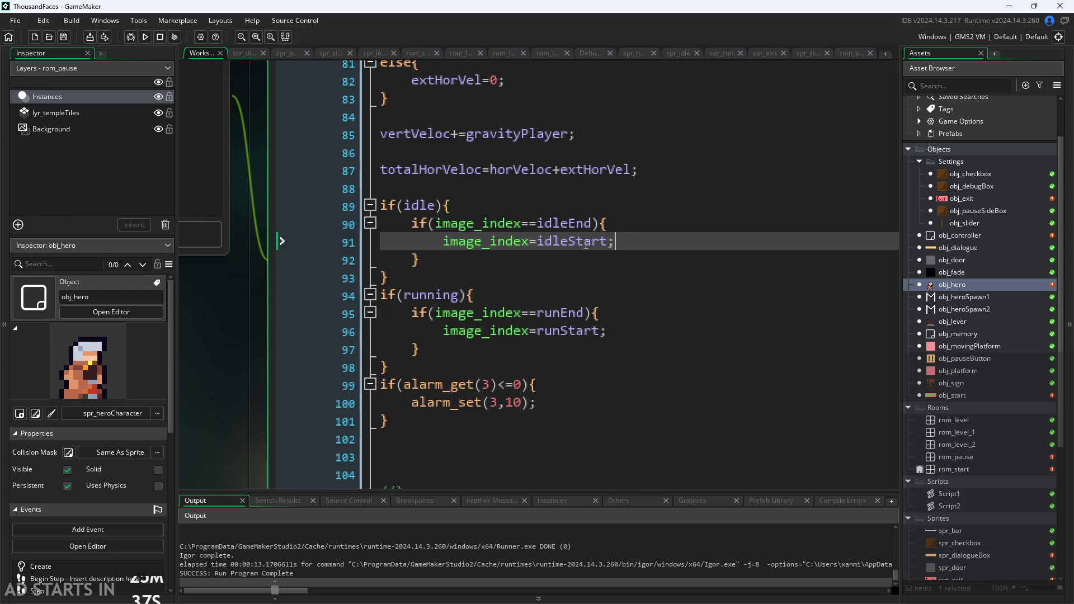
{"action": "left_click", "coordinate": [593, 223]}
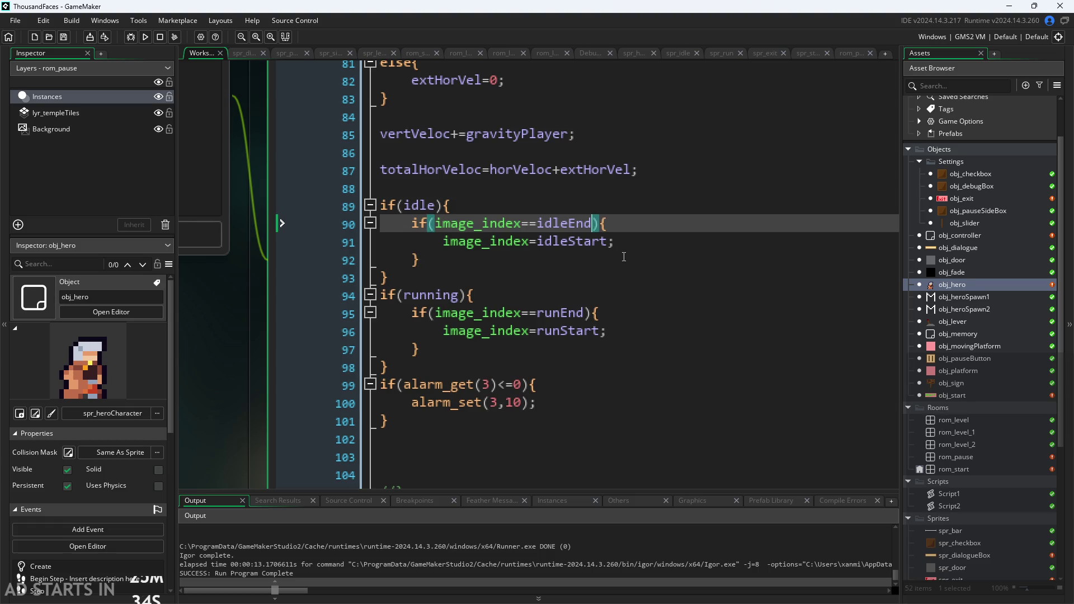
{"action": "type", "text": "||runn"}
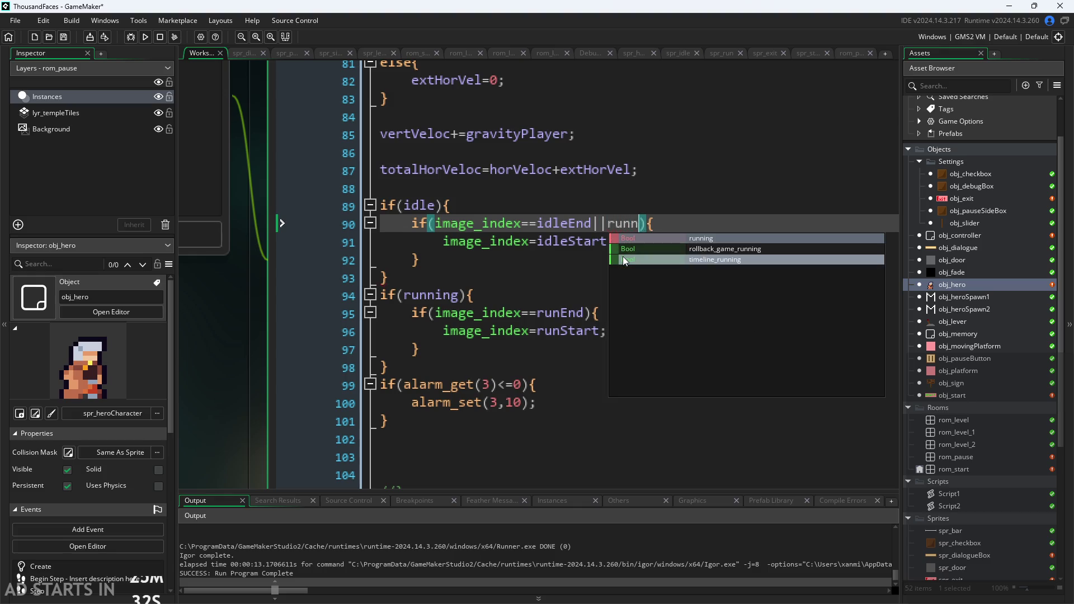
{"action": "type", "text": "ing"}
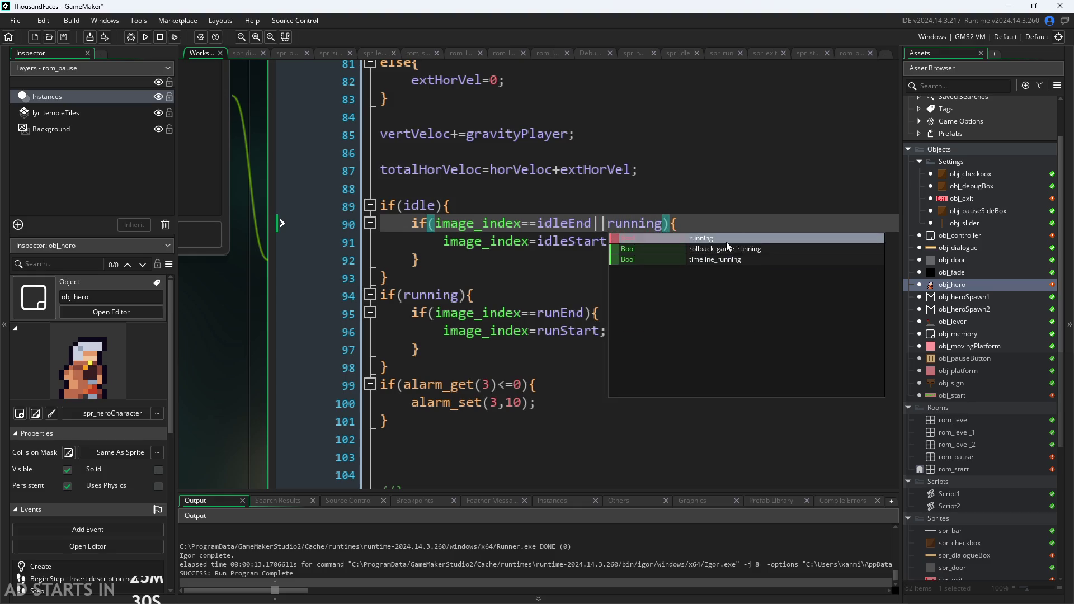
{"action": "left_click", "coordinate": [726, 238]}
{"action": "left_click", "coordinate": [585, 313]}
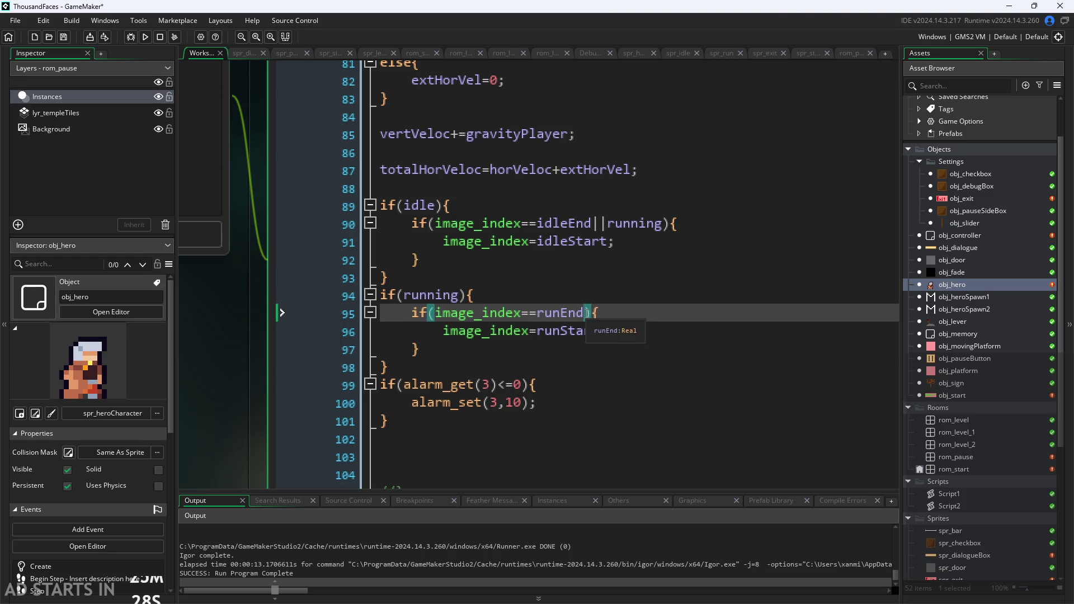
{"action": "type", "text": "||idle"}
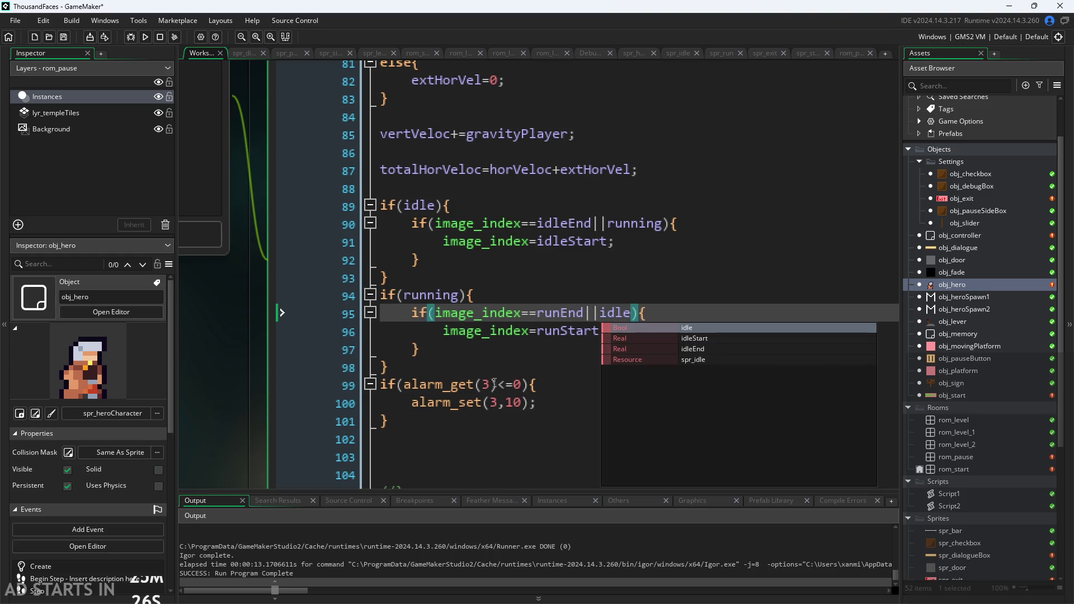
{"action": "key", "text": "Escape"}
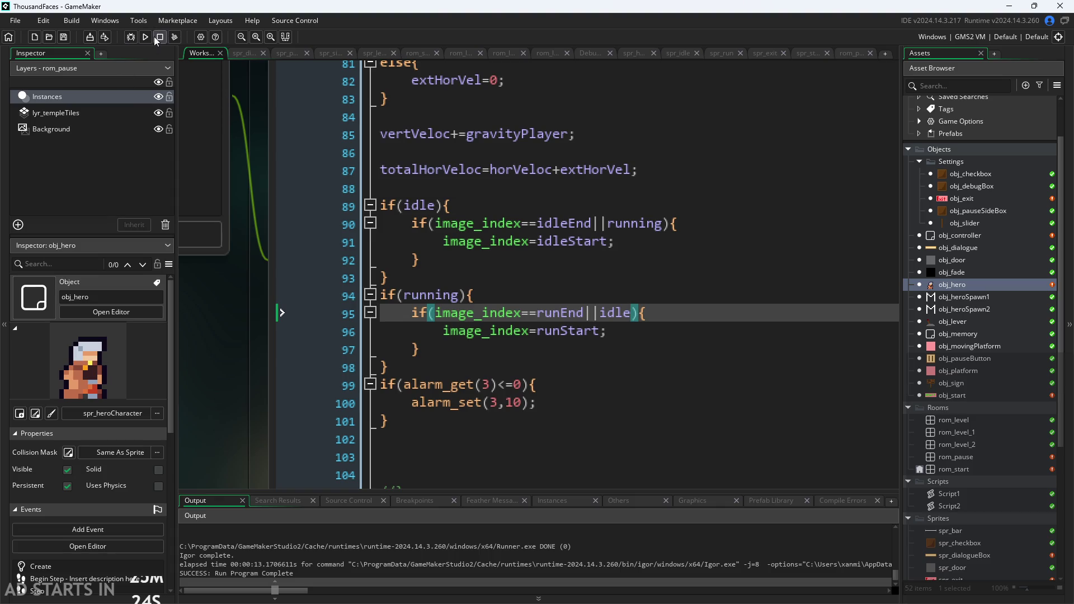
{"action": "left_click", "coordinate": [146, 37]}
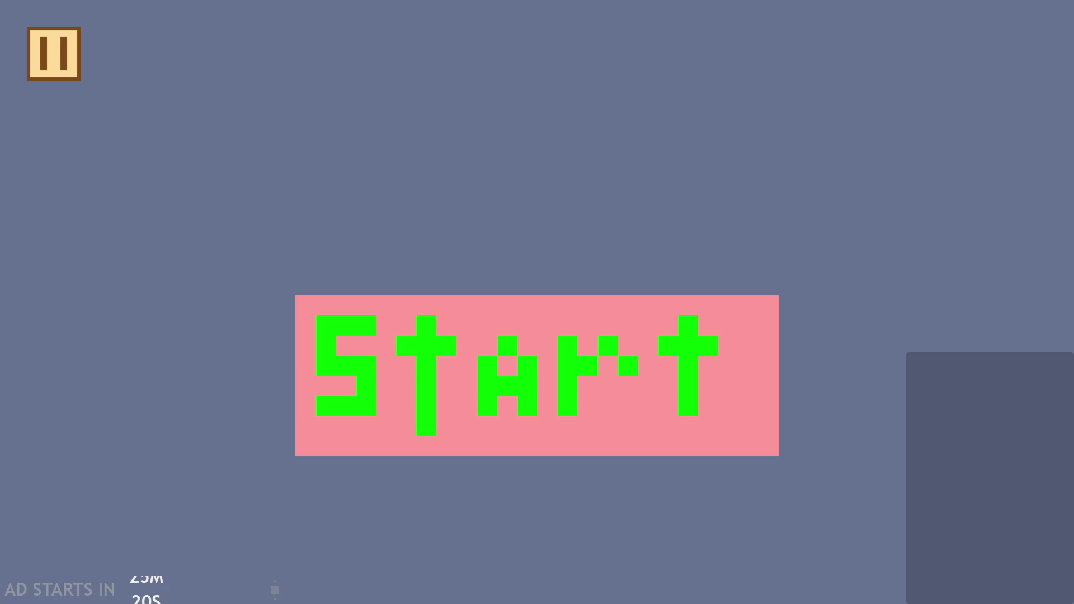
Step: Start the game and run the hero back and forth across the room
{"action": "left_click", "coordinate": [523, 372]}
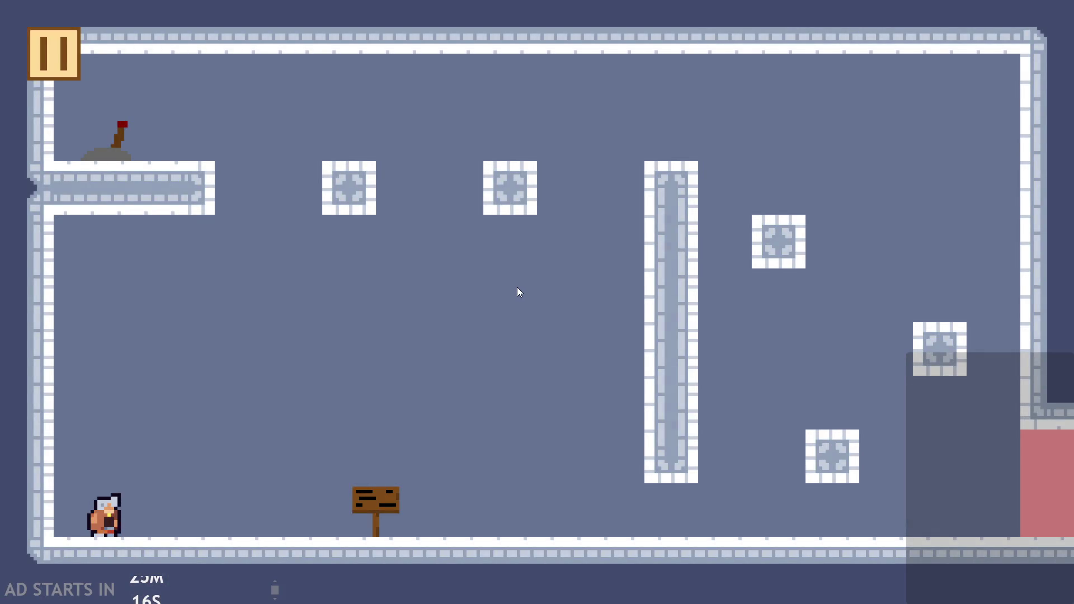
{"action": "key", "text": "Right"}
{"action": "key", "text": "Right"}
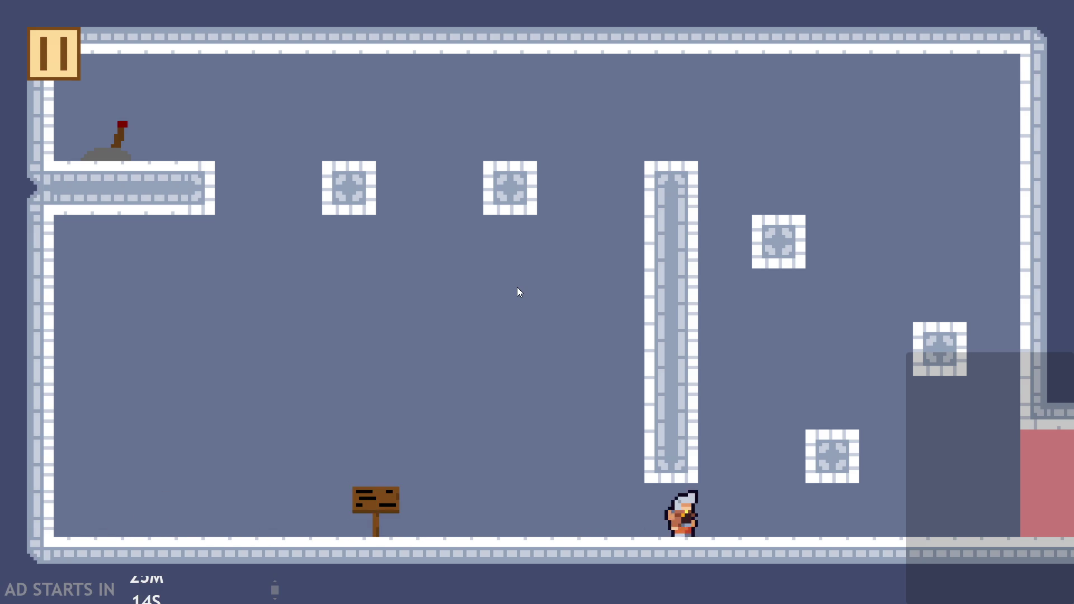
{"action": "key", "text": "Left"}
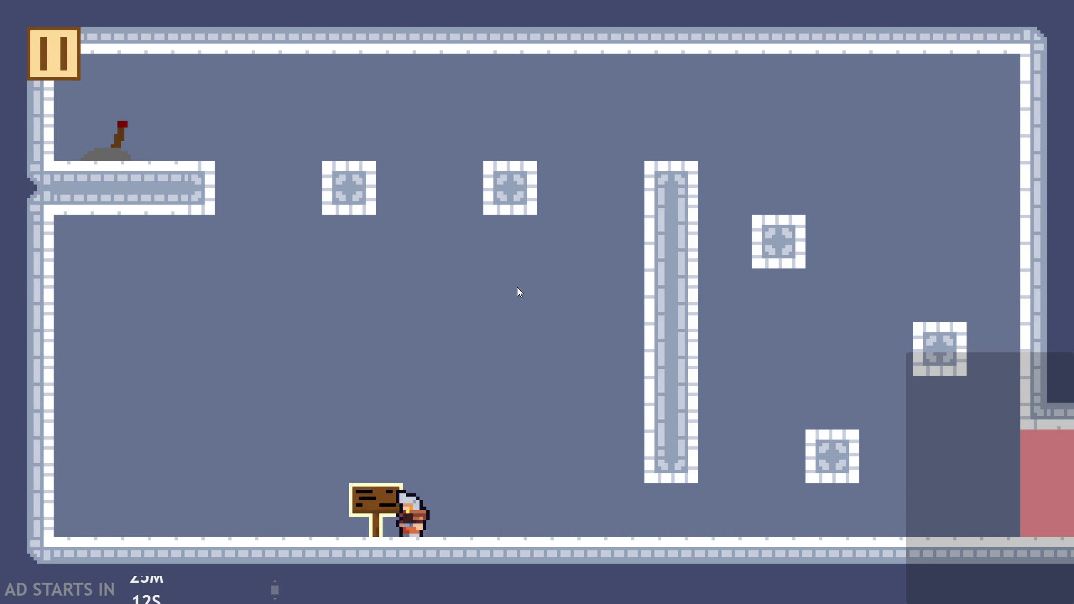
{"action": "key", "text": "Right"}
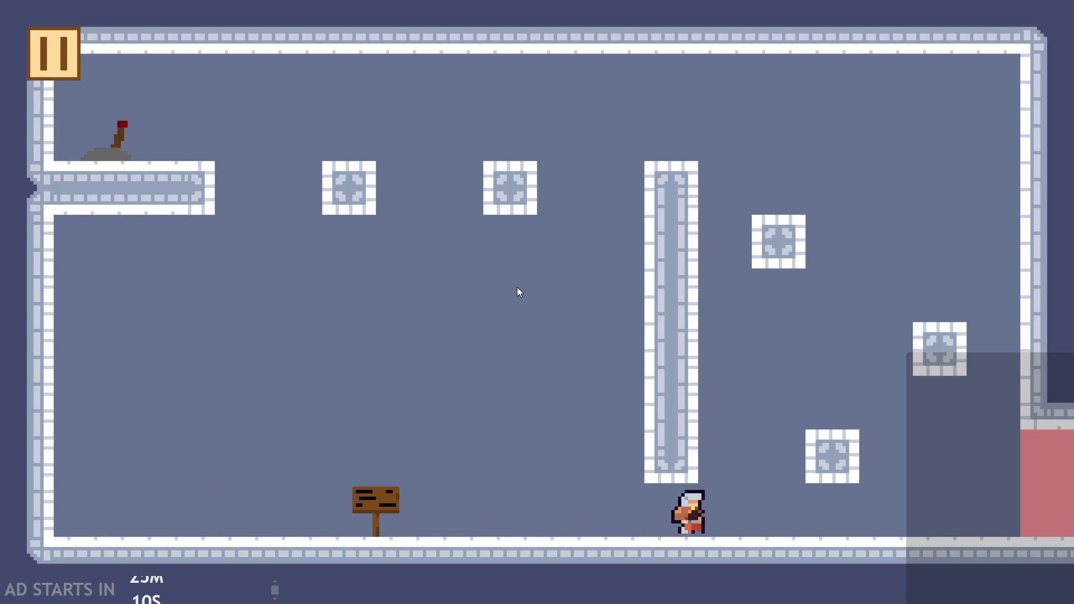
{"action": "key", "text": "Left"}
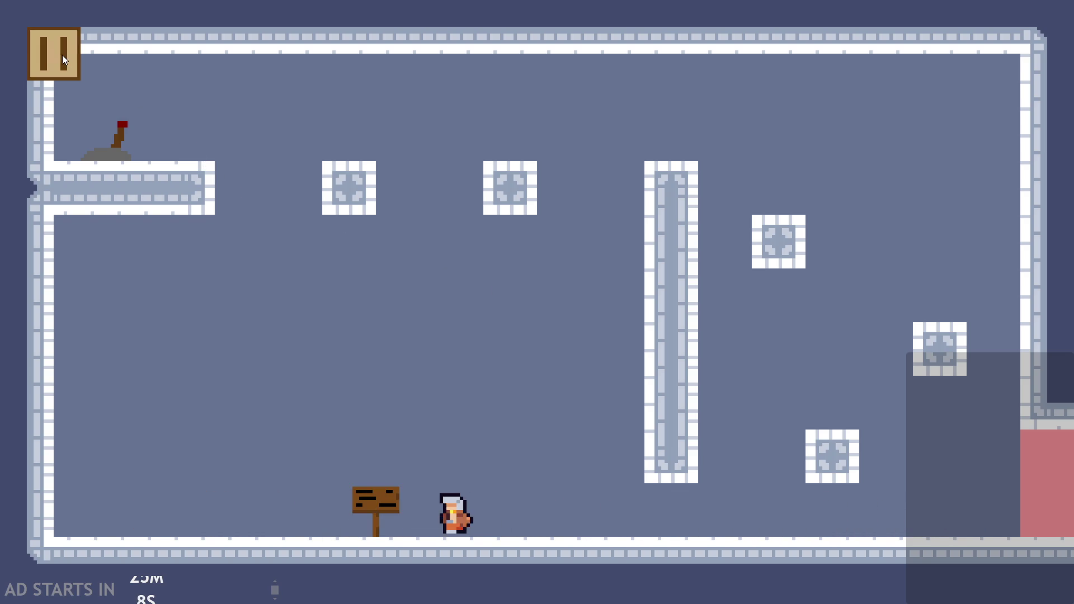
{"action": "key", "text": "Left"}
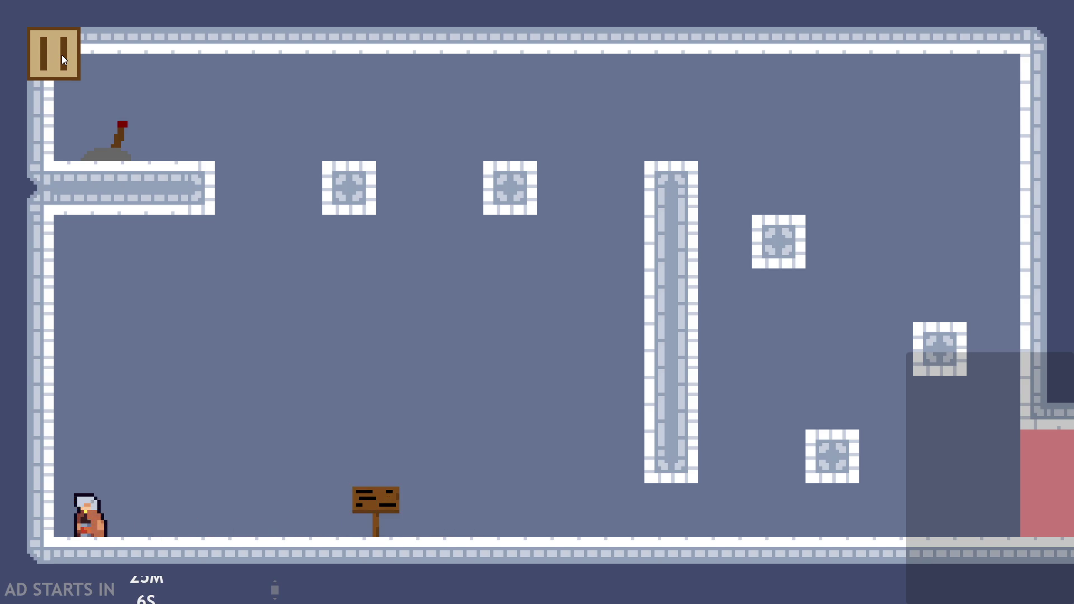
{"action": "key", "text": "Right"}
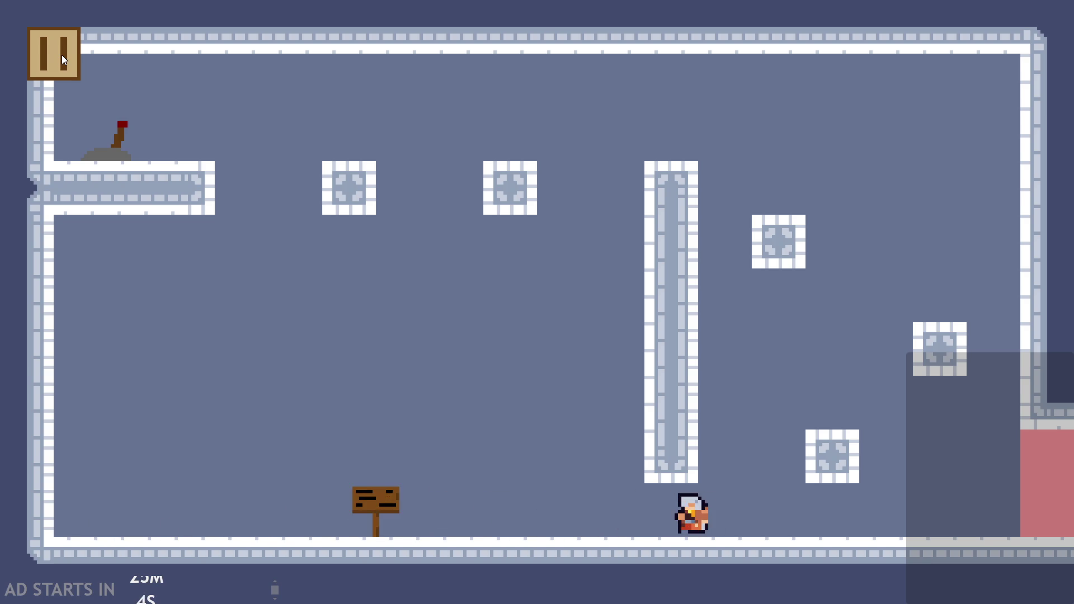
{"action": "key", "text": "Left"}
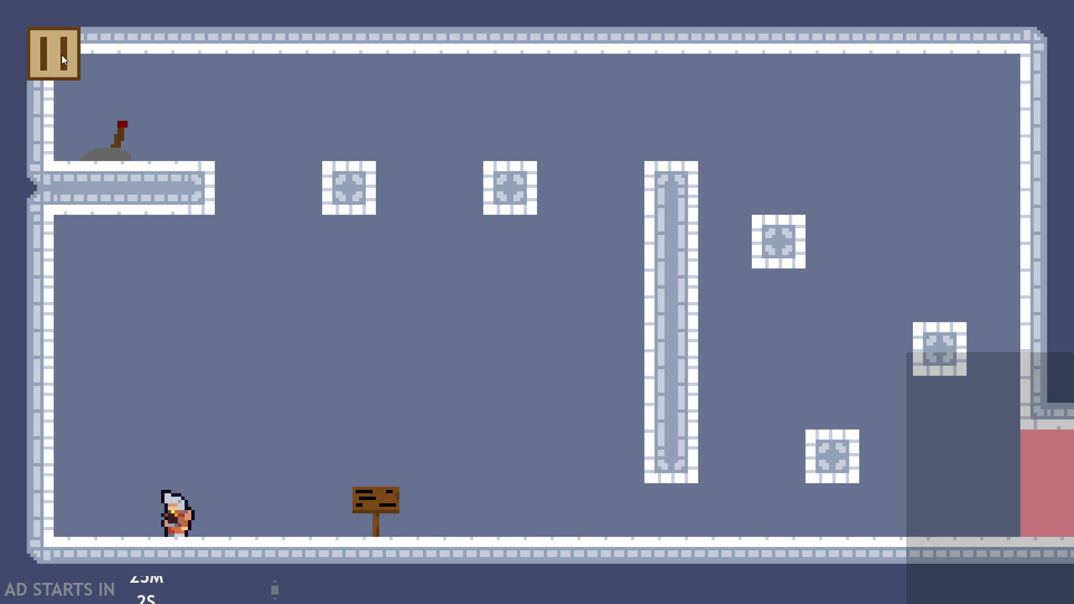
Step: Pause and exit the game, then place the caret on the runStart assignment
{"action": "left_click", "coordinate": [62, 54]}
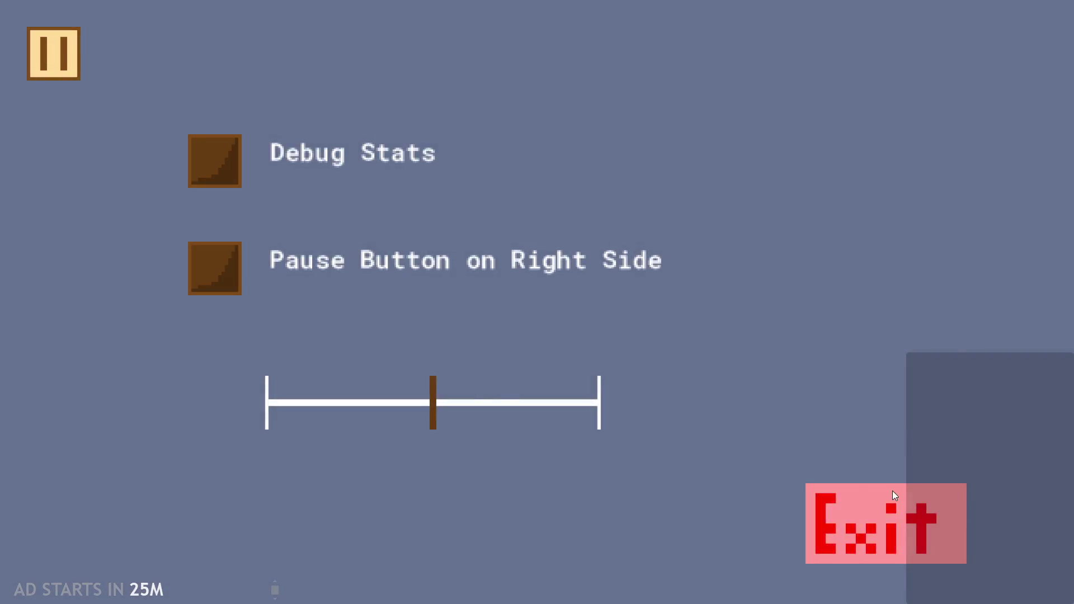
{"action": "left_click", "coordinate": [892, 491]}
{"action": "left_click", "coordinate": [518, 349]}
{"action": "left_click", "coordinate": [516, 331]}
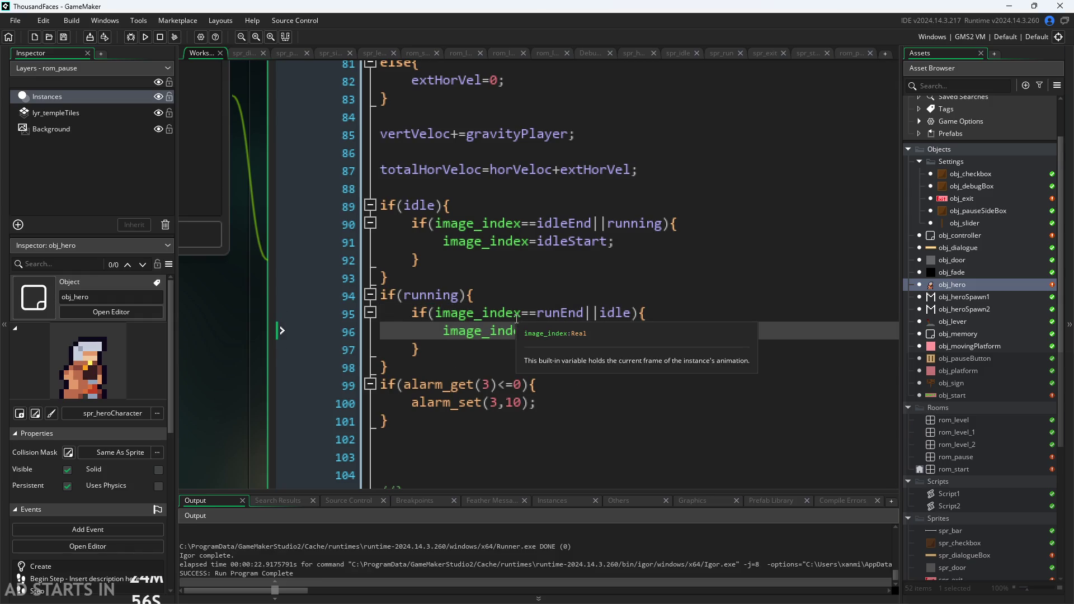
{"action": "scroll", "coordinate": [237, 402], "scroll_direction": "down", "scroll_amount": 3, "text": "ctrl"}
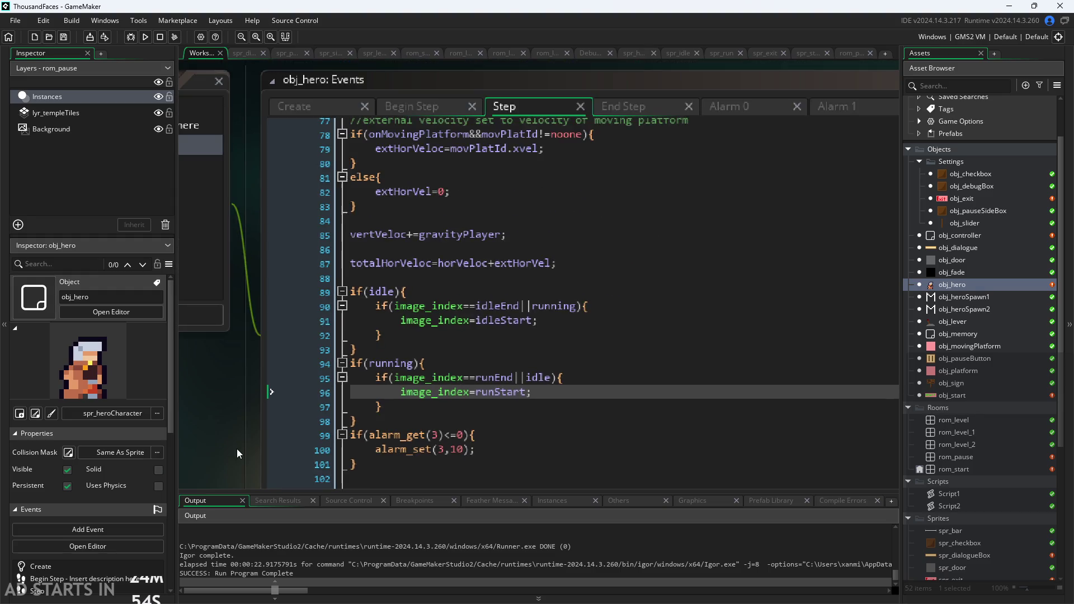
{"action": "scroll", "coordinate": [236, 449], "scroll_direction": "up", "scroll_amount": 2, "text": "ctrl"}
{"action": "mouse_move", "coordinate": [240, 393]}
{"action": "left_mouse_down"}
{"action": "mouse_move", "coordinate": [213, 367]}
{"action": "mouse_move", "coordinate": [227, 362]}
{"action": "left_mouse_up"}
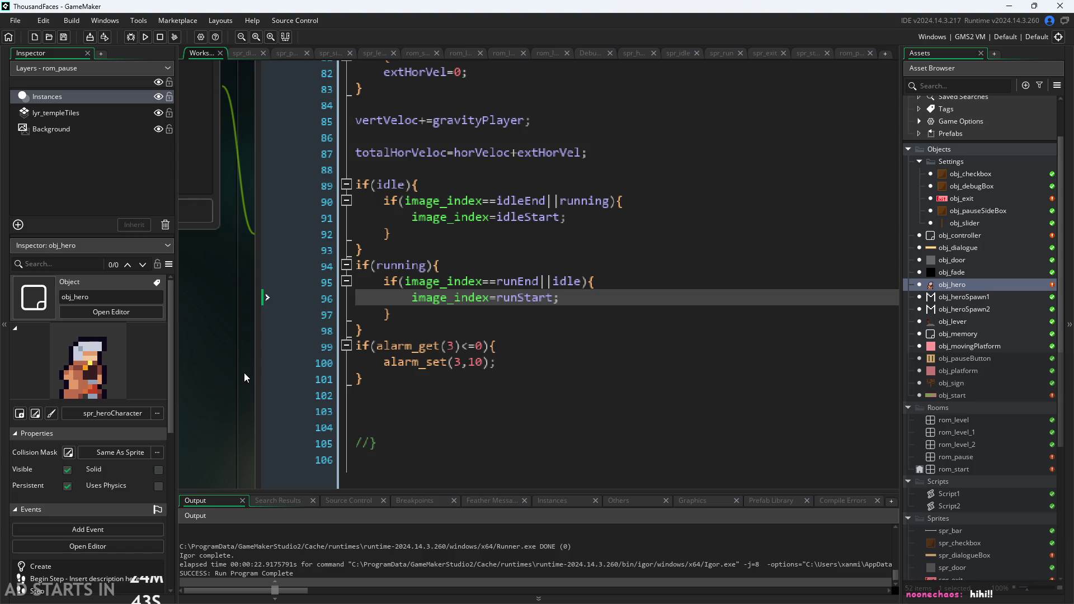
{"action": "scroll", "coordinate": [244, 373], "scroll_direction": "up", "scroll_amount": 3, "text": "ctrl"}
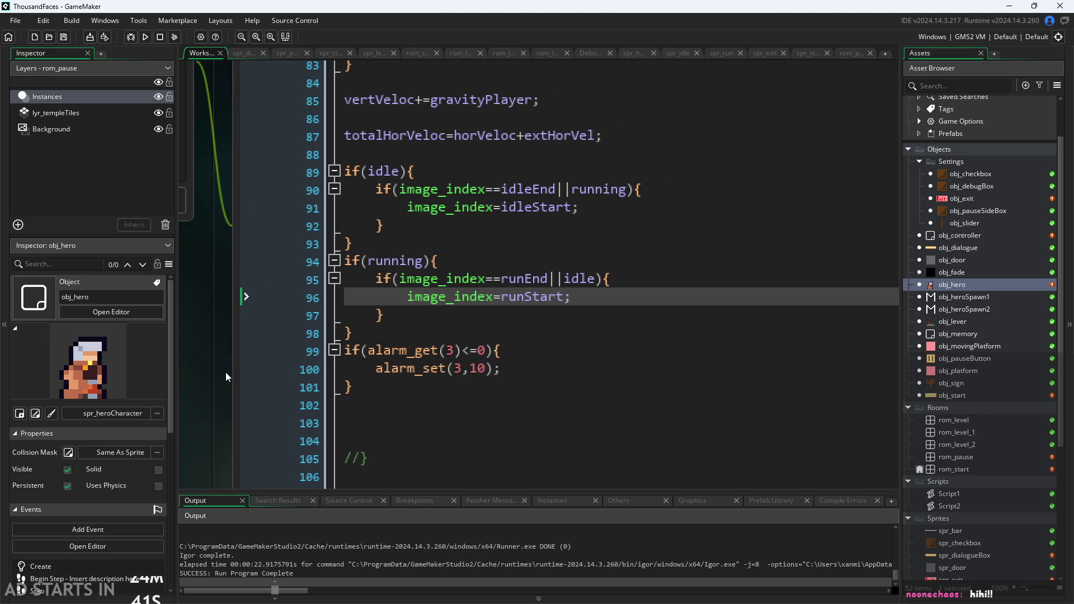
{"action": "left_click", "coordinate": [551, 350]}
{"action": "scroll", "coordinate": [551, 350], "scroll_direction": "up", "scroll_amount": 1, "text": "ctrl"}
{"action": "left_click", "coordinate": [551, 364]}
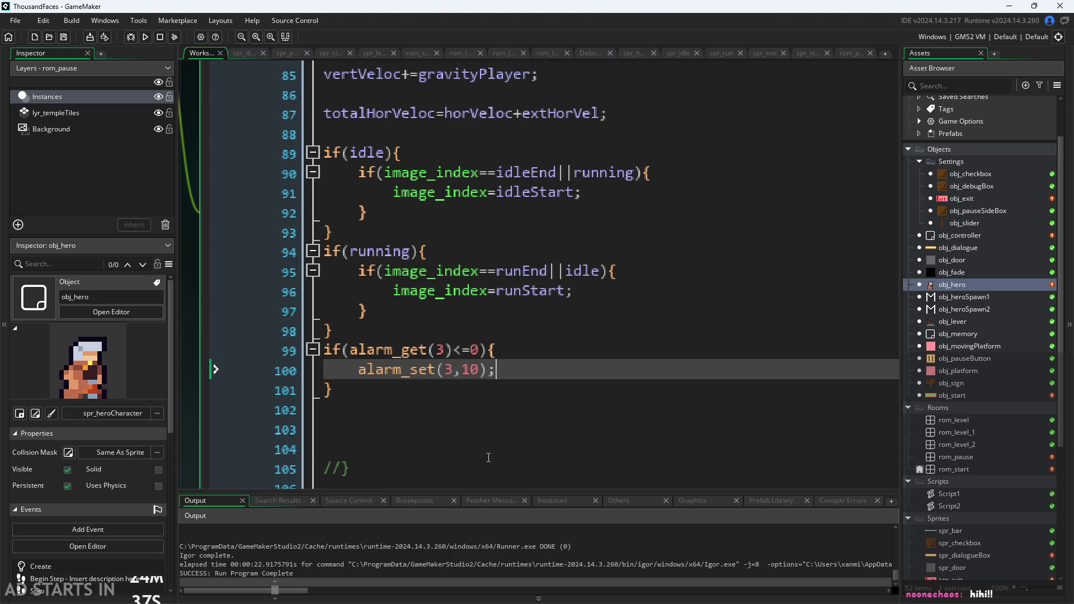
{"action": "left_click", "coordinate": [486, 407]}
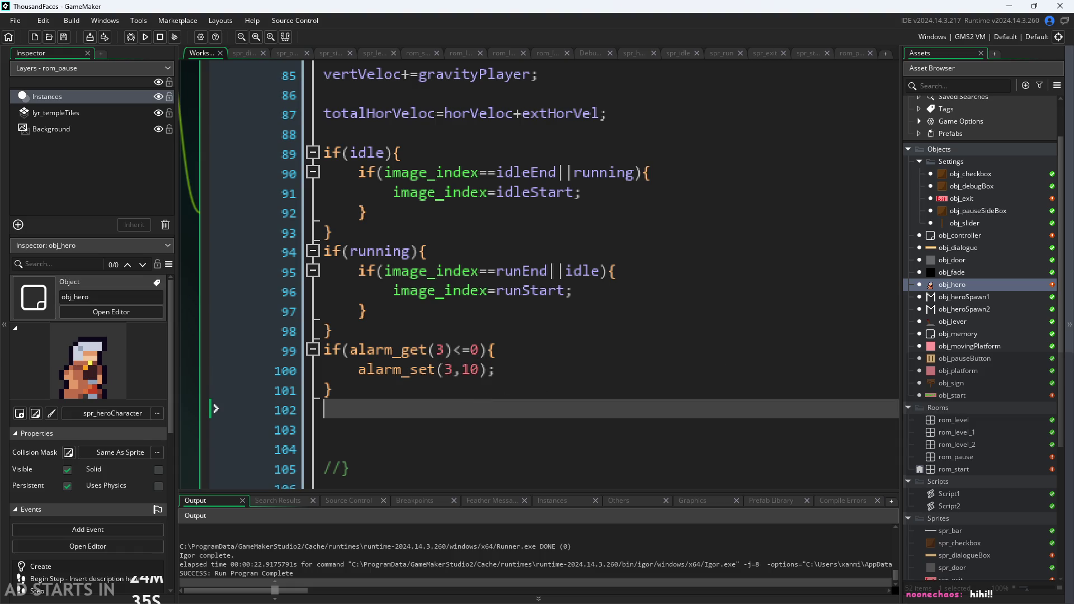
{"action": "left_click", "coordinate": [648, 374]}
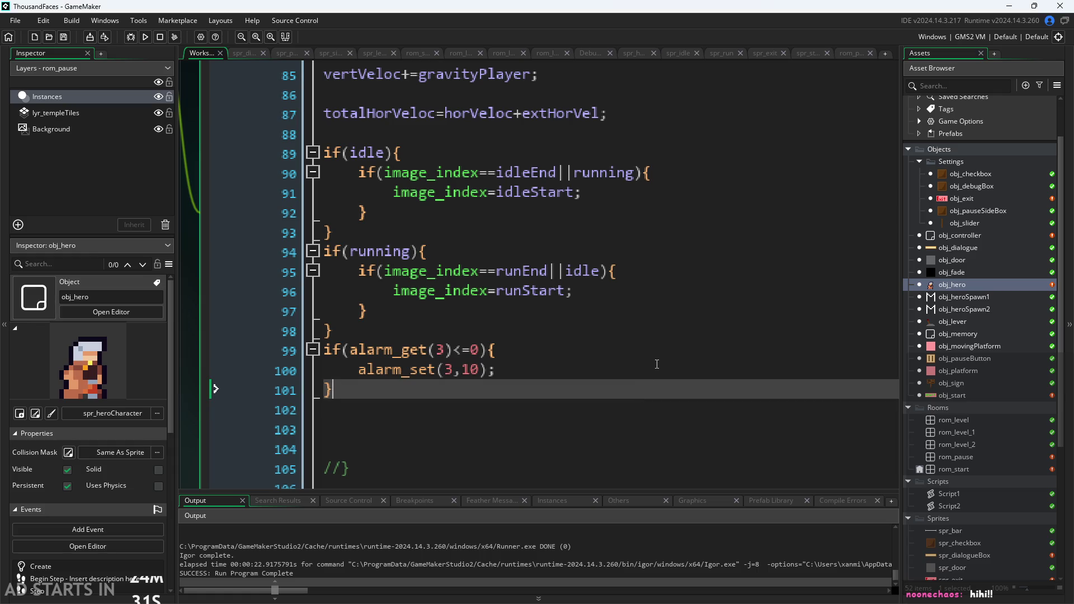
{"action": "left_click", "coordinate": [626, 349]}
{"action": "left_click", "coordinate": [618, 371]}
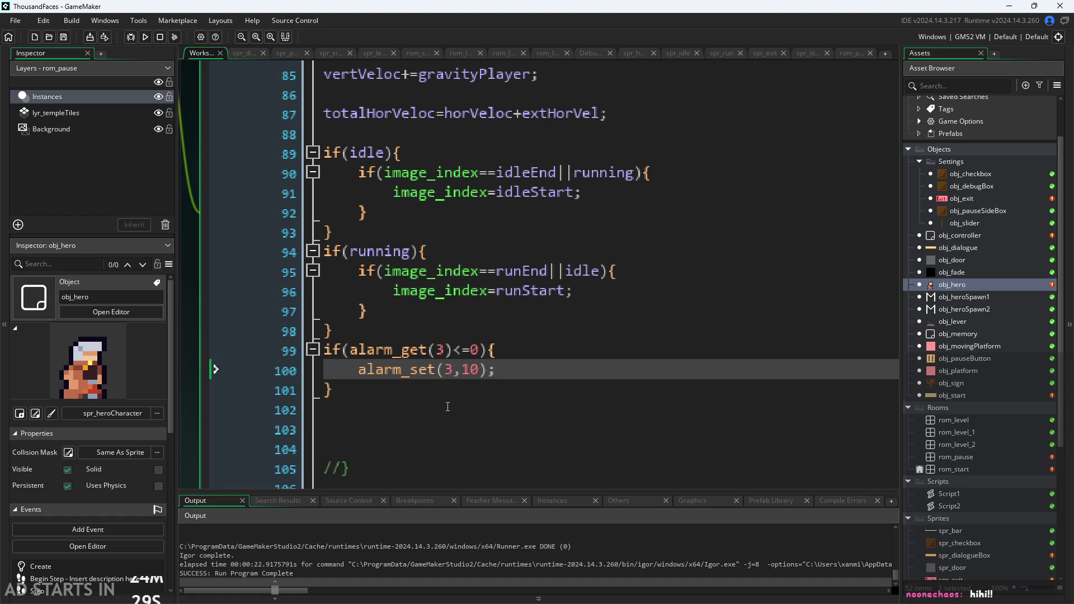
{"action": "scroll", "coordinate": [447, 407], "scroll_direction": "up", "scroll_amount": 1}
{"action": "left_click", "coordinate": [447, 316]}
{"action": "left_click", "coordinate": [475, 269]}
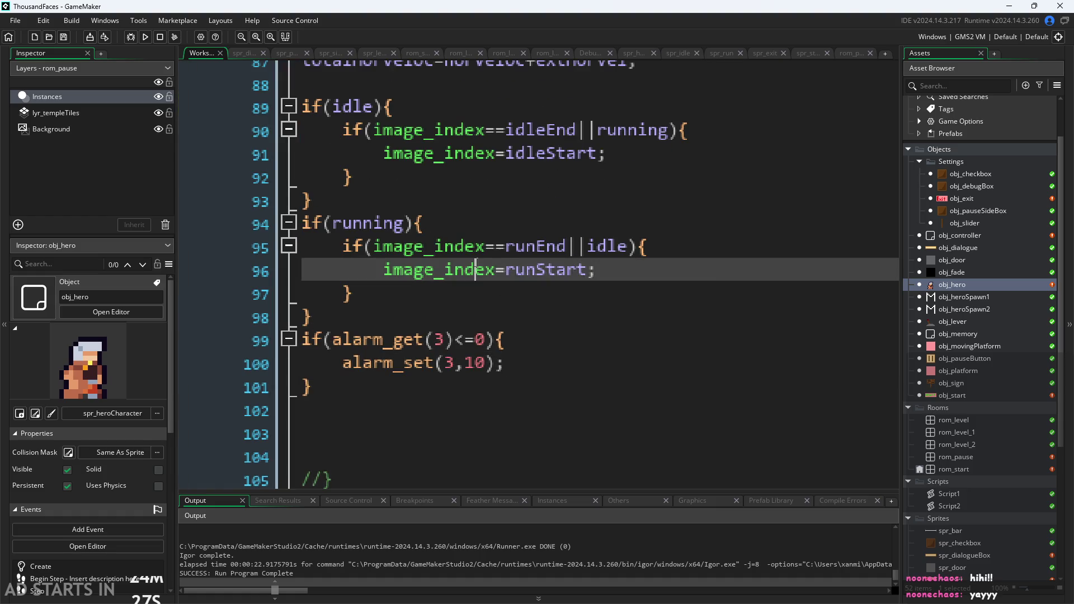
{"action": "key", "text": "Down"}
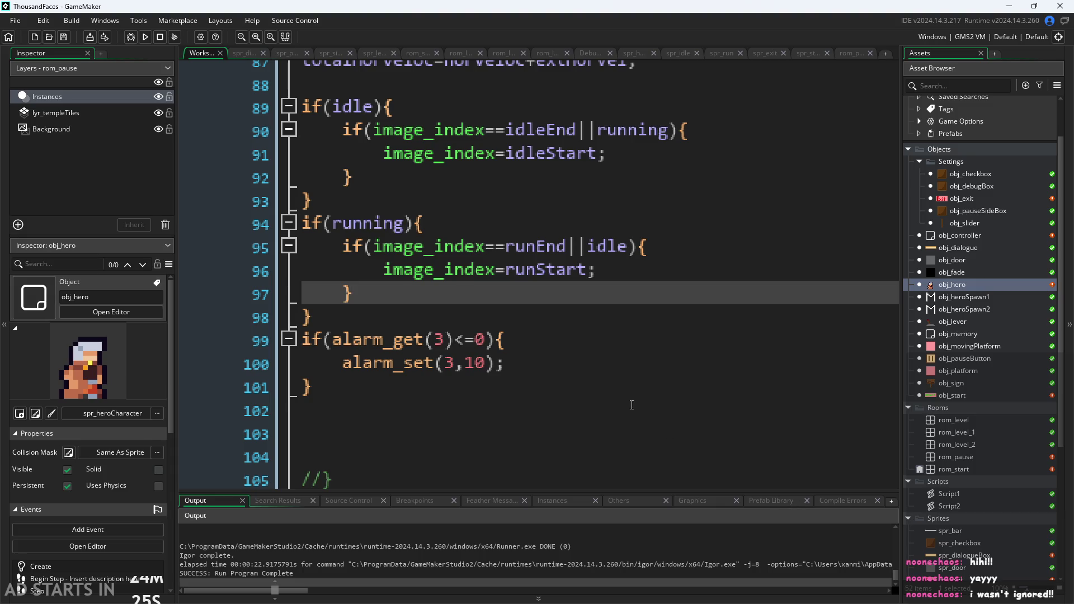
{"action": "scroll", "coordinate": [632, 405], "scroll_direction": "down", "scroll_amount": 1}
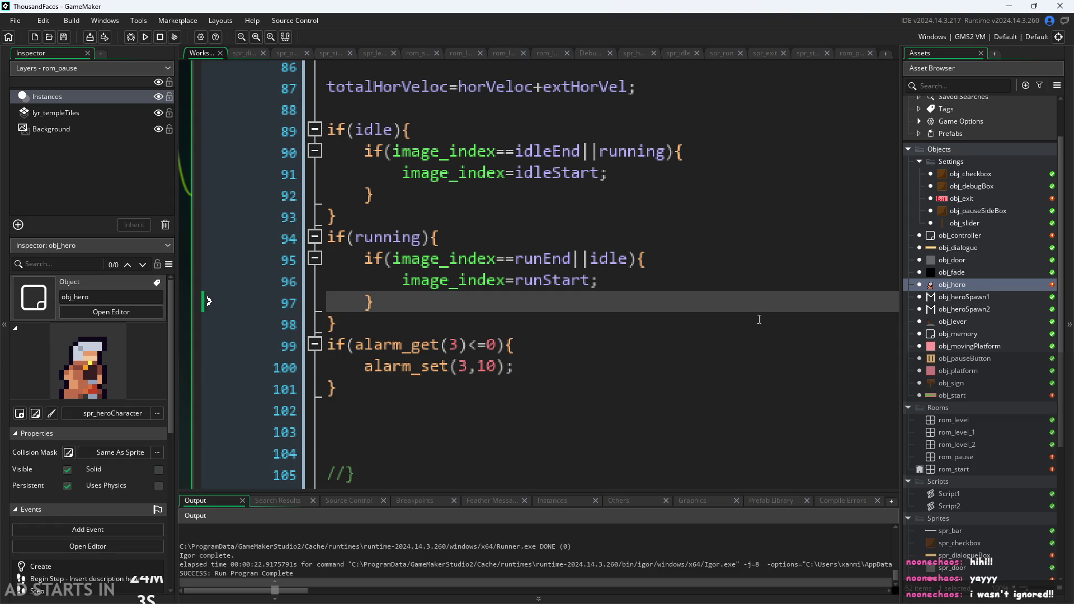
{"action": "left_click", "coordinate": [722, 366]}
{"action": "left_click", "coordinate": [703, 345]}
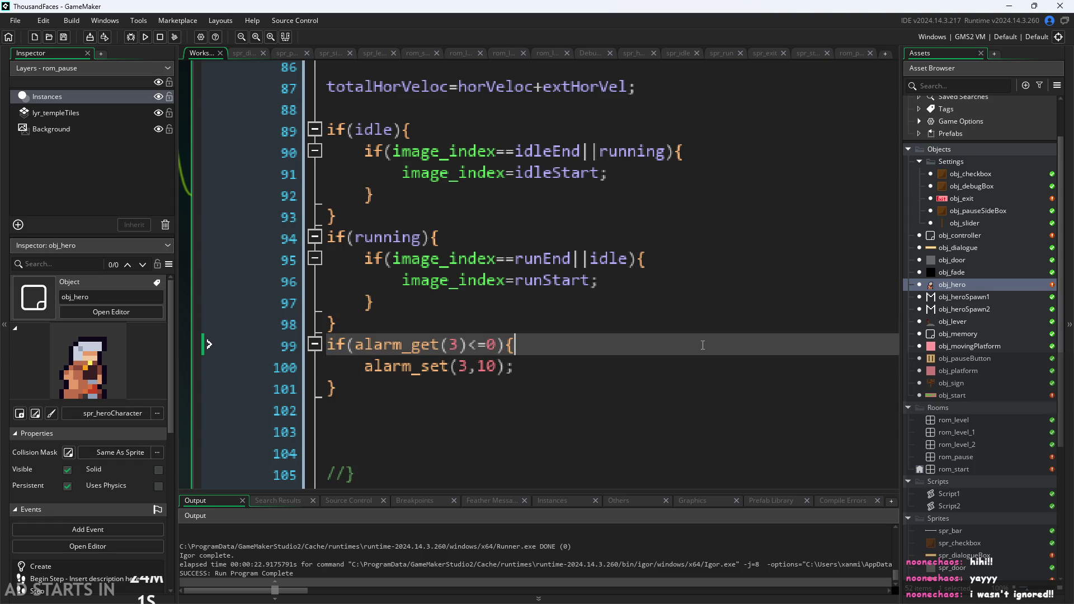
{"action": "scroll", "coordinate": [226, 356], "scroll_direction": "down", "scroll_amount": 2}
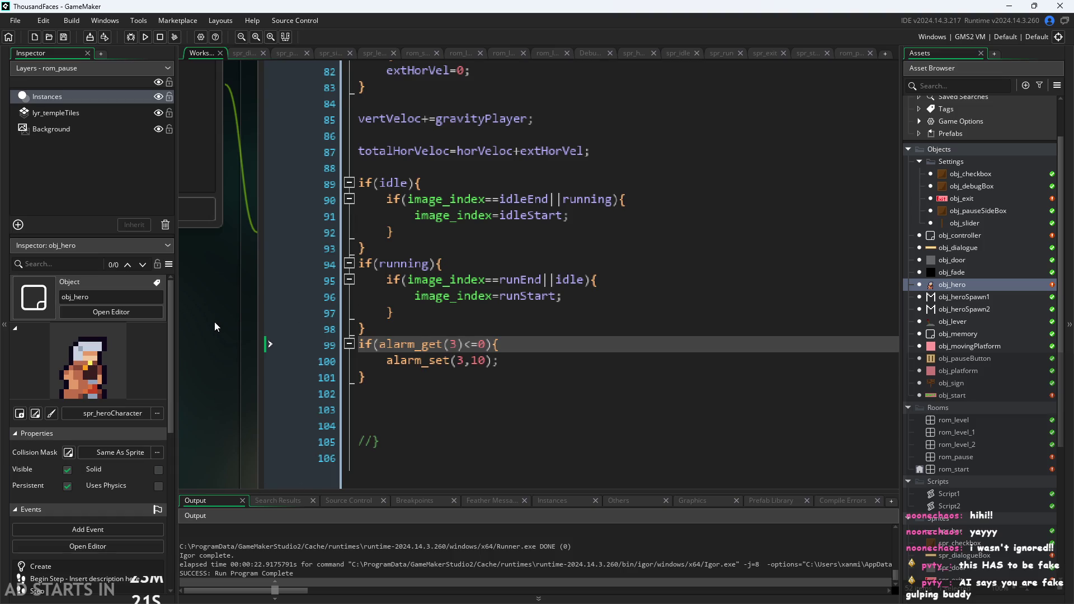
{"action": "scroll", "coordinate": [214, 321], "scroll_direction": "down", "scroll_amount": 1}
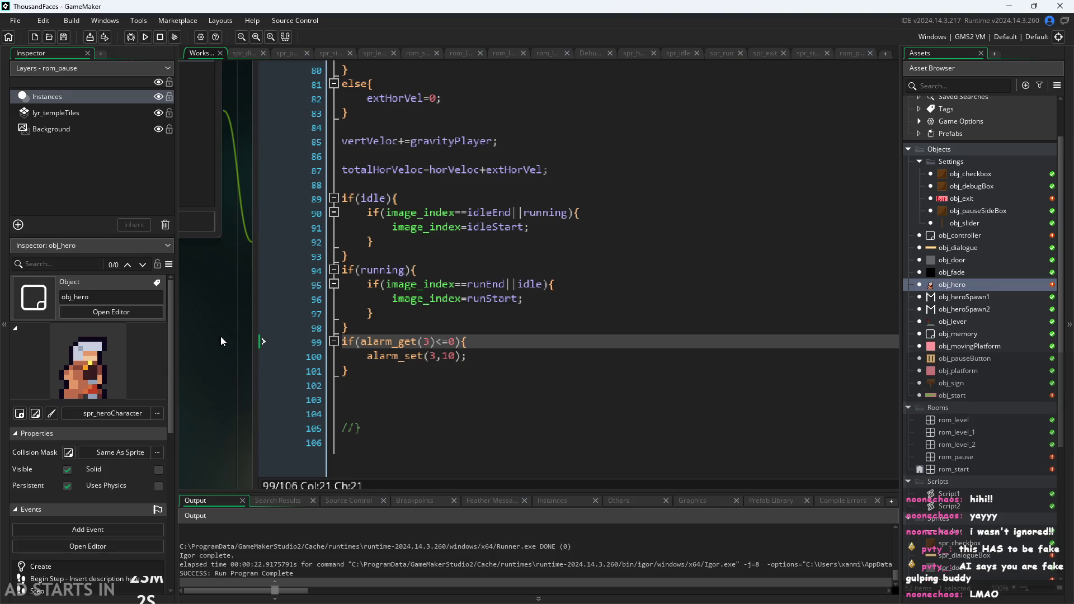
{"action": "scroll", "coordinate": [203, 411], "scroll_direction": "down", "scroll_amount": 1, "text": "ctrl"}
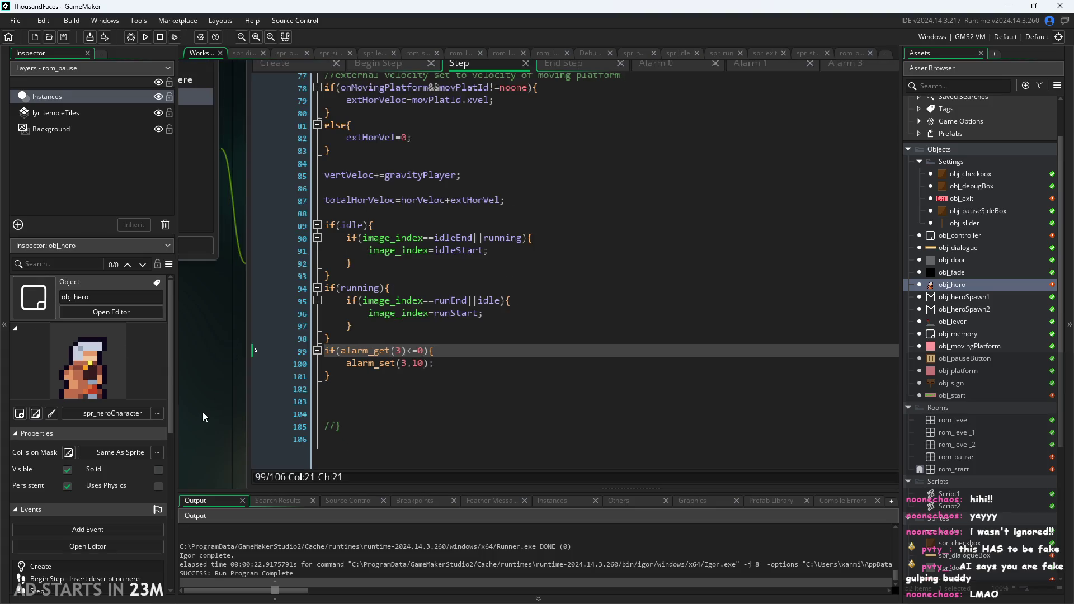
{"action": "scroll", "coordinate": [210, 409], "scroll_direction": "down", "scroll_amount": 1}
{"action": "scroll", "coordinate": [209, 409], "scroll_direction": "up", "scroll_amount": 1}
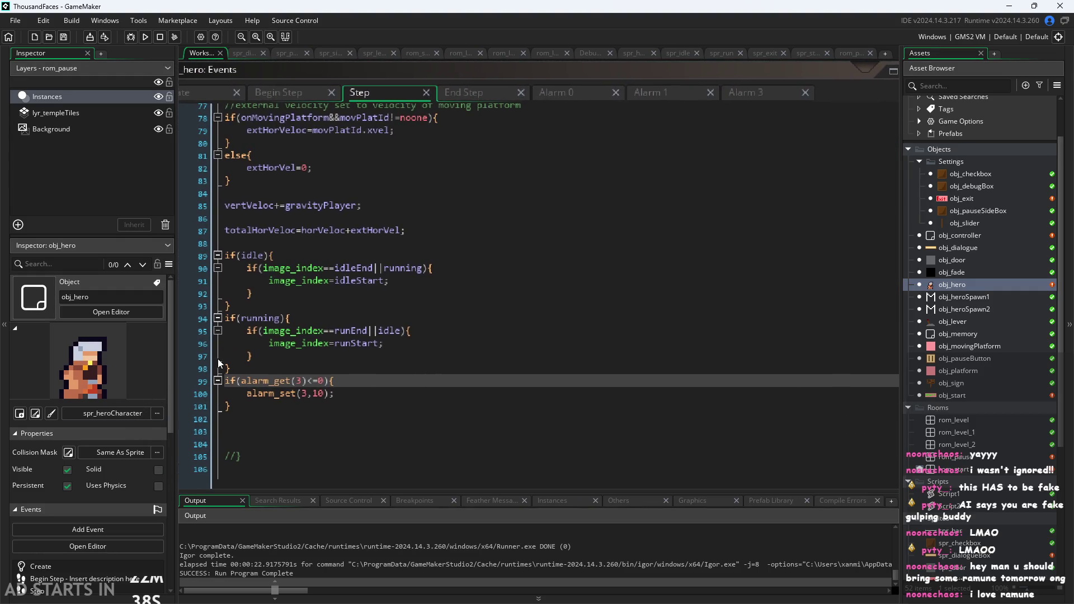
{"action": "left_click", "coordinate": [333, 364]}
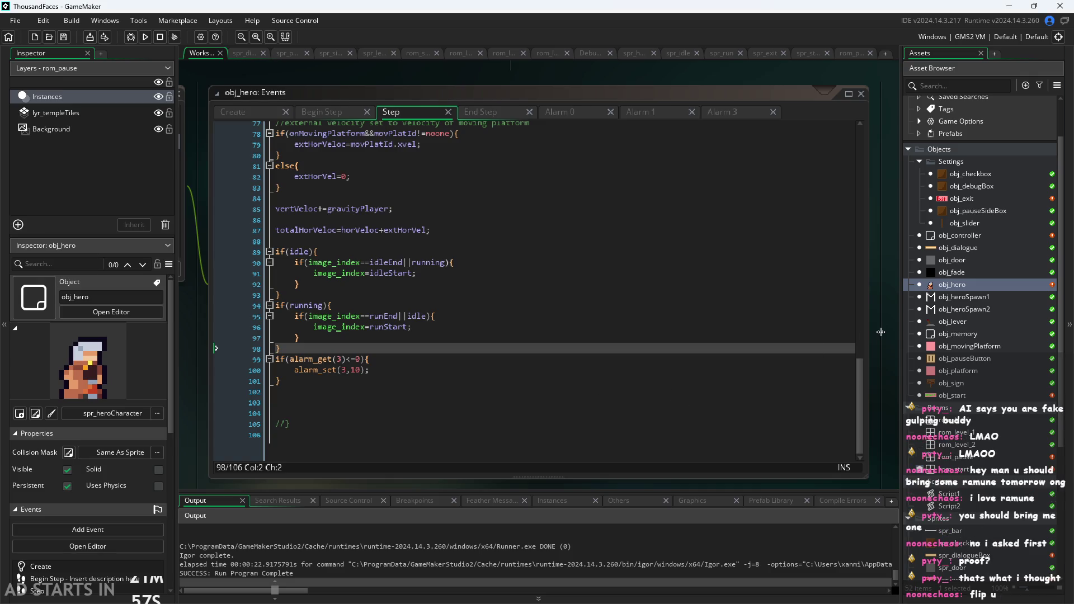
{"action": "scroll", "coordinate": [897, 328], "scroll_direction": "down", "scroll_amount": 2}
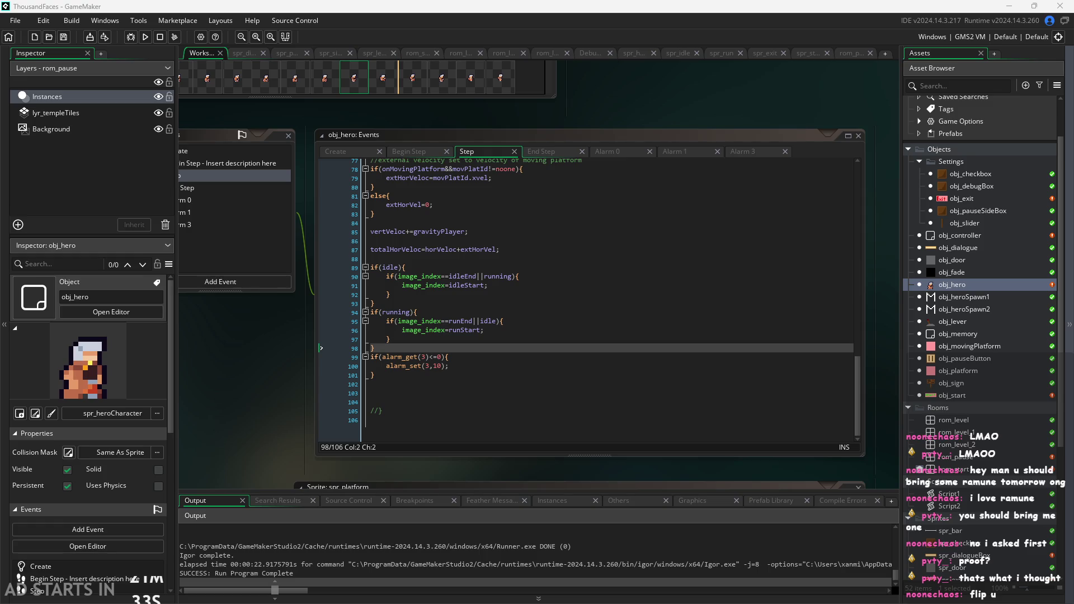
{"action": "left_click", "coordinate": [362, 375]}
{"action": "scroll", "coordinate": [361, 381], "scroll_direction": "up", "scroll_amount": 3}
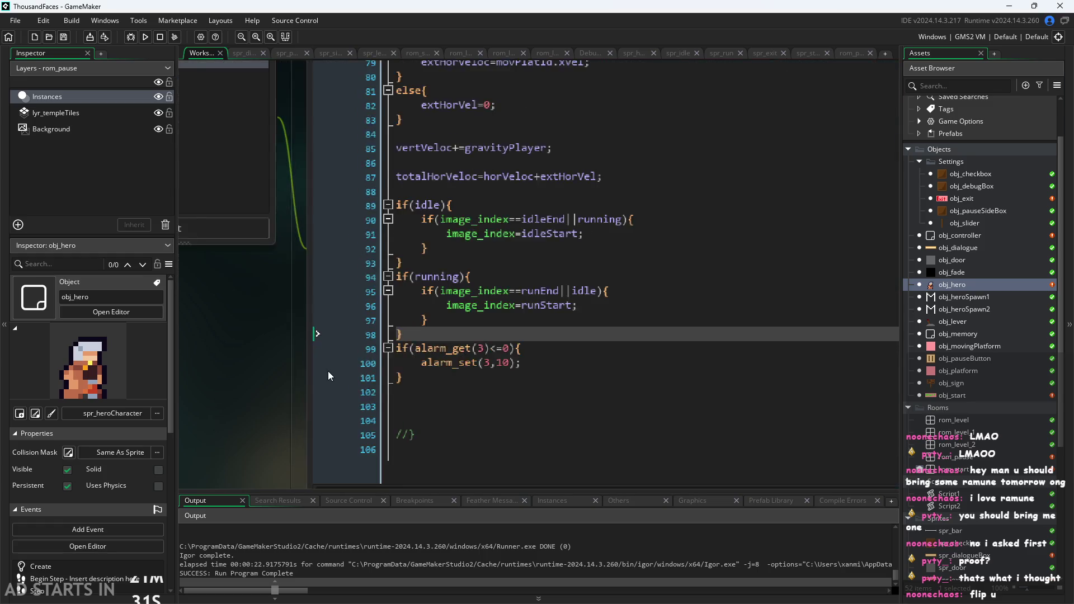
{"action": "scroll", "coordinate": [229, 344], "scroll_direction": "down", "scroll_amount": 3}
{"action": "left_click", "coordinate": [344, 306]}
{"action": "left_click", "coordinate": [347, 293]}
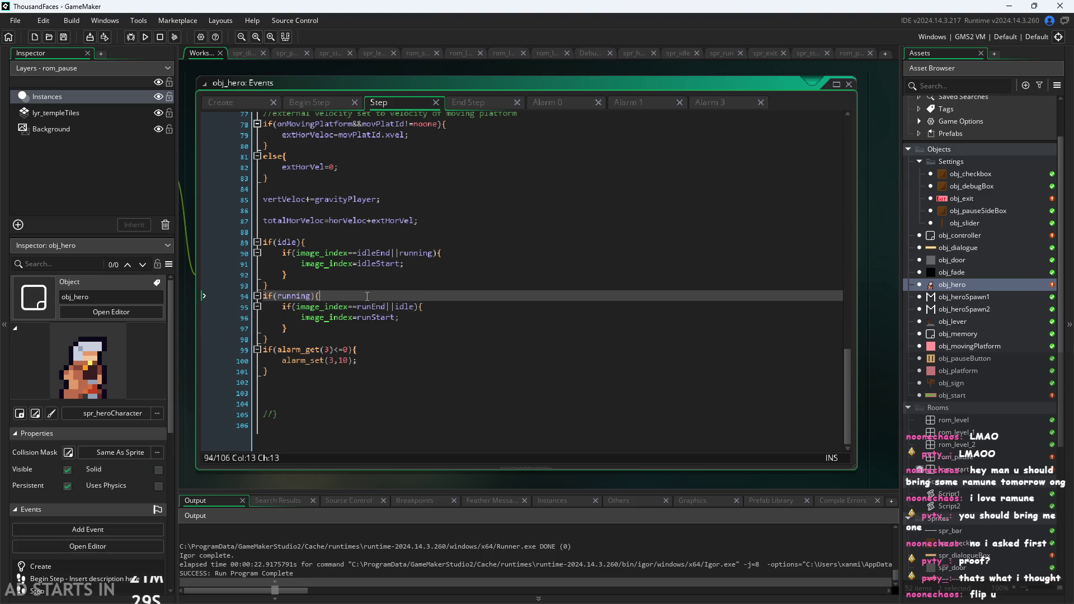
{"action": "left_click", "coordinate": [347, 286]}
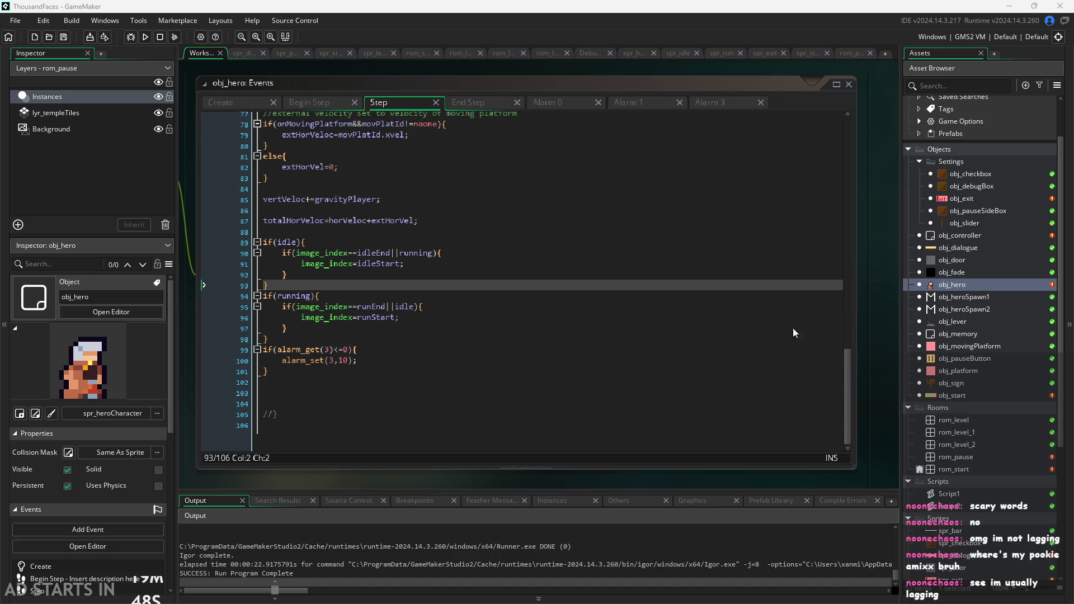
{"action": "scroll", "coordinate": [866, 310], "scroll_direction": "down", "scroll_amount": 2}
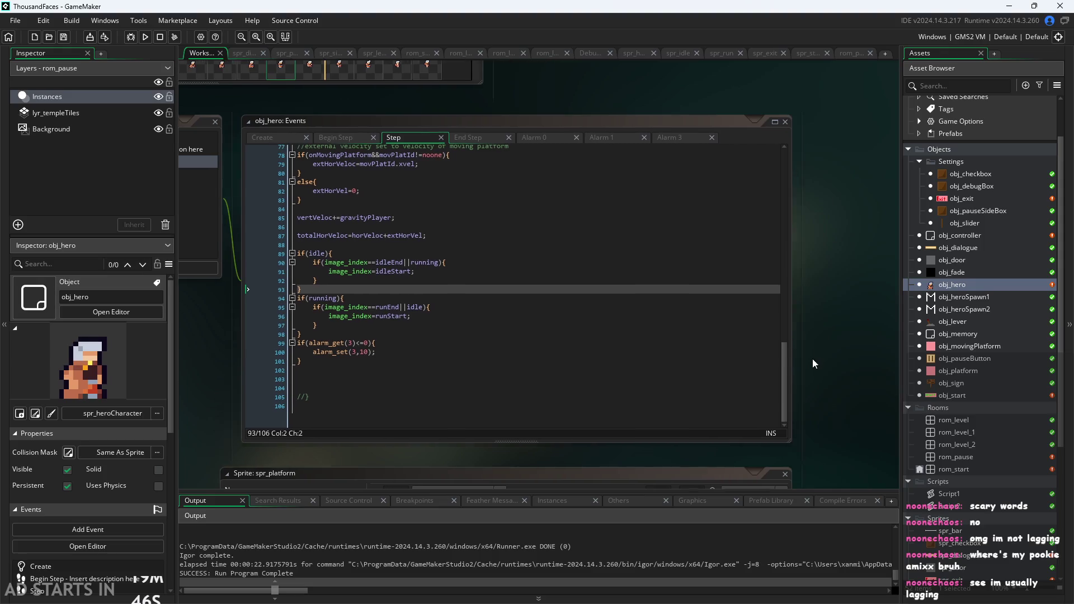
{"action": "scroll", "coordinate": [820, 307], "scroll_direction": "up", "scroll_amount": 2}
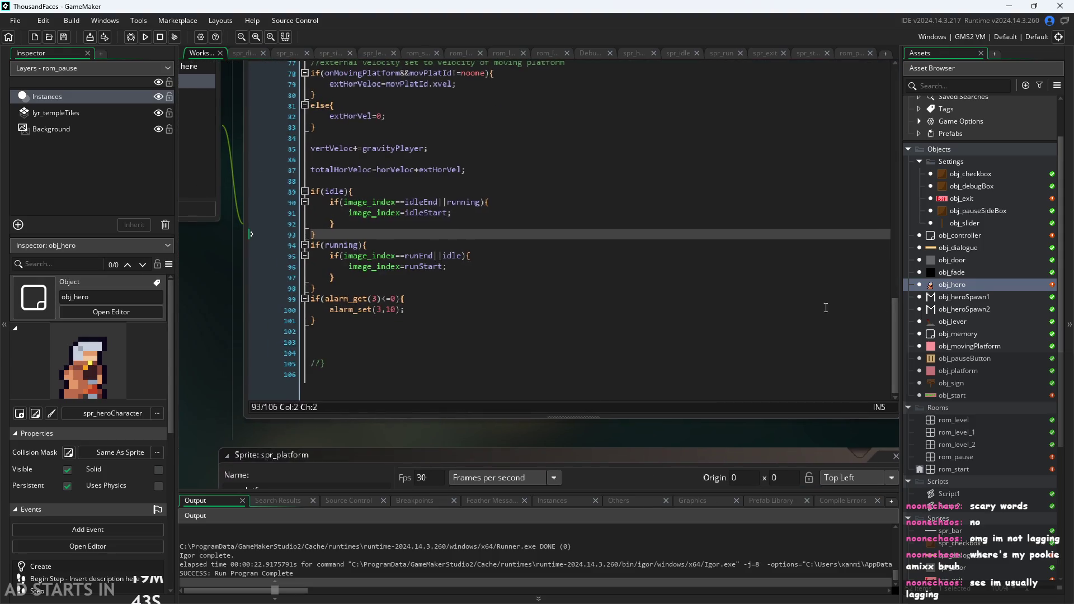
{"action": "left_click", "coordinate": [594, 298]}
{"action": "left_click", "coordinate": [593, 288]}
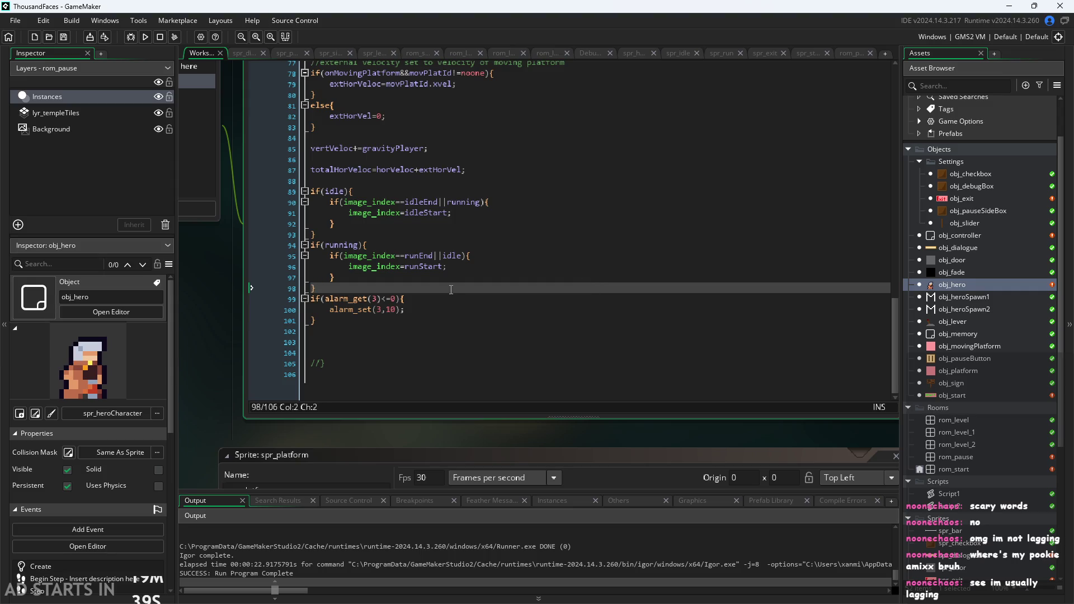
{"action": "scroll", "coordinate": [451, 289], "scroll_direction": "up", "scroll_amount": 1}
{"action": "scroll", "coordinate": [436, 288], "scroll_direction": "up", "scroll_amount": 2}
{"action": "left_click", "coordinate": [413, 284]}
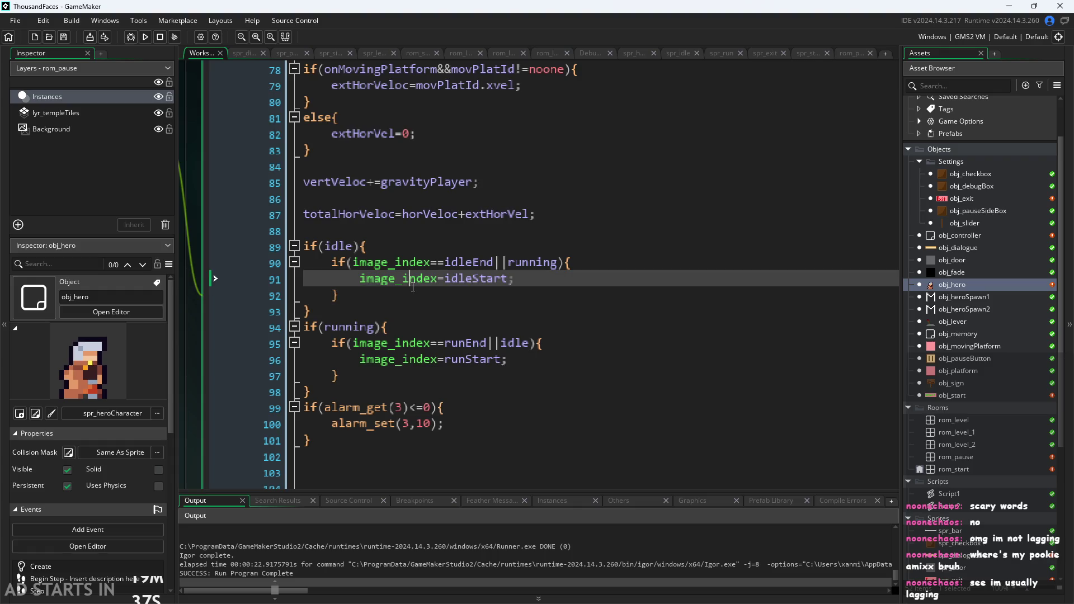
{"action": "left_click", "coordinate": [436, 250]}
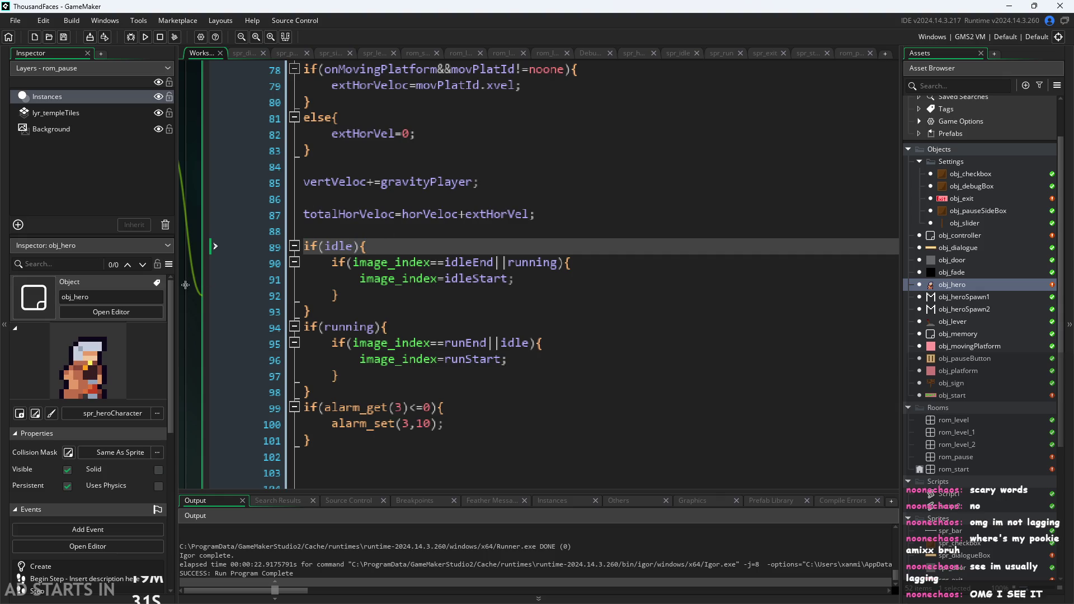
{"action": "scroll", "coordinate": [190, 284], "scroll_direction": "down", "scroll_amount": 1}
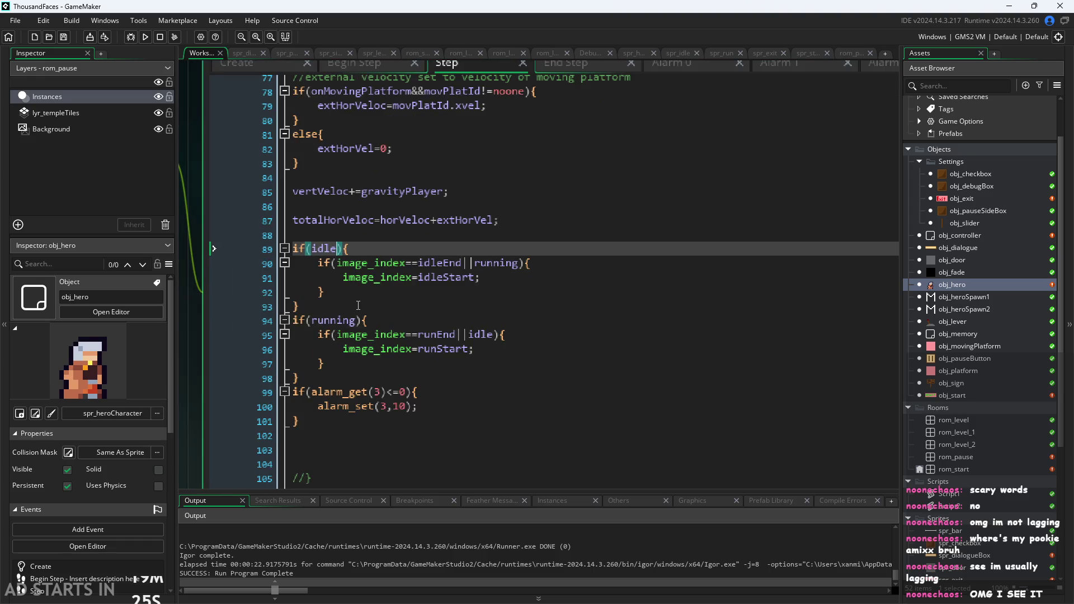
{"action": "left_click", "coordinate": [360, 291]}
{"action": "left_click", "coordinate": [406, 250]}
{"action": "key", "text": "Return"}
{"action": "type", "text": "if("}
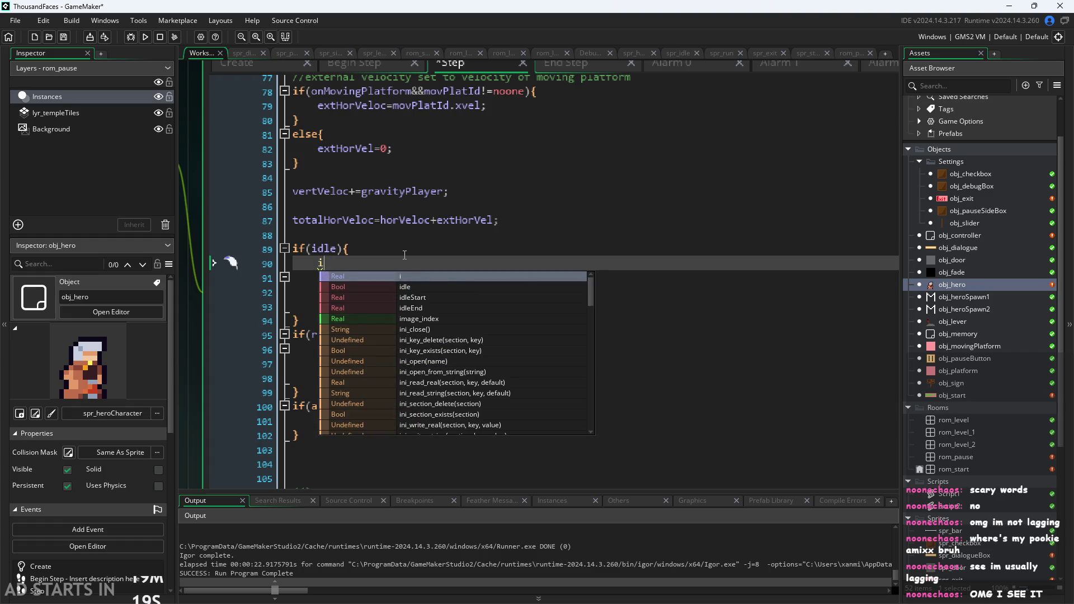
{"action": "key", "text": "Escape"}
{"action": "key", "text": "BackSpace"}
{"action": "key", "text": "BackSpace"}
{"action": "key", "text": "BackSpace"}
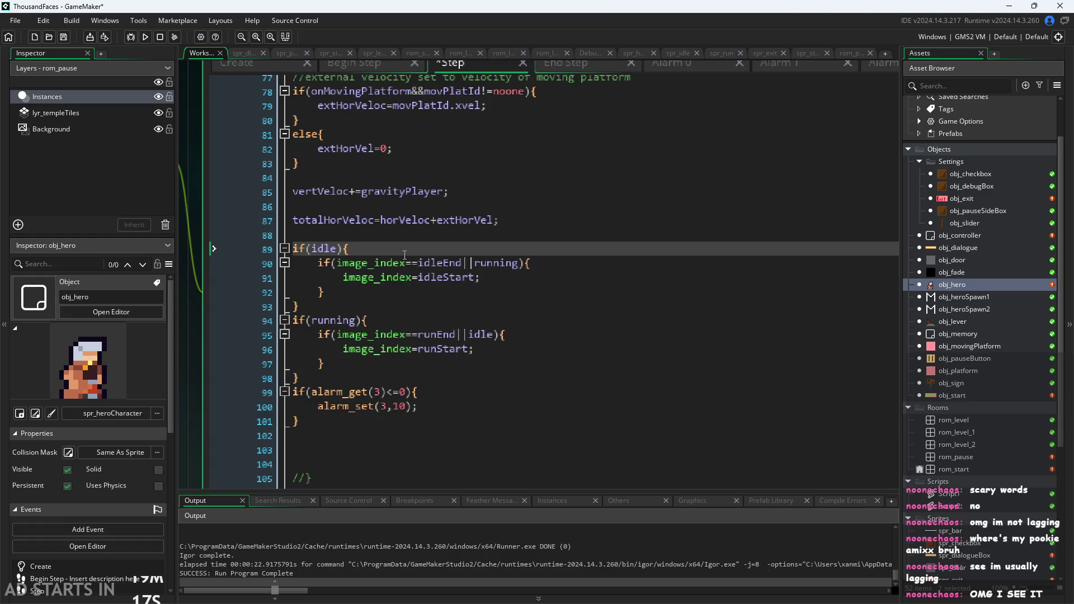
{"action": "scroll", "coordinate": [407, 259], "scroll_direction": "down", "scroll_amount": 2}
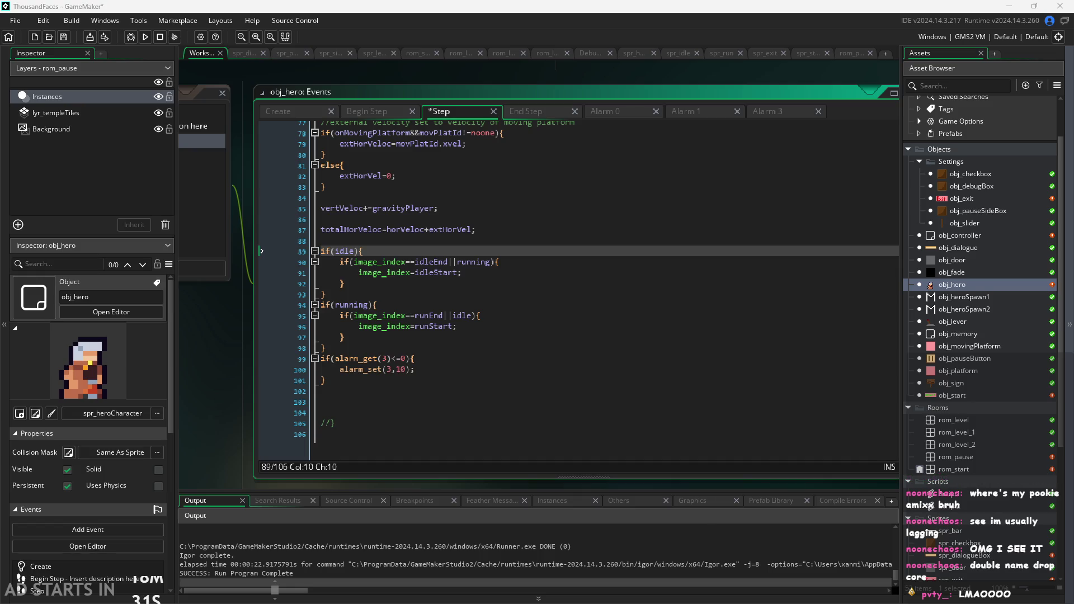
{"action": "scroll", "coordinate": [193, 373], "scroll_direction": "down", "scroll_amount": 2}
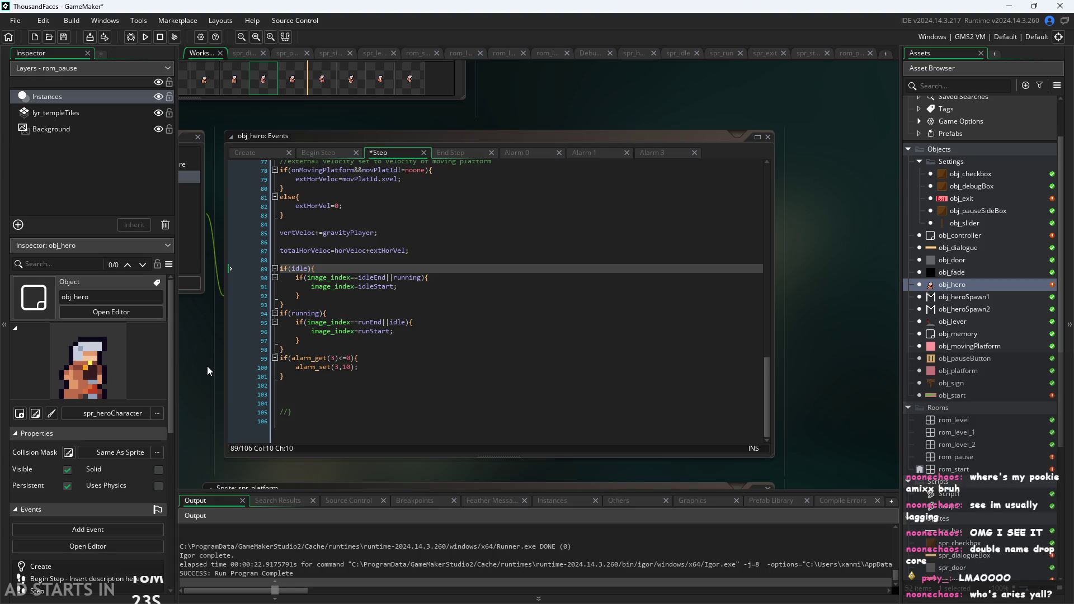
Step: Insert blank lines above the alarm check and after the idle block
{"action": "scroll", "coordinate": [871, 375], "scroll_direction": "up", "scroll_amount": 3, "text": "ctrl"}
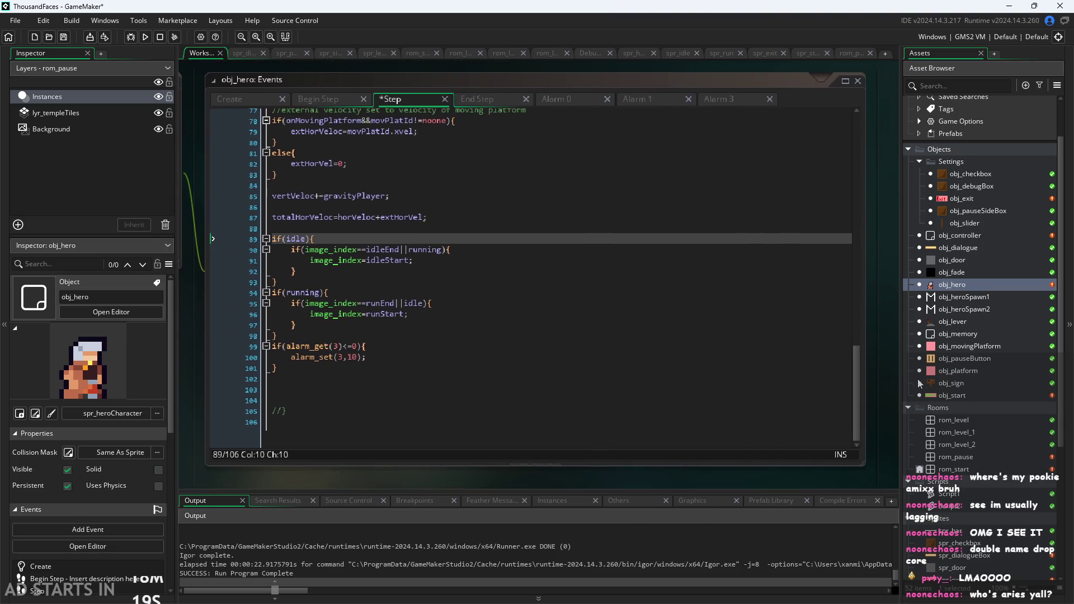
{"action": "left_click", "coordinate": [388, 355]}
{"action": "key", "text": "Home"}
{"action": "key", "text": "Return"}
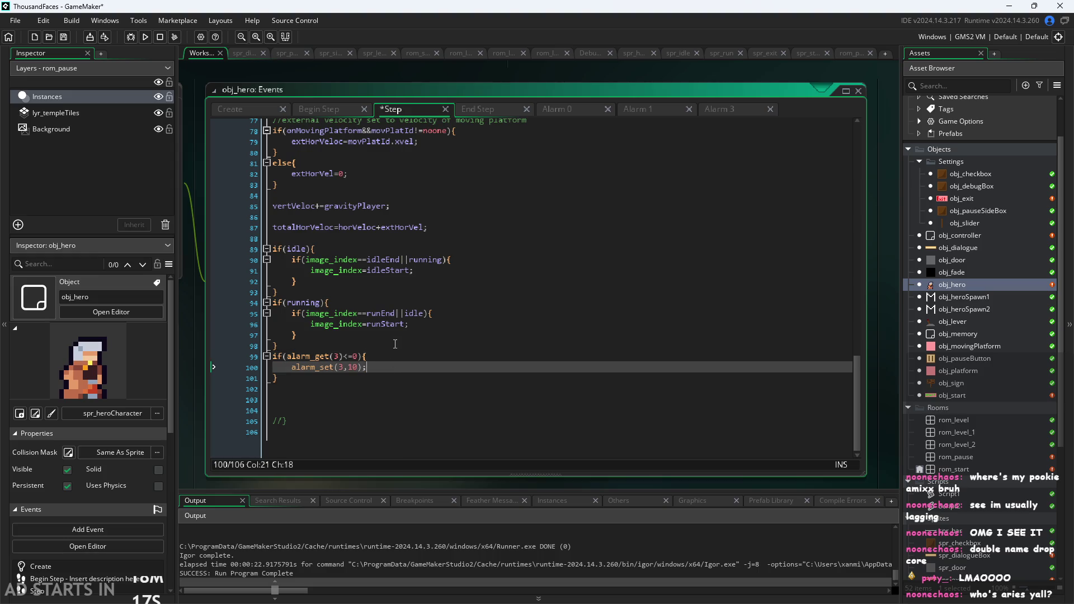
{"action": "key", "text": "Up"}
{"action": "left_click", "coordinate": [345, 296]}
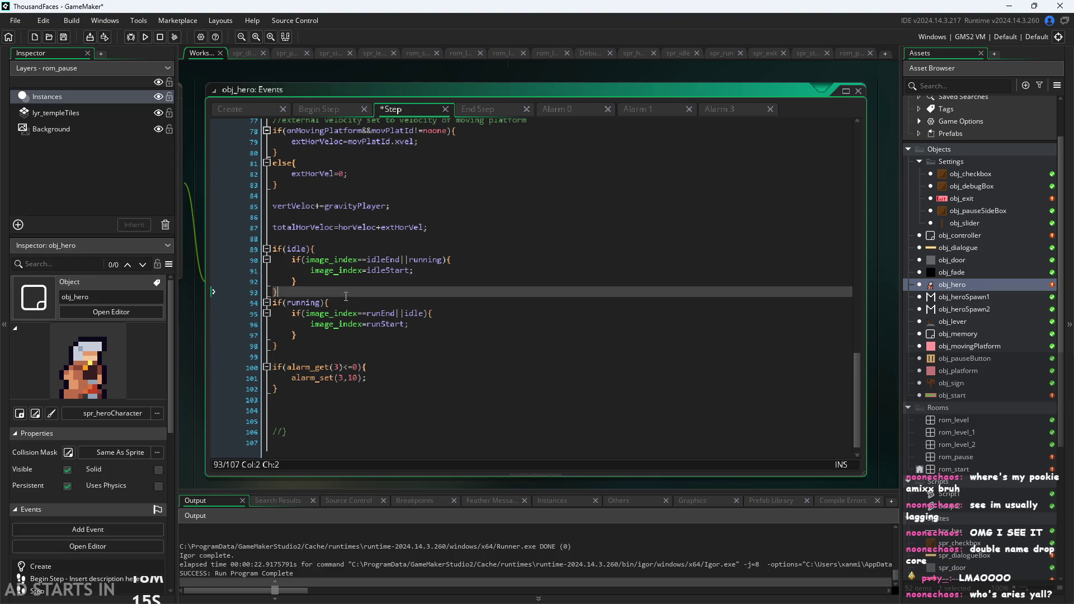
{"action": "key", "text": "Return"}
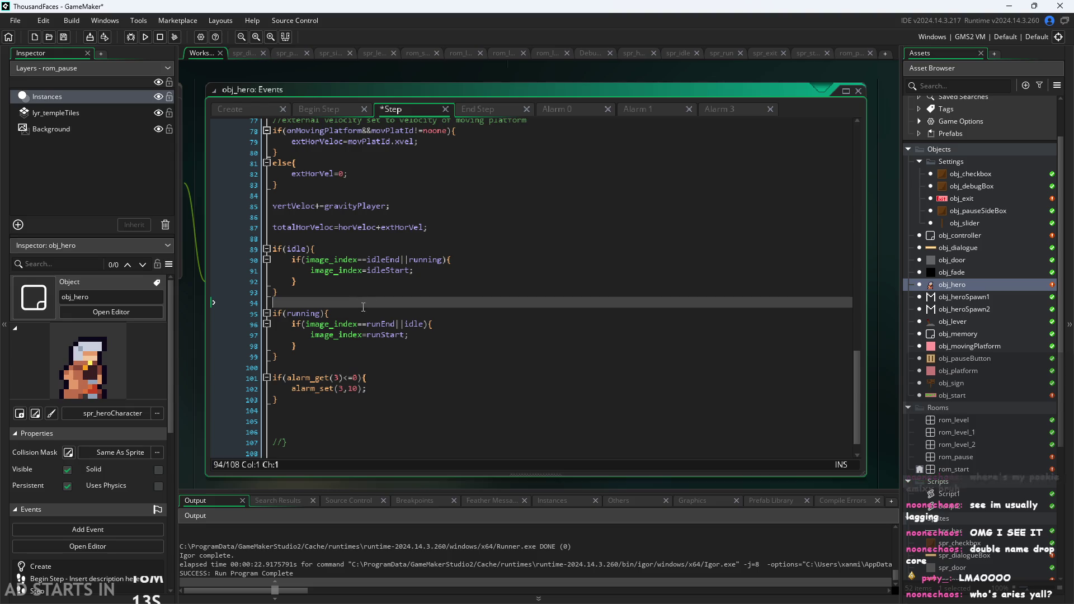
Step: Place the caret on the if(running) line and switch to the Paint notes
{"action": "left_click", "coordinate": [361, 312]}
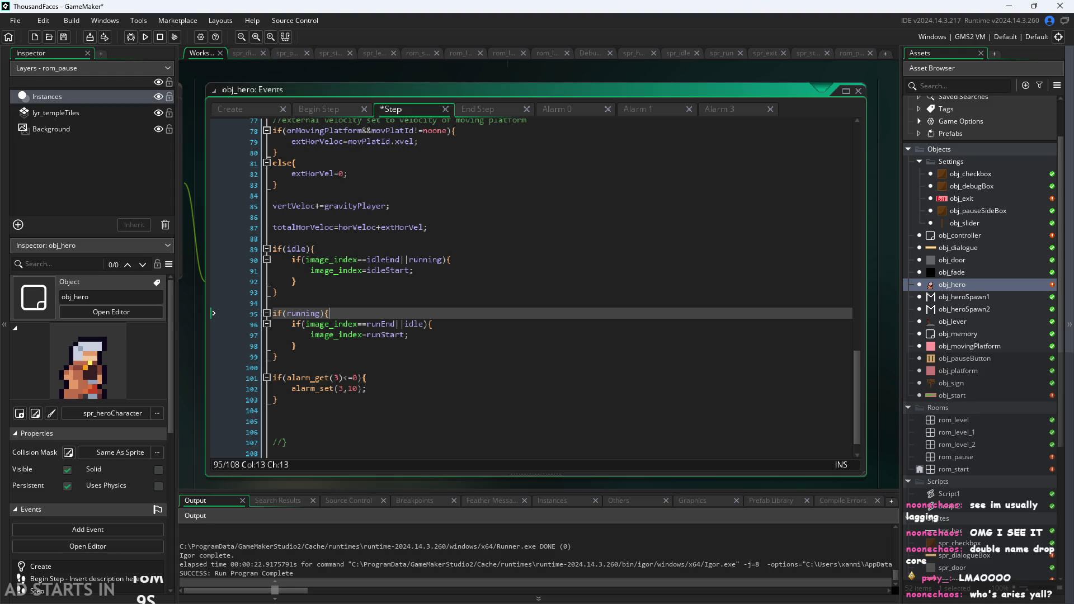
{"action": "key", "text": "alt+Tab"}
{"action": "scroll", "coordinate": [827, 292], "scroll_direction": "down", "scroll_amount": 3, "text": "ctrl"}
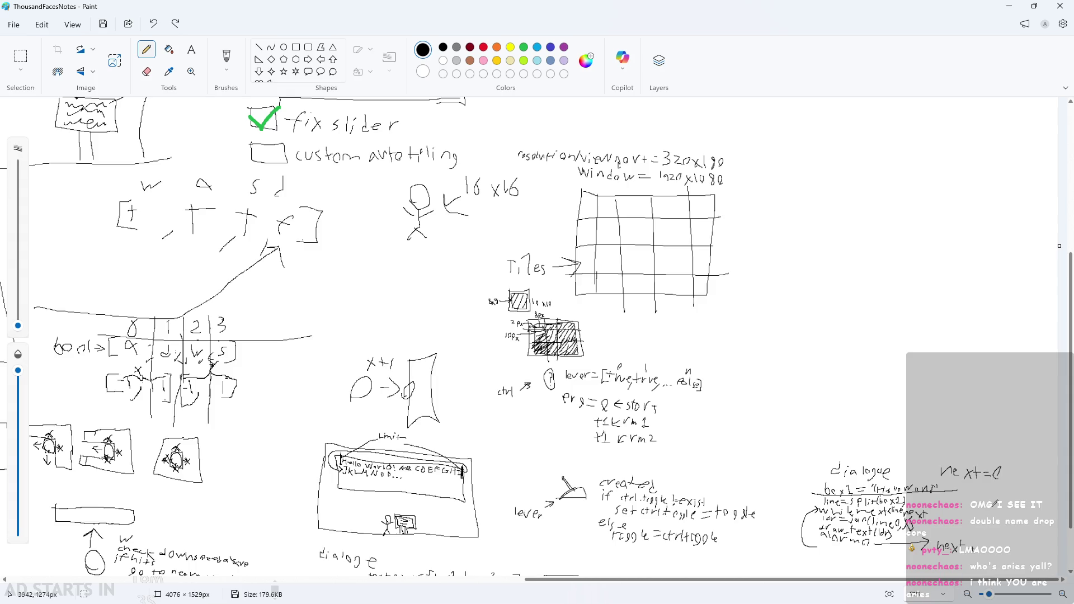
{"action": "scroll", "coordinate": [989, 403], "scroll_direction": "up", "scroll_amount": 5, "text": "ctrl"}
{"action": "scroll", "coordinate": [998, 385], "scroll_direction": "up", "scroll_amount": 3, "text": "ctrl"}
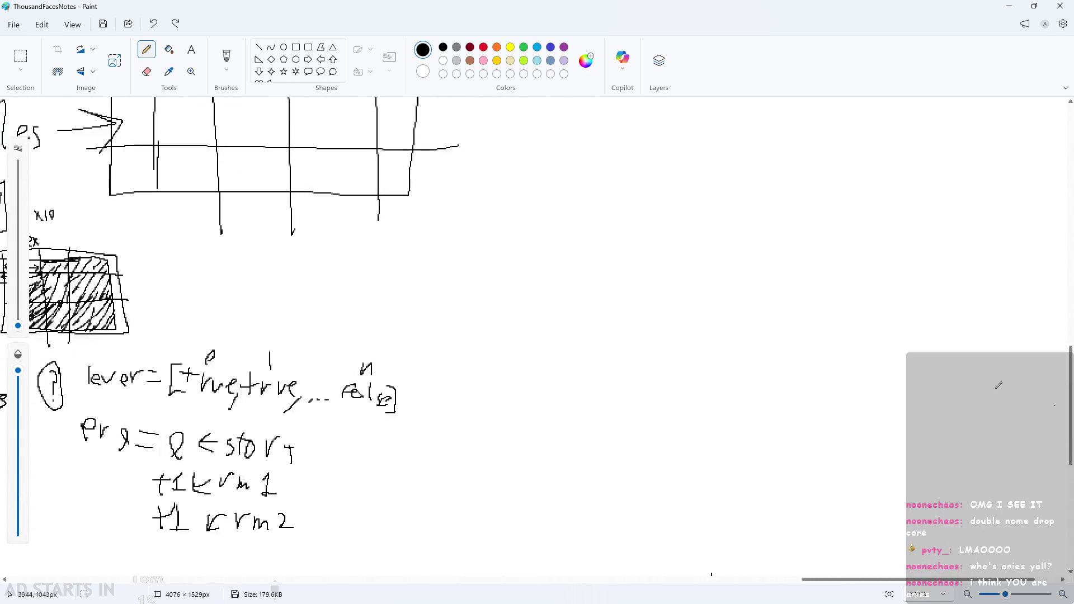
{"action": "scroll", "coordinate": [996, 385], "scroll_direction": "right", "scroll_amount": 3}
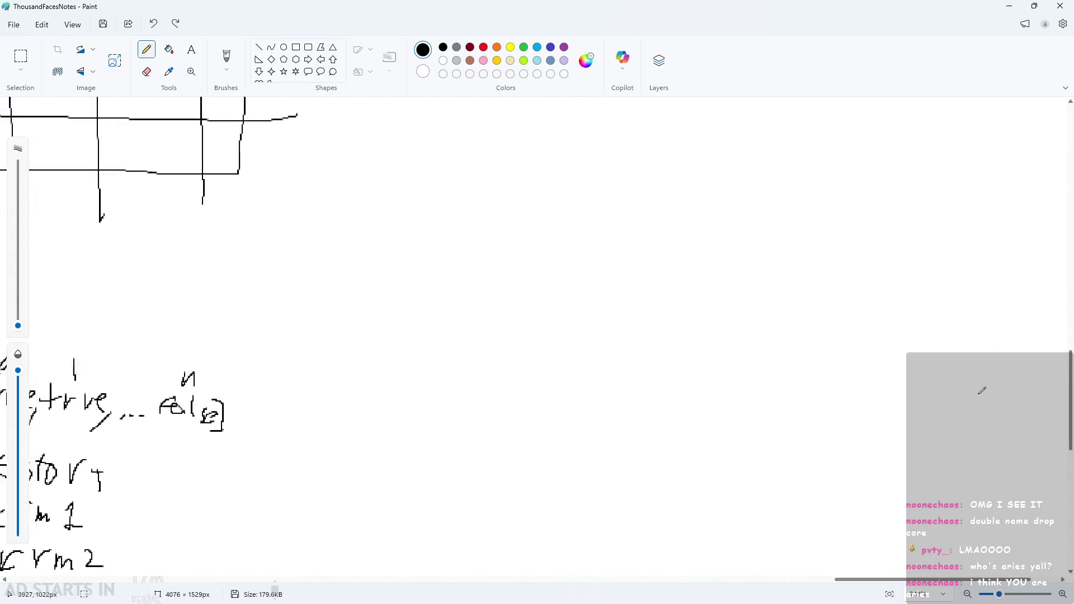
{"action": "scroll", "coordinate": [982, 386], "scroll_direction": "down", "scroll_amount": 2}
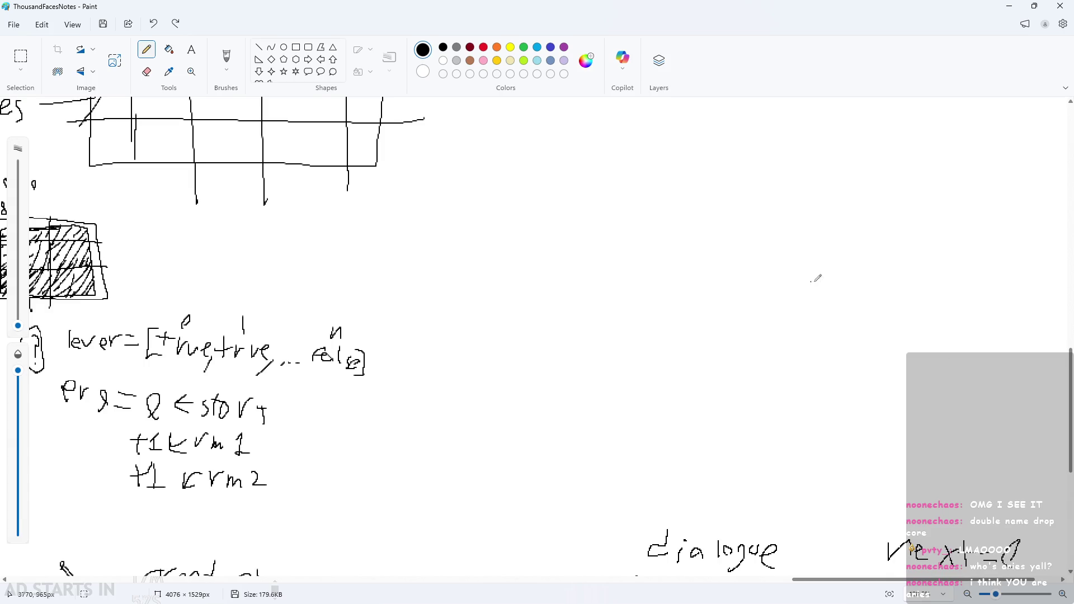
{"action": "scroll", "coordinate": [839, 280], "scroll_direction": "down", "scroll_amount": 3, "text": "ctrl"}
{"action": "scroll", "coordinate": [911, 323], "scroll_direction": "up", "scroll_amount": 2, "text": "ctrl"}
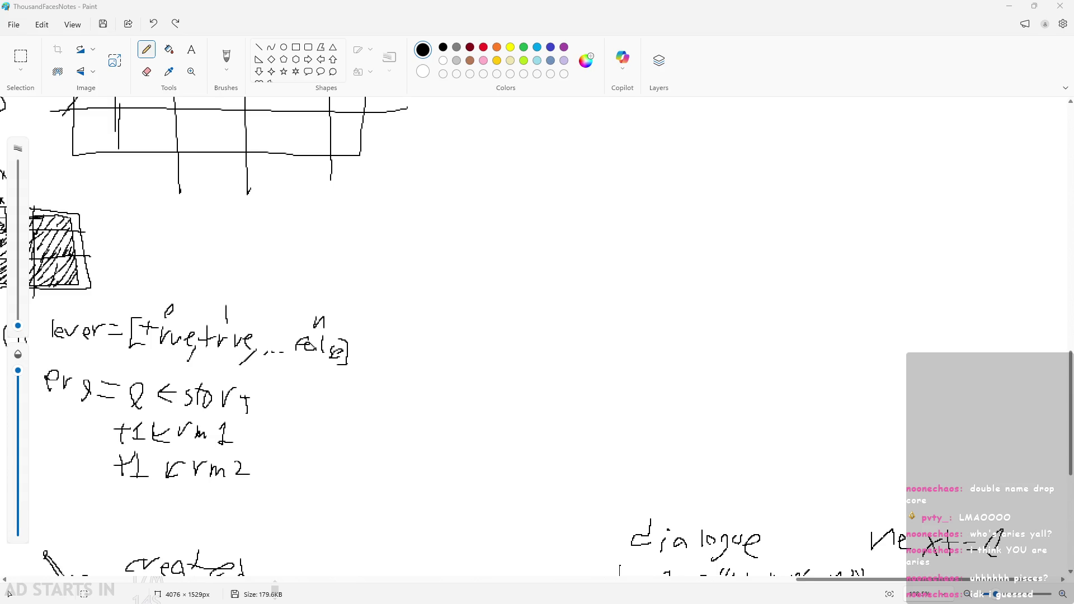
{"action": "scroll", "coordinate": [999, 319], "scroll_direction": "down", "scroll_amount": 5}
{"action": "scroll", "coordinate": [999, 319], "scroll_direction": "up", "scroll_amount": 3}
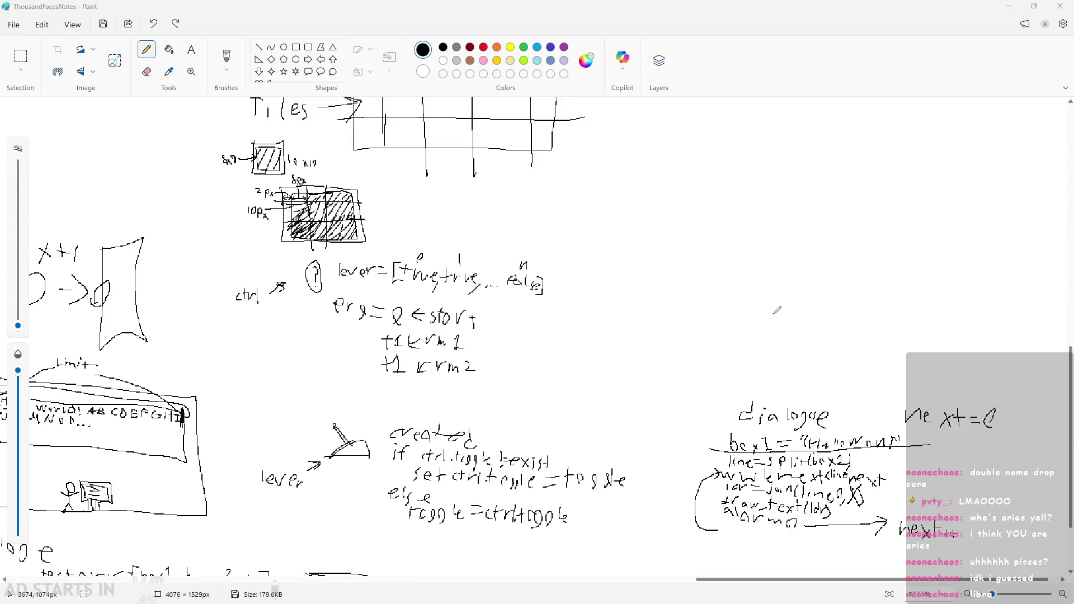
{"action": "scroll", "coordinate": [781, 302], "scroll_direction": "up", "scroll_amount": 1}
{"action": "scroll", "coordinate": [919, 346], "scroll_direction": "down", "scroll_amount": 1}
{"action": "scroll", "coordinate": [919, 347], "scroll_direction": "up", "scroll_amount": 2}
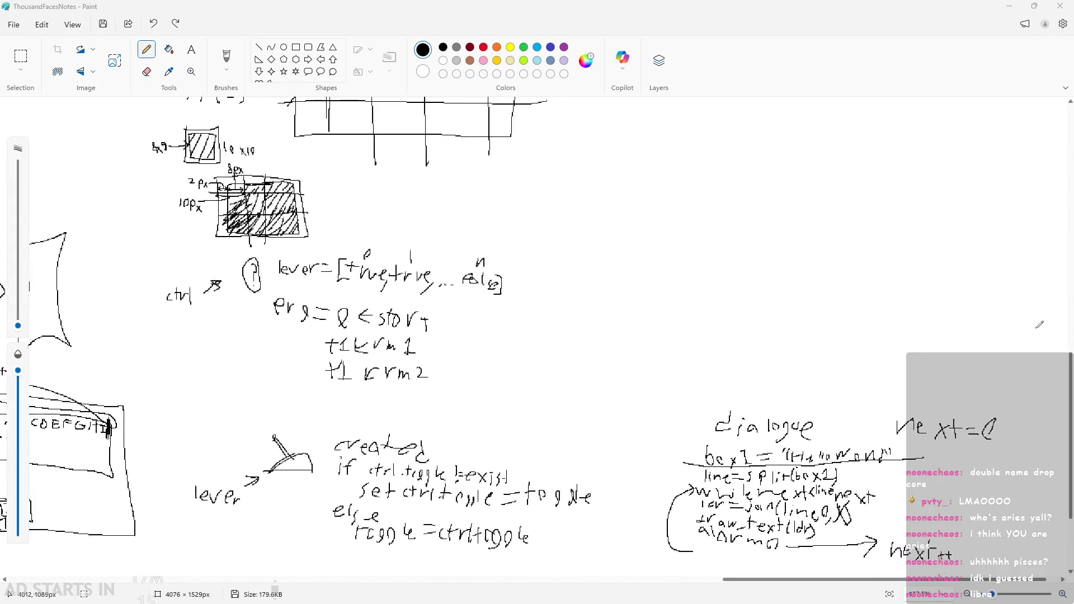
{"action": "scroll", "coordinate": [587, 305], "scroll_direction": "up", "scroll_amount": 1}
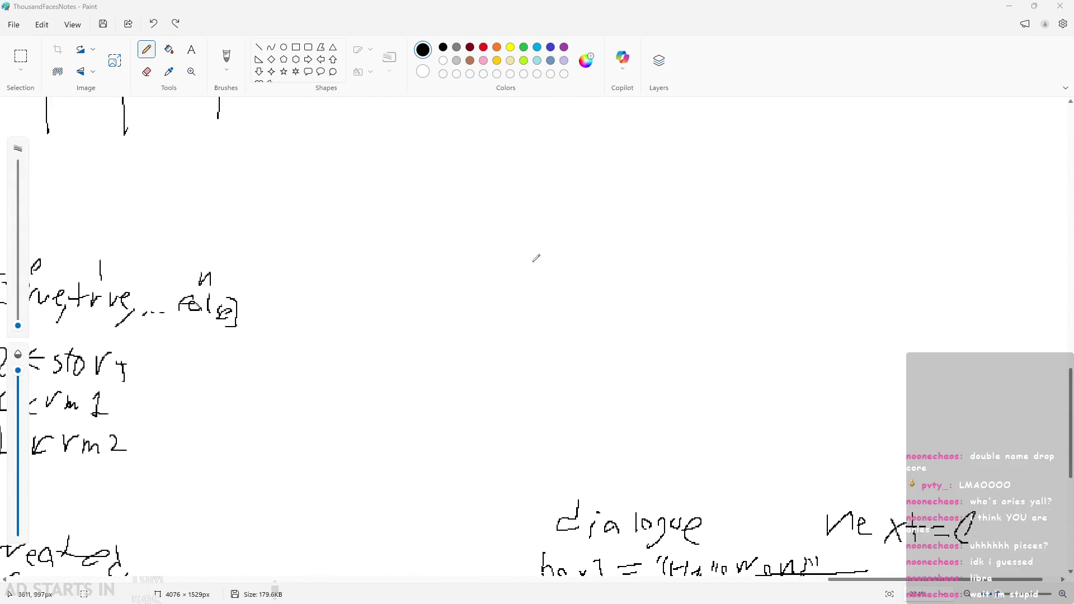
{"action": "scroll", "coordinate": [535, 256], "scroll_direction": "up", "scroll_amount": 2}
{"action": "scroll", "coordinate": [513, 250], "scroll_direction": "down", "scroll_amount": 1}
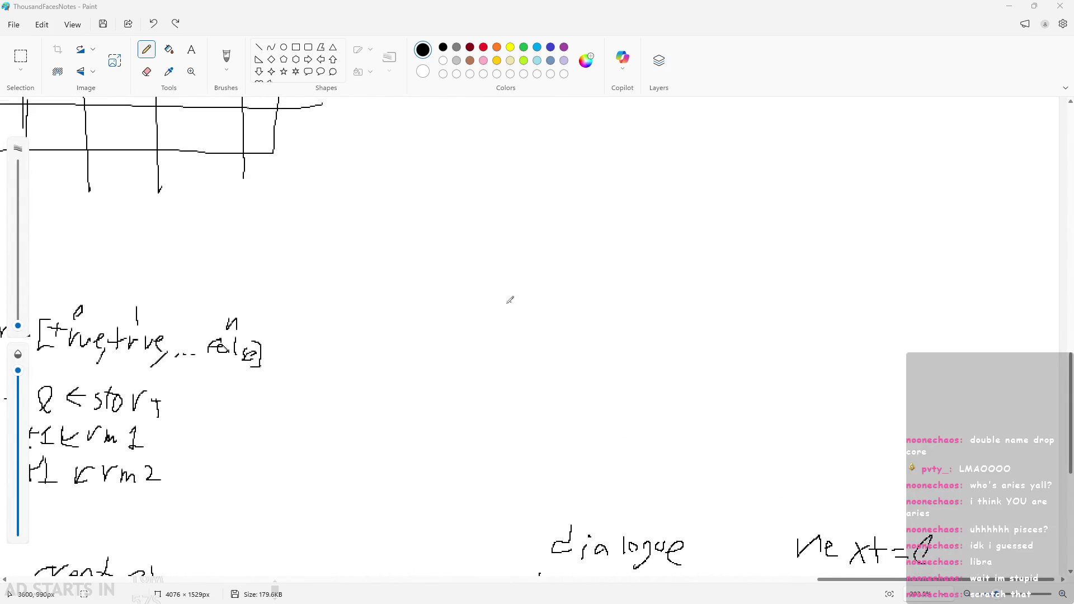
{"action": "scroll", "coordinate": [439, 326], "scroll_direction": "up", "scroll_amount": 2}
Step: Handwrite 'idle' with a 9 beneath it
{"action": "left_click_drag", "start_coordinate": [473, 371], "coordinate": [456, 393]}
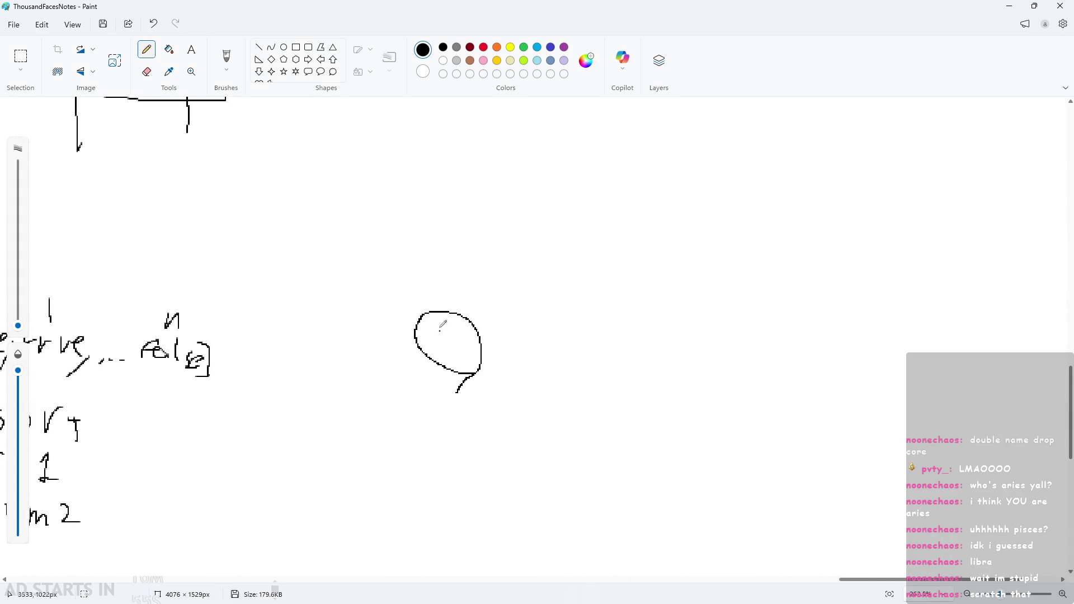
{"action": "left_click_drag", "start_coordinate": [420, 239], "coordinate": [417, 266]}
{"action": "left_click", "coordinate": [420, 227]}
{"action": "mouse_move", "coordinate": [446, 213]}
{"action": "left_mouse_down"}
{"action": "mouse_move", "coordinate": [451, 255]}
{"action": "mouse_move", "coordinate": [476, 264]}
{"action": "left_mouse_up"}
{"action": "mouse_move", "coordinate": [482, 259]}
{"action": "left_mouse_down"}
{"action": "mouse_move", "coordinate": [509, 256]}
{"action": "mouse_move", "coordinate": [509, 278]}
{"action": "left_mouse_up"}
Step: Handwrite 'run' with a 0 beneath it, undoing and redrawing a bad stroke
{"action": "left_click_drag", "start_coordinate": [721, 318], "coordinate": [727, 322]}
{"action": "mouse_move", "coordinate": [670, 225]}
{"action": "left_mouse_down"}
{"action": "mouse_move", "coordinate": [671, 265]}
{"action": "mouse_move", "coordinate": [692, 233]}
{"action": "mouse_move", "coordinate": [751, 267]}
{"action": "left_mouse_up"}
{"action": "left_click_drag", "start_coordinate": [766, 235], "coordinate": [791, 263]}
{"action": "key", "text": "ctrl+z"}
{"action": "key", "text": "ctrl+z"}
{"action": "key", "text": "ctrl+z"}
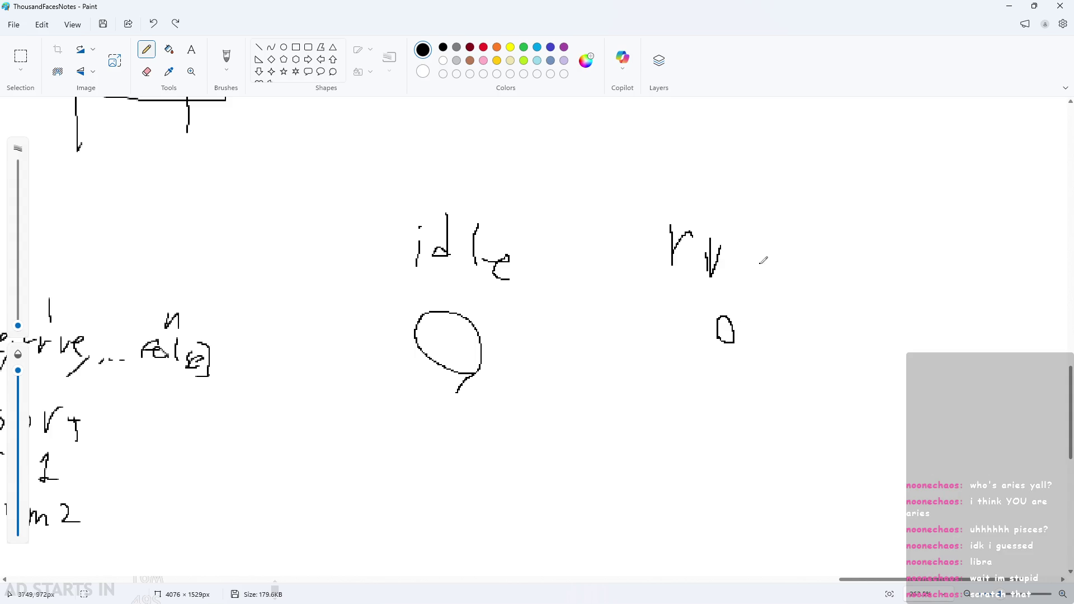
{"action": "left_click_drag", "start_coordinate": [705, 240], "coordinate": [727, 239]}
{"action": "left_click_drag", "start_coordinate": [734, 239], "coordinate": [763, 259]}
Step: Write the condition note 'vh=0&v' above the idle and run labels
{"action": "scroll", "coordinate": [755, 259], "scroll_direction": "down", "scroll_amount": 1}
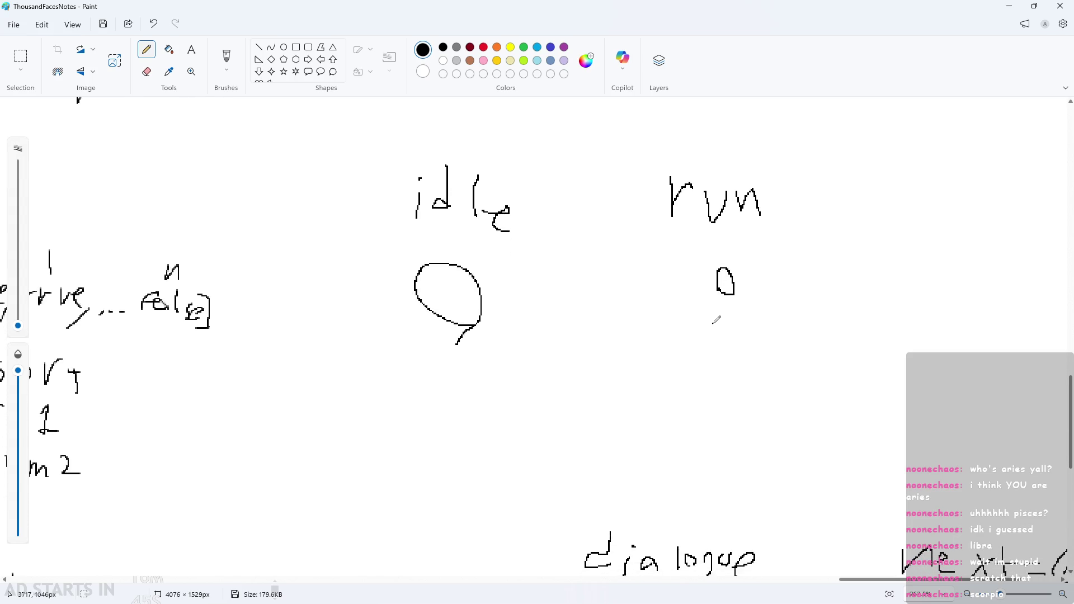
{"action": "scroll", "coordinate": [692, 242], "scroll_direction": "up", "scroll_amount": 1, "text": "ctrl"}
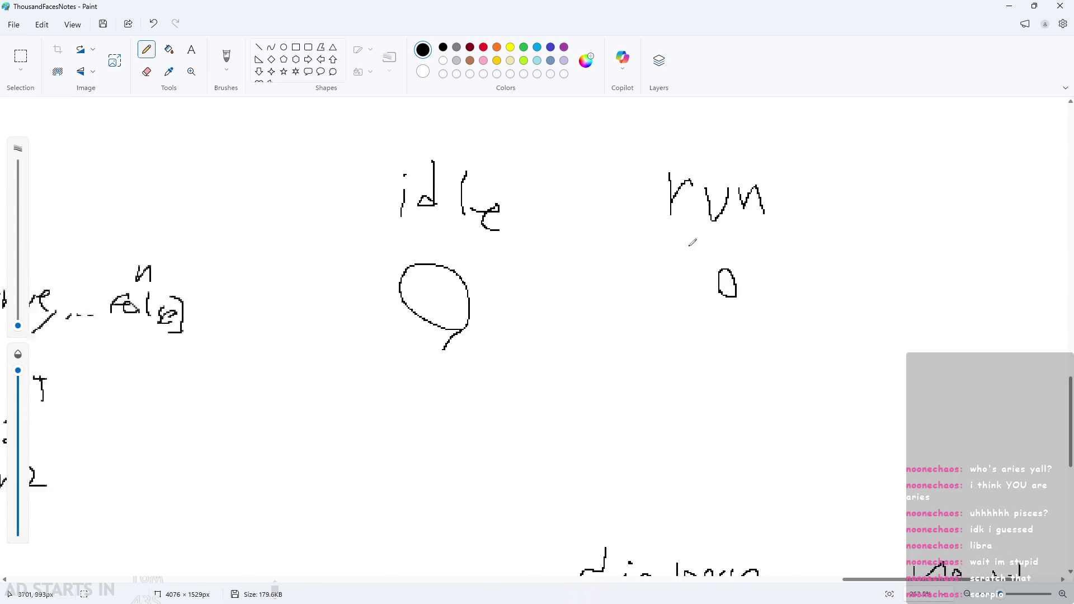
{"action": "scroll", "coordinate": [700, 307], "scroll_direction": "up", "scroll_amount": 1, "text": "ctrl"}
{"action": "scroll", "coordinate": [700, 308], "scroll_direction": "down", "scroll_amount": 2, "text": "ctrl"}
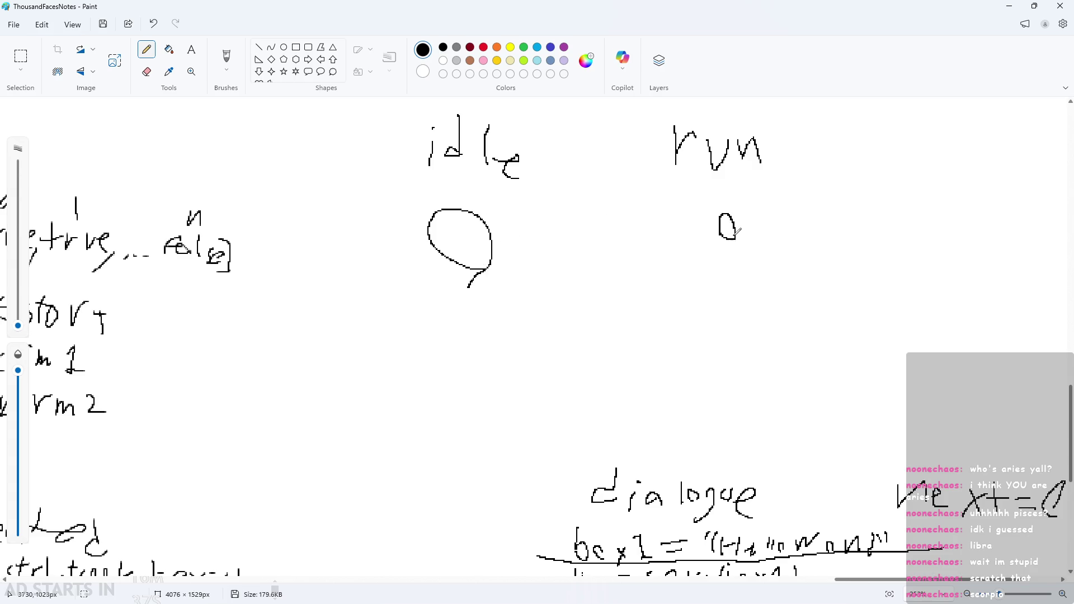
{"action": "scroll", "coordinate": [464, 313], "scroll_direction": "up", "scroll_amount": 2, "text": "ctrl"}
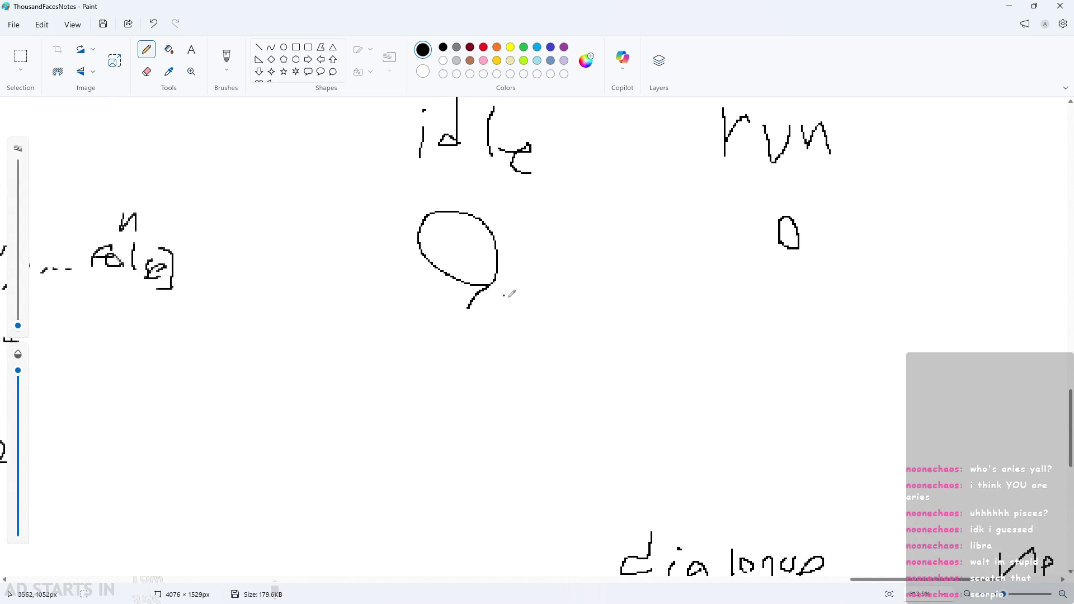
{"action": "scroll", "coordinate": [398, 147], "scroll_direction": "up", "scroll_amount": 3, "text": "ctrl"}
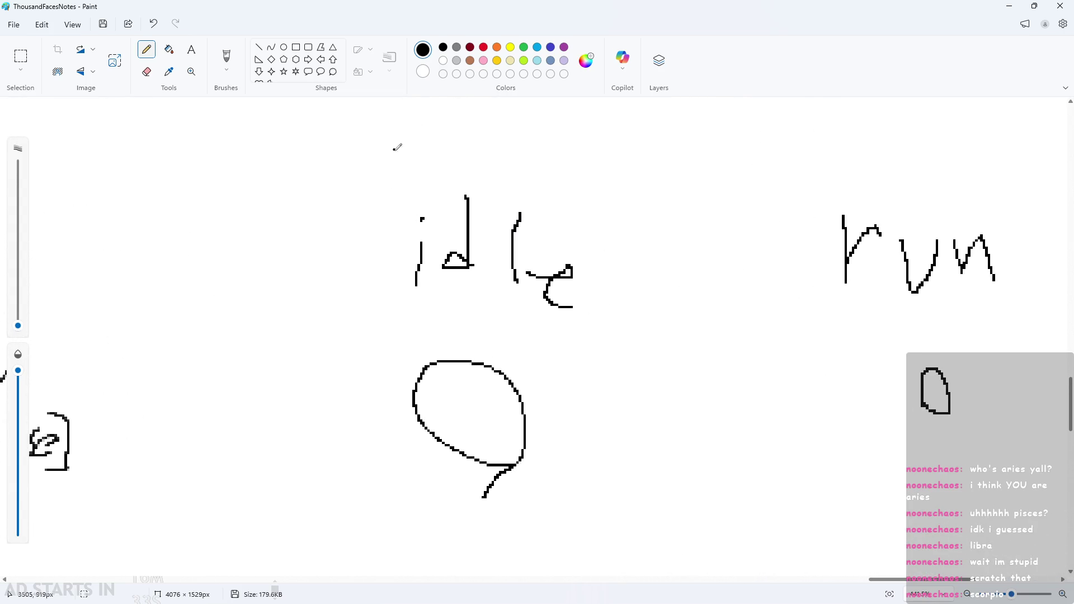
{"action": "scroll", "coordinate": [397, 147], "scroll_direction": "up", "scroll_amount": 1}
{"action": "mouse_move", "coordinate": [417, 190]}
{"action": "left_mouse_down"}
{"action": "mouse_move", "coordinate": [422, 208]}
{"action": "mouse_move", "coordinate": [442, 186]}
{"action": "mouse_move", "coordinate": [464, 220]}
{"action": "left_mouse_up"}
{"action": "mouse_move", "coordinate": [480, 188]}
{"action": "left_mouse_down"}
{"action": "mouse_move", "coordinate": [528, 209]}
{"action": "mouse_move", "coordinate": [541, 187]}
{"action": "mouse_move", "coordinate": [556, 196]}
{"action": "mouse_move", "coordinate": [601, 181]}
{"action": "mouse_move", "coordinate": [609, 215]}
{"action": "mouse_move", "coordinate": [638, 191]}
{"action": "mouse_move", "coordinate": [677, 194]}
{"action": "left_mouse_up"}
{"action": "mouse_move", "coordinate": [650, 199]}
{"action": "left_mouse_down"}
{"action": "mouse_move", "coordinate": [712, 186]}
{"action": "mouse_move", "coordinate": [697, 203]}
{"action": "left_mouse_up"}
Step: Move the Paint notes window around to compare the notes with the GameMaker code
{"action": "scroll", "coordinate": [652, 264], "scroll_direction": "down", "scroll_amount": 3}
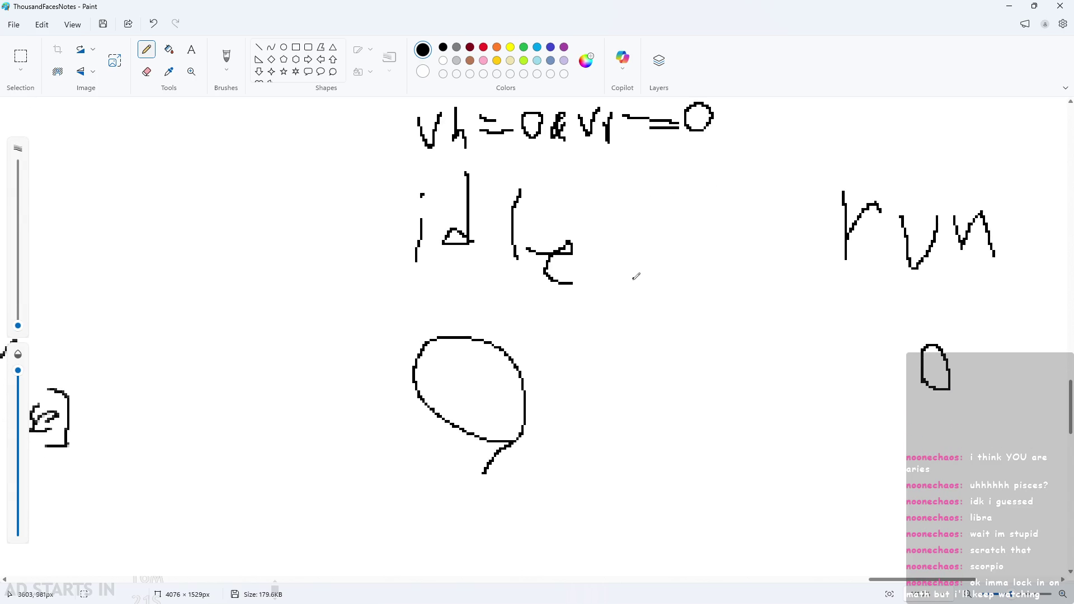
{"action": "scroll", "coordinate": [635, 271], "scroll_direction": "down", "scroll_amount": 2, "text": "ctrl"}
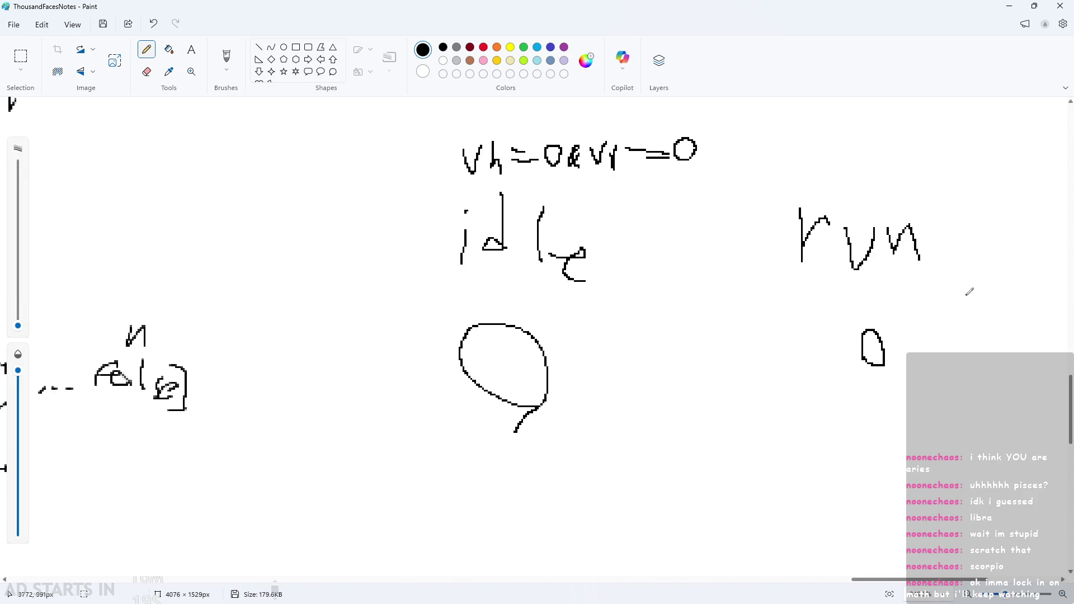
{"action": "scroll", "coordinate": [960, 313], "scroll_direction": "up", "scroll_amount": 2, "text": "ctrl"}
{"action": "scroll", "coordinate": [958, 352], "scroll_direction": "up", "scroll_amount": 3}
{"action": "scroll", "coordinate": [961, 365], "scroll_direction": "down", "scroll_amount": 1, "text": "ctrl"}
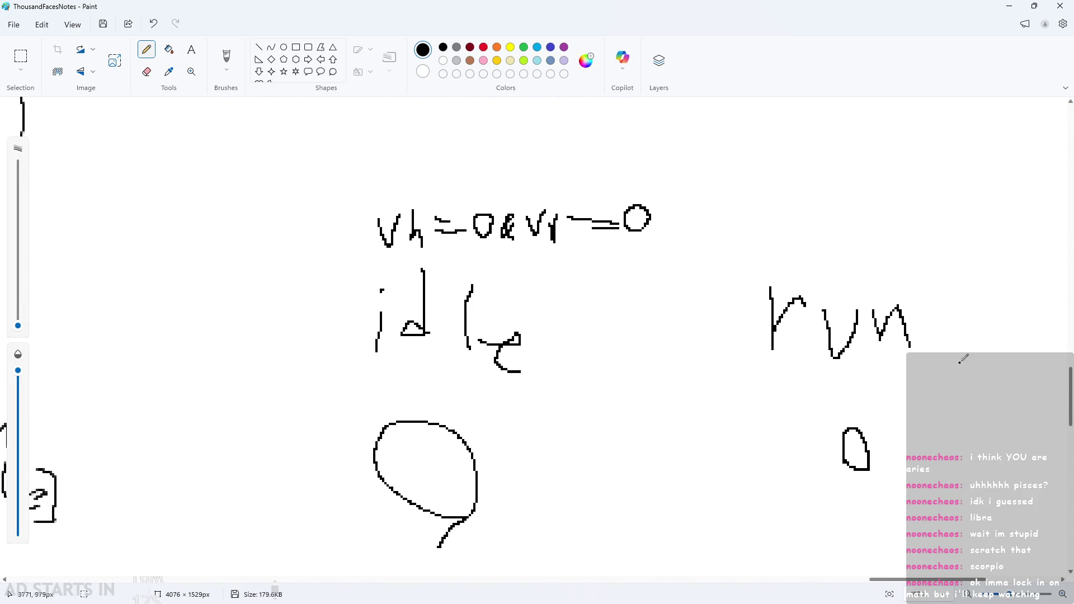
{"action": "scroll", "coordinate": [979, 352], "scroll_direction": "down", "scroll_amount": 1}
{"action": "scroll", "coordinate": [984, 408], "scroll_direction": "up", "scroll_amount": 2, "text": "ctrl"}
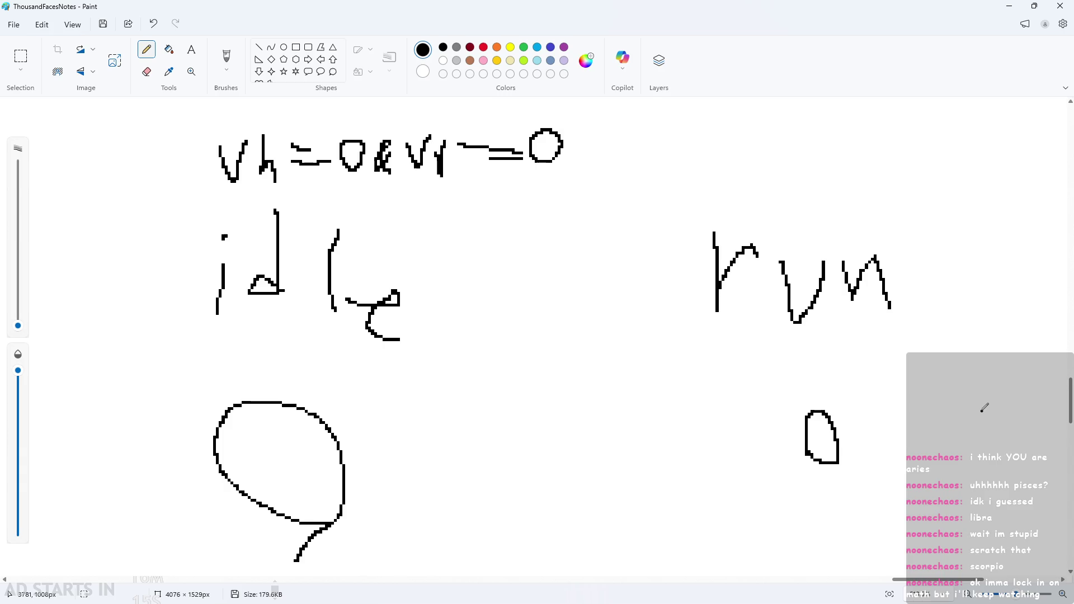
{"action": "scroll", "coordinate": [983, 408], "scroll_direction": "up", "scroll_amount": 2}
{"action": "scroll", "coordinate": [984, 394], "scroll_direction": "up", "scroll_amount": 2, "text": "ctrl"}
{"action": "scroll", "coordinate": [950, 414], "scroll_direction": "down", "scroll_amount": 1, "text": "ctrl"}
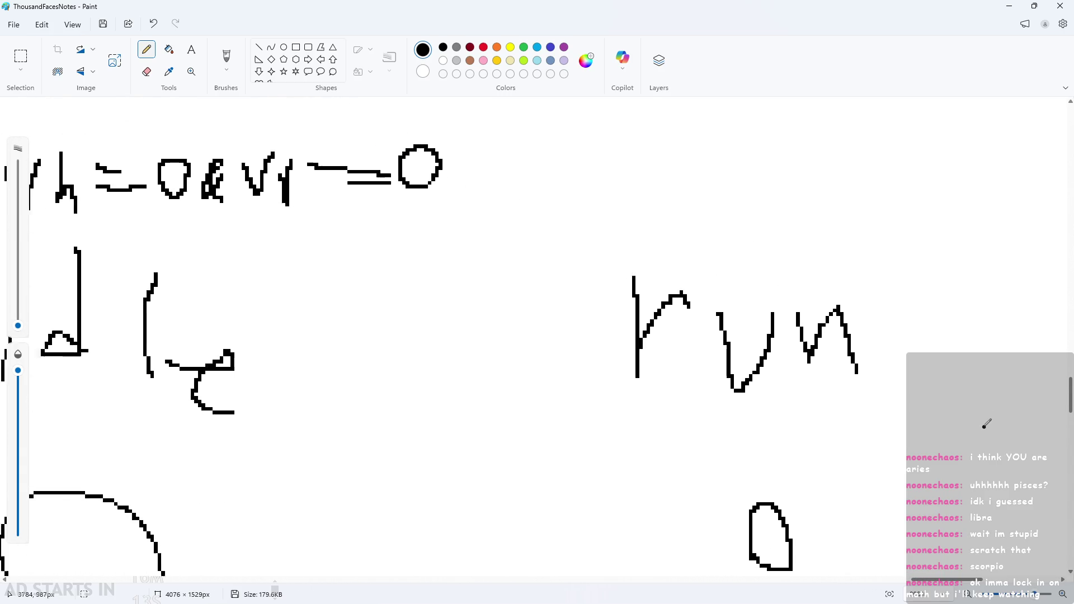
{"action": "scroll", "coordinate": [793, 359], "scroll_direction": "down", "scroll_amount": 1}
{"action": "scroll", "coordinate": [652, 371], "scroll_direction": "down", "scroll_amount": 1, "text": "ctrl"}
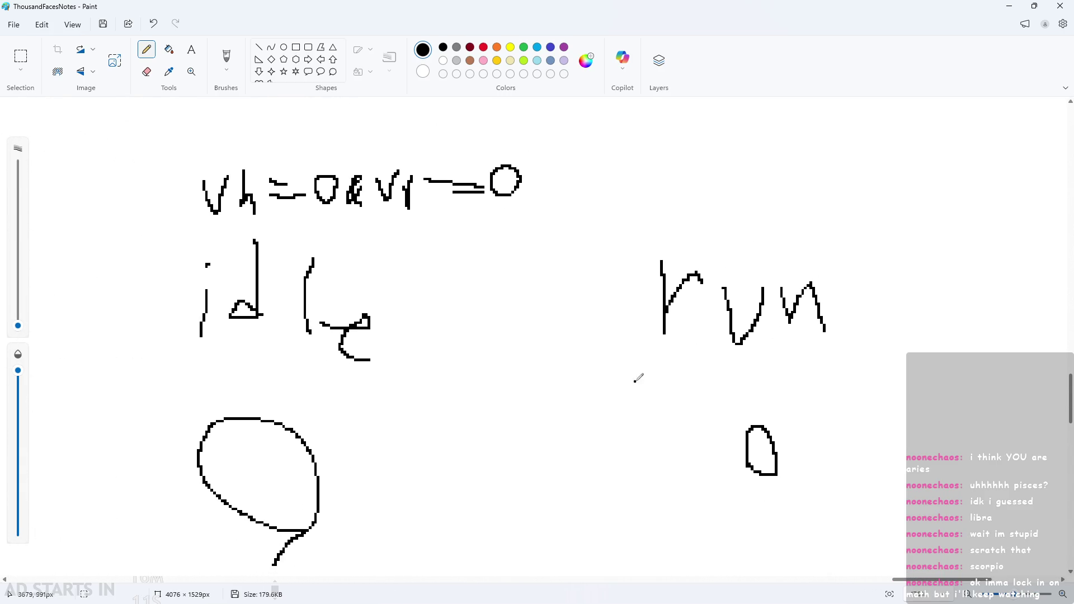
{"action": "mouse_move", "coordinate": [677, 4]}
{"action": "left_mouse_down"}
{"action": "mouse_move", "coordinate": [671, 275]}
{"action": "mouse_move", "coordinate": [564, 3]}
{"action": "left_mouse_up"}
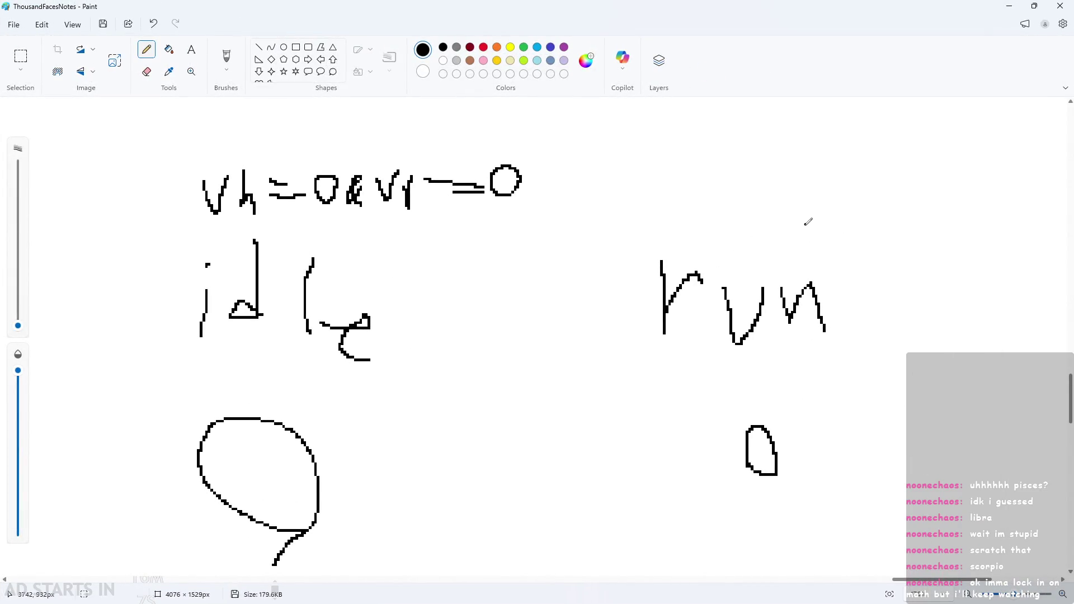
{"action": "scroll", "coordinate": [804, 218], "scroll_direction": "down", "scroll_amount": 2, "text": "ctrl"}
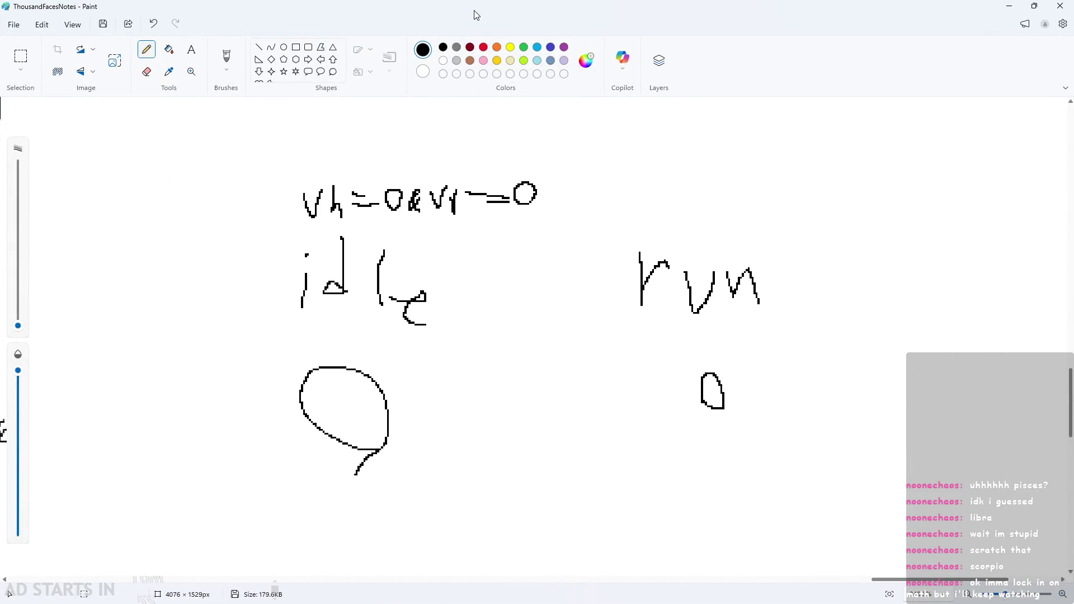
{"action": "mouse_move", "coordinate": [472, 14]}
{"action": "left_mouse_down"}
{"action": "mouse_move", "coordinate": [589, 329]}
{"action": "mouse_move", "coordinate": [588, 269]}
{"action": "left_mouse_up"}
{"action": "double_click", "coordinate": [714, 270]}
{"action": "scroll", "coordinate": [727, 274], "scroll_direction": "up", "scroll_amount": 3, "text": "ctrl"}
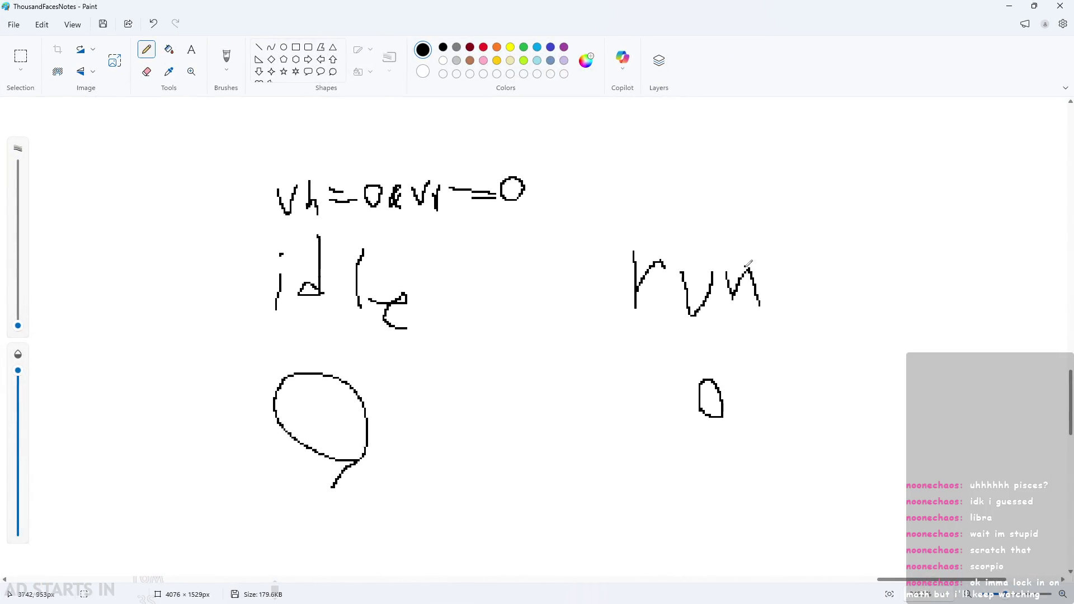
{"action": "mouse_move", "coordinate": [565, 7]}
{"action": "left_mouse_down"}
{"action": "mouse_move", "coordinate": [543, 531]}
{"action": "mouse_move", "coordinate": [553, 477]}
{"action": "mouse_move", "coordinate": [520, 3]}
{"action": "left_mouse_up"}
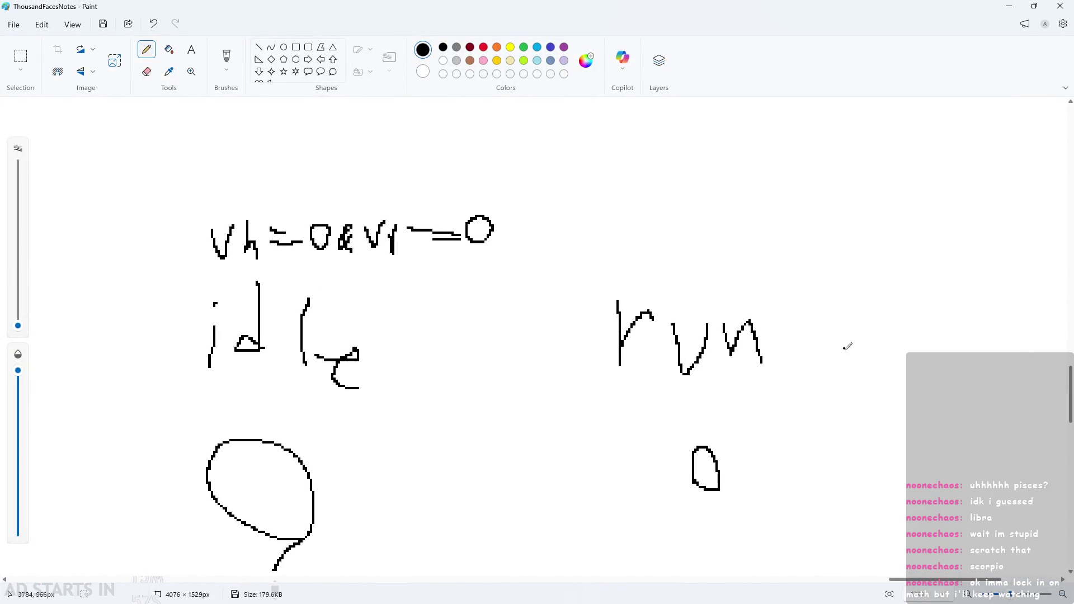
{"action": "scroll", "coordinate": [801, 365], "scroll_direction": "up", "scroll_amount": 1, "text": "ctrl"}
{"action": "scroll", "coordinate": [666, 205], "scroll_direction": "down", "scroll_amount": 2}
{"action": "scroll", "coordinate": [583, 193], "scroll_direction": "up", "scroll_amount": 1}
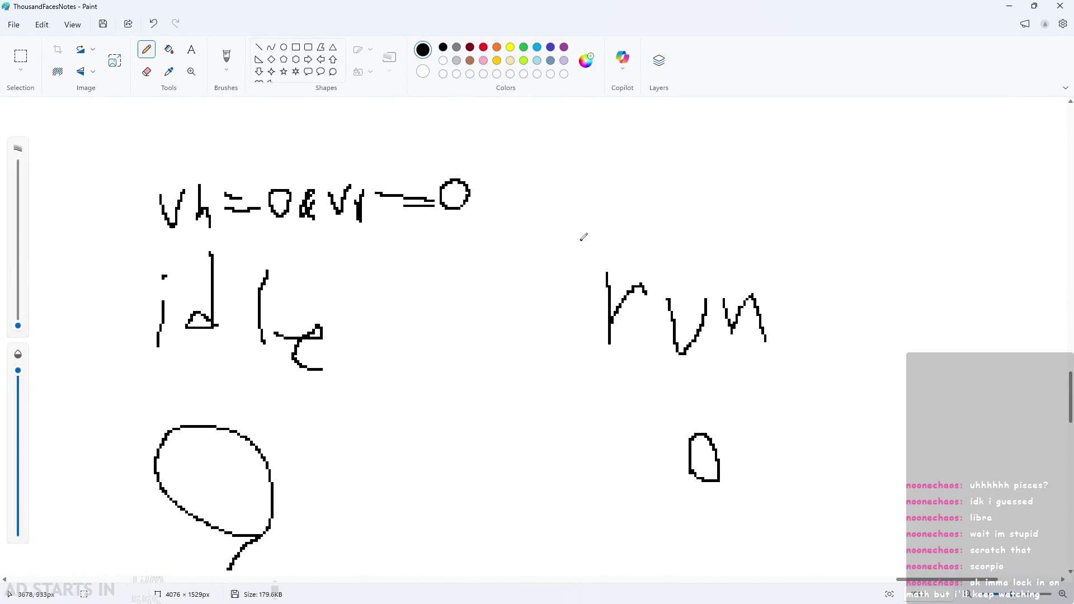
{"action": "scroll", "coordinate": [583, 193], "scroll_direction": "up", "scroll_amount": 1, "text": "ctrl"}
Step: Handwrite the run condition vh!=0&vv=0 above 'run' in the notes
{"action": "mouse_move", "coordinate": [582, 190]}
{"action": "left_mouse_down"}
{"action": "mouse_move", "coordinate": [616, 177]}
{"action": "mouse_move", "coordinate": [632, 234]}
{"action": "left_mouse_up"}
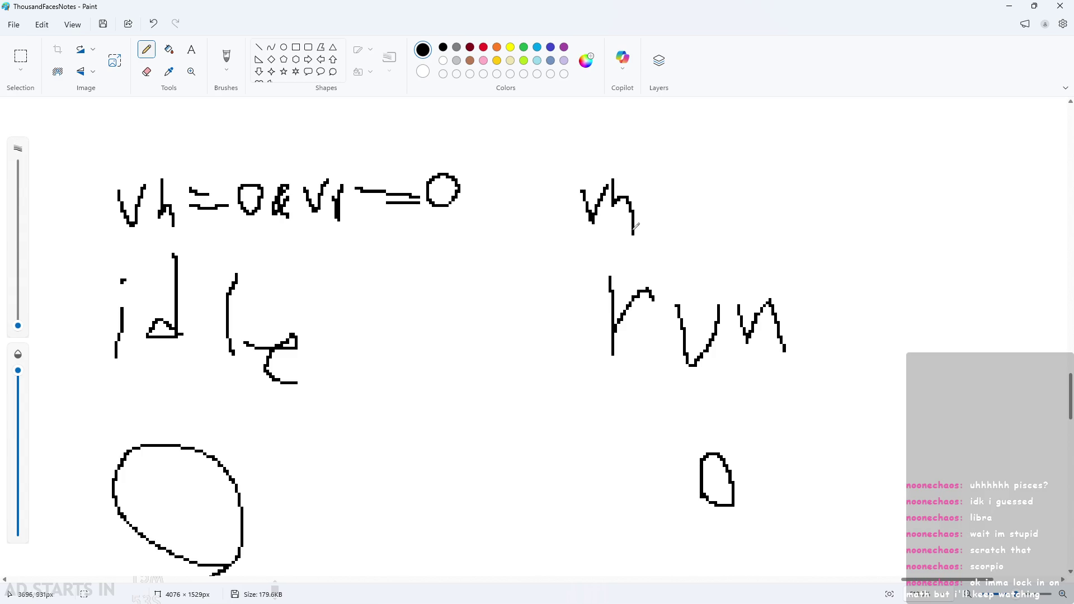
{"action": "left_click_drag", "start_coordinate": [653, 180], "coordinate": [652, 212]}
{"action": "mouse_move", "coordinate": [652, 228]}
{"action": "left_mouse_down"}
{"action": "mouse_move", "coordinate": [691, 199]}
{"action": "mouse_move", "coordinate": [687, 223]}
{"action": "left_mouse_up"}
{"action": "mouse_move", "coordinate": [717, 225]}
{"action": "left_mouse_down"}
{"action": "mouse_move", "coordinate": [719, 187]}
{"action": "mouse_move", "coordinate": [723, 216]}
{"action": "mouse_move", "coordinate": [779, 193]}
{"action": "mouse_move", "coordinate": [762, 236]}
{"action": "mouse_move", "coordinate": [781, 204]}
{"action": "left_mouse_up"}
{"action": "key", "text": "ctrl+z"}
{"action": "key", "text": "ctrl+z"}
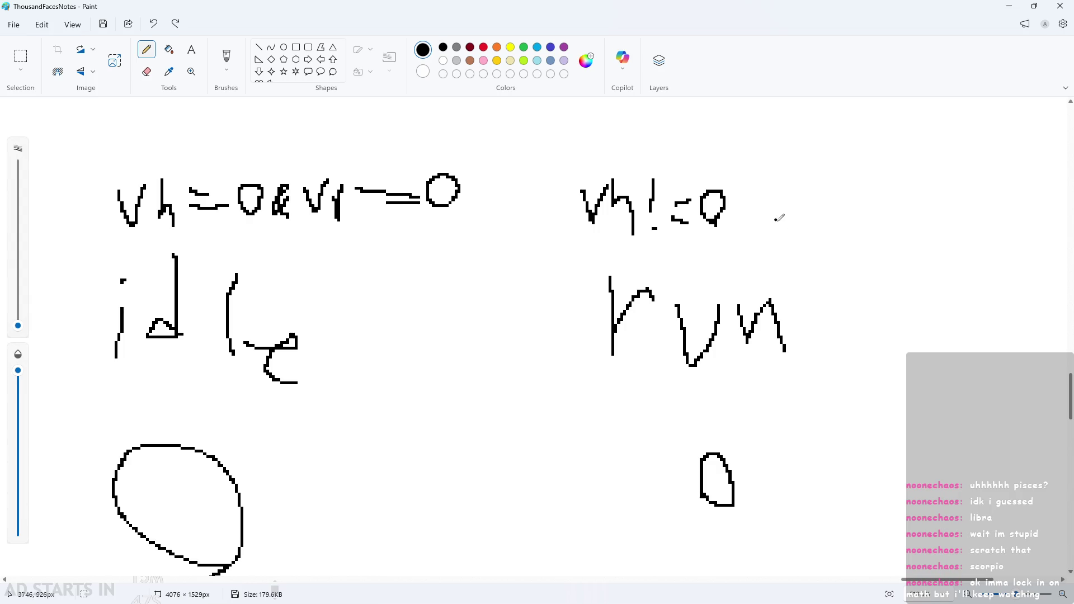
{"action": "mouse_move", "coordinate": [780, 221]}
{"action": "left_mouse_down"}
{"action": "mouse_move", "coordinate": [769, 187]}
{"action": "mouse_move", "coordinate": [778, 223]}
{"action": "mouse_move", "coordinate": [759, 207]}
{"action": "mouse_move", "coordinate": [821, 201]}
{"action": "mouse_move", "coordinate": [839, 218]}
{"action": "mouse_move", "coordinate": [856, 201]}
{"action": "left_mouse_up"}
{"action": "key", "text": "ctrl+z"}
{"action": "left_click_drag", "start_coordinate": [866, 199], "coordinate": [882, 200]}
{"action": "mouse_move", "coordinate": [865, 213]}
{"action": "left_mouse_down"}
{"action": "mouse_move", "coordinate": [907, 221]}
{"action": "mouse_move", "coordinate": [920, 197]}
{"action": "left_mouse_up"}
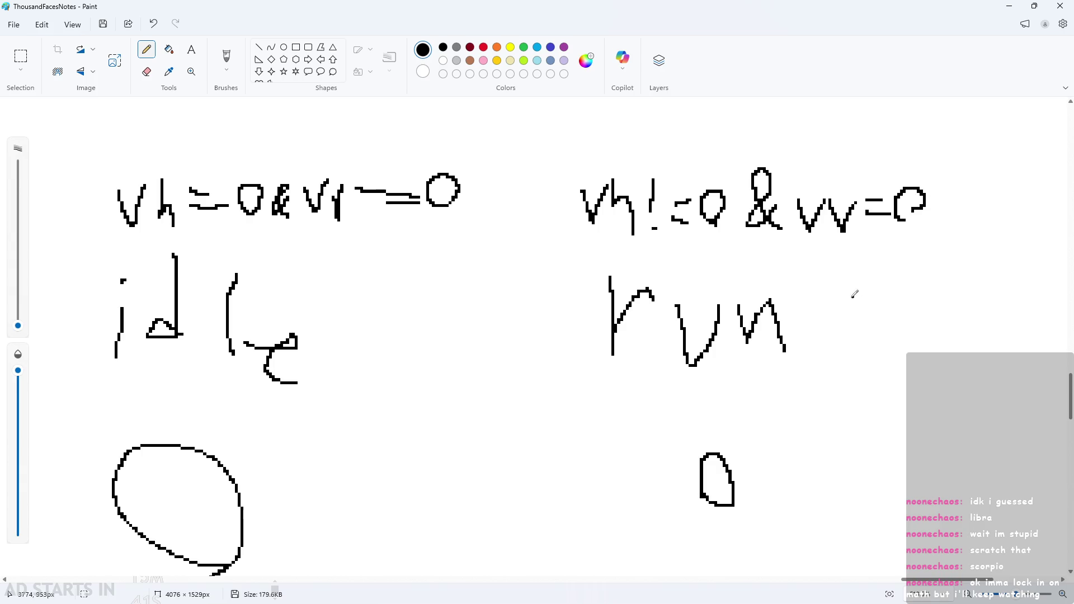
Step: Note frame ranges 0-5 under idle and 6-11 under run
{"action": "scroll", "coordinate": [851, 293], "scroll_direction": "down", "scroll_amount": 2, "text": "ctrl"}
{"action": "scroll", "coordinate": [511, 316], "scroll_direction": "down", "scroll_amount": 1, "text": "ctrl"}
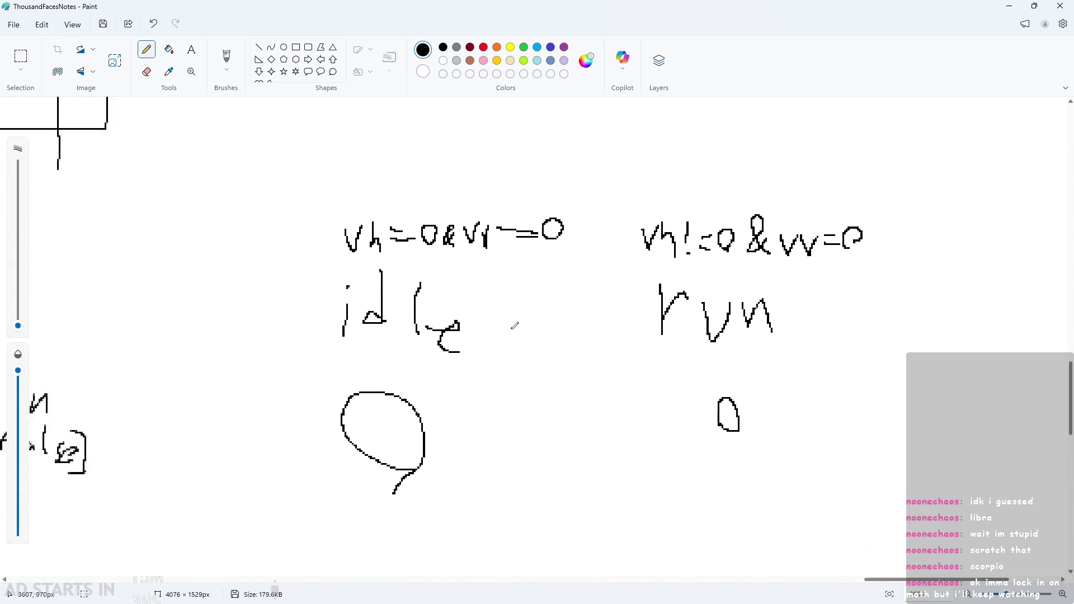
{"action": "scroll", "coordinate": [514, 300], "scroll_direction": "up", "scroll_amount": 2, "text": "ctrl"}
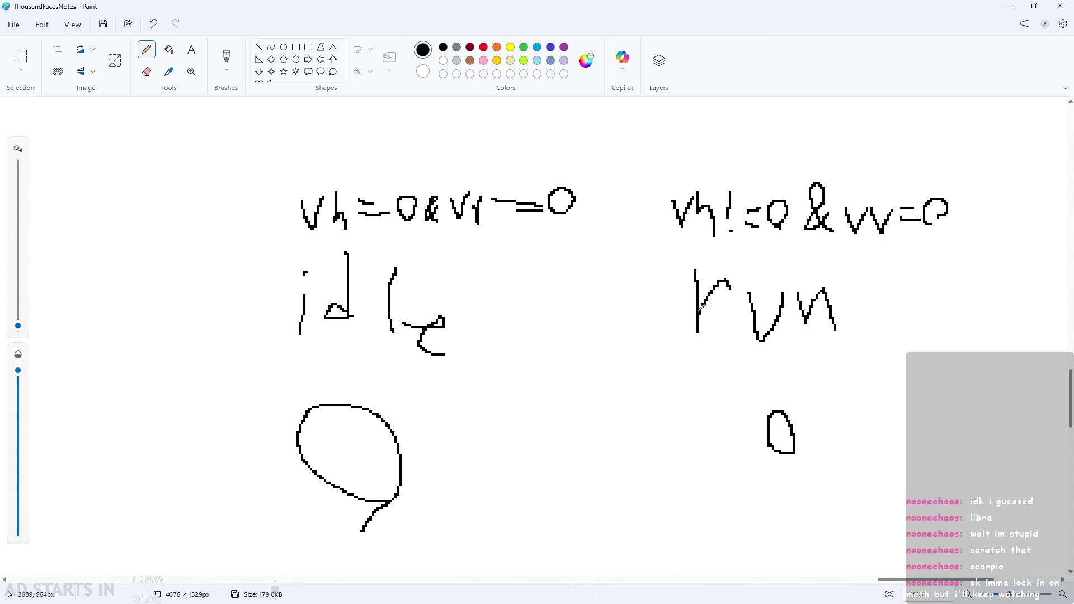
{"action": "scroll", "coordinate": [671, 308], "scroll_direction": "down", "scroll_amount": 3}
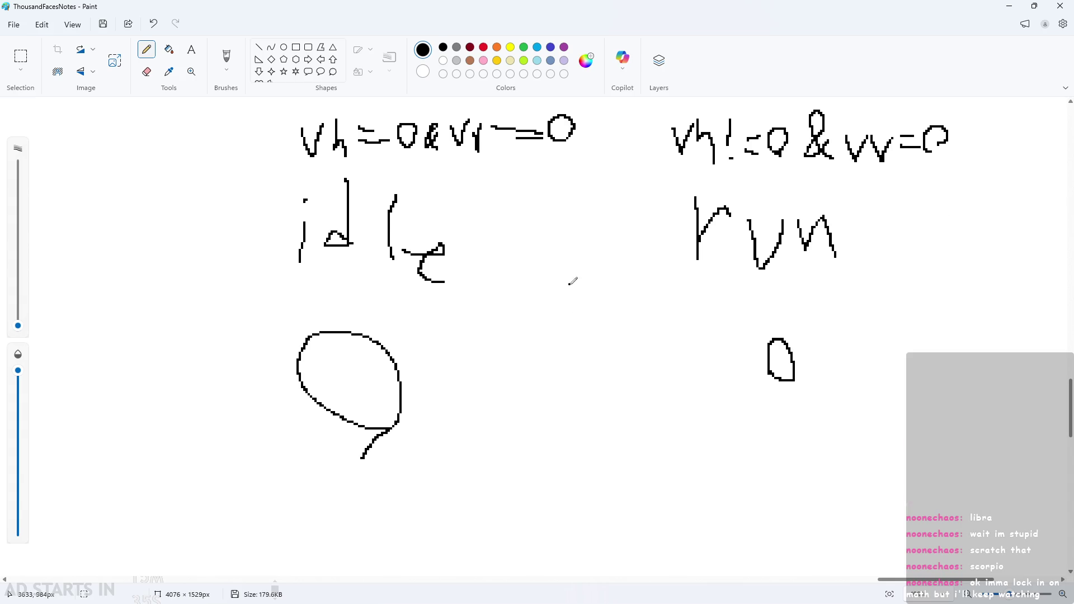
{"action": "scroll", "coordinate": [435, 490], "scroll_direction": "up", "scroll_amount": 1, "text": "ctrl"}
{"action": "scroll", "coordinate": [428, 475], "scroll_direction": "up", "scroll_amount": 1, "text": "ctrl"}
{"action": "scroll", "coordinate": [428, 475], "scroll_direction": "up", "scroll_amount": 6}
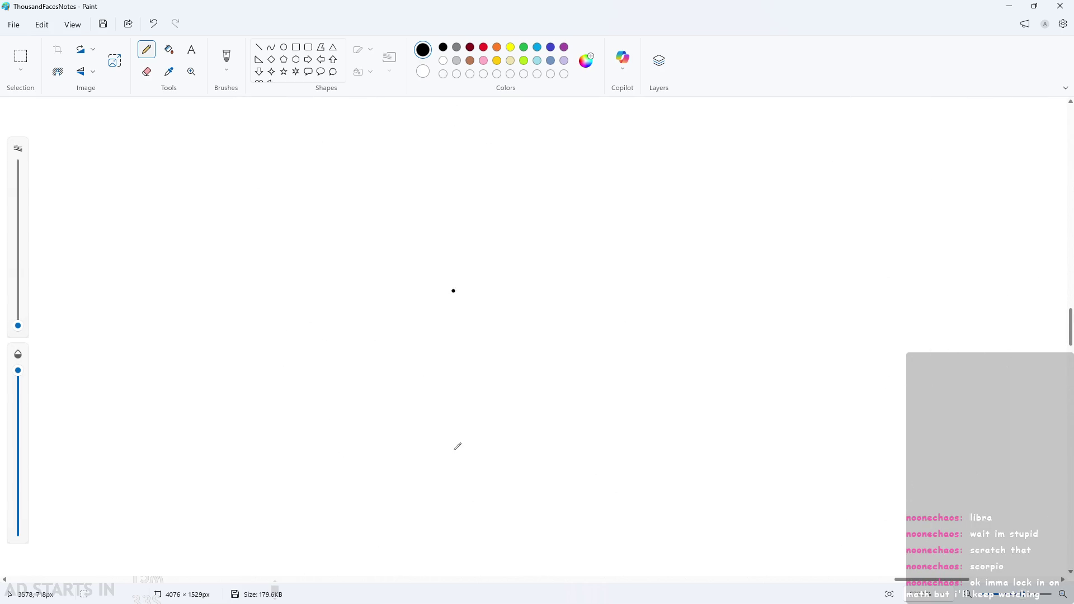
{"action": "scroll", "coordinate": [457, 447], "scroll_direction": "down", "scroll_amount": 5}
{"action": "scroll", "coordinate": [350, 371], "scroll_direction": "down", "scroll_amount": 2, "text": "ctrl"}
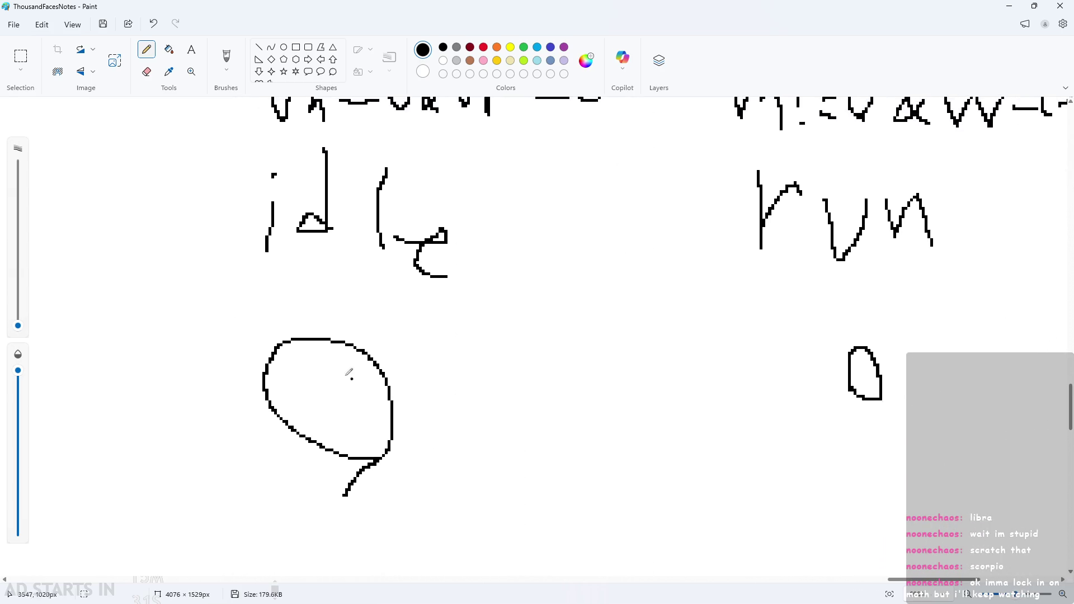
{"action": "mouse_move", "coordinate": [241, 319]}
{"action": "left_mouse_down"}
{"action": "mouse_move", "coordinate": [265, 289]}
{"action": "mouse_move", "coordinate": [232, 334]}
{"action": "left_mouse_up"}
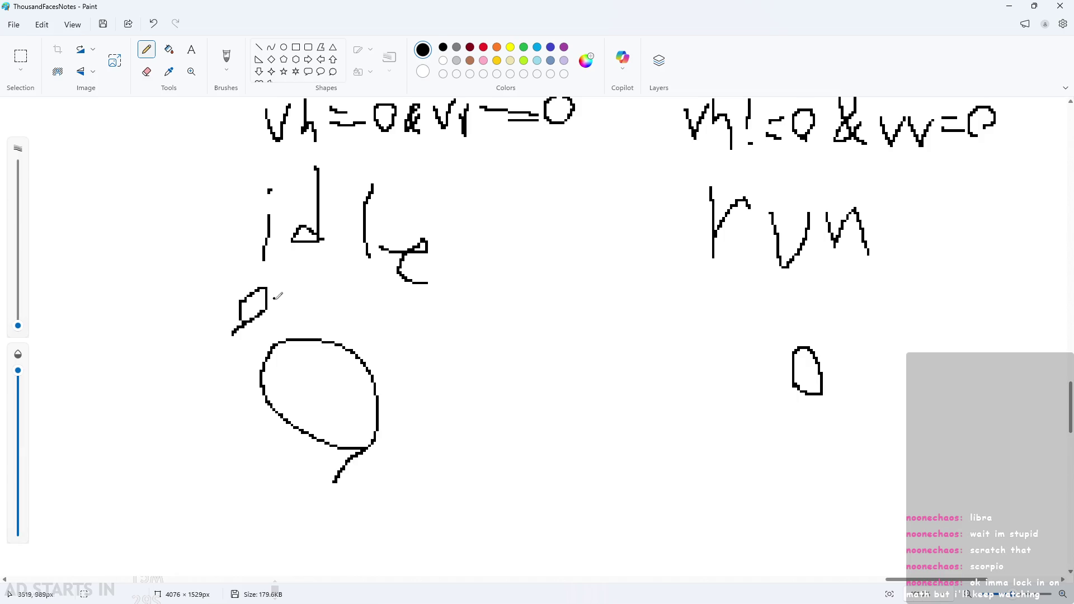
{"action": "left_click_drag", "start_coordinate": [273, 301], "coordinate": [322, 308]}
{"action": "mouse_move", "coordinate": [725, 288]}
{"action": "left_mouse_down"}
{"action": "mouse_move", "coordinate": [717, 322]}
{"action": "mouse_move", "coordinate": [711, 308]}
{"action": "left_mouse_up"}
{"action": "left_click_drag", "start_coordinate": [738, 304], "coordinate": [772, 304]}
{"action": "mouse_move", "coordinate": [773, 283]}
{"action": "left_mouse_down"}
{"action": "mouse_move", "coordinate": [776, 330]}
{"action": "mouse_move", "coordinate": [794, 334]}
{"action": "left_mouse_up"}
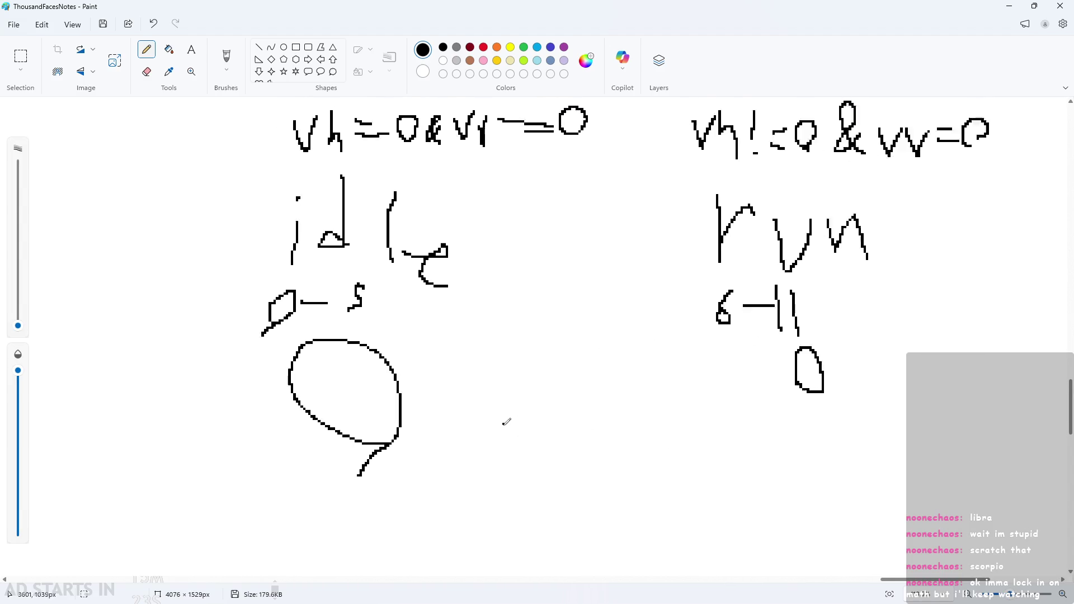
Step: Write 'running' next to the 3 in the notes, then minimize Paint
{"action": "scroll", "coordinate": [408, 304], "scroll_direction": "down", "scroll_amount": 2}
{"action": "scroll", "coordinate": [468, 498], "scroll_direction": "up", "scroll_amount": 10}
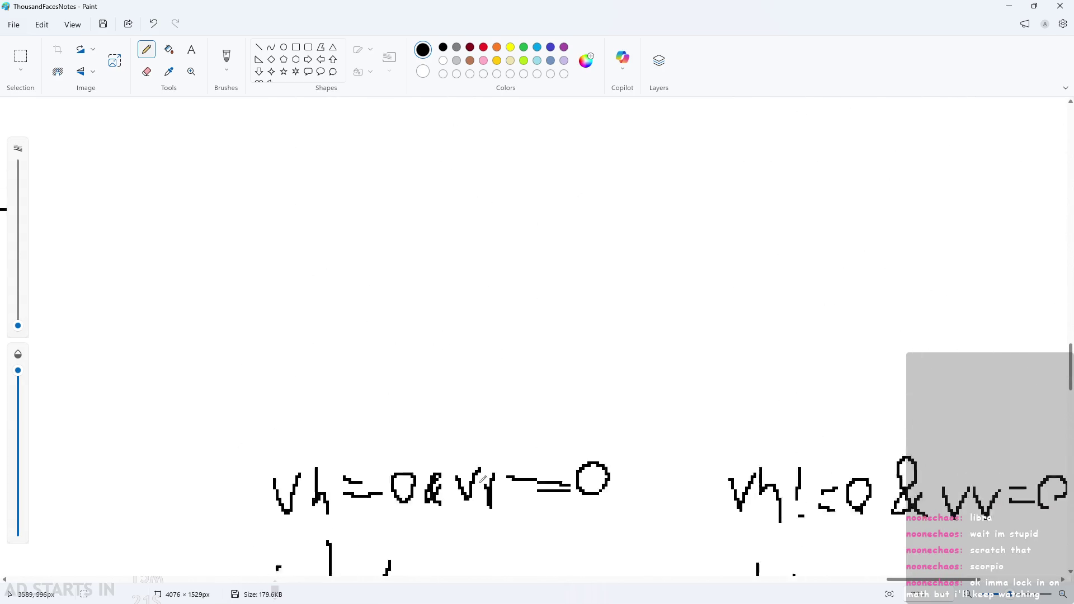
{"action": "scroll", "coordinate": [476, 464], "scroll_direction": "down", "scroll_amount": 9}
{"action": "scroll", "coordinate": [474, 465], "scroll_direction": "down", "scroll_amount": 1}
{"action": "mouse_move", "coordinate": [466, 463]}
{"action": "left_mouse_down"}
{"action": "mouse_move", "coordinate": [495, 463]}
{"action": "mouse_move", "coordinate": [492, 507]}
{"action": "left_mouse_up"}
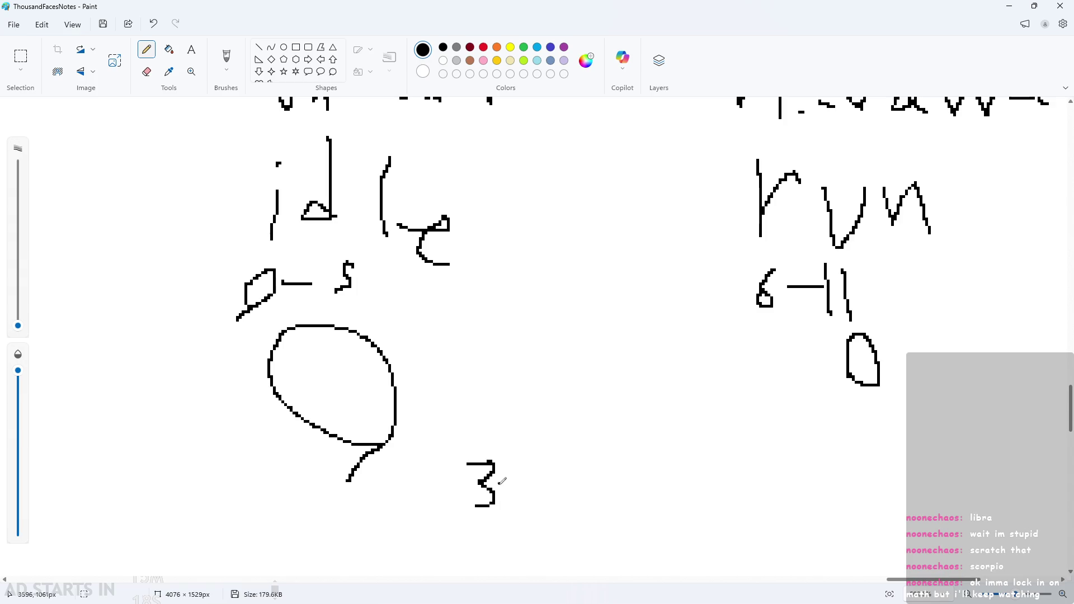
{"action": "scroll", "coordinate": [454, 233], "scroll_direction": "up", "scroll_amount": 4}
{"action": "scroll", "coordinate": [798, 295], "scroll_direction": "down", "scroll_amount": 4}
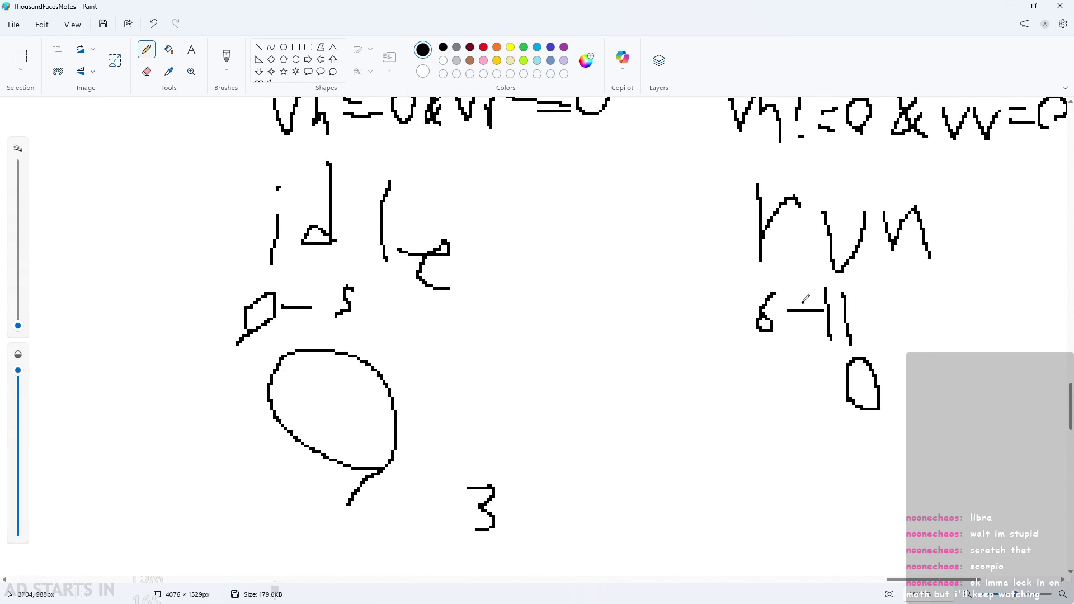
{"action": "scroll", "coordinate": [798, 438], "scroll_direction": "down", "scroll_amount": 2, "text": "ctrl"}
{"action": "scroll", "coordinate": [779, 499], "scroll_direction": "up", "scroll_amount": 3, "text": "ctrl"}
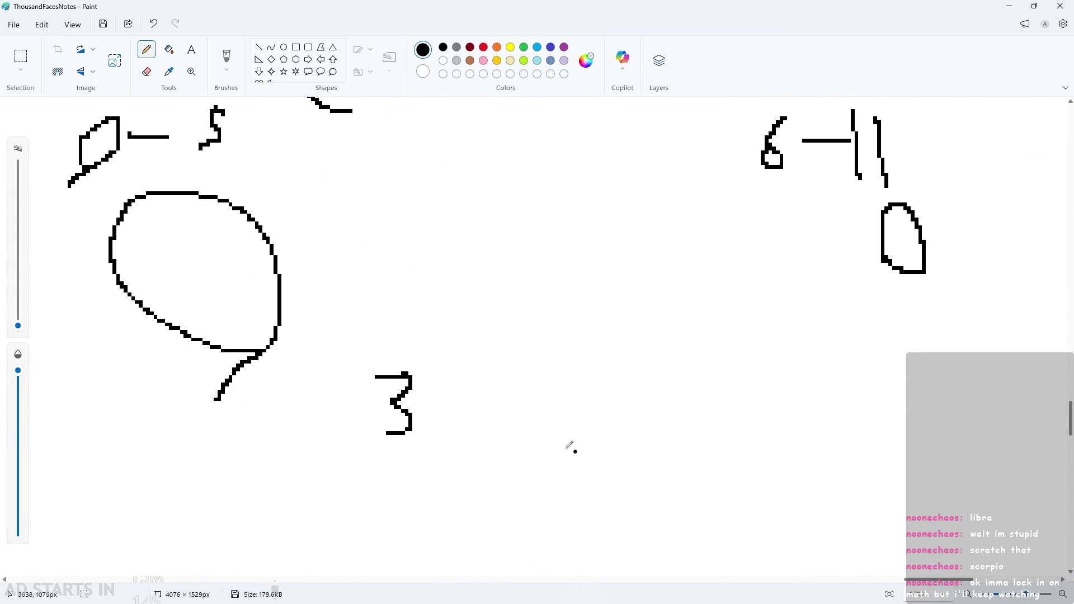
{"action": "mouse_move", "coordinate": [458, 420]}
{"action": "left_mouse_down"}
{"action": "mouse_move", "coordinate": [454, 429]}
{"action": "mouse_move", "coordinate": [467, 425]}
{"action": "left_mouse_up"}
{"action": "mouse_move", "coordinate": [505, 395]}
{"action": "left_mouse_down"}
{"action": "mouse_move", "coordinate": [503, 406]}
{"action": "mouse_move", "coordinate": [536, 400]}
{"action": "left_mouse_up"}
{"action": "mouse_move", "coordinate": [541, 406]}
{"action": "left_mouse_down"}
{"action": "mouse_move", "coordinate": [558, 419]}
{"action": "mouse_move", "coordinate": [615, 422]}
{"action": "mouse_move", "coordinate": [681, 414]}
{"action": "mouse_move", "coordinate": [708, 384]}
{"action": "mouse_move", "coordinate": [777, 433]}
{"action": "mouse_move", "coordinate": [763, 442]}
{"action": "left_mouse_up"}
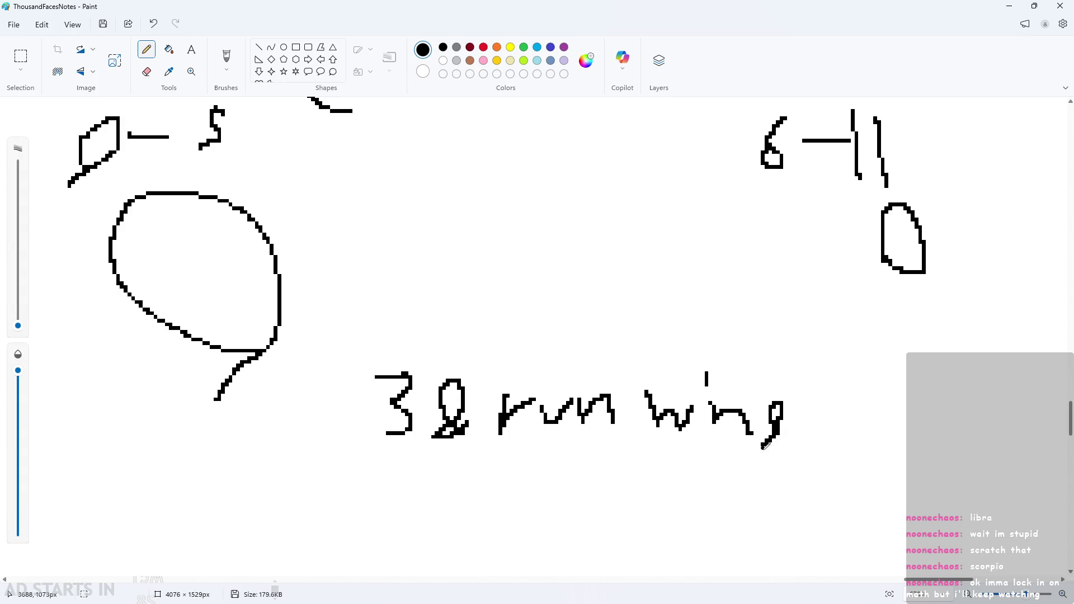
{"action": "left_click", "coordinate": [1009, 5]}
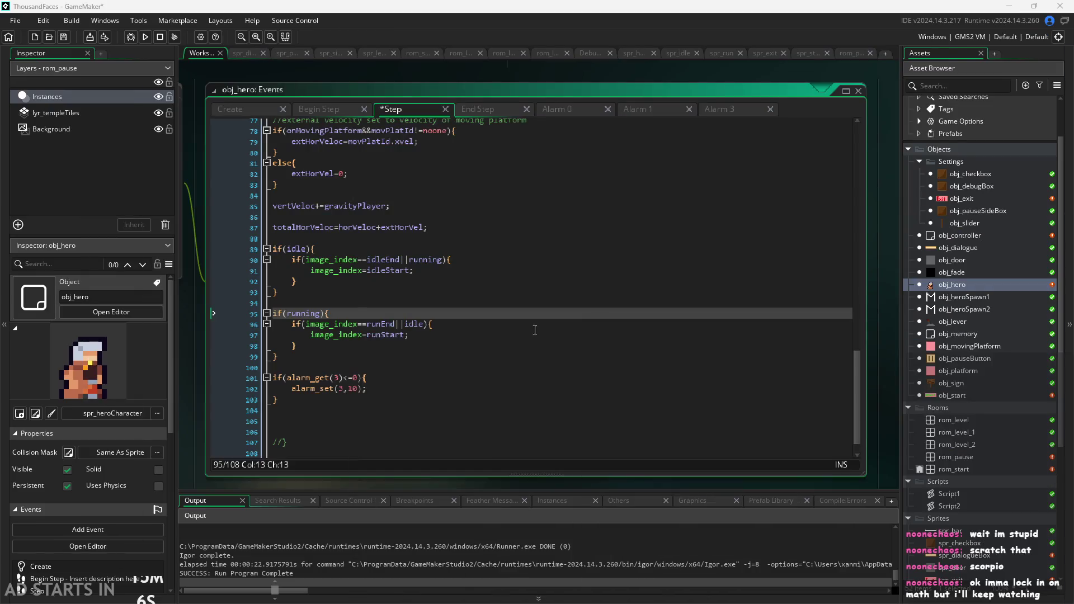
Step: Add if(image_index<runStart){ image_index=runStart inside the if(running) block
{"action": "left_click", "coordinate": [354, 311]}
{"action": "key", "text": "Return"}
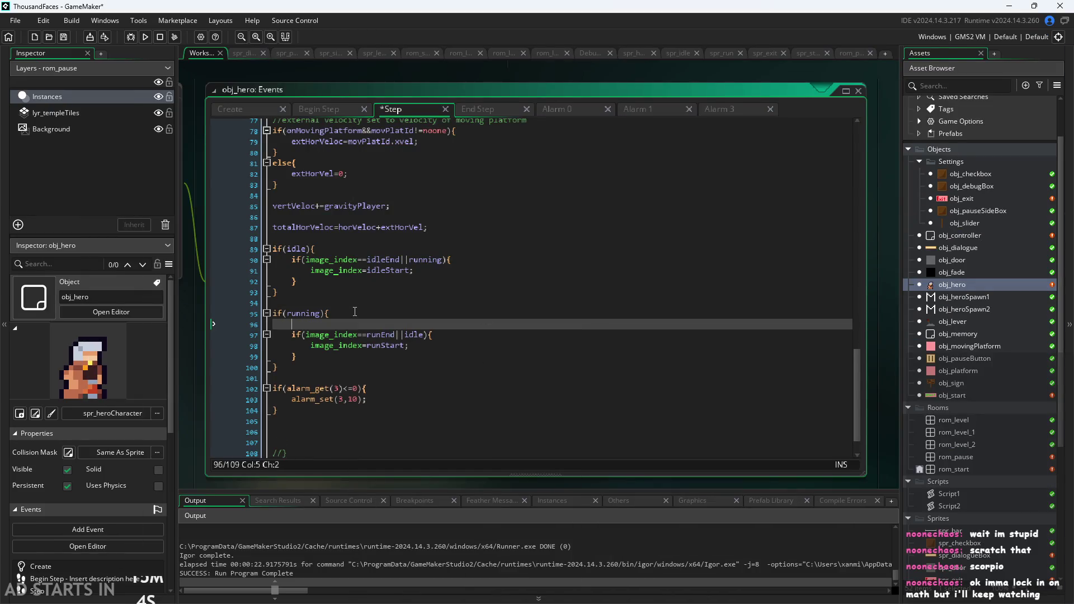
{"action": "type", "text": "if(image_index"}
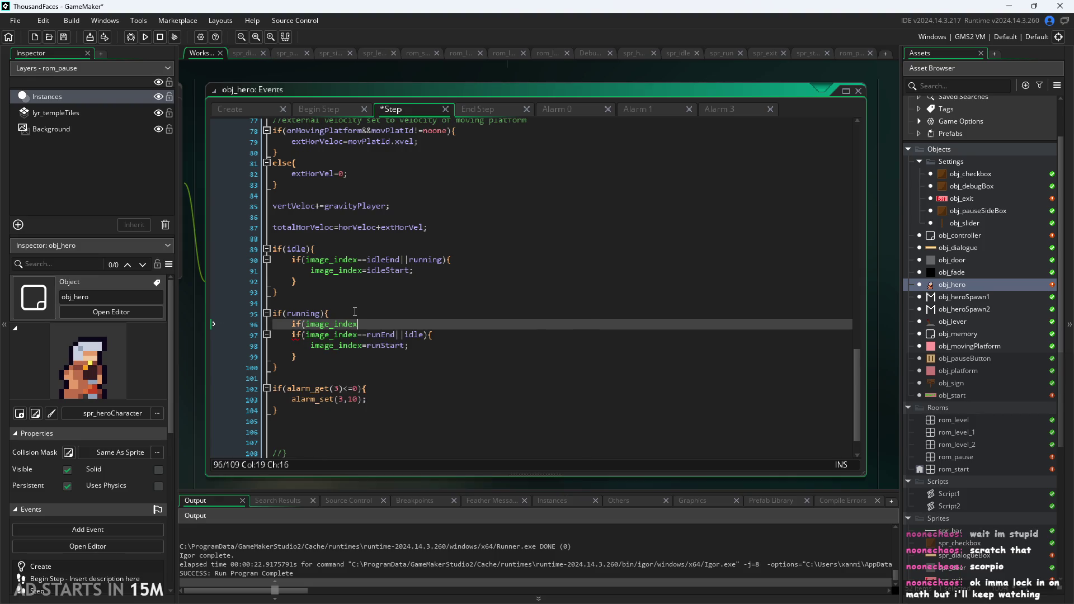
{"action": "type", "text": "<"}
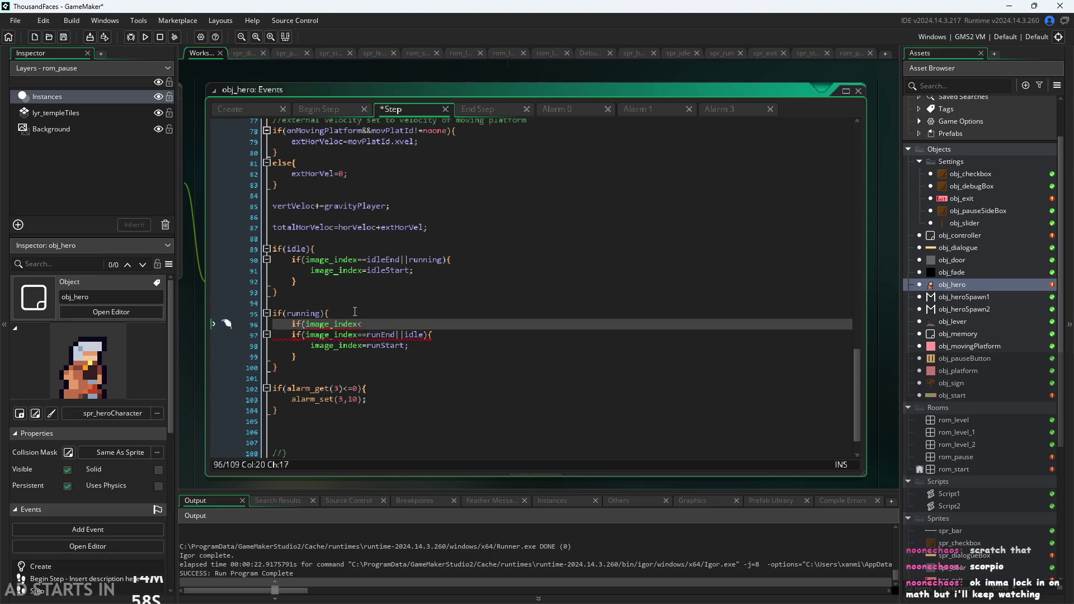
{"action": "type", "text": "run"}
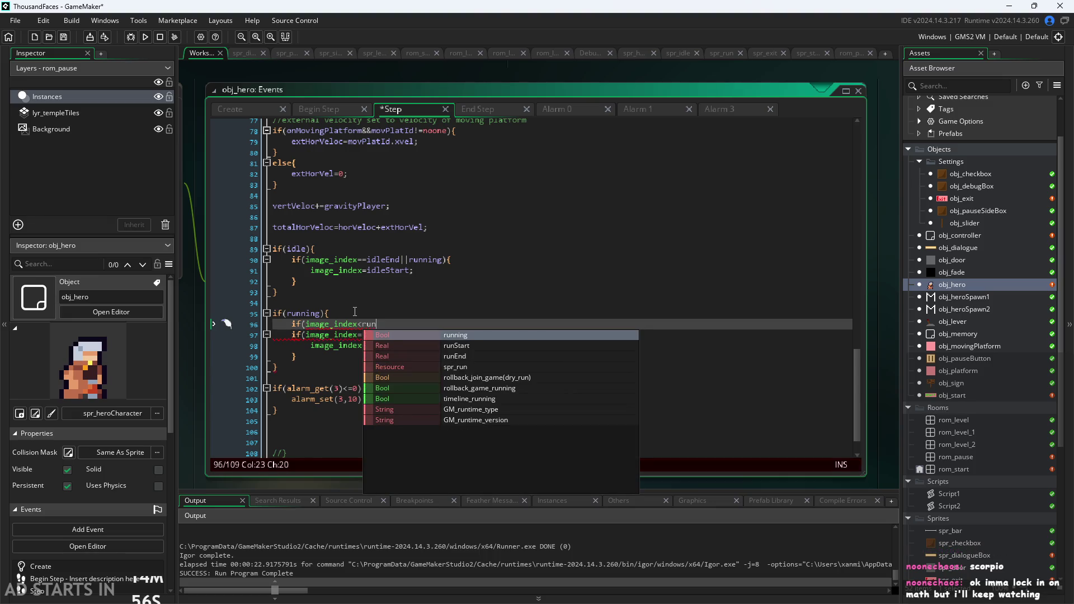
{"action": "type", "text": "Start"}
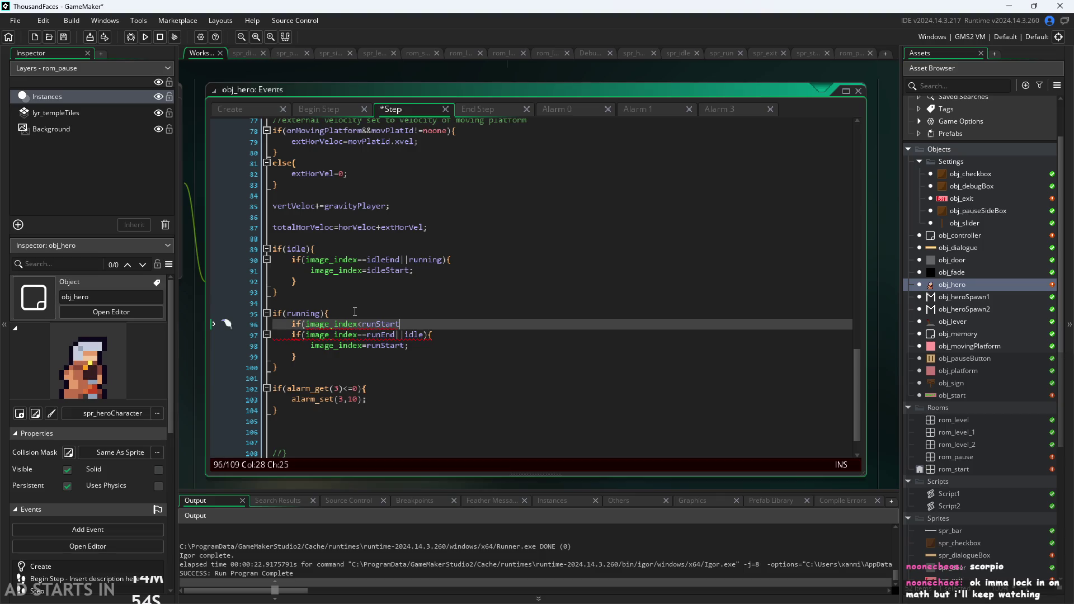
{"action": "type", "text": "){"}
{"action": "key", "text": "Return"}
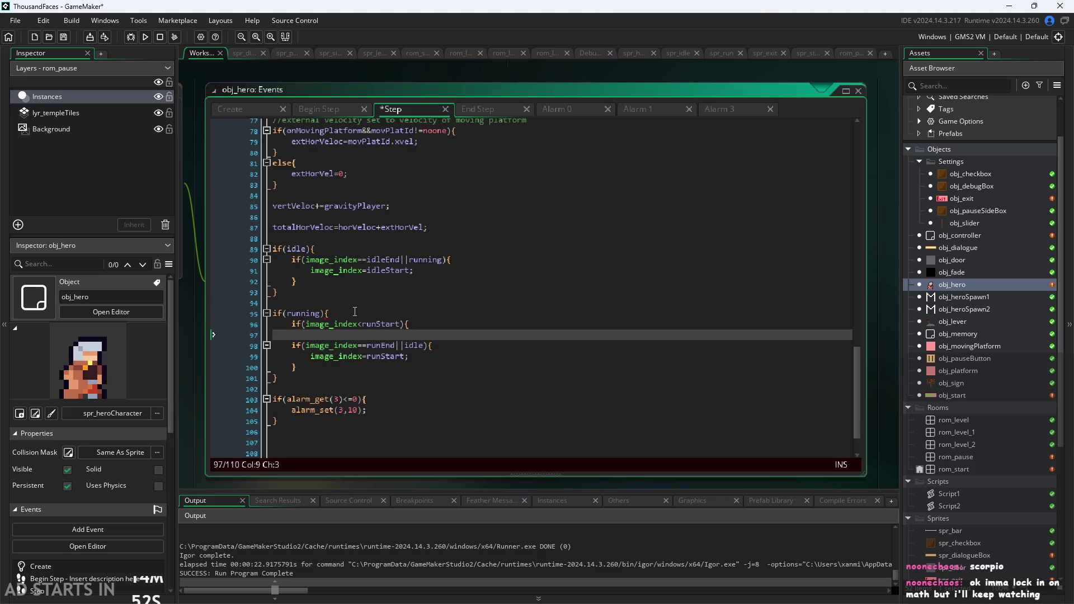
{"action": "type", "text": "image_index"}
{"action": "type", "text": "=runStart;"}
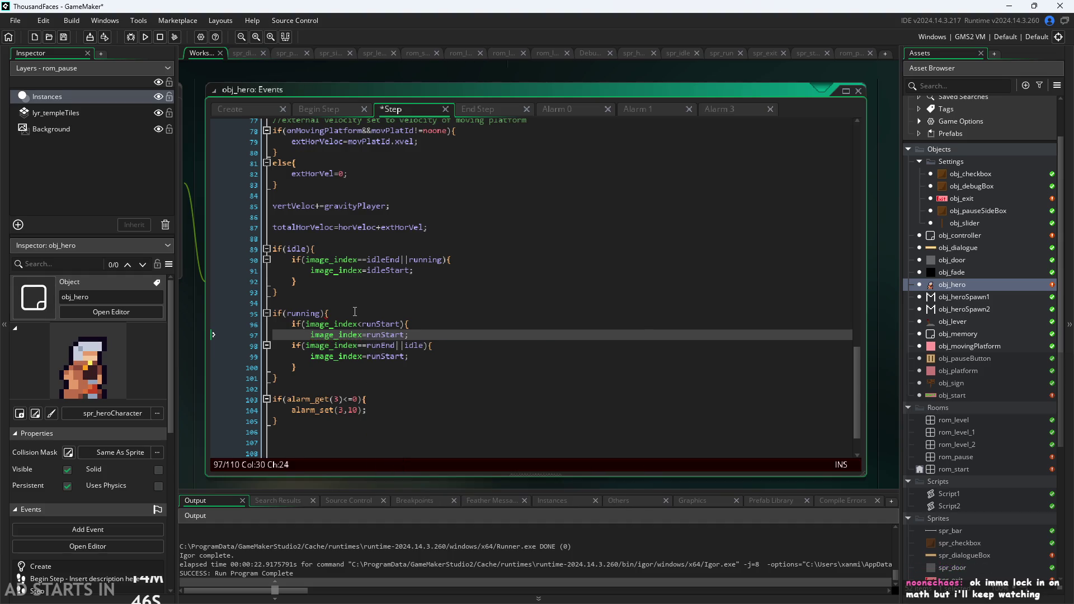
{"action": "key", "text": "Return"}
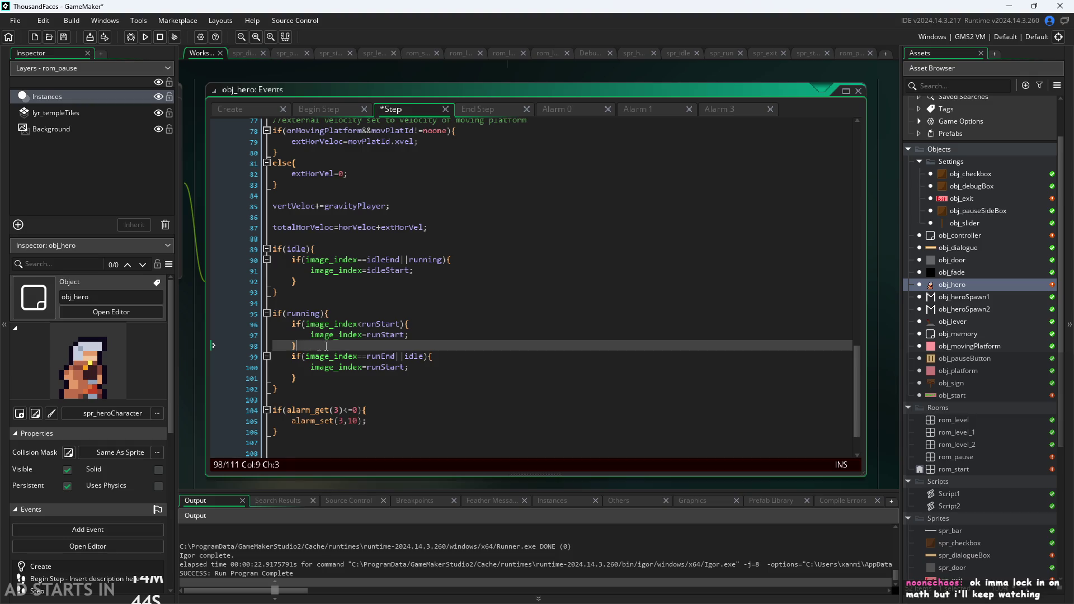
Step: Extend line 96's condition with ||image_index>runEnd and save the Step code
{"action": "left_click_drag", "start_coordinate": [326, 346], "coordinate": [254, 329]}
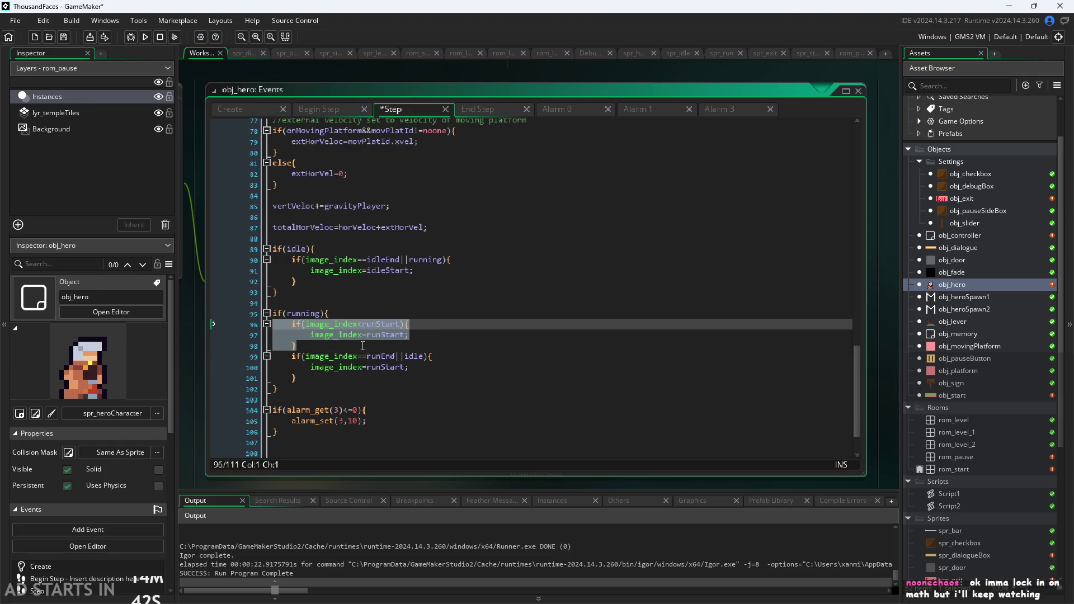
{"action": "left_click", "coordinate": [345, 343]}
{"action": "left_click", "coordinate": [400, 324]}
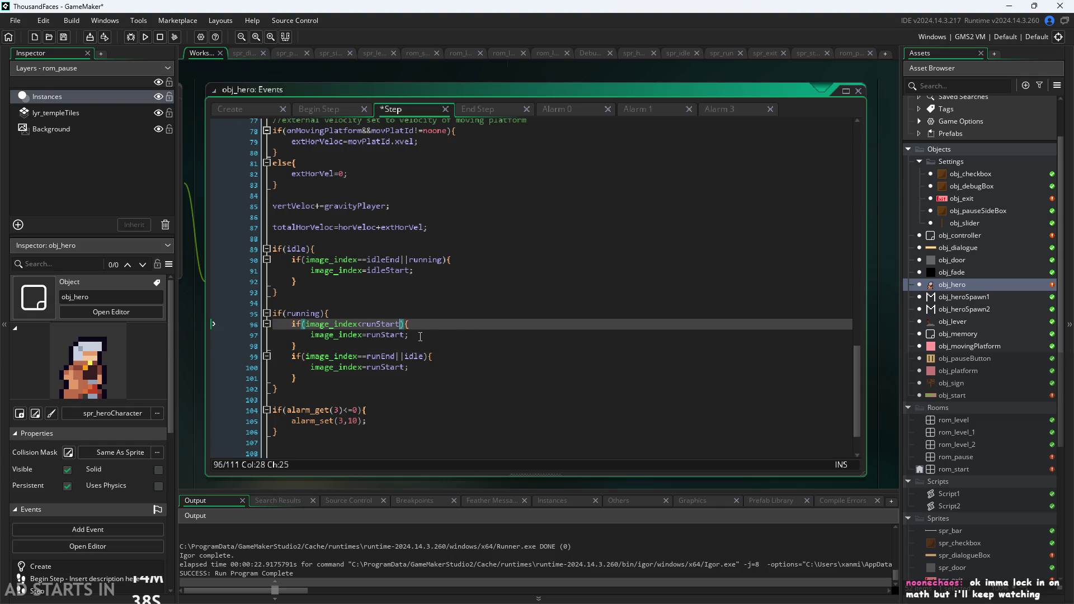
{"action": "mouse_move", "coordinate": [297, 345]}
{"action": "left_mouse_down"}
{"action": "mouse_move", "coordinate": [335, 324]}
{"action": "mouse_move", "coordinate": [292, 321]}
{"action": "left_mouse_up"}
{"action": "left_click", "coordinate": [303, 345]}
{"action": "left_click", "coordinate": [334, 348]}
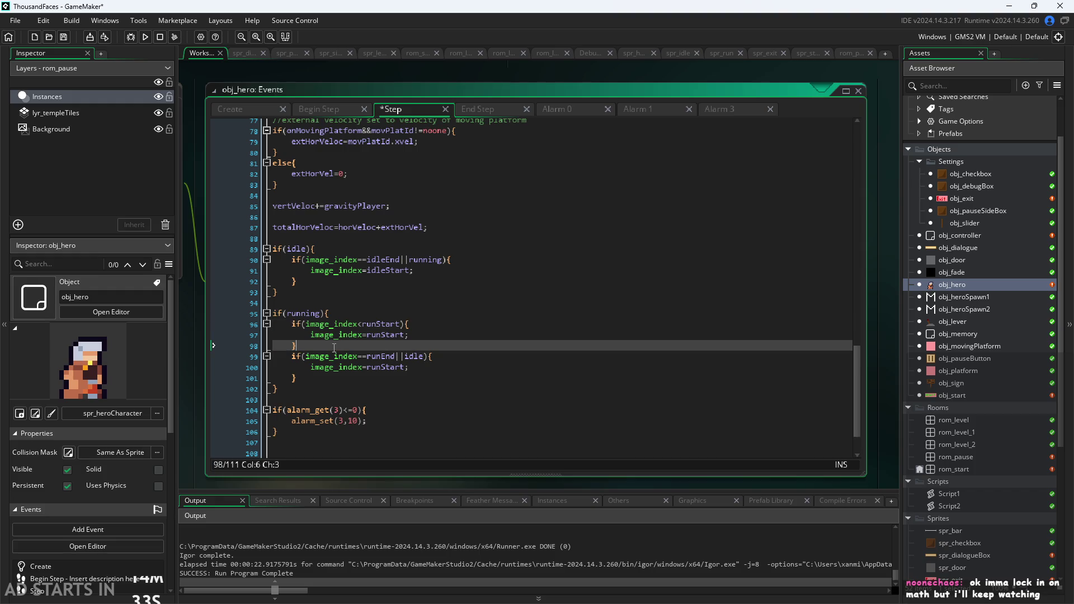
{"action": "left_click", "coordinate": [397, 324]}
{"action": "type", "text": "||"}
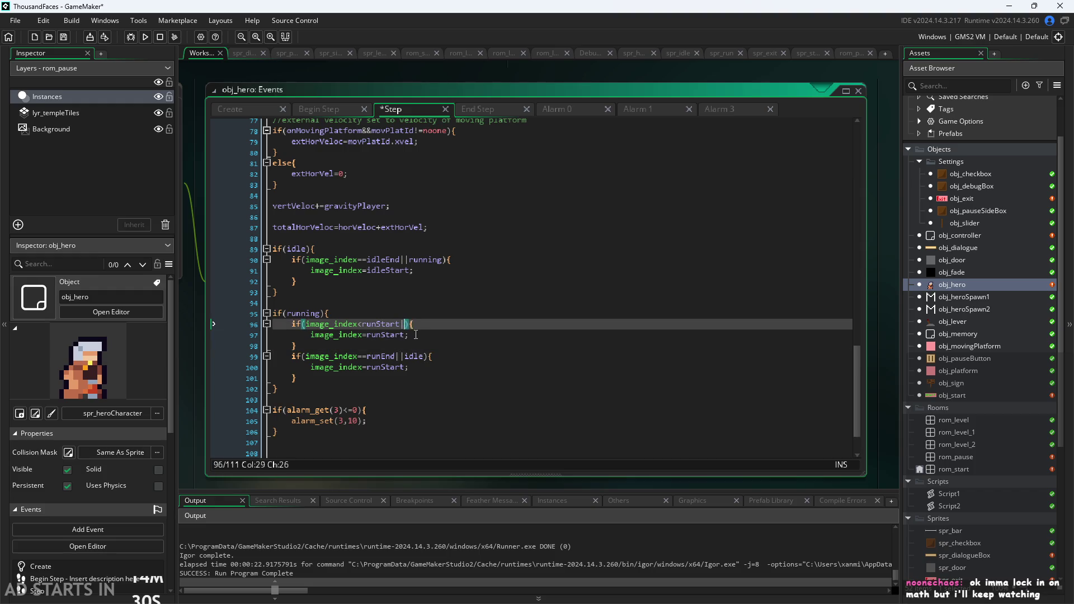
{"action": "type", "text": "image_index"}
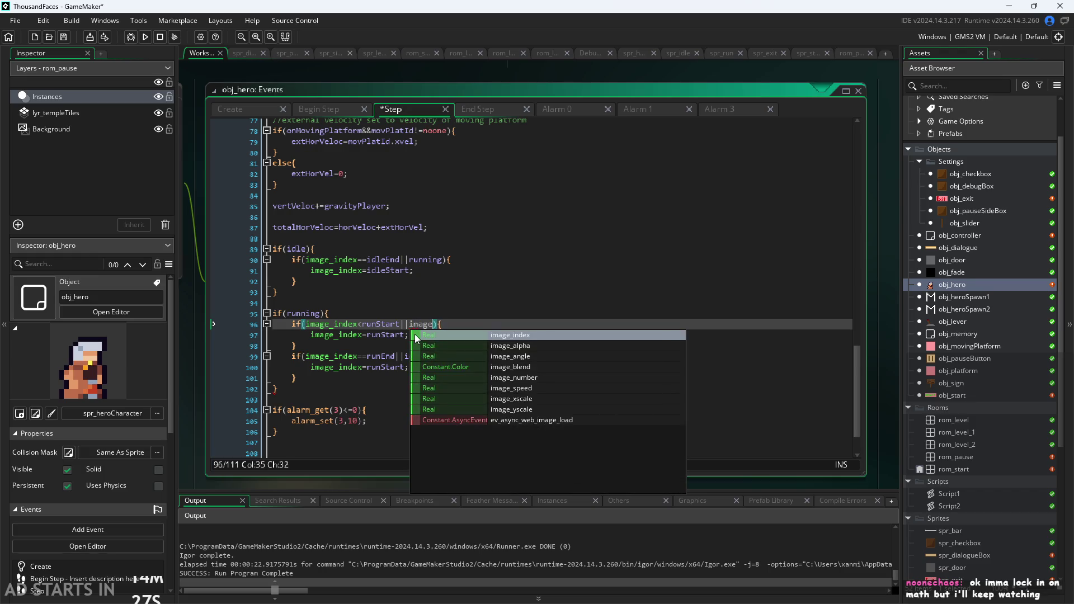
{"action": "type", "text": ">rui"}
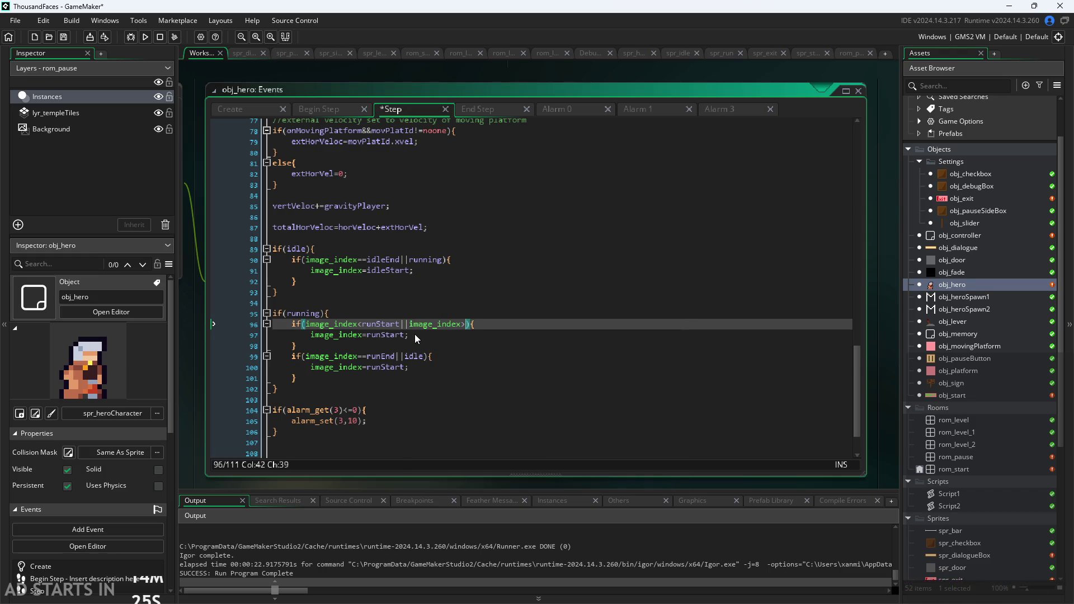
{"action": "key", "text": "BackSpace"}
{"action": "type", "text": "n"}
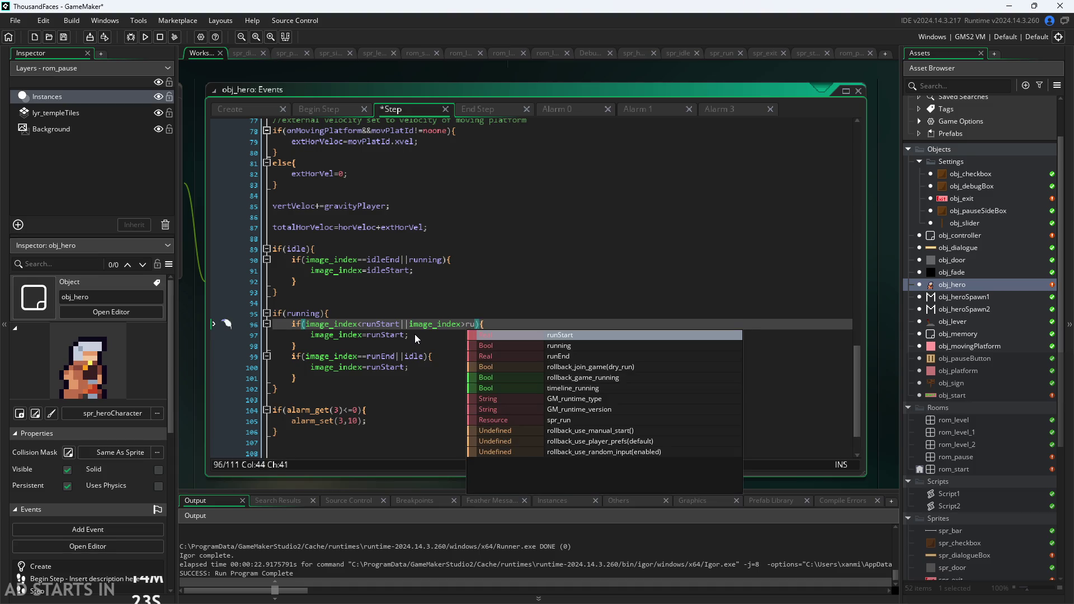
{"action": "type", "text": "End"}
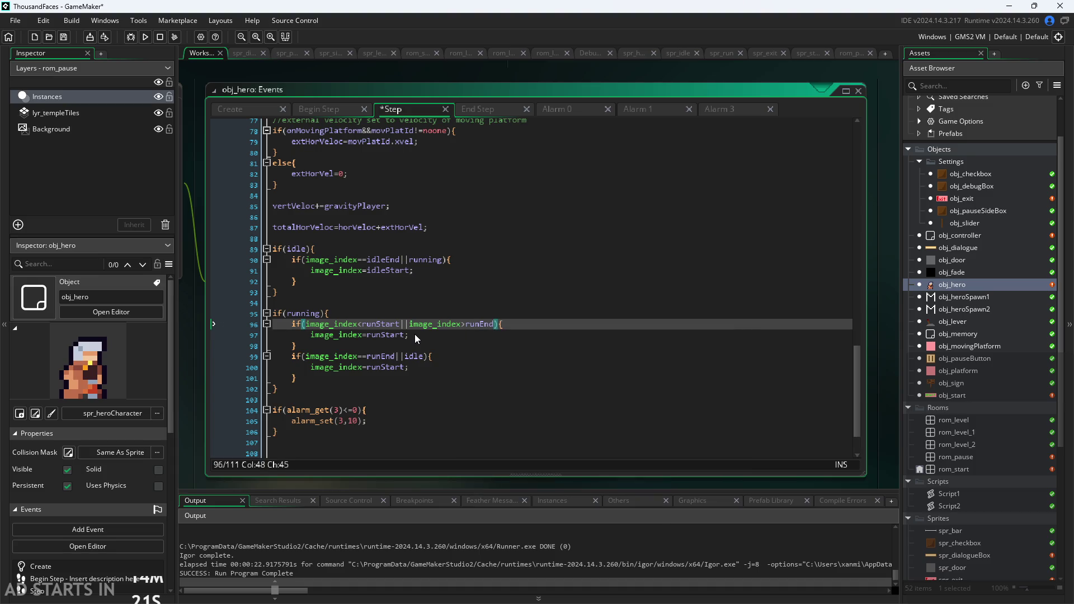
{"action": "key", "text": "Down"}
{"action": "key", "text": "ctrl+s"}
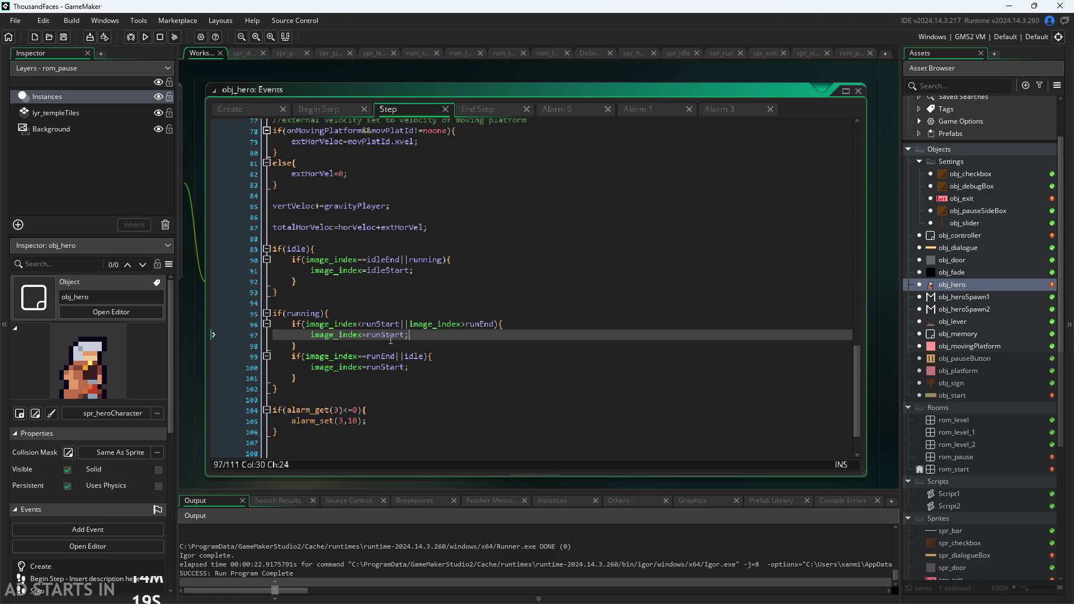
Step: Enlarge the code editor to fill the workspace
{"action": "left_click_drag", "start_coordinate": [314, 346], "coordinate": [289, 324]}
{"action": "left_click", "coordinate": [311, 343]}
{"action": "left_click", "coordinate": [318, 283]}
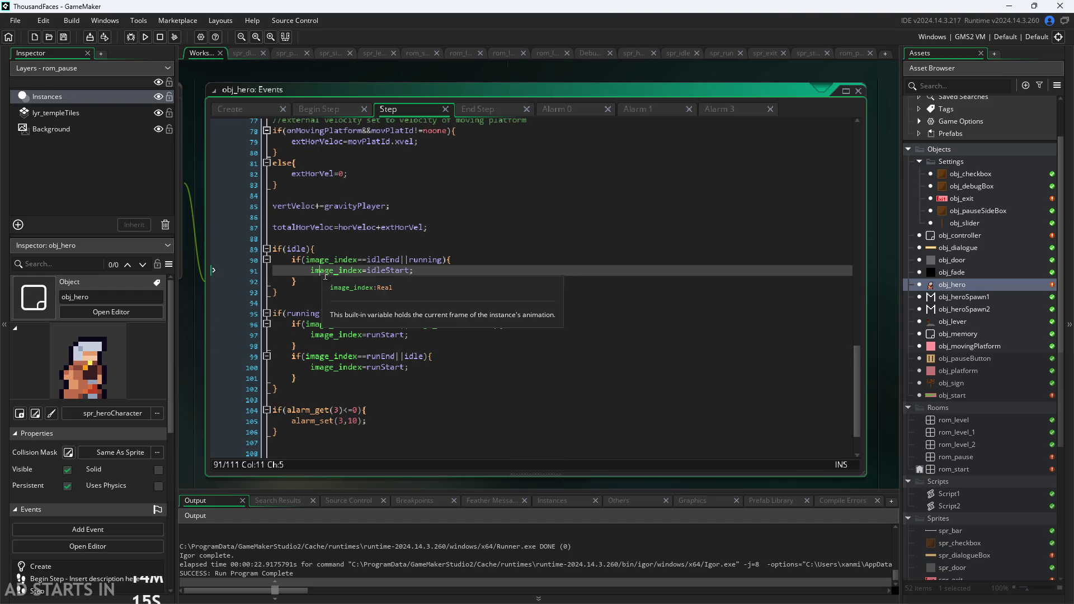
{"action": "scroll", "coordinate": [319, 282], "scroll_direction": "up", "scroll_amount": 1}
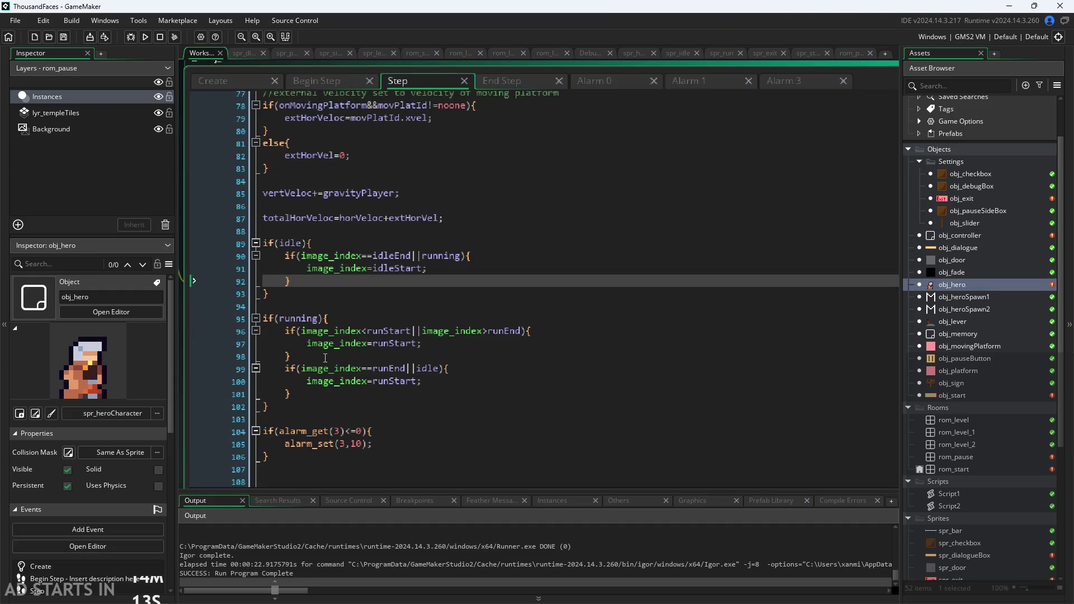
Step: Paste the run frame check under if(idle), dropping its lower bound and using idleEnd
{"action": "left_click_drag", "start_coordinate": [325, 357], "coordinate": [289, 330]}
{"action": "key", "text": "ctrl+c"}
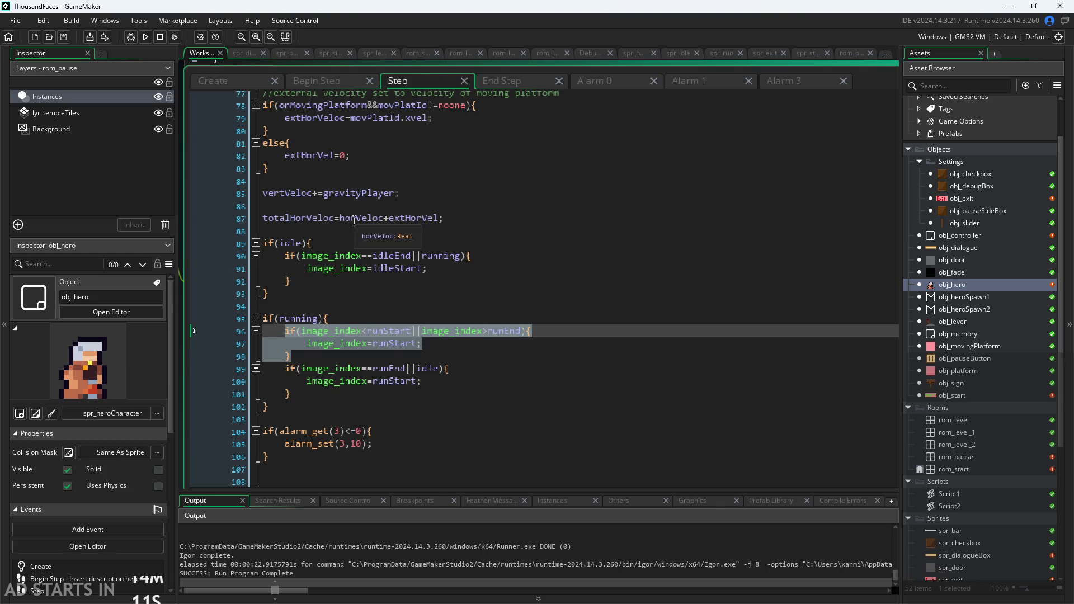
{"action": "left_click", "coordinate": [355, 244]}
{"action": "key", "text": "Return"}
{"action": "key", "text": "ctrl+v"}
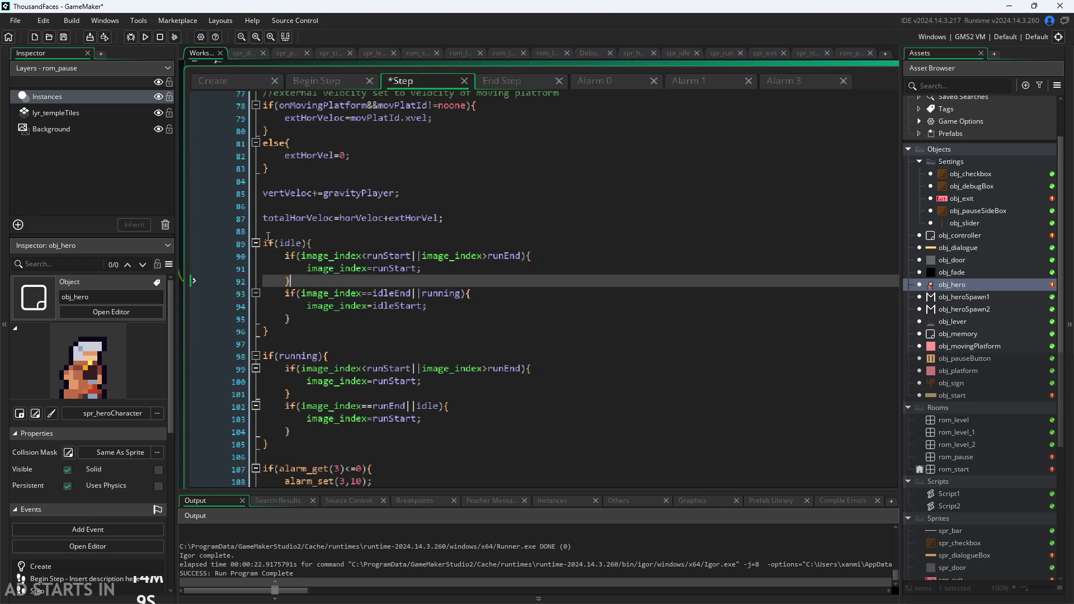
{"action": "mouse_move", "coordinate": [367, 256]}
{"action": "left_mouse_down"}
{"action": "mouse_move", "coordinate": [401, 261]}
{"action": "mouse_move", "coordinate": [302, 259]}
{"action": "left_mouse_up"}
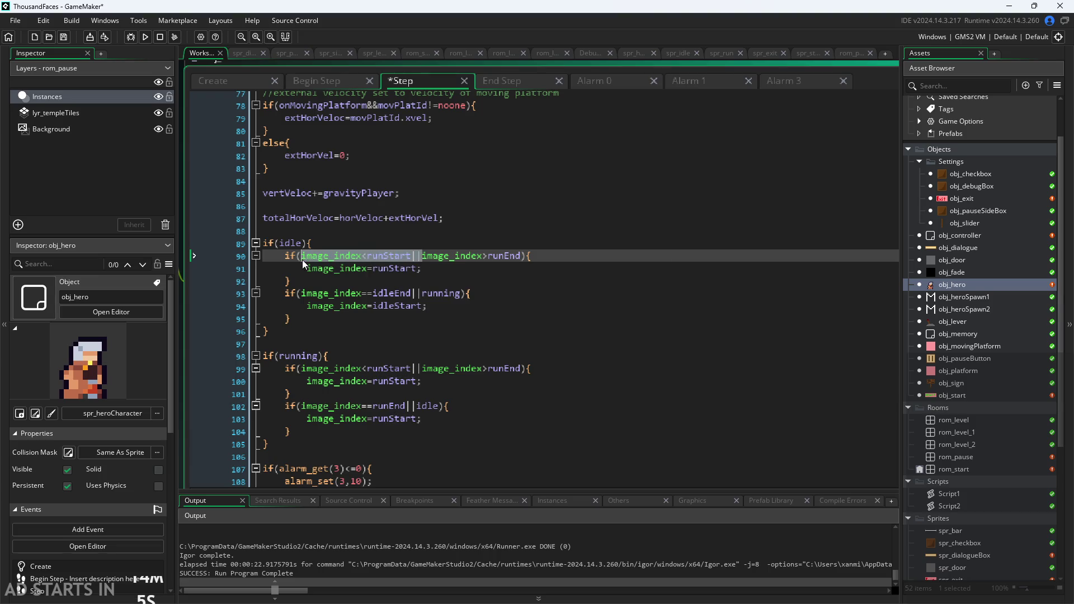
{"action": "key", "text": "BackSpace"}
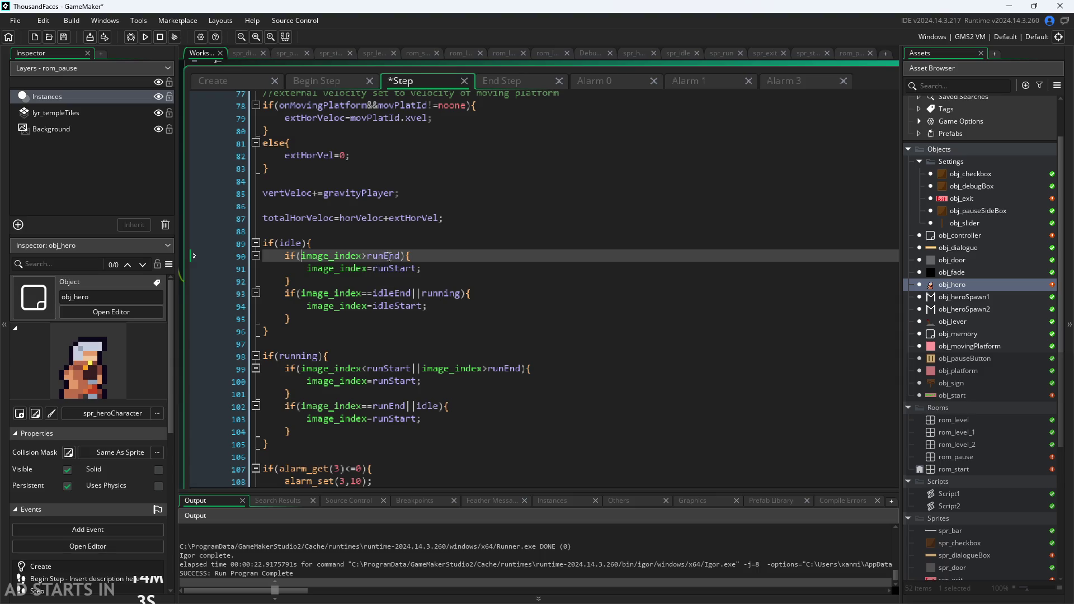
{"action": "left_click", "coordinate": [386, 256]}
{"action": "key", "text": "BackSpace"}
{"action": "key", "text": "BackSpace"}
{"action": "key", "text": "BackSpace"}
{"action": "type", "text": "idle"}
{"action": "type", "text": "le"}
Step: After checking the Create variables, make the copied check reset to idleStart and save
{"action": "left_click", "coordinate": [239, 82]}
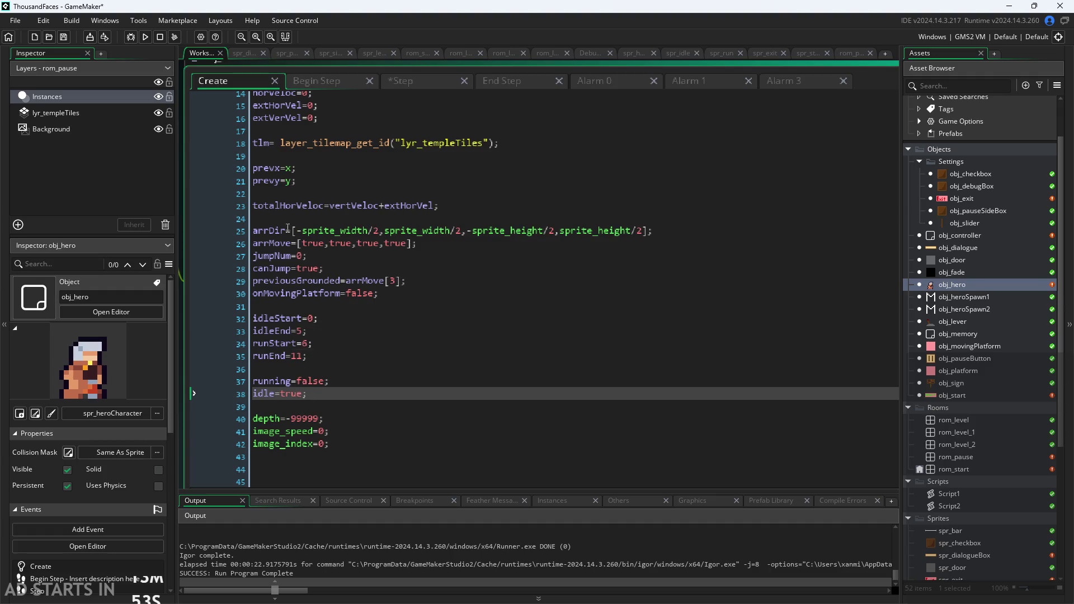
{"action": "left_click", "coordinate": [310, 81]}
{"action": "left_click", "coordinate": [417, 81]}
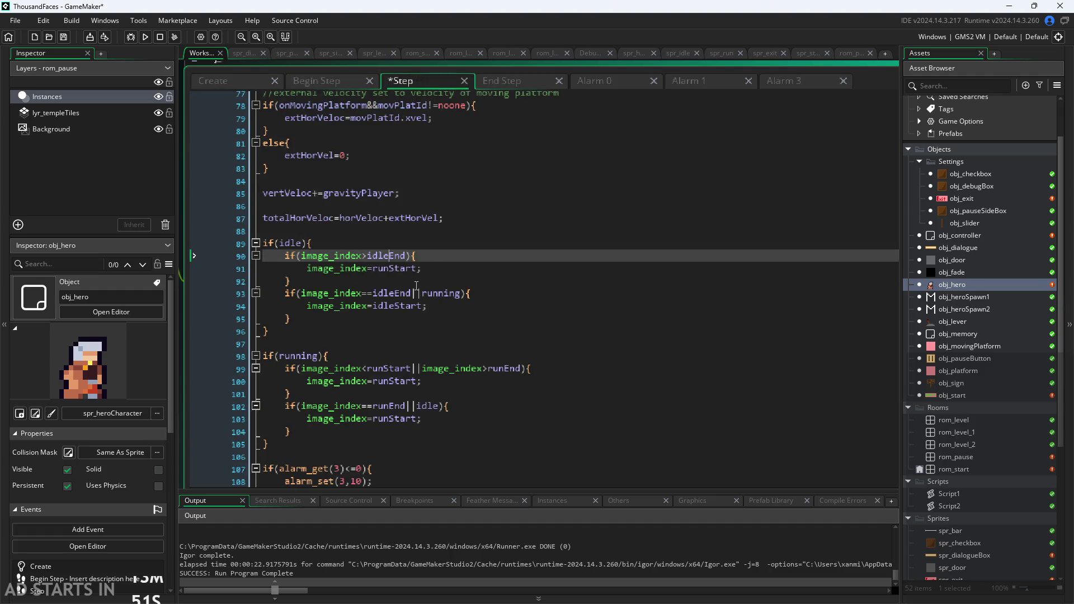
{"action": "left_click", "coordinate": [372, 268]}
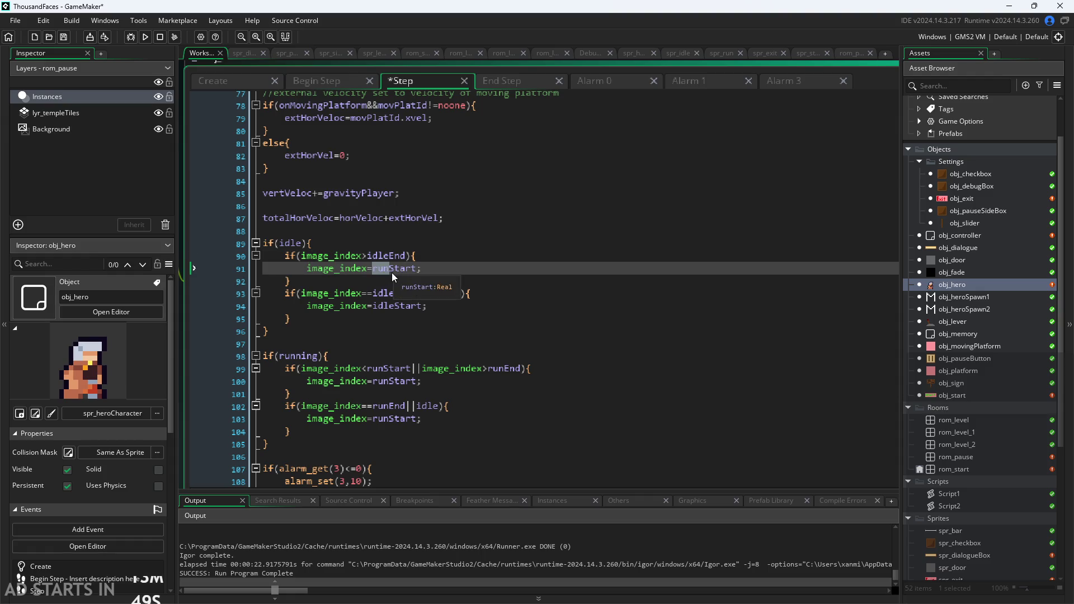
{"action": "type", "text": "idle"}
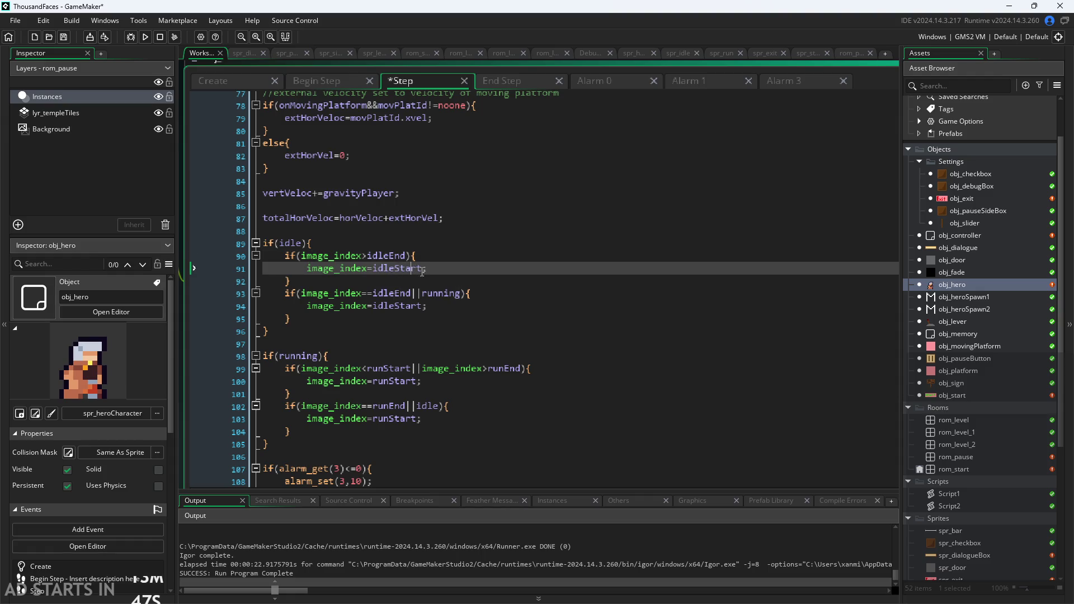
{"action": "left_click", "coordinate": [372, 293]}
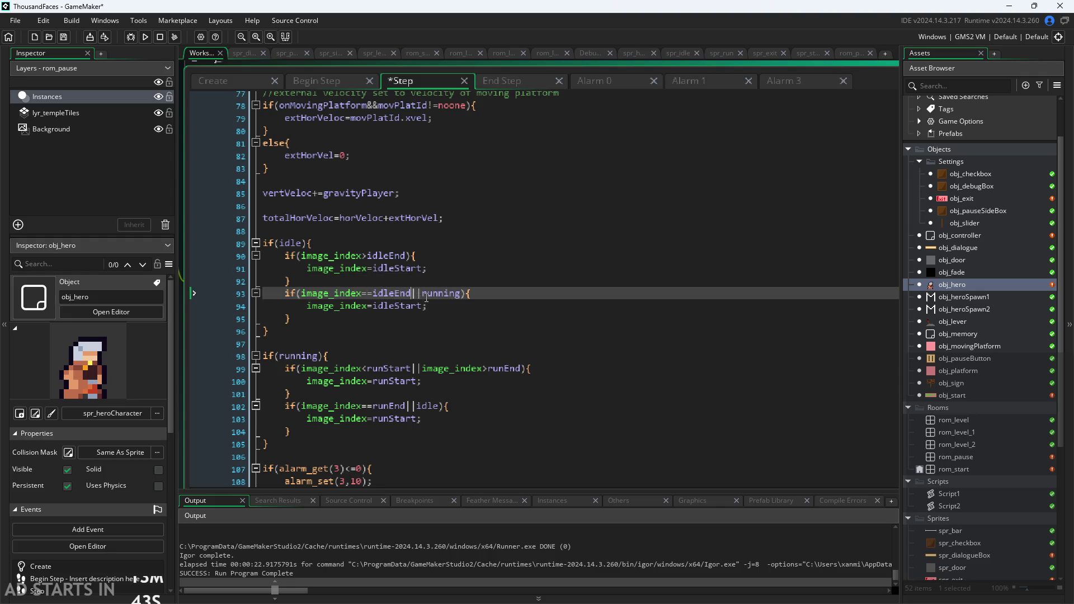
{"action": "key", "text": "ctrl+s"}
Step: Remove ||running from line 93's idle check and change >runEnd to >=runEnd
{"action": "scroll", "coordinate": [449, 358], "scroll_direction": "up", "scroll_amount": 4}
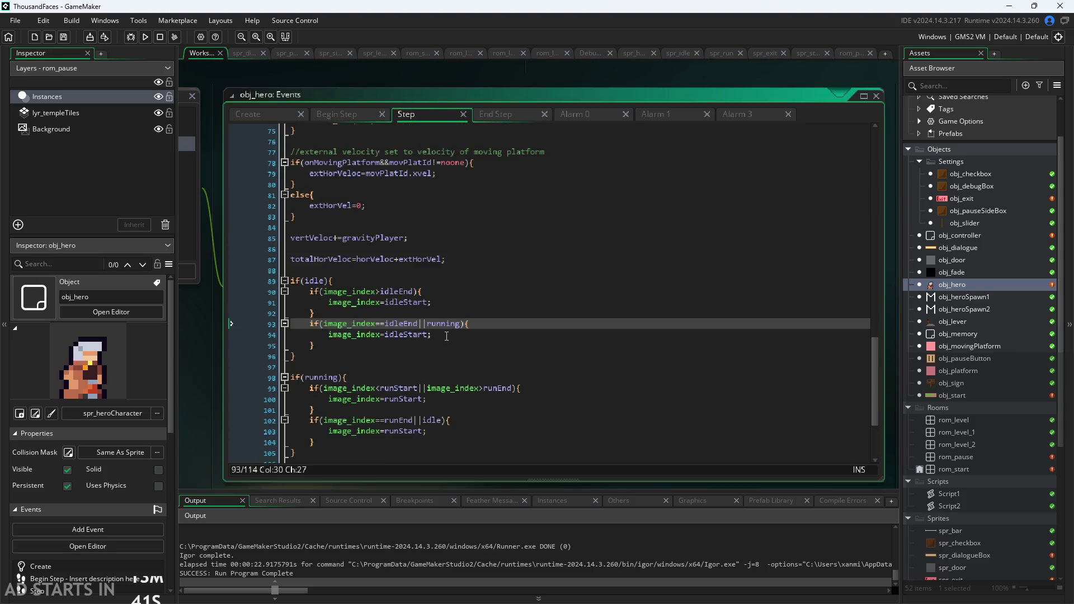
{"action": "scroll", "coordinate": [448, 359], "scroll_direction": "down", "scroll_amount": 3}
{"action": "key", "text": "alt+Return"}
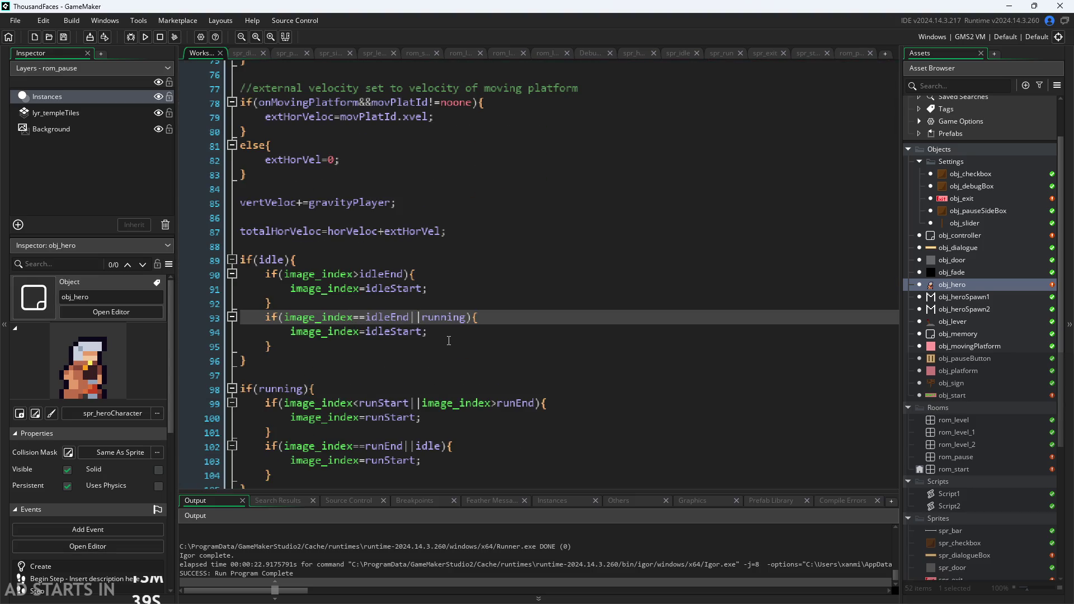
{"action": "left_click_drag", "start_coordinate": [416, 320], "coordinate": [460, 321]}
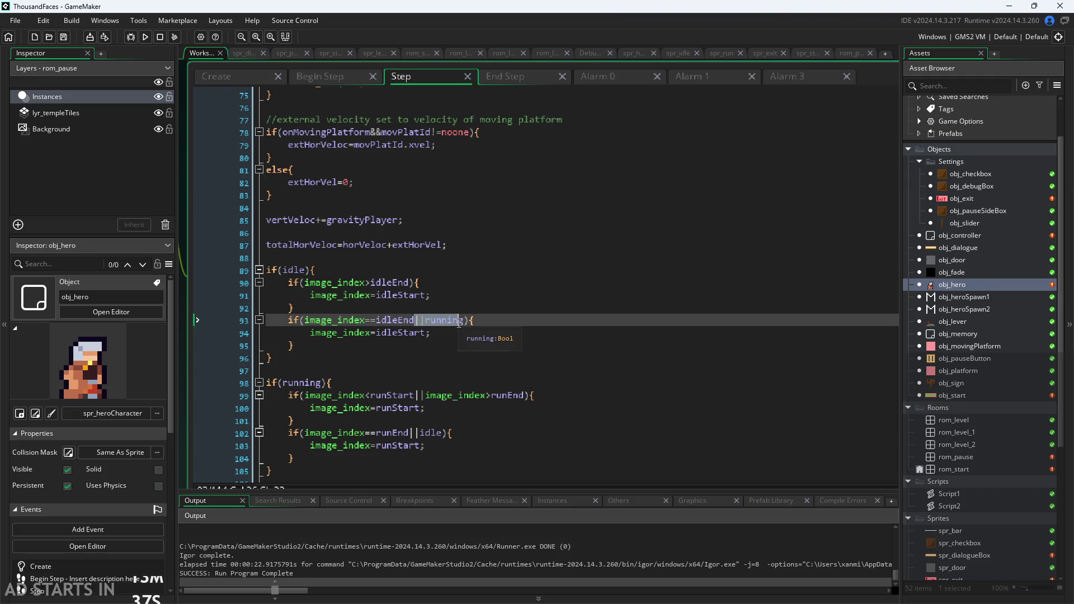
{"action": "key", "text": "BackSpace"}
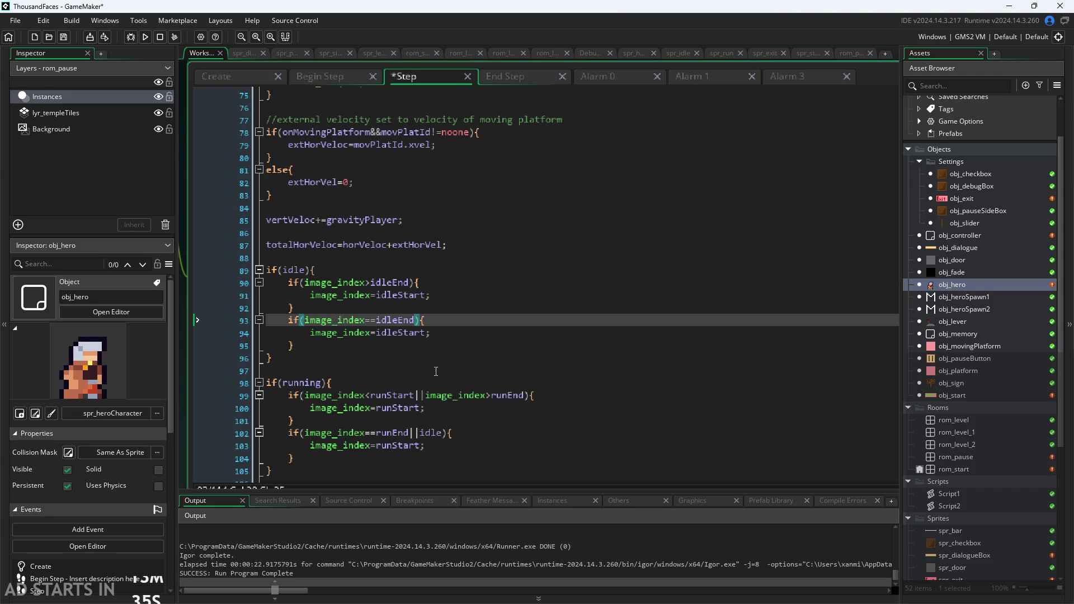
{"action": "scroll", "coordinate": [434, 386], "scroll_direction": "down", "scroll_amount": 1}
{"action": "left_click", "coordinate": [372, 289]}
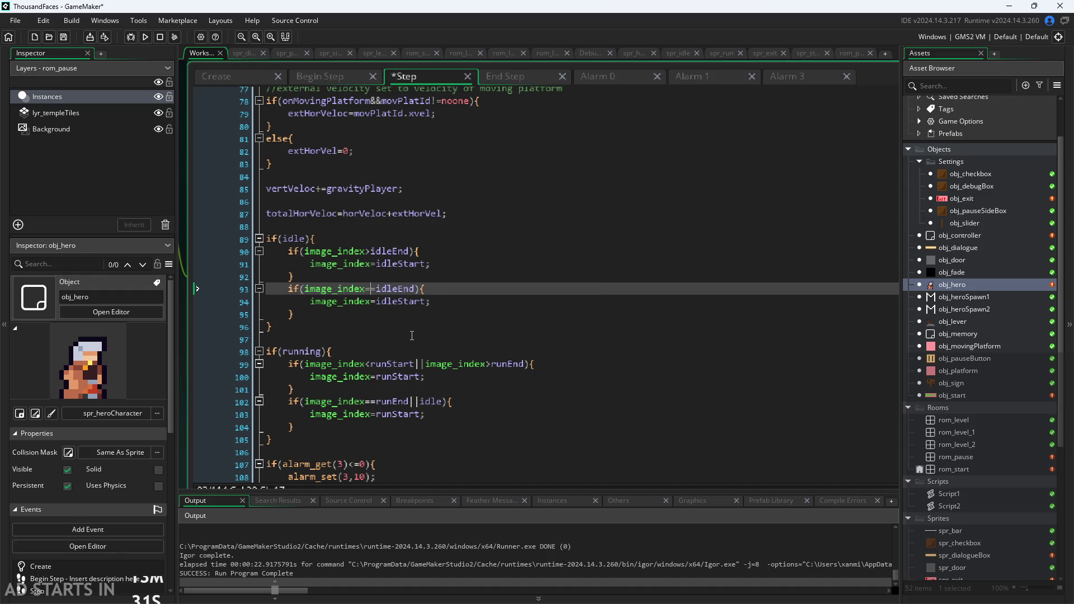
{"action": "scroll", "coordinate": [412, 321], "scroll_direction": "down", "scroll_amount": 2}
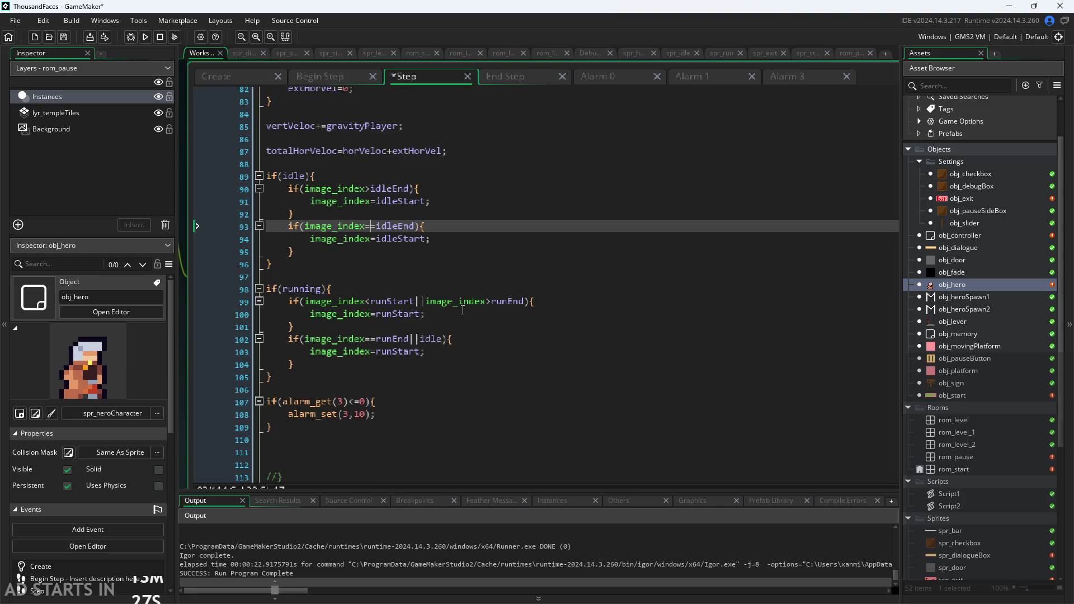
{"action": "type", "text": "="}
{"action": "left_click", "coordinate": [491, 301]}
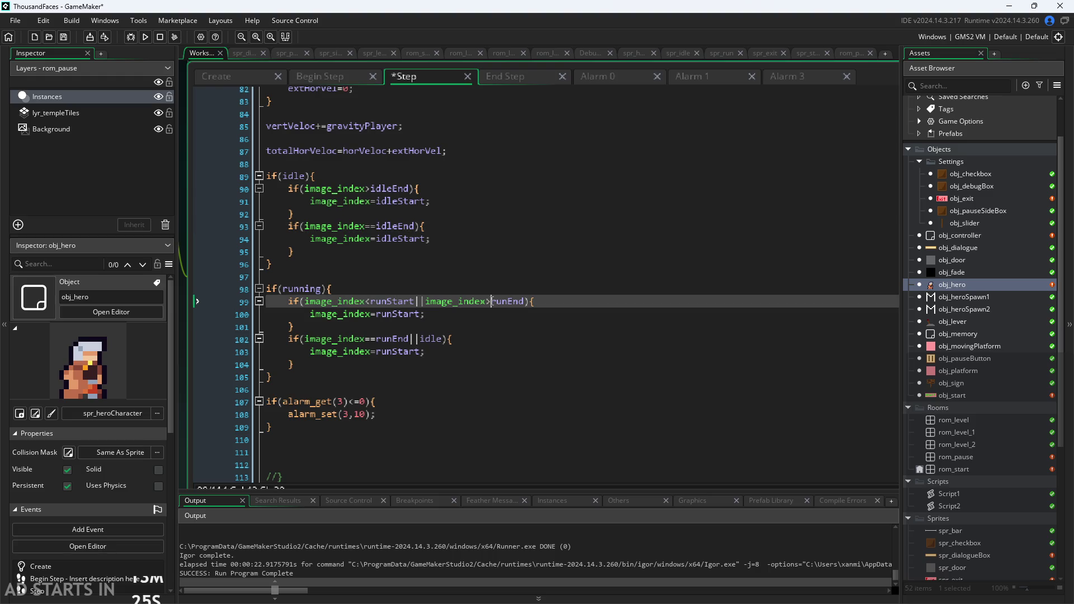
{"action": "type", "text": "="}
Step: Delete the redundant old idleEnd check and make line 90 compare with >=idleEnd
{"action": "left_click_drag", "start_coordinate": [294, 213], "coordinate": [153, 186]}
{"action": "key", "text": "BackSpace"}
{"action": "key", "text": "BackSpace"}
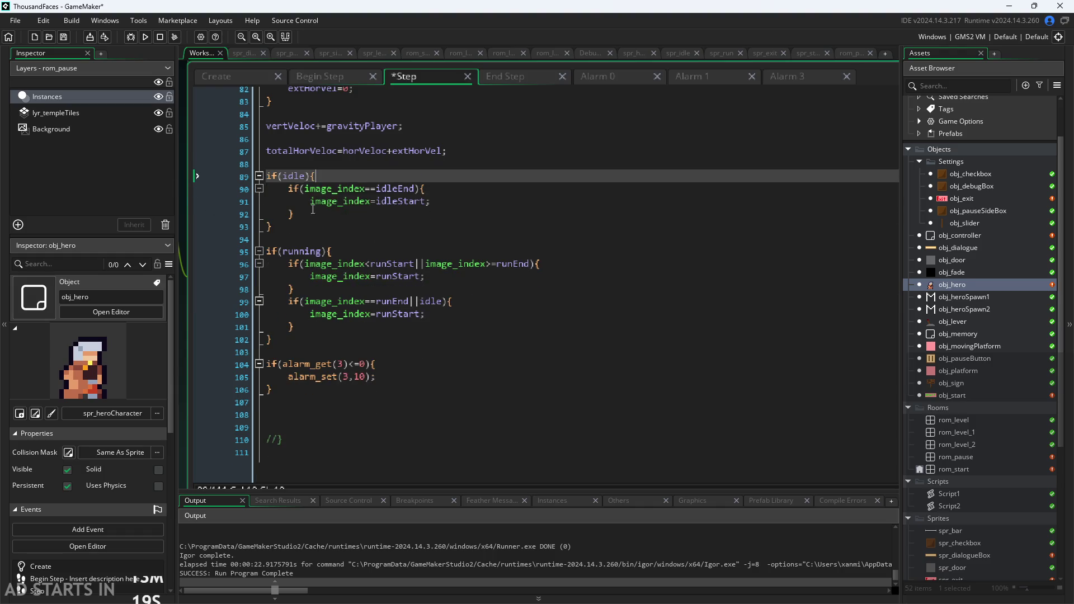
{"action": "left_click", "coordinate": [374, 185]}
{"action": "key", "text": "BackSpace"}
{"action": "type", "text": ">"}
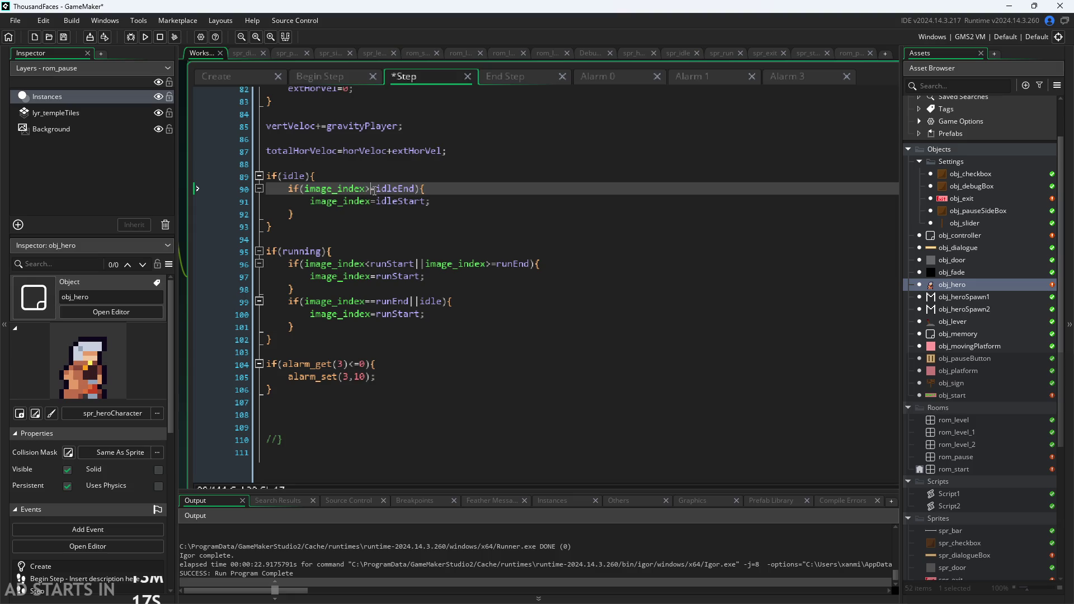
{"action": "left_click", "coordinate": [406, 223]}
Step: Delete the ||idle condition and then the leftover if(image_index==runEnd) block
{"action": "scroll", "coordinate": [407, 235], "scroll_direction": "up", "scroll_amount": 2}
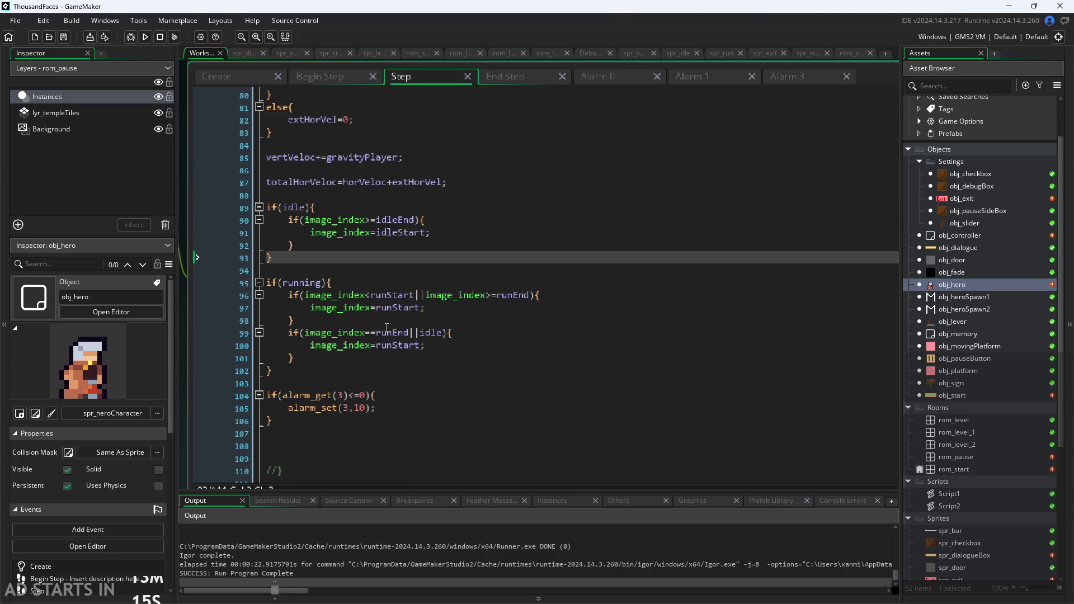
{"action": "scroll", "coordinate": [391, 329], "scroll_direction": "up", "scroll_amount": 2}
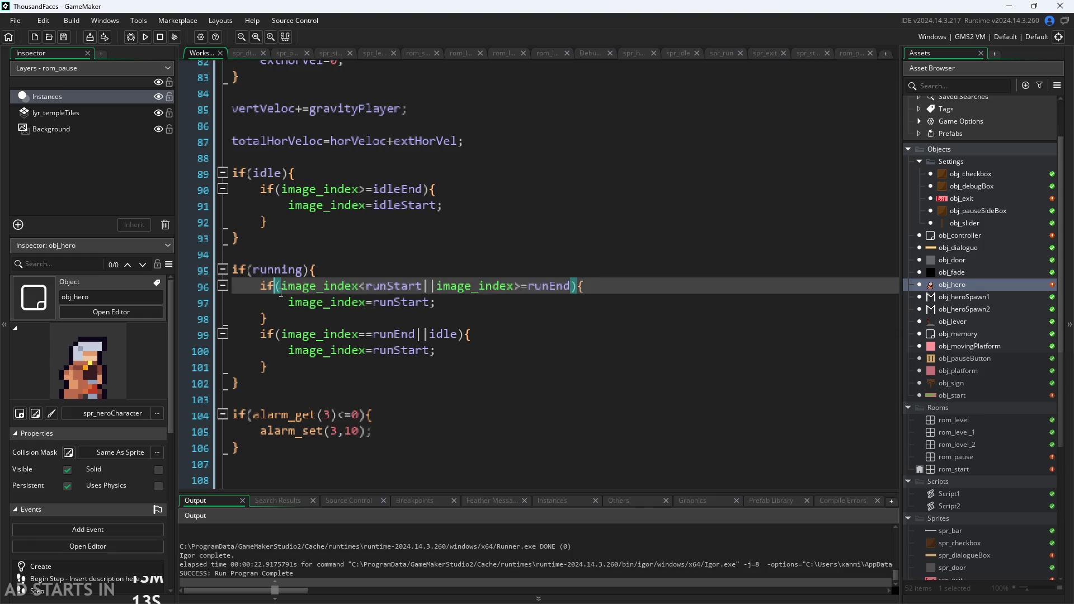
{"action": "left_click", "coordinate": [296, 316]}
{"action": "left_click", "coordinate": [352, 307]}
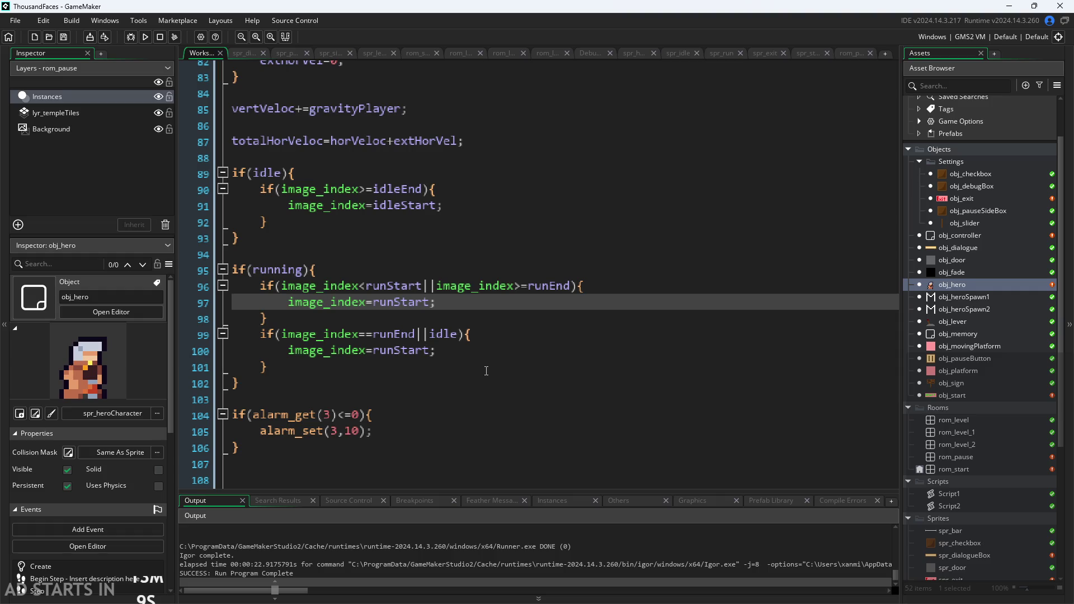
{"action": "left_click_drag", "start_coordinate": [489, 370], "coordinate": [2, 336]}
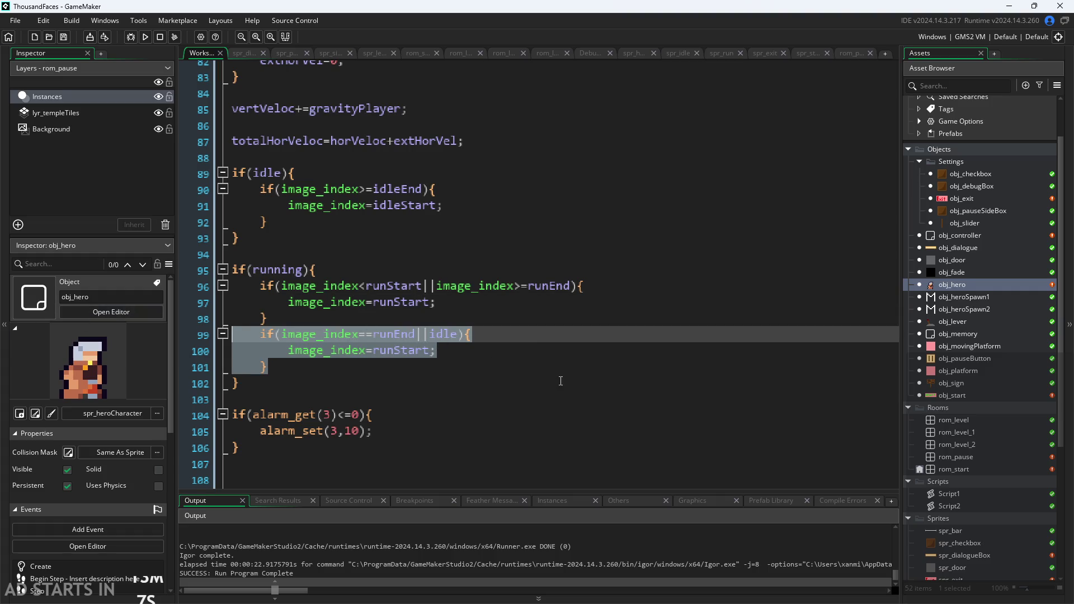
{"action": "left_click", "coordinate": [445, 345]}
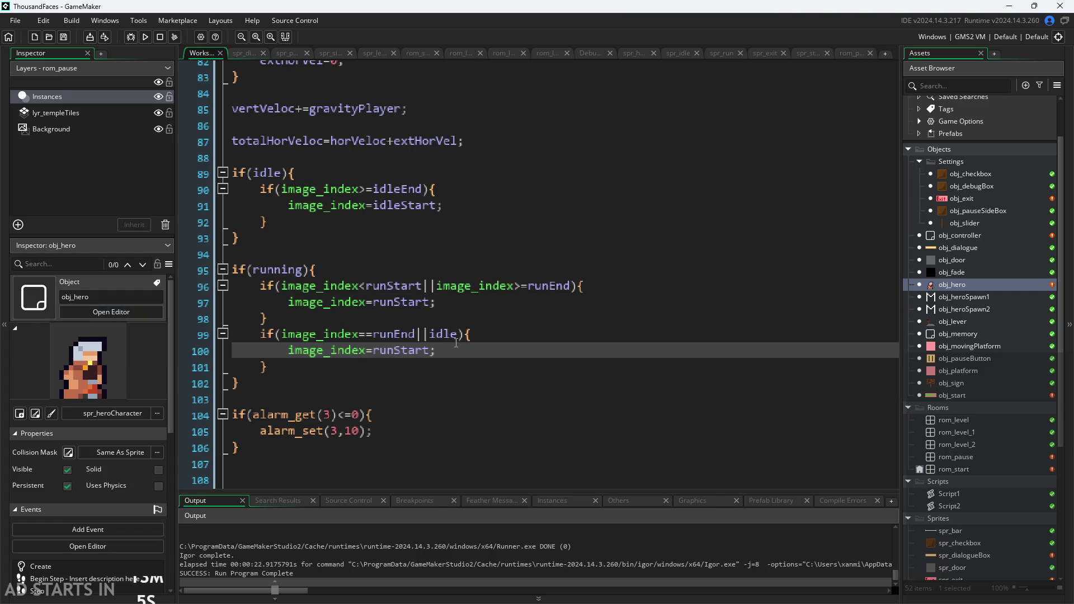
{"action": "left_click_drag", "start_coordinate": [458, 335], "coordinate": [422, 338]}
{"action": "key", "text": "BackSpace"}
{"action": "key", "text": "BackSpace"}
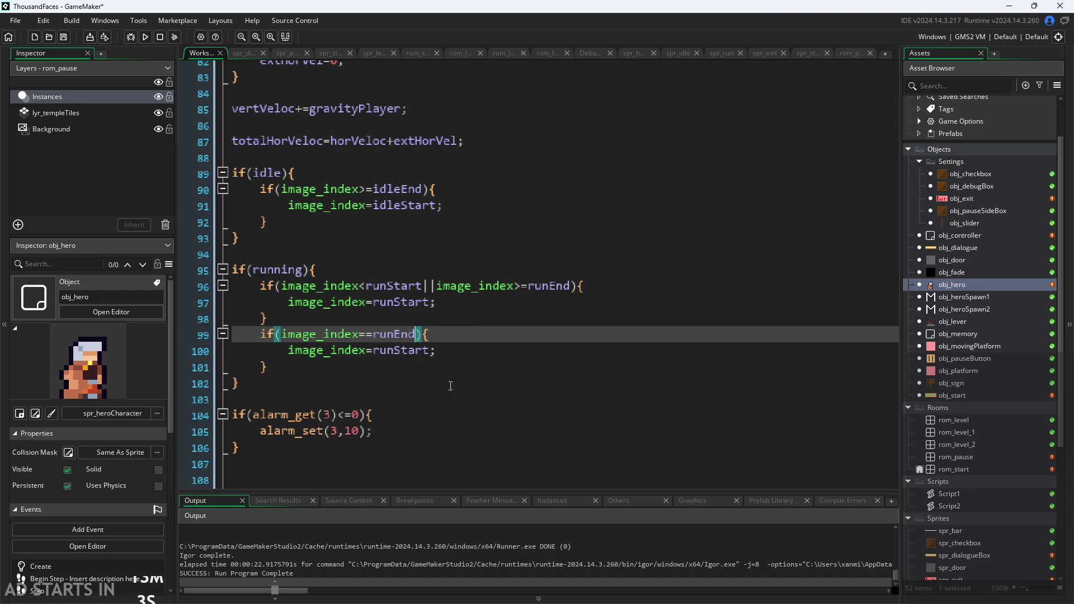
{"action": "mouse_move", "coordinate": [432, 371]}
{"action": "left_mouse_down"}
{"action": "mouse_move", "coordinate": [68, 318]}
{"action": "mouse_move", "coordinate": [33, 333]}
{"action": "left_mouse_up"}
{"action": "key", "text": "BackSpace"}
{"action": "key", "text": "BackSpace"}
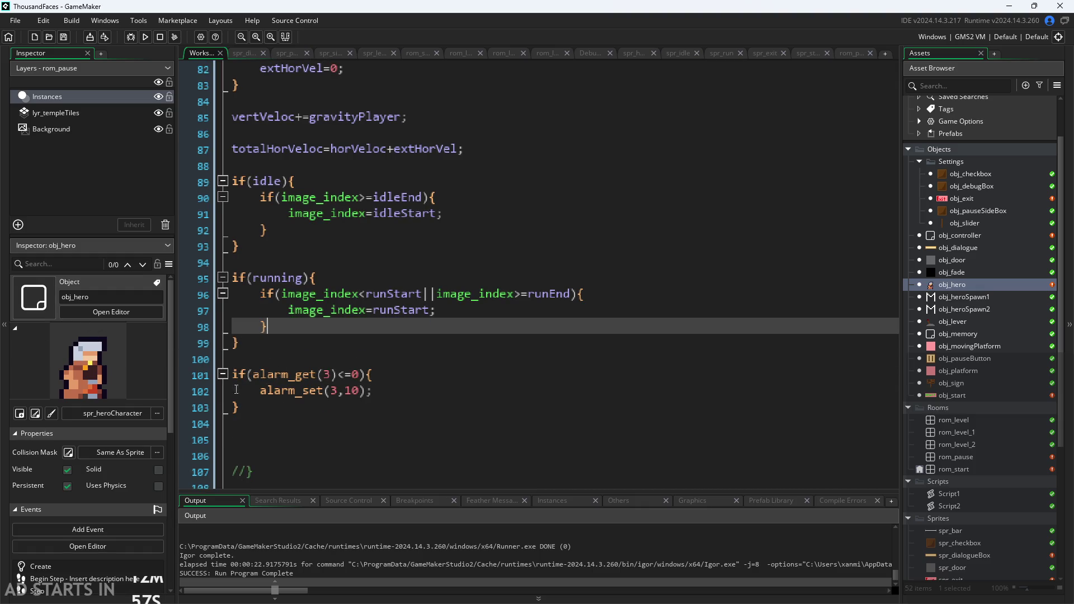
Step: Build and run the game
{"action": "left_click", "coordinate": [237, 407]}
{"action": "scroll", "coordinate": [230, 284], "scroll_direction": "down", "scroll_amount": 3, "text": "ctrl"}
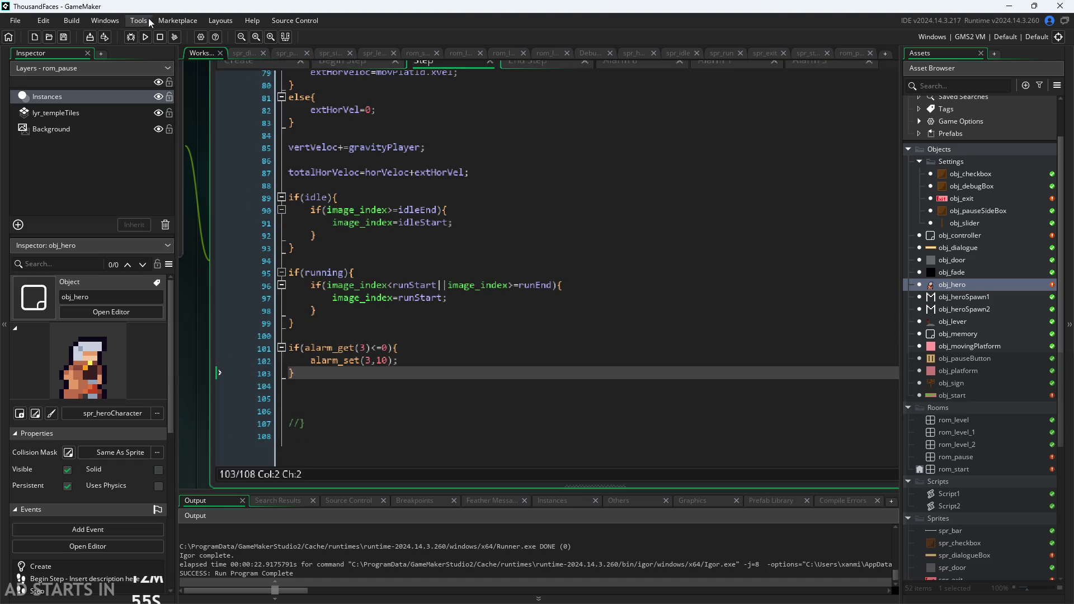
{"action": "left_click", "coordinate": [140, 40]}
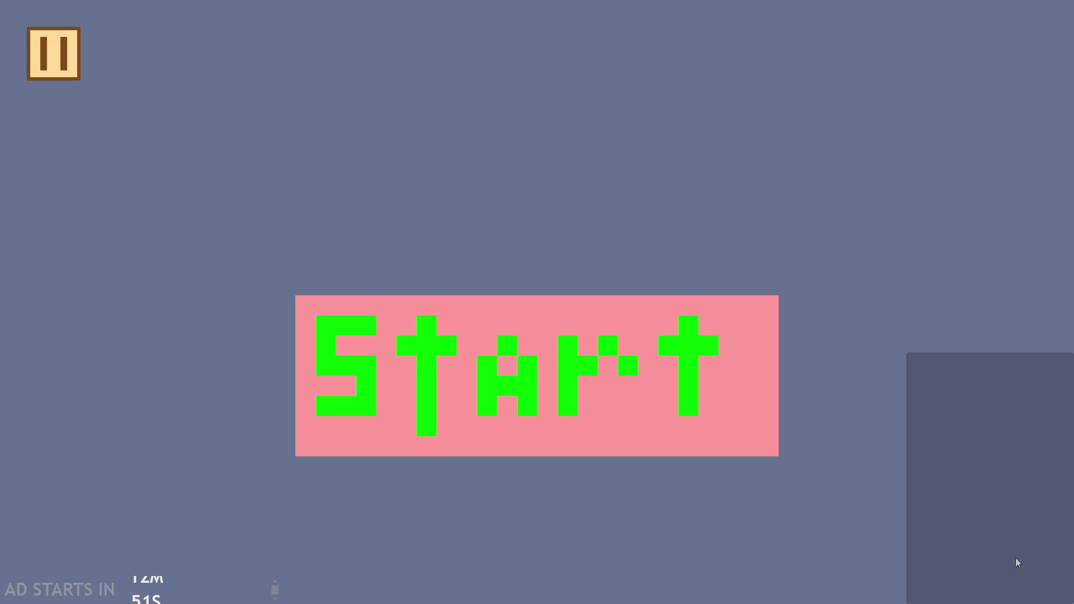
Step: Start the game and run the hero right, then left
{"action": "left_click", "coordinate": [469, 387]}
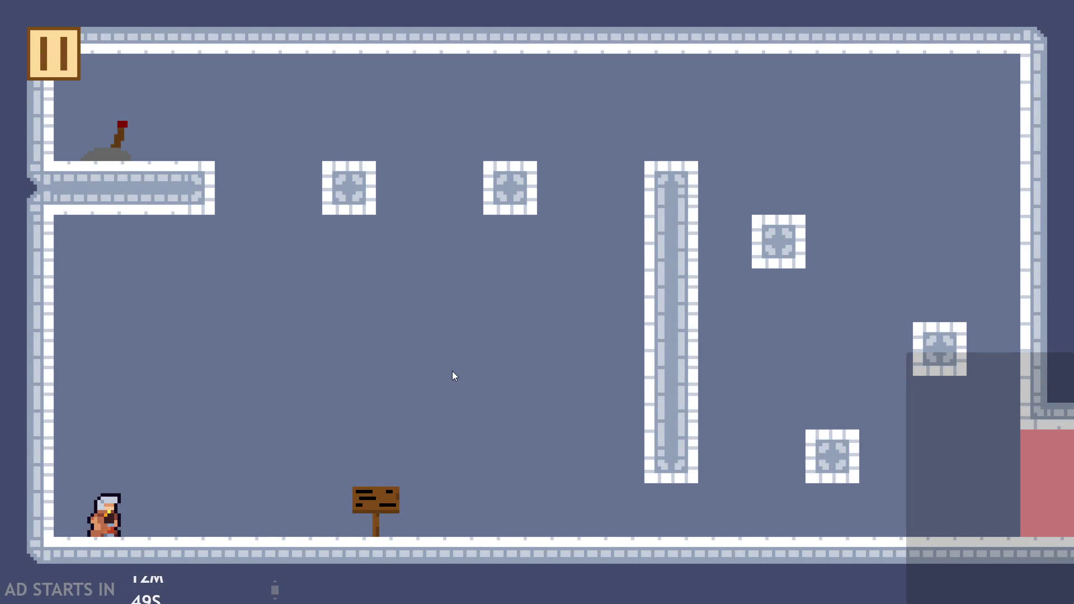
{"action": "key", "text": "Right"}
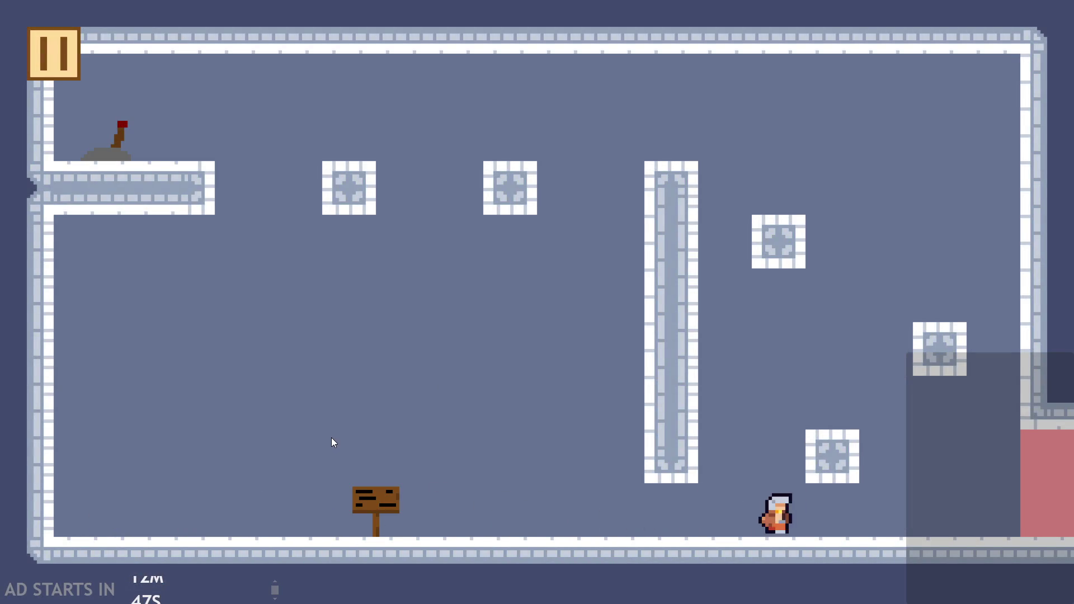
{"action": "key", "text": "Left"}
{"action": "key", "text": "Left"}
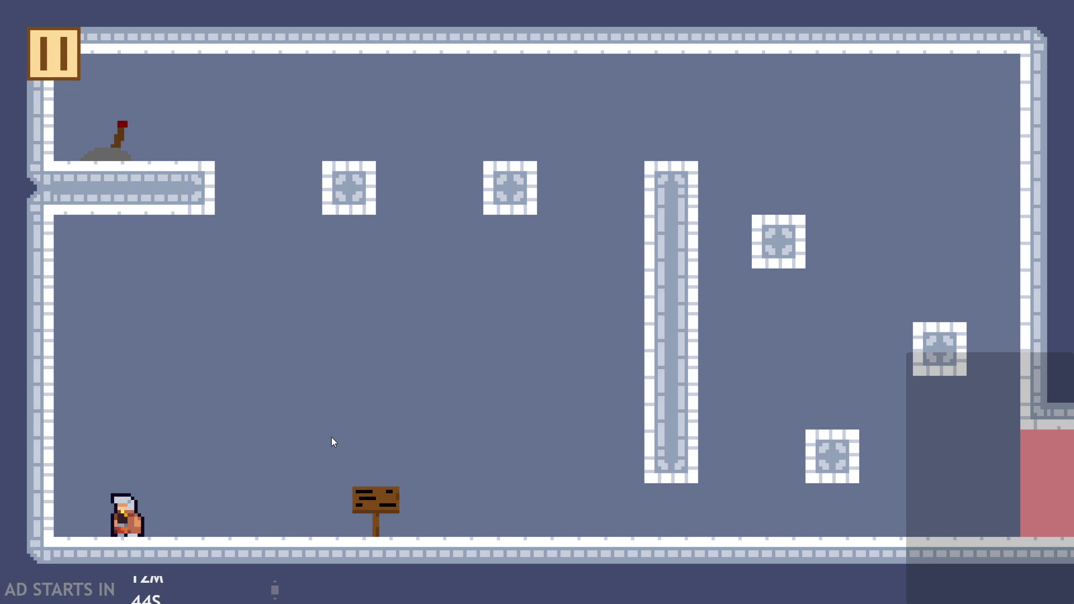
Step: In the pause menu, enable Debug Stats and Pause Button on Right Side
{"action": "left_click", "coordinate": [53, 54]}
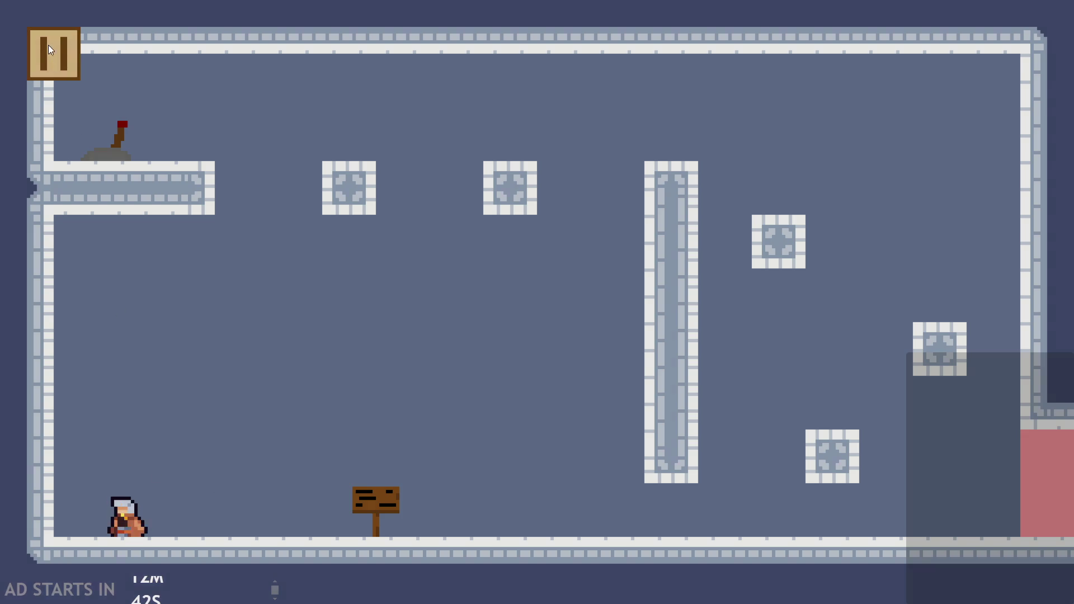
{"action": "left_click", "coordinate": [225, 168]}
{"action": "left_click", "coordinate": [223, 263]}
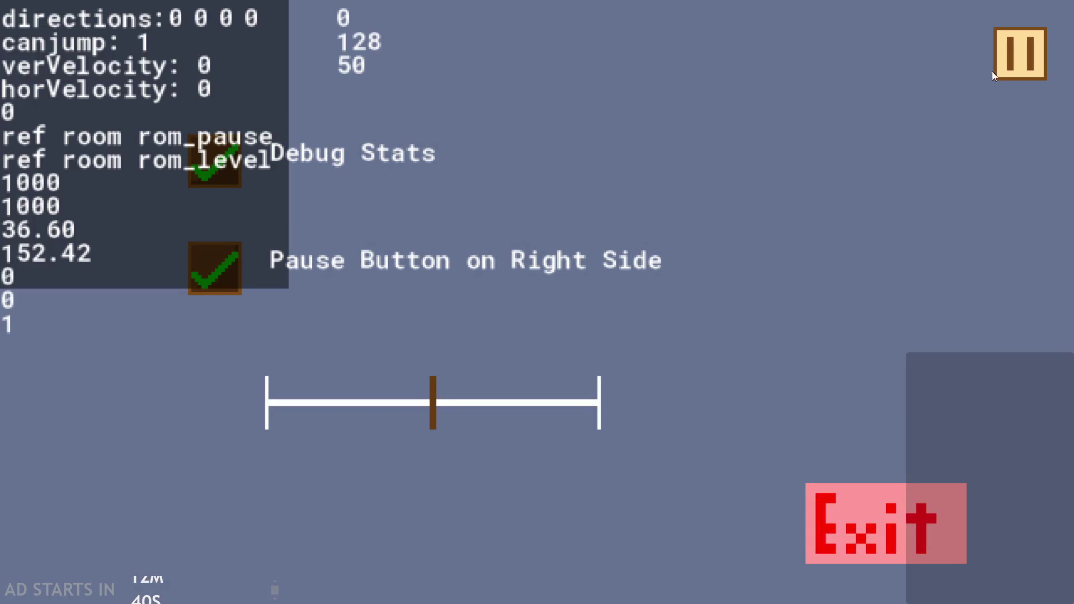
Step: Resume the level, run the hero right and left, then stop to check the idle animation
{"action": "key", "text": "Escape"}
{"action": "key", "text": "Right"}
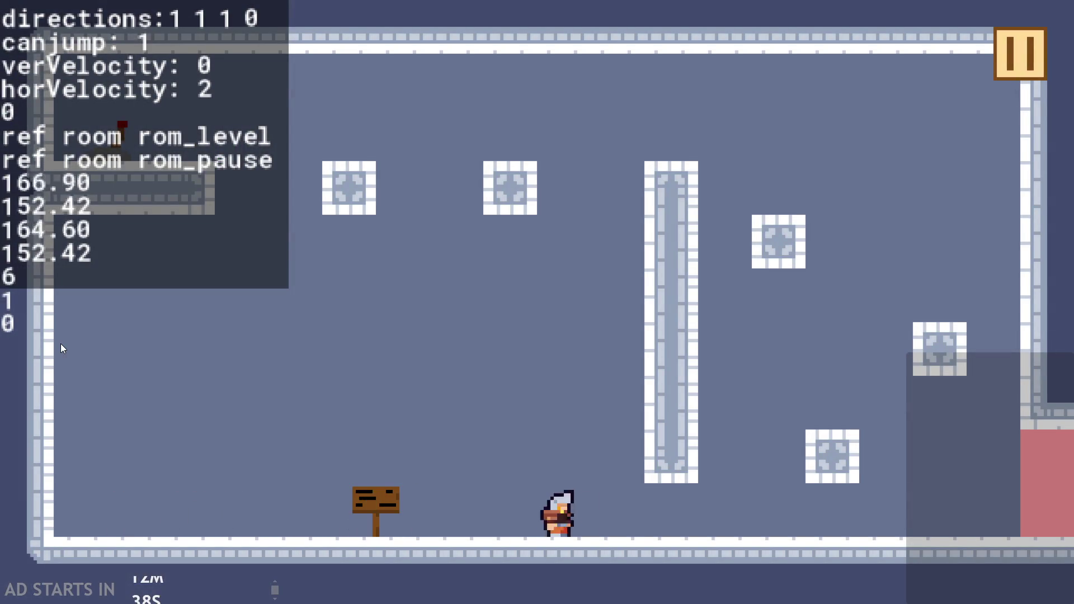
{"action": "key", "text": "Left"}
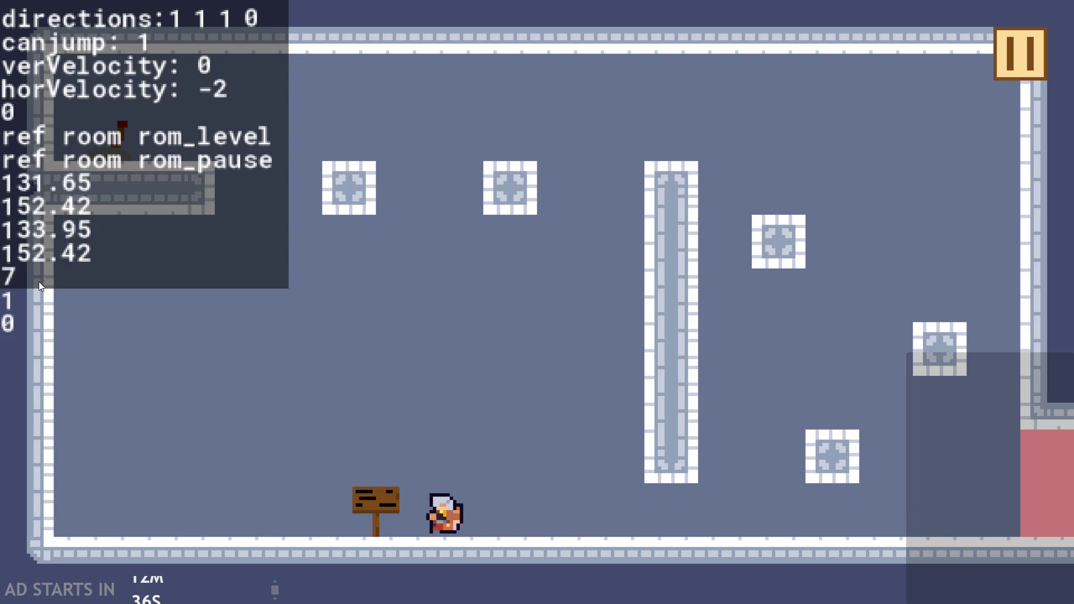
{"action": "key", "text": "Right"}
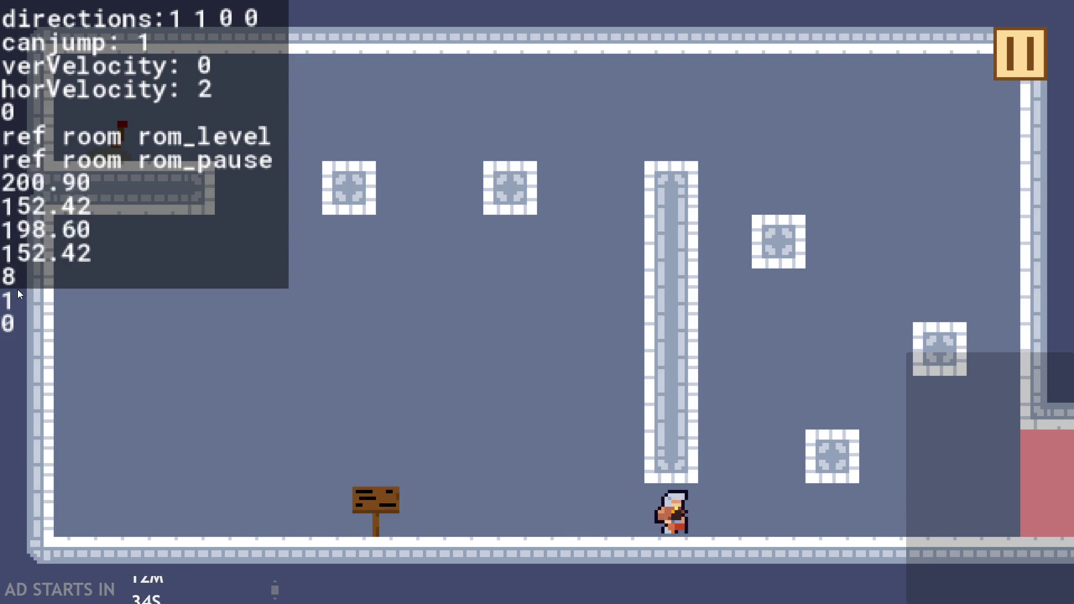
{"action": "key", "text": "Left"}
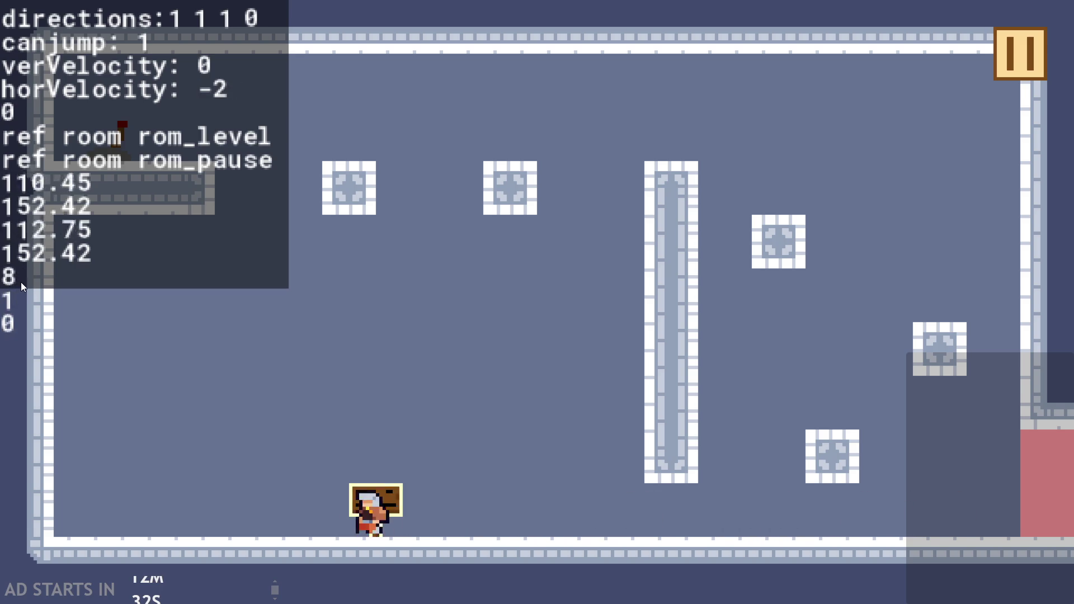
{"action": "key", "text": "Right"}
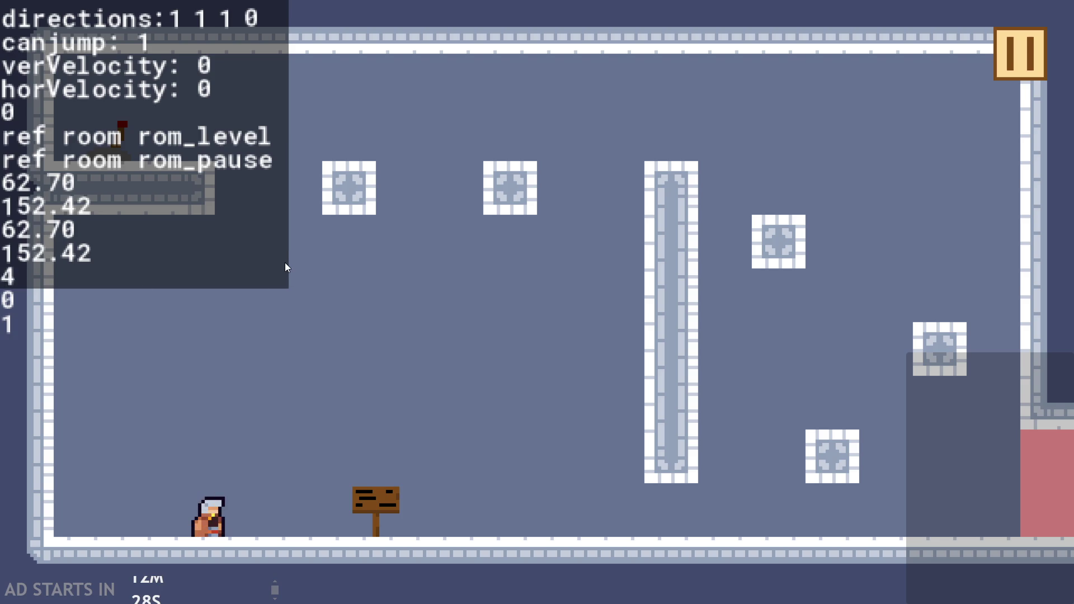
Step: Run the hero right and wall-jump between the right and left walls
{"action": "key", "text": "Right"}
{"action": "key", "text": "Up"}
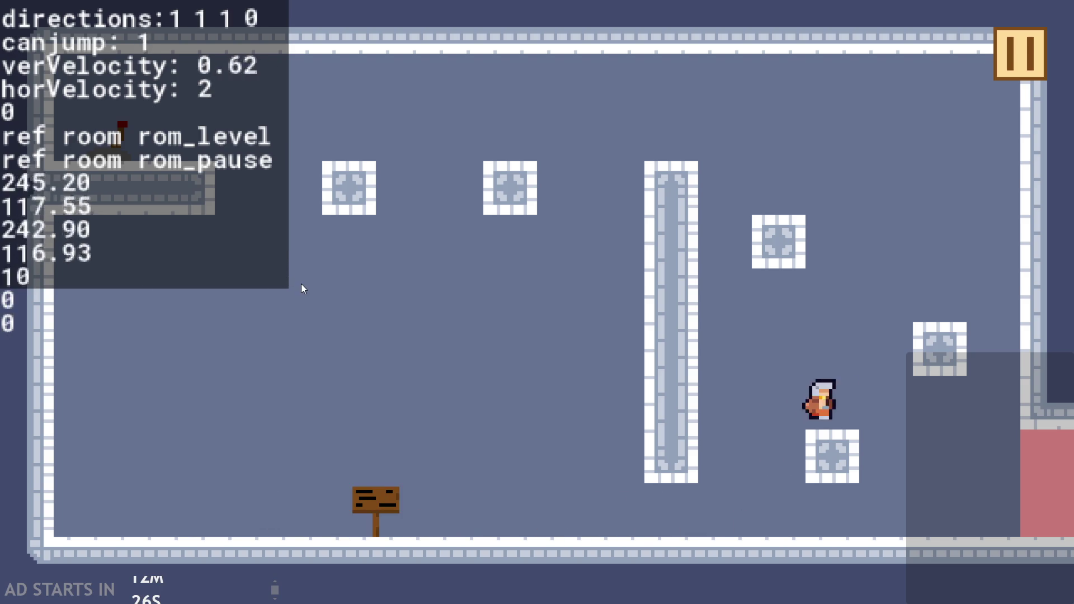
{"action": "key", "text": "Up"}
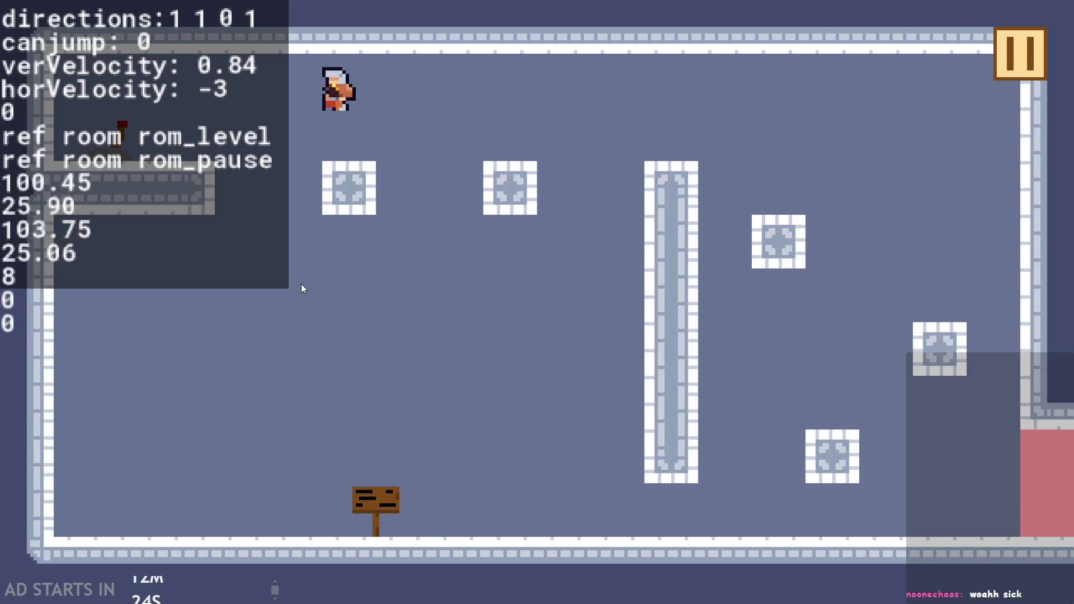
{"action": "key", "text": "Up"}
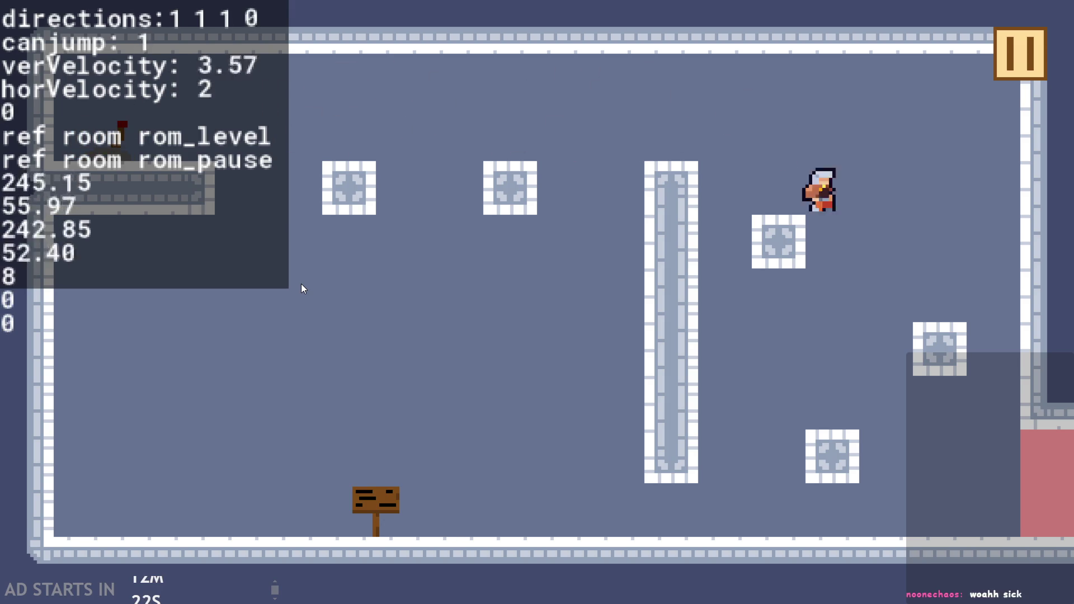
{"action": "key", "text": "Up"}
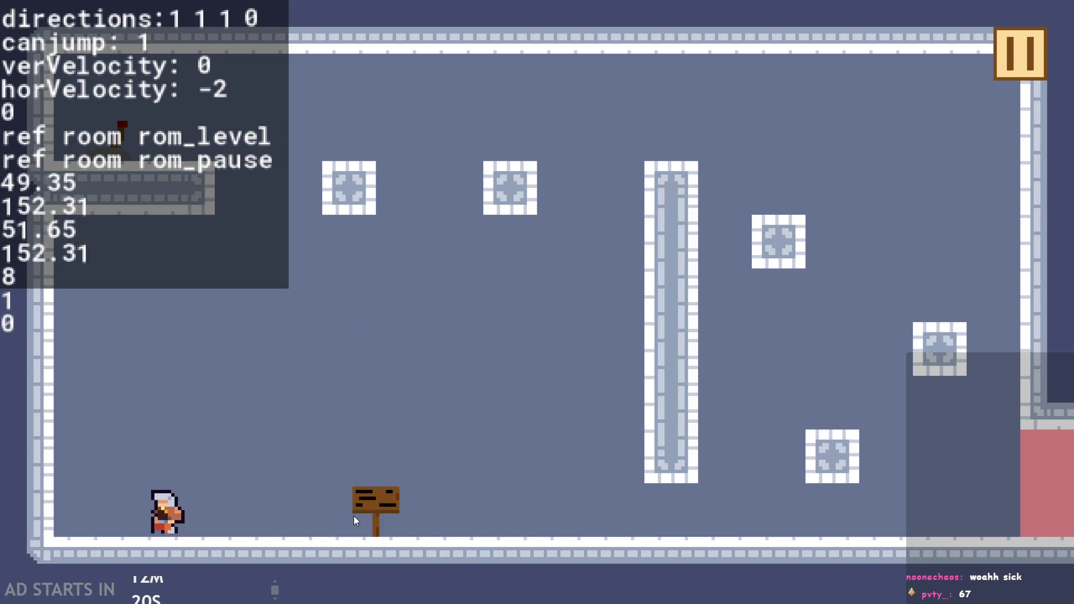
Step: Run toward the pillar, jump onto the lower-right block, then across to the top-left ledge
{"action": "key", "text": "Right"}
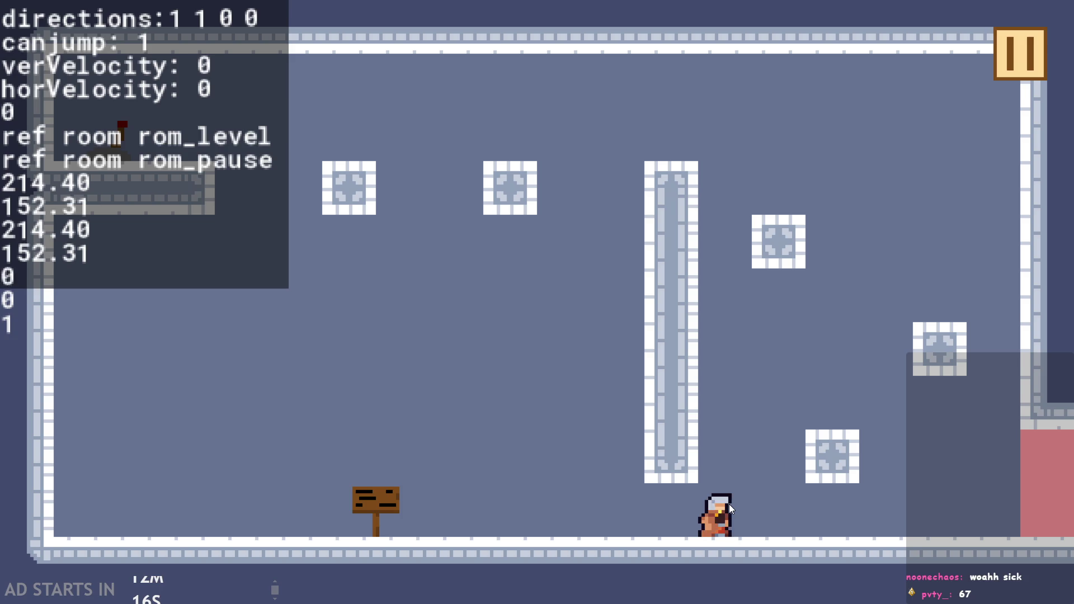
{"action": "key", "text": "Right"}
{"action": "key", "text": "Left"}
{"action": "key", "text": "Up"}
{"action": "key", "text": "Right"}
{"action": "key", "text": "Up"}
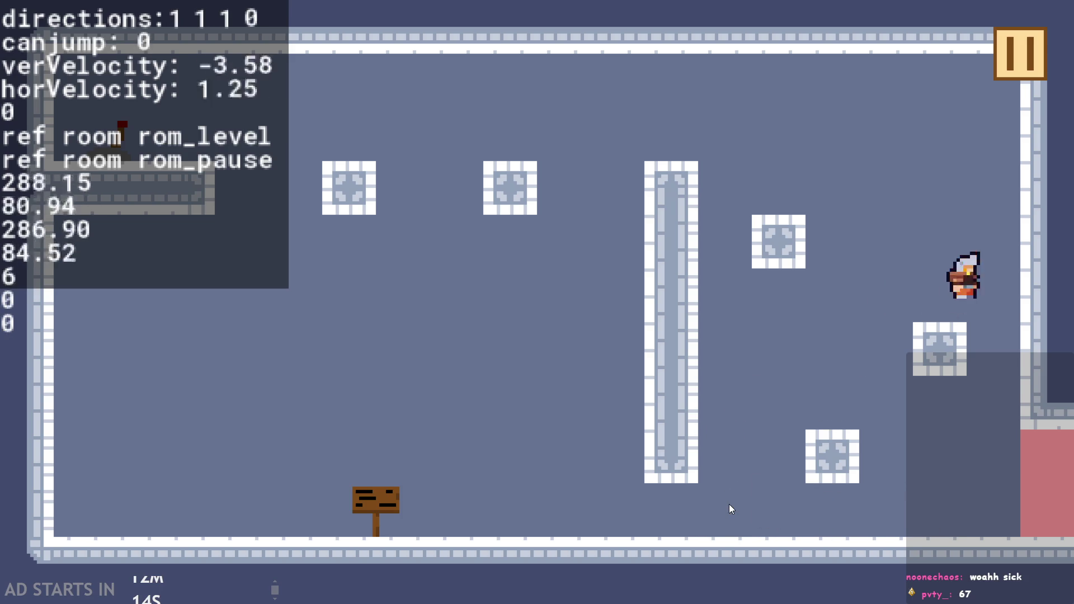
{"action": "key", "text": "Left"}
{"action": "key", "text": "Up"}
{"action": "key", "text": "Right"}
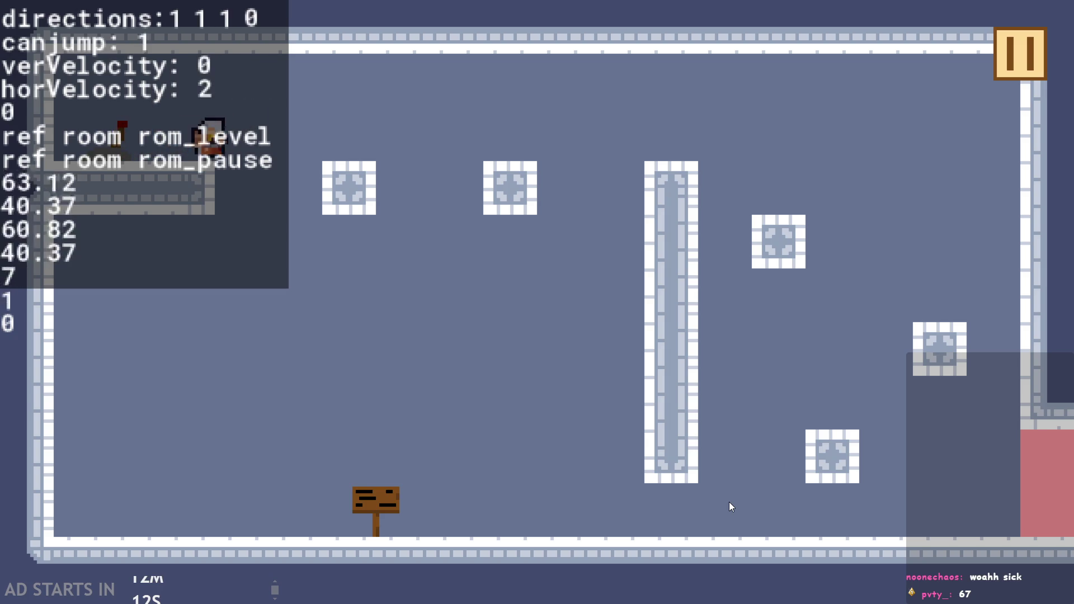
{"action": "key", "text": "Left"}
Step: Run right along the floor and make repeated high jumps to test the jump animation
{"action": "key", "text": "Right"}
{"action": "key", "text": "Up"}
{"action": "key", "text": "Right"}
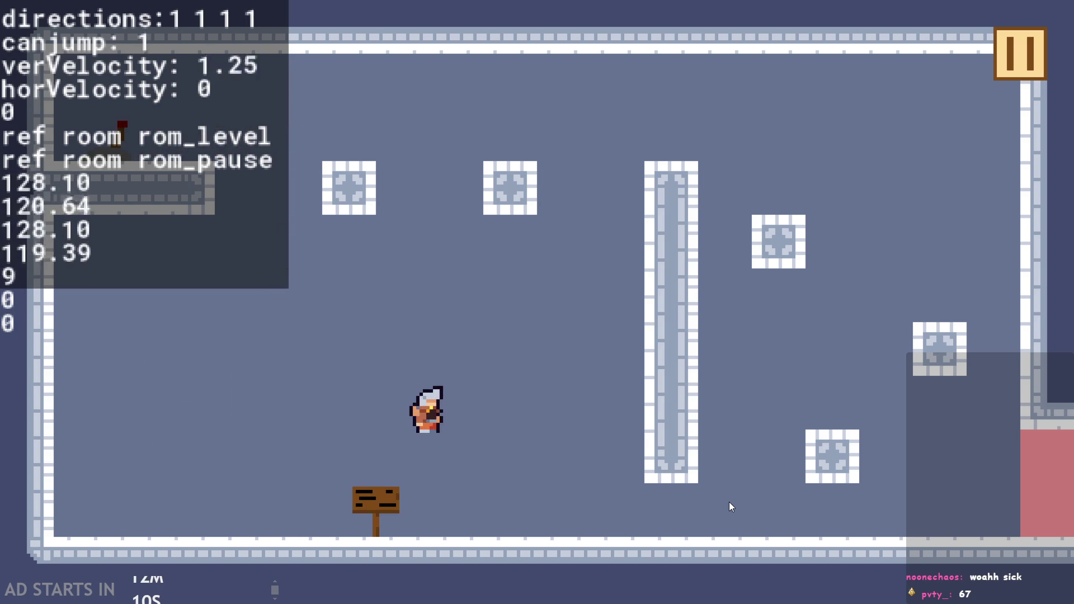
{"action": "key", "text": "Up"}
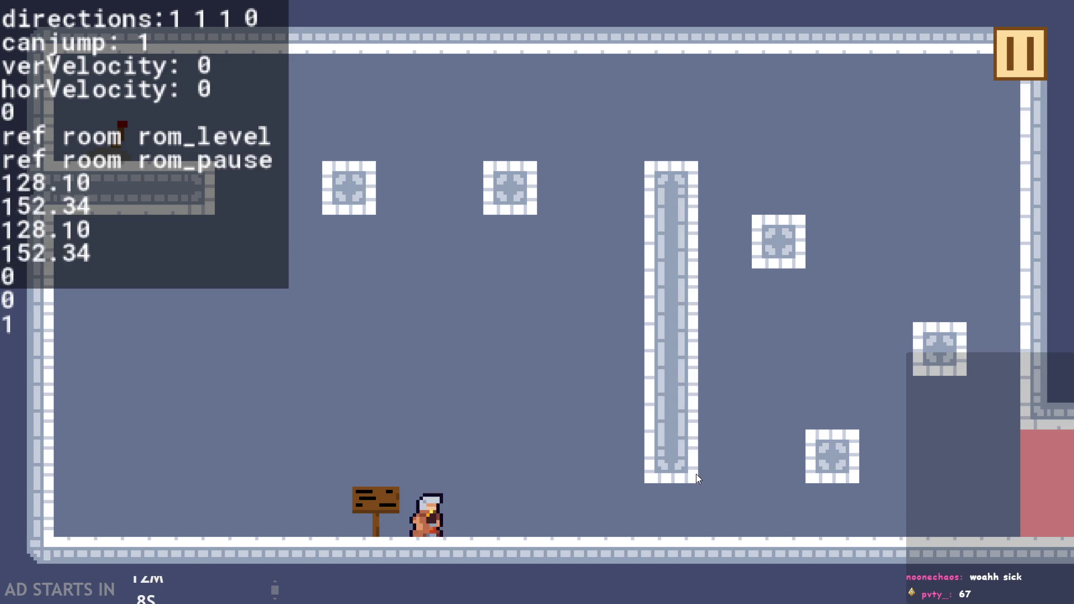
{"action": "key", "text": "Up"}
{"action": "key", "text": "Up"}
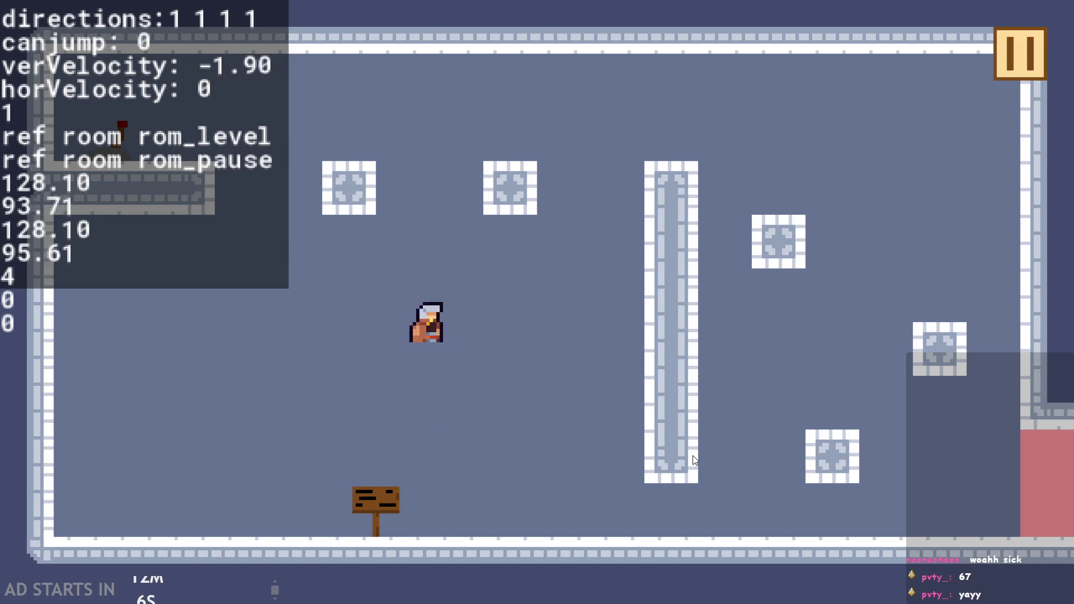
{"action": "key", "text": "Up"}
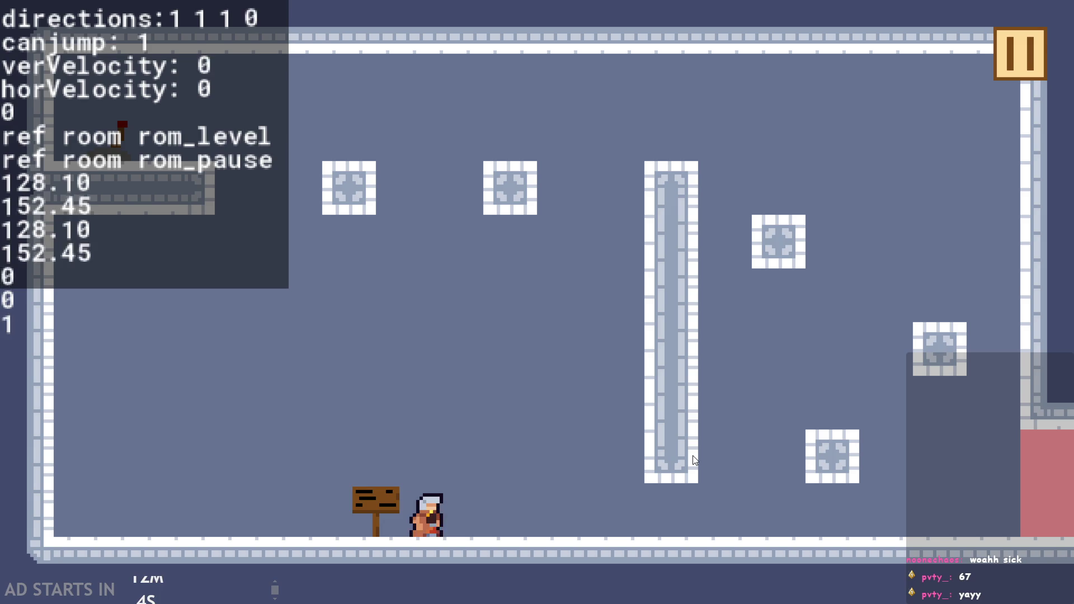
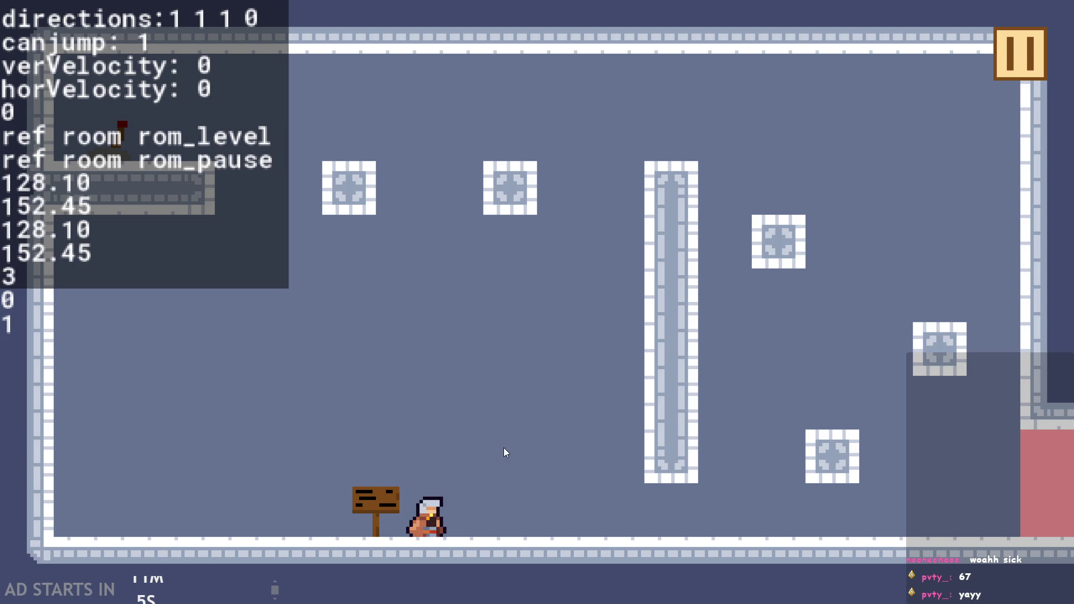
Step: Run and jump the hero around the first room, then run right into rom_level_1
{"action": "key", "text": "Right"}
{"action": "key", "text": "space"}
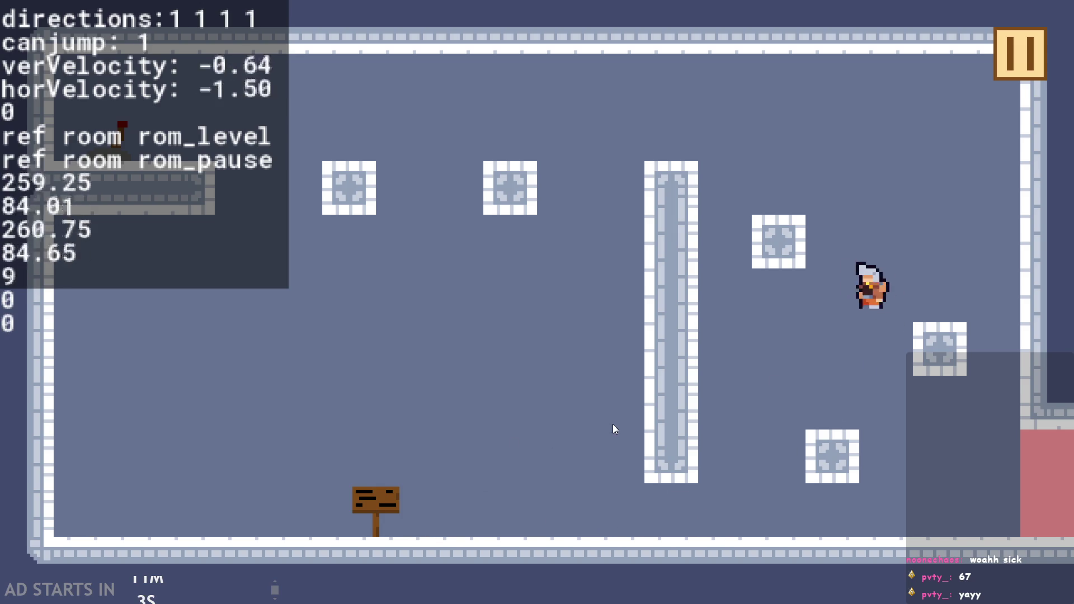
{"action": "key", "text": "space"}
{"action": "key", "text": "Left"}
{"action": "key", "text": "space"}
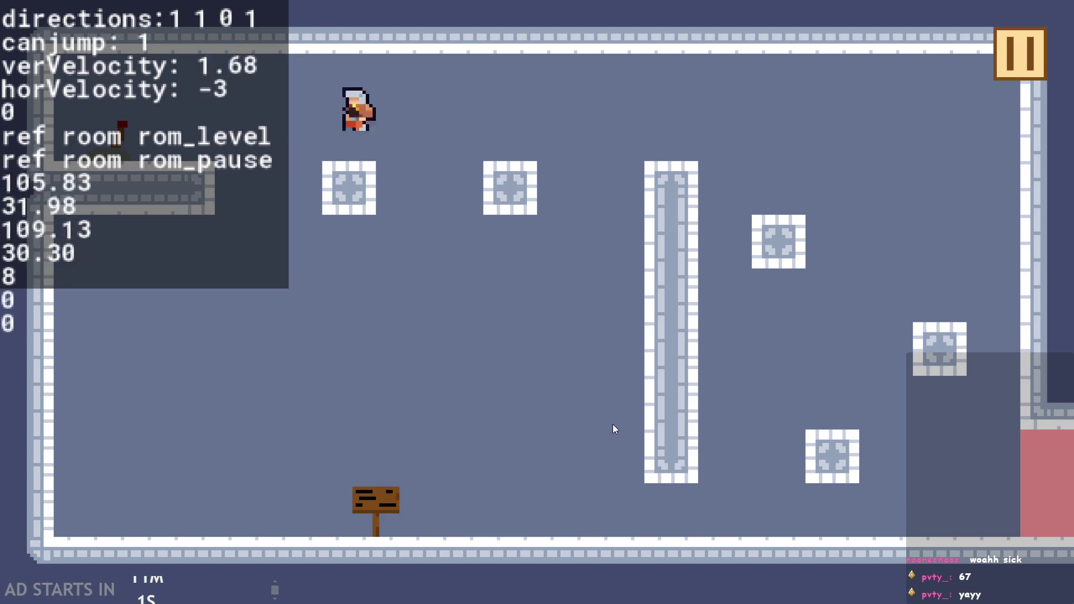
{"action": "key", "text": "Right"}
{"action": "key", "text": "space"}
{"action": "key", "text": "Right"}
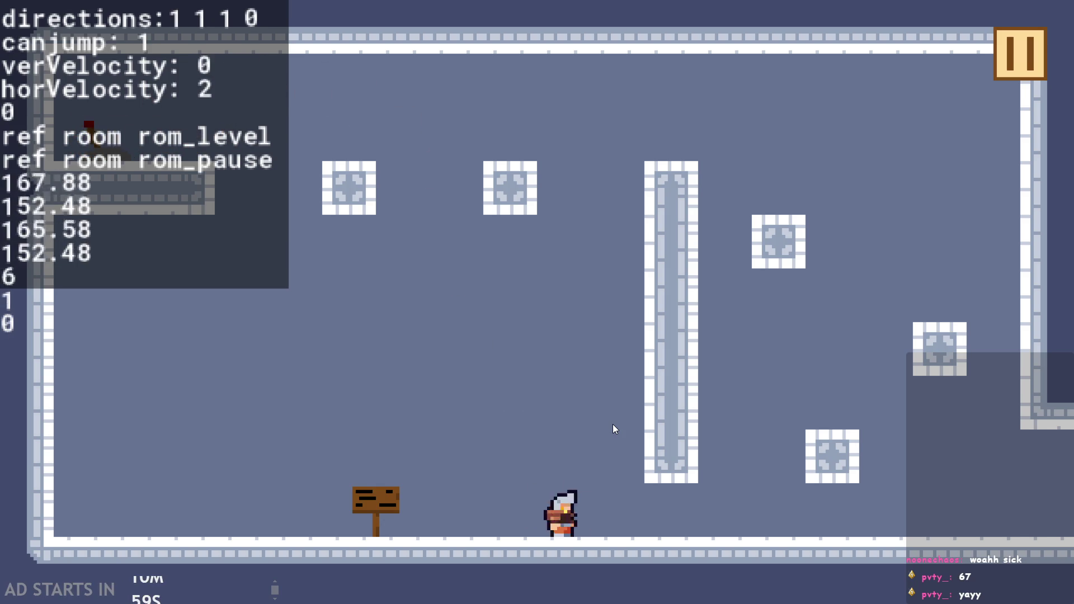
Step: Jump back and forth across rom_level_1 and run right into rom_level_2 toward the sign
{"action": "key", "text": "space"}
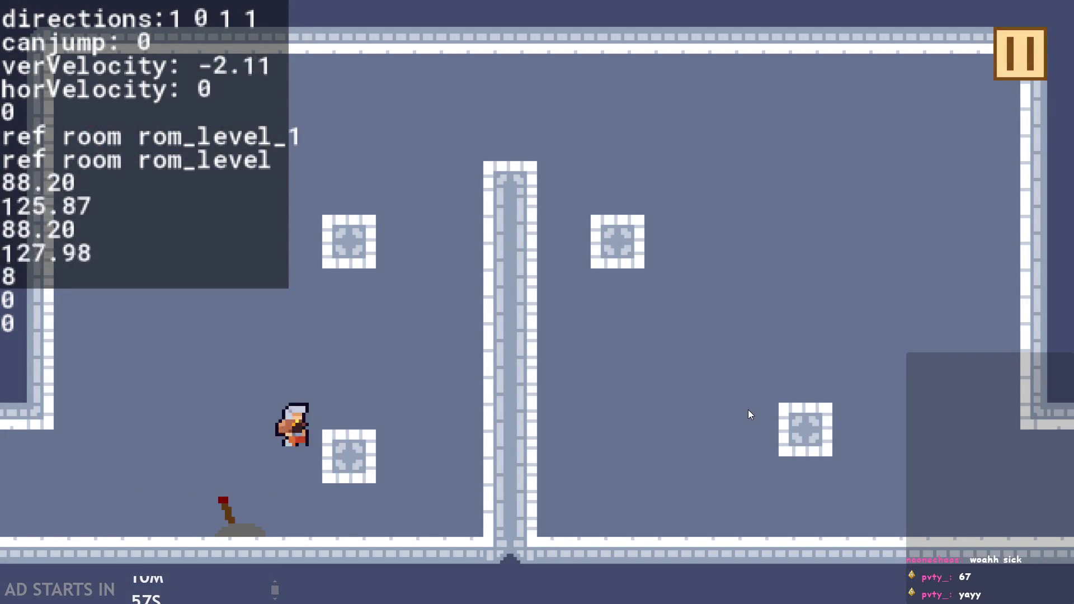
{"action": "key", "text": "Left"}
{"action": "key", "text": "Right"}
{"action": "key", "text": "space"}
{"action": "key", "text": "space"}
{"action": "key", "text": "Left"}
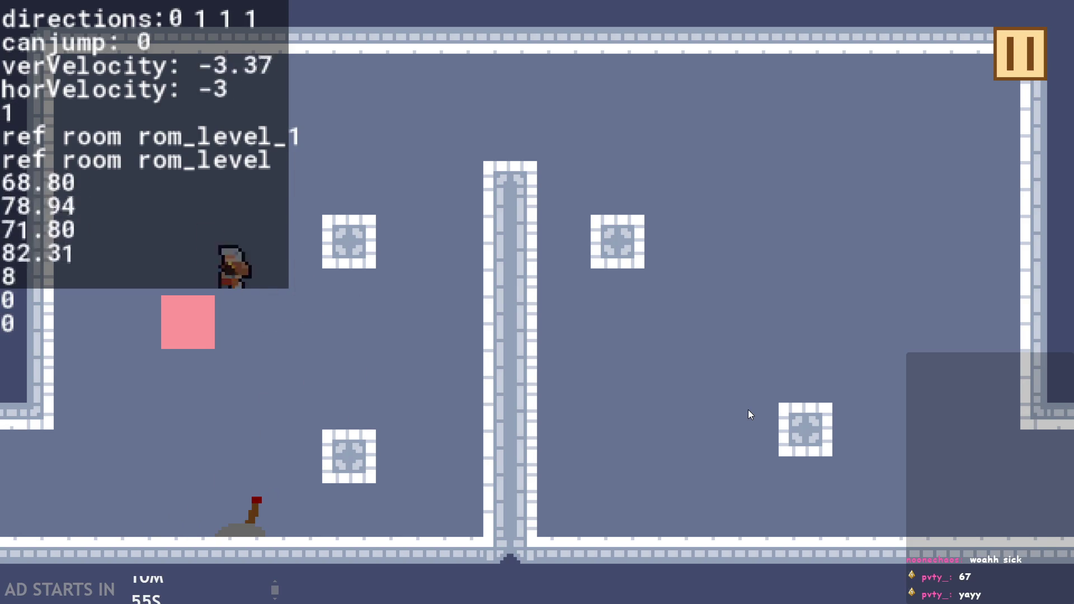
{"action": "key", "text": "Right"}
{"action": "key", "text": "space"}
{"action": "key", "text": "Right"}
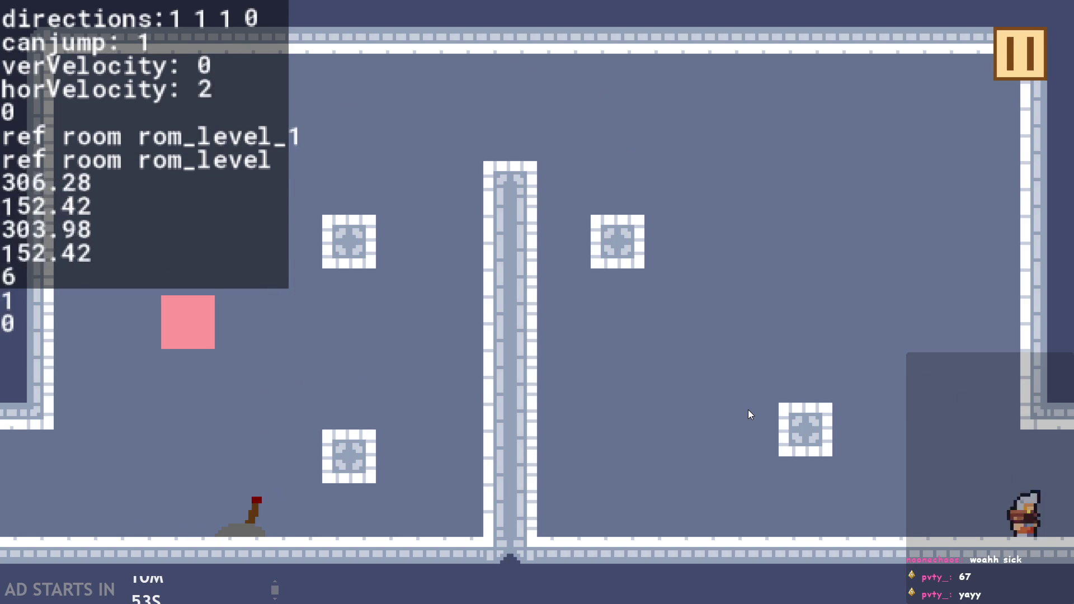
Step: Open the sign's dialog, pause to max the slider and uncheck Debug Stats, then close the dialog
{"action": "key", "text": "e"}
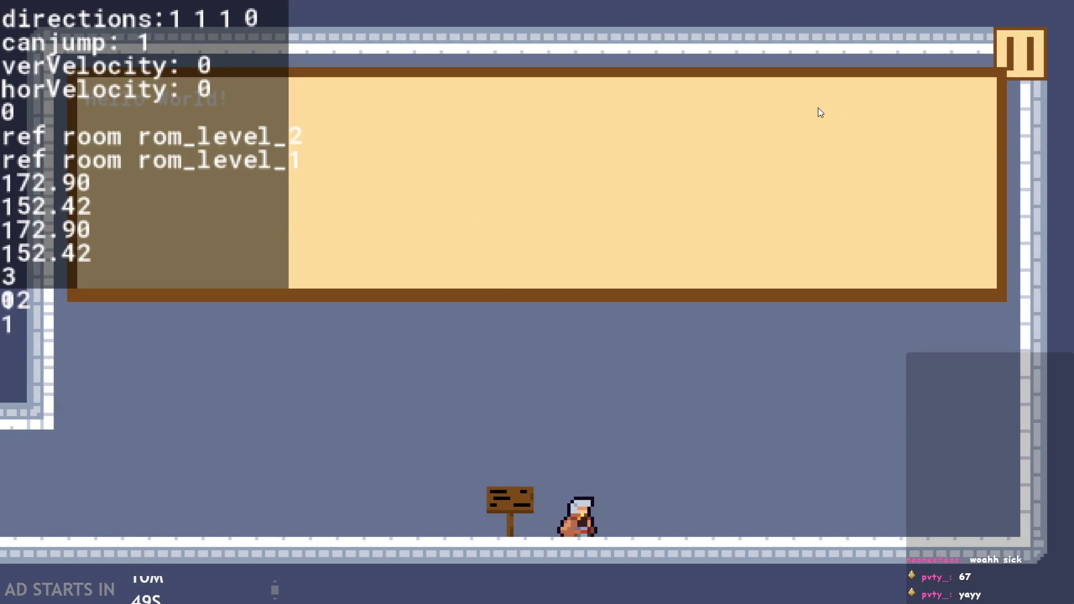
{"action": "left_click", "coordinate": [1008, 53]}
{"action": "left_click_drag", "start_coordinate": [433, 417], "coordinate": [733, 410]}
{"action": "left_click", "coordinate": [218, 167]}
{"action": "key", "text": "Escape"}
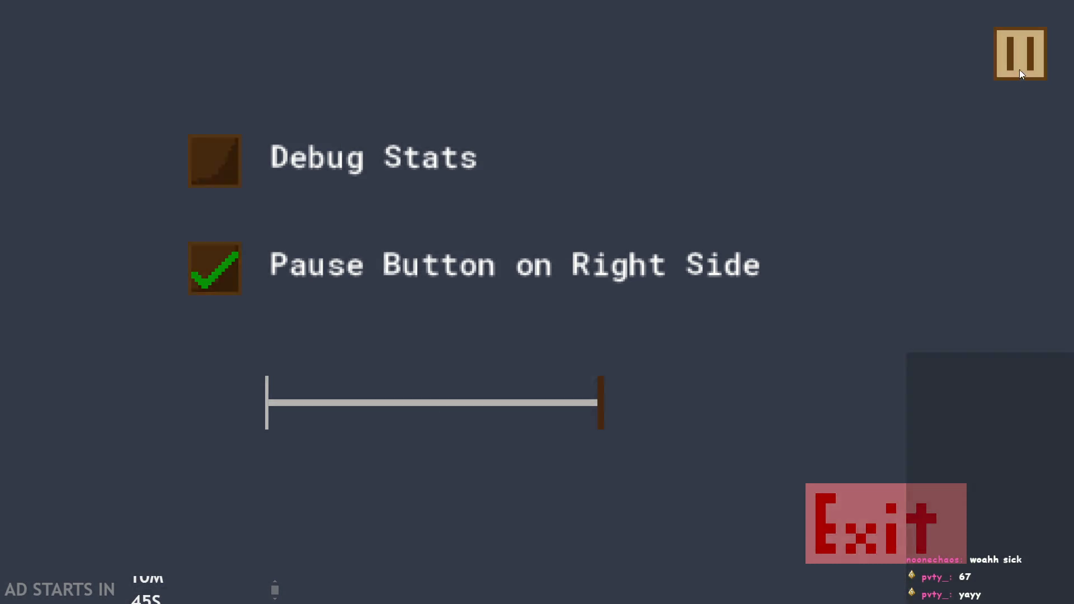
{"action": "left_click", "coordinate": [453, 265]}
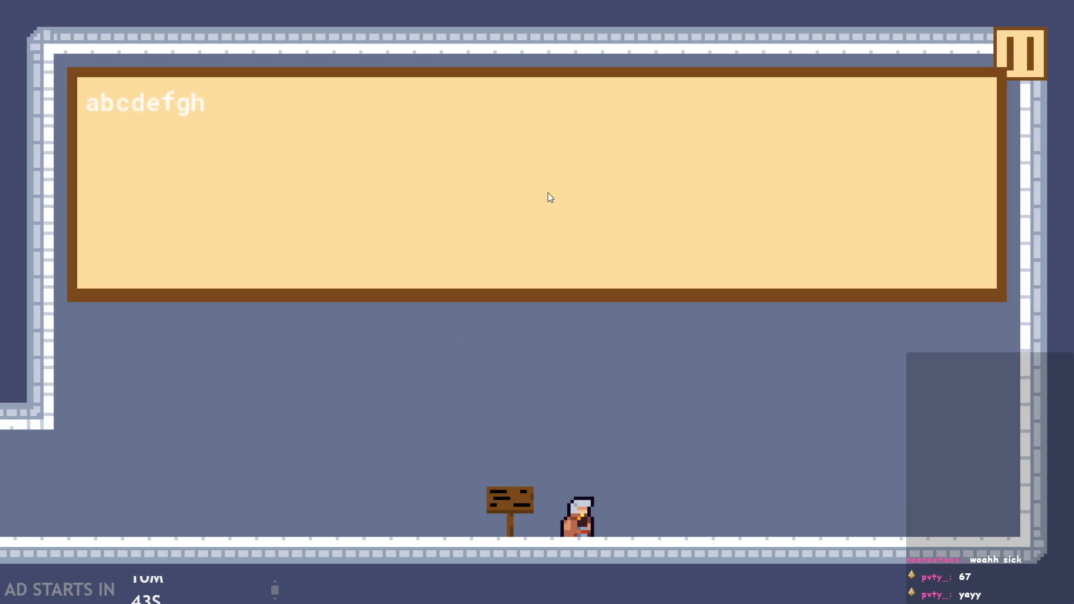
{"action": "left_click", "coordinate": [571, 216]}
Step: Jump and move the hero left, then pause the game again
{"action": "key", "text": "space"}
{"action": "key", "text": "Left"}
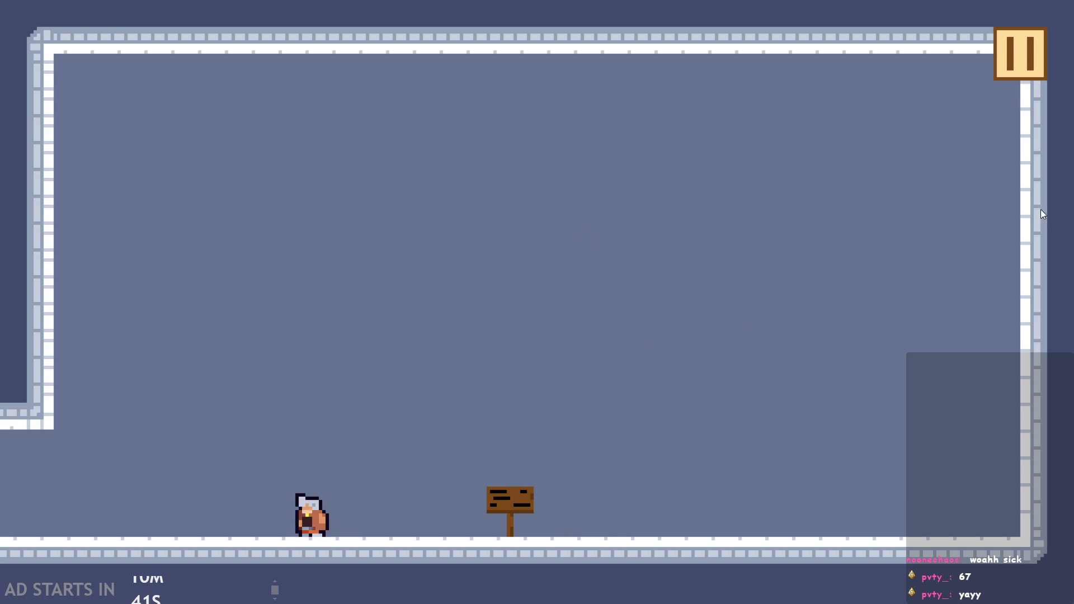
{"action": "left_click", "coordinate": [1016, 51]}
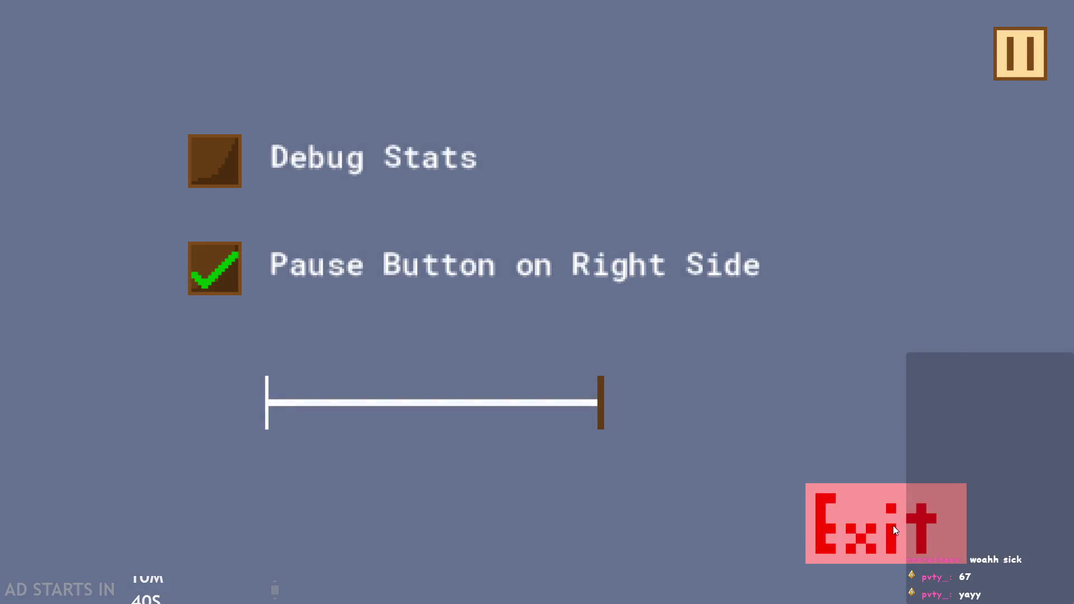
Step: Exit the game to obj_hero's Step code at line 105 and move the stream chat window aside
{"action": "left_click", "coordinate": [893, 526]}
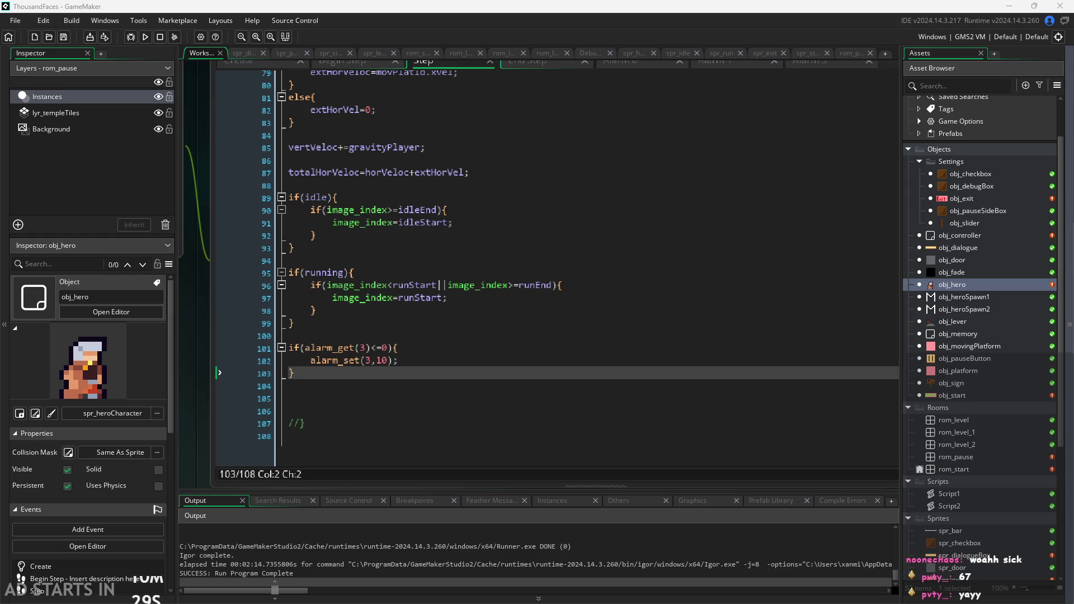
{"action": "left_click", "coordinate": [626, 392]}
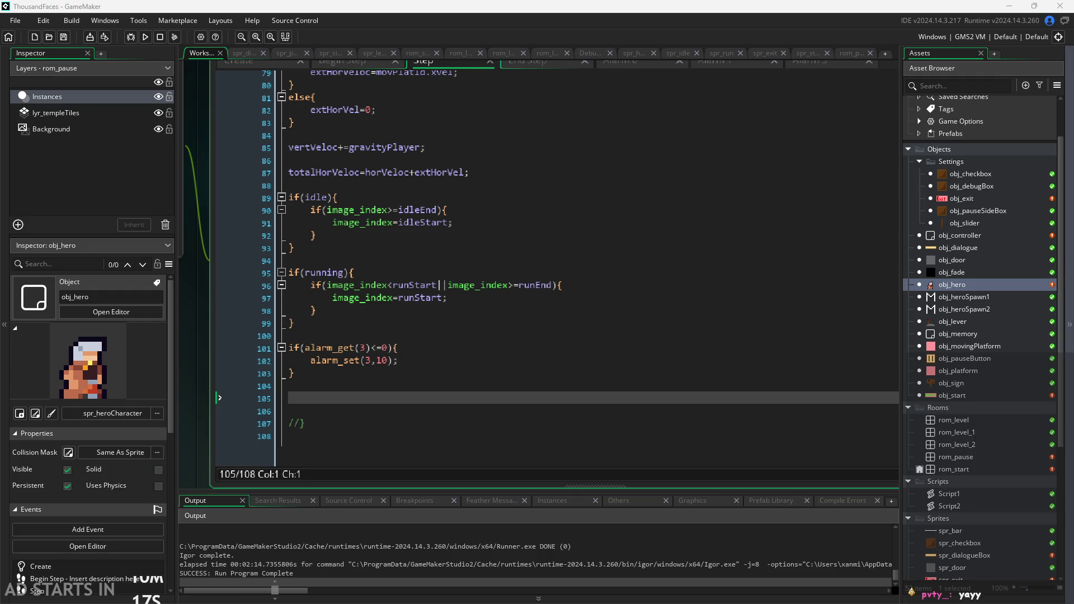
{"action": "mouse_move", "coordinate": [607, 400]}
{"action": "left_mouse_down"}
{"action": "mouse_move", "coordinate": [594, 166]}
{"action": "mouse_move", "coordinate": [553, 239]}
{"action": "mouse_move", "coordinate": [585, 165]}
{"action": "mouse_move", "coordinate": [377, 172]}
{"action": "mouse_move", "coordinate": [360, 155]}
{"action": "mouse_move", "coordinate": [460, 164]}
{"action": "mouse_move", "coordinate": [930, 136]}
{"action": "mouse_move", "coordinate": [976, 65]}
{"action": "mouse_move", "coordinate": [960, 282]}
{"action": "mouse_move", "coordinate": [967, 356]}
{"action": "left_mouse_up"}
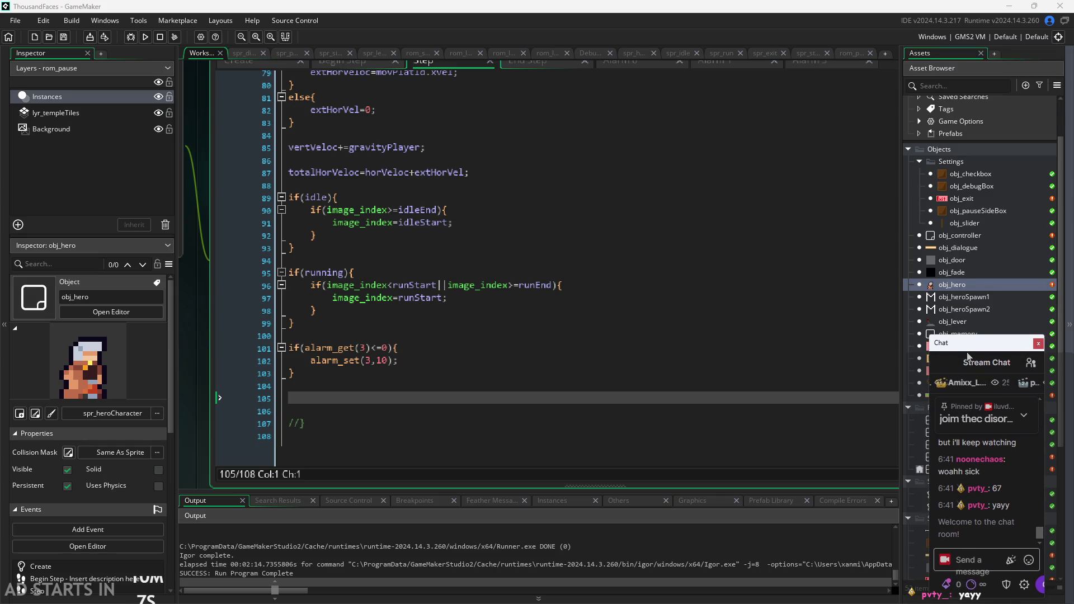
{"action": "left_click_drag", "start_coordinate": [967, 355], "coordinate": [964, 351]}
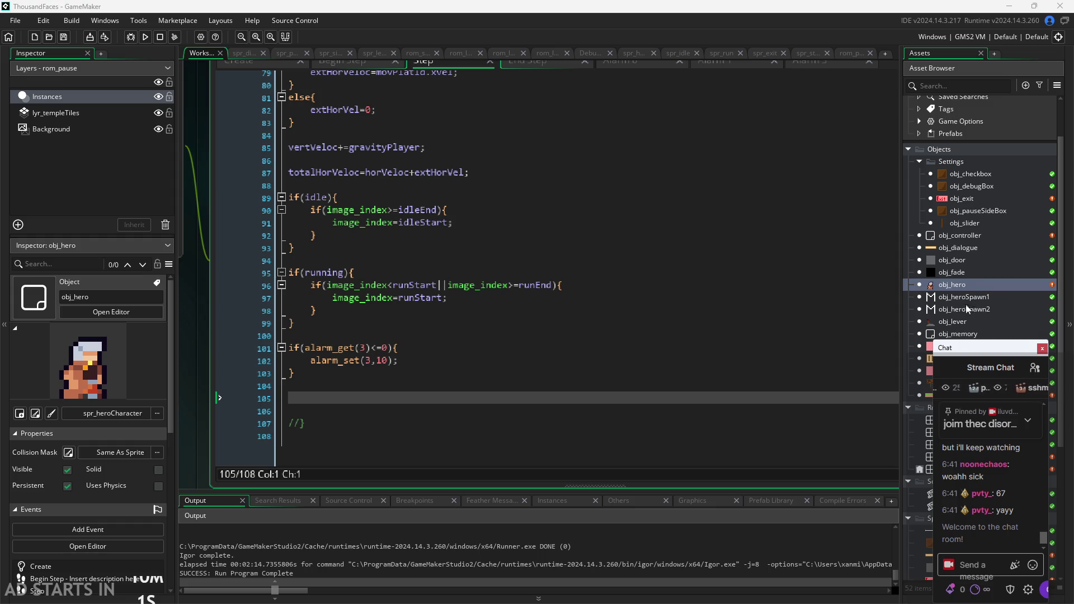
{"action": "left_click", "coordinate": [614, 411]}
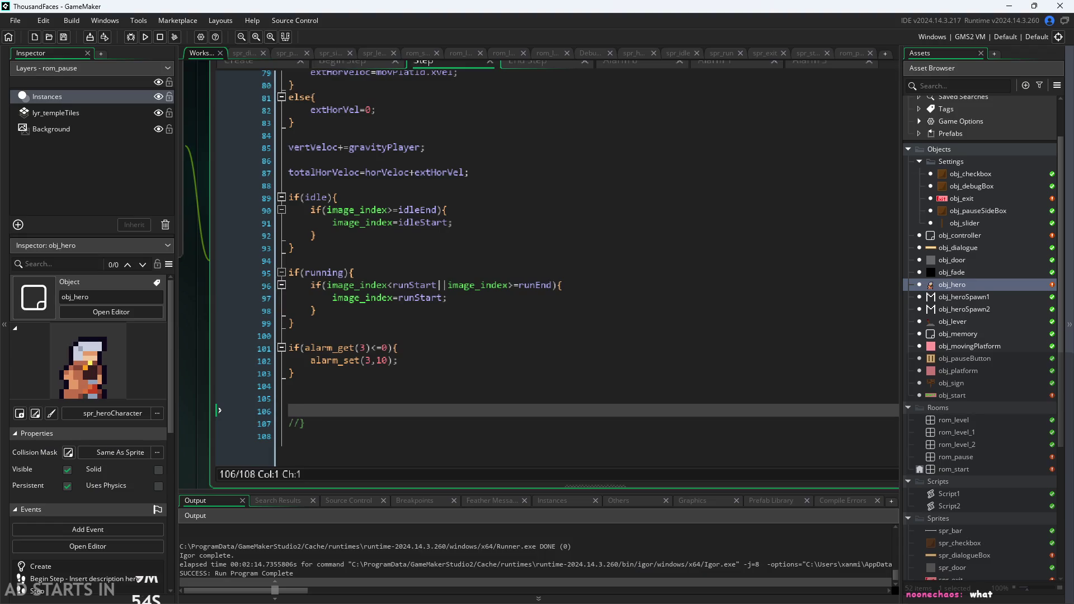
Step: Reposition the stream chat window up and to the left
{"action": "key", "text": "alt+Tab"}
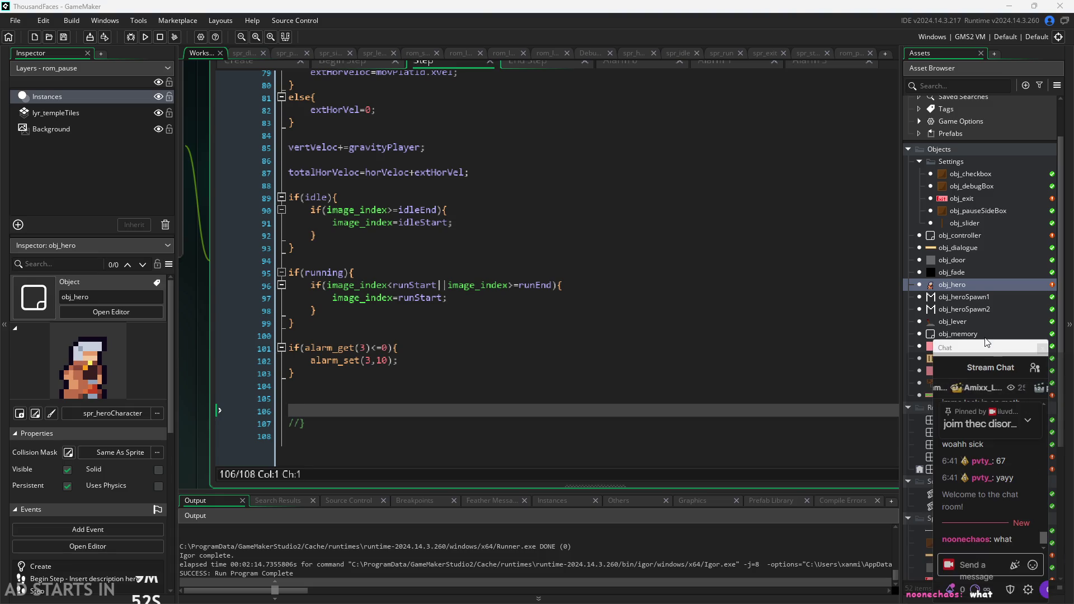
{"action": "mouse_move", "coordinate": [981, 344]}
{"action": "left_mouse_down"}
{"action": "mouse_move", "coordinate": [989, 312]}
{"action": "mouse_move", "coordinate": [981, 330]}
{"action": "left_mouse_up"}
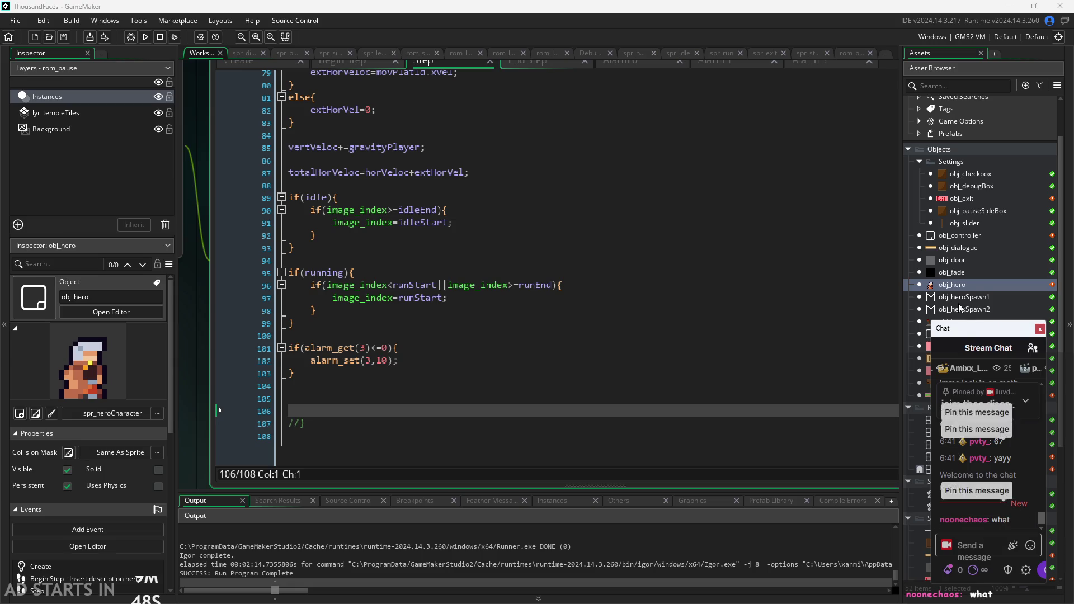
{"action": "left_click_drag", "start_coordinate": [961, 329], "coordinate": [855, 329]}
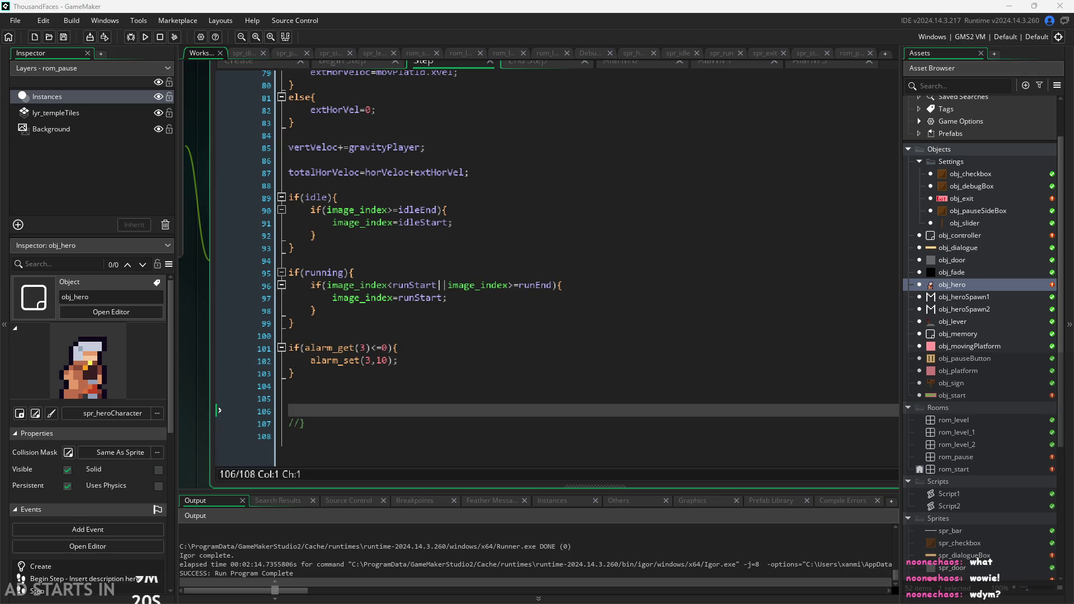
{"action": "left_click", "coordinate": [649, 344]}
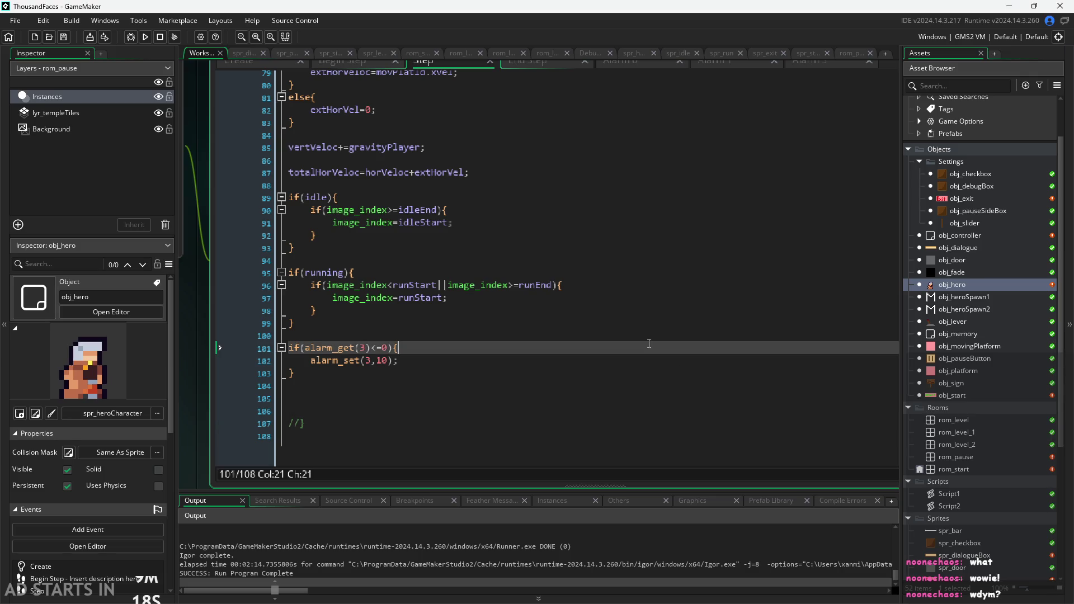
{"action": "left_click", "coordinate": [745, 369]}
{"action": "left_click", "coordinate": [701, 392]}
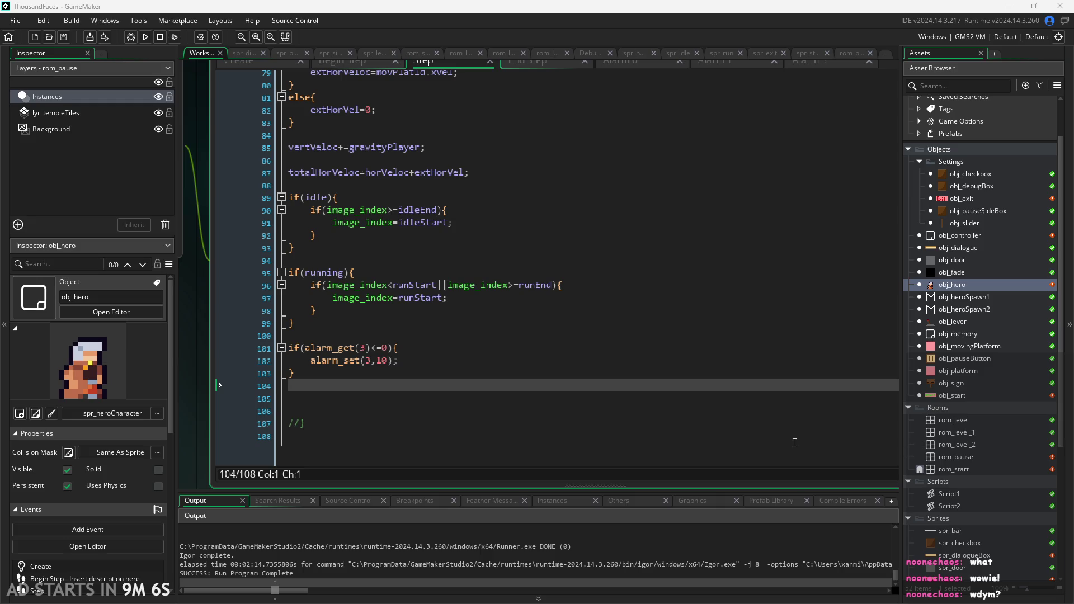
{"action": "left_click", "coordinate": [683, 369]}
{"action": "left_click", "coordinate": [674, 384]}
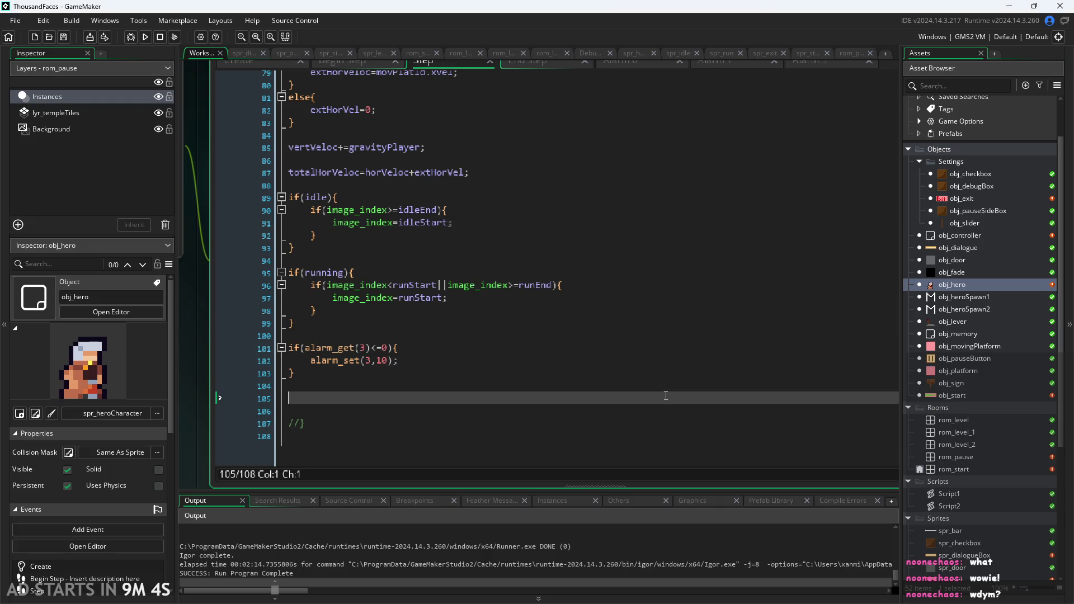
{"action": "left_click", "coordinate": [680, 367]}
{"action": "left_click", "coordinate": [675, 386]}
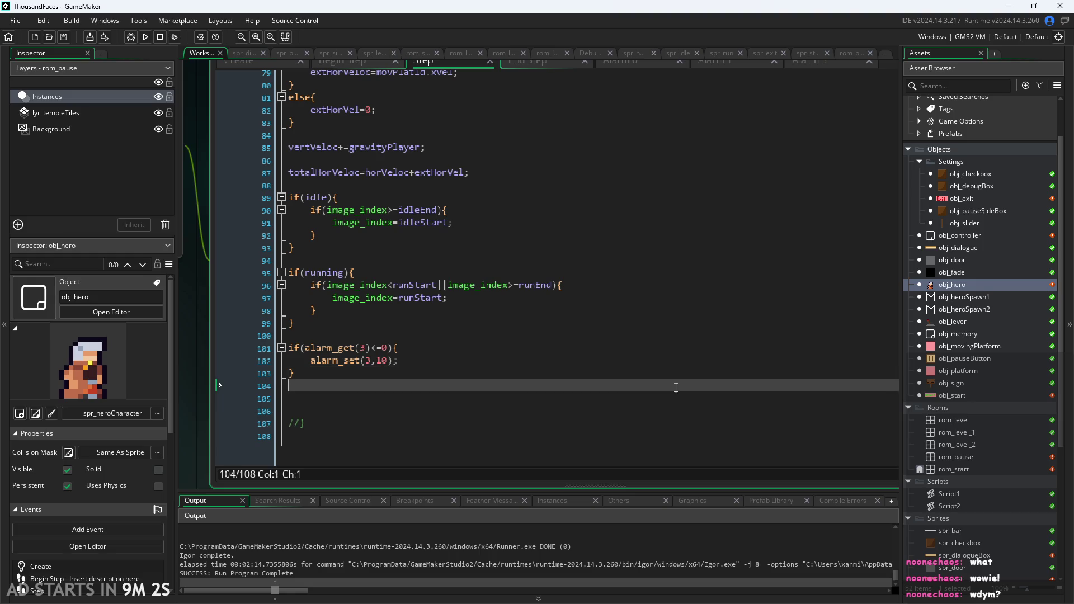
{"action": "left_click", "coordinate": [679, 374]}
{"action": "left_click", "coordinate": [692, 336]}
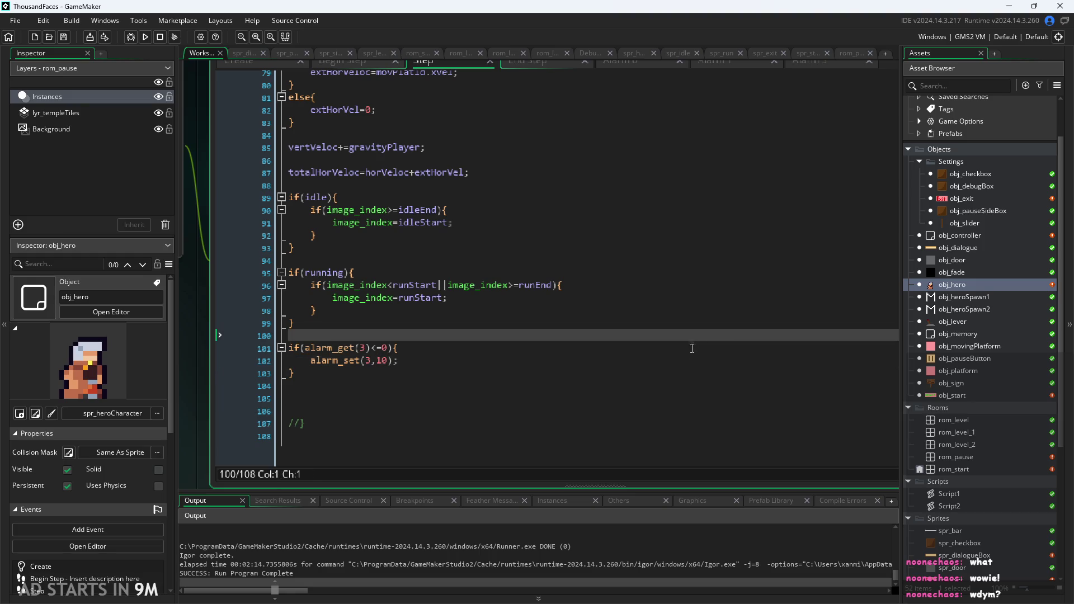
{"action": "left_click", "coordinate": [701, 323]}
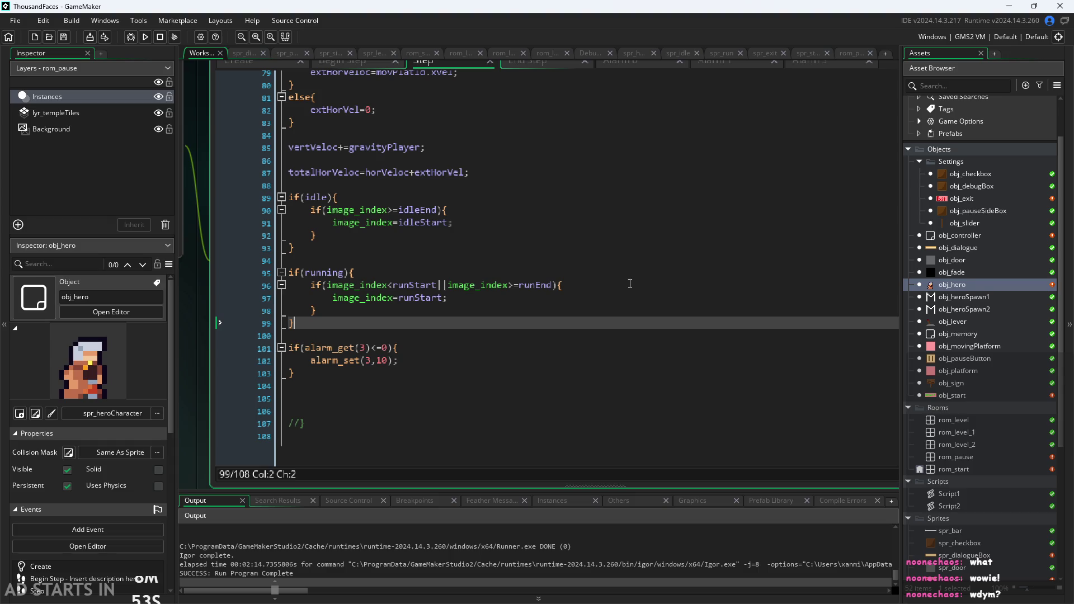
{"action": "left_click", "coordinate": [695, 264]}
{"action": "scroll", "coordinate": [695, 264], "scroll_direction": "up", "scroll_amount": 1}
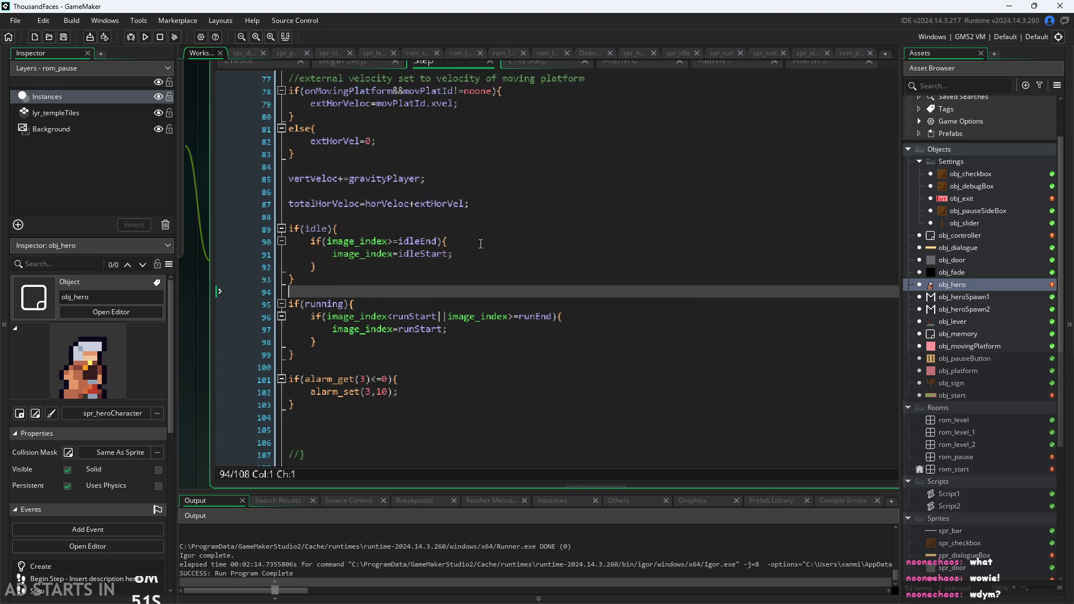
{"action": "left_click", "coordinate": [459, 246]}
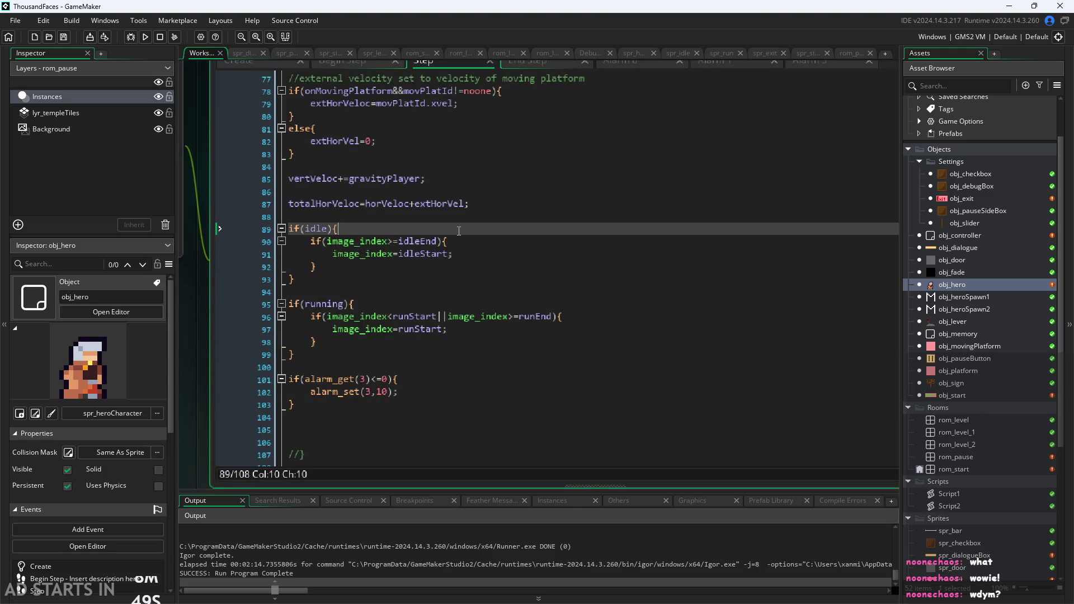
{"action": "left_click", "coordinate": [509, 316]}
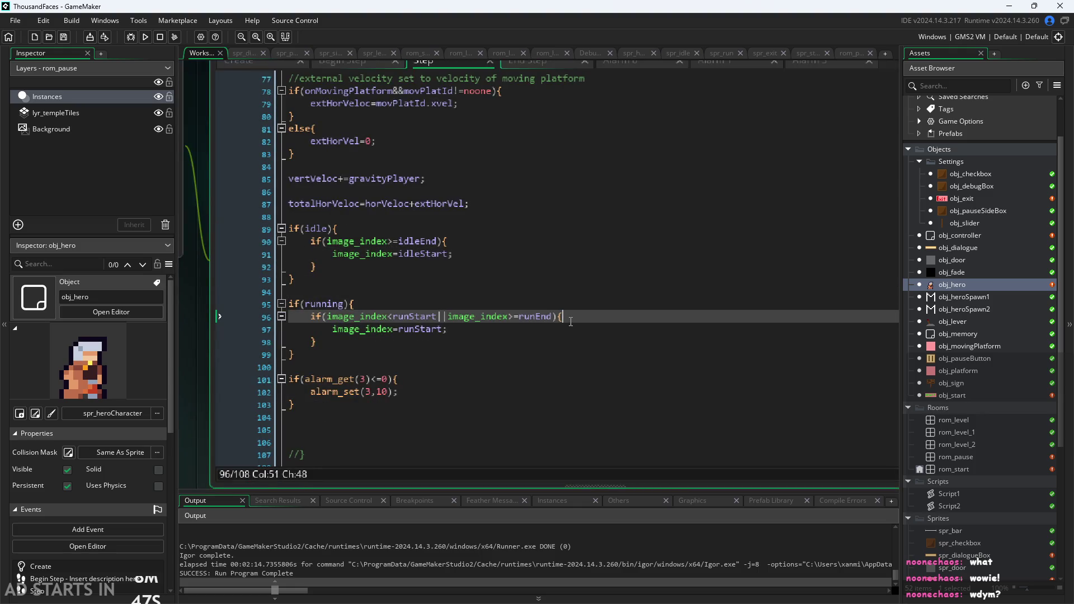
{"action": "left_click_drag", "start_coordinate": [349, 316], "coordinate": [352, 346]}
{"action": "left_click", "coordinate": [355, 364]}
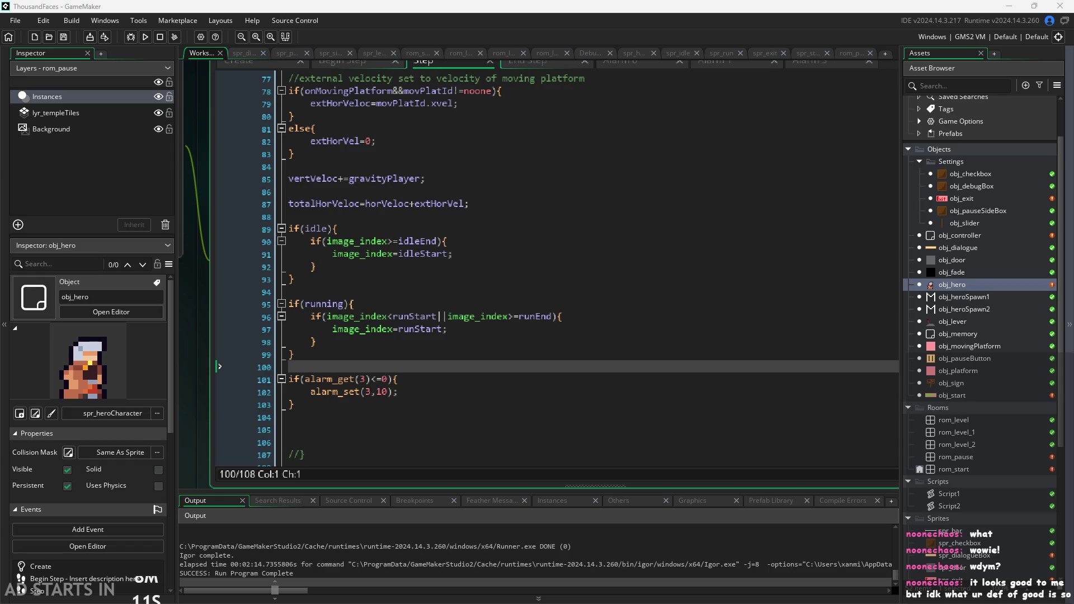
Step: Review the Step code from gravity to the alarm check, caret on line 100, then switch to Paint
{"action": "left_click", "coordinate": [313, 279]}
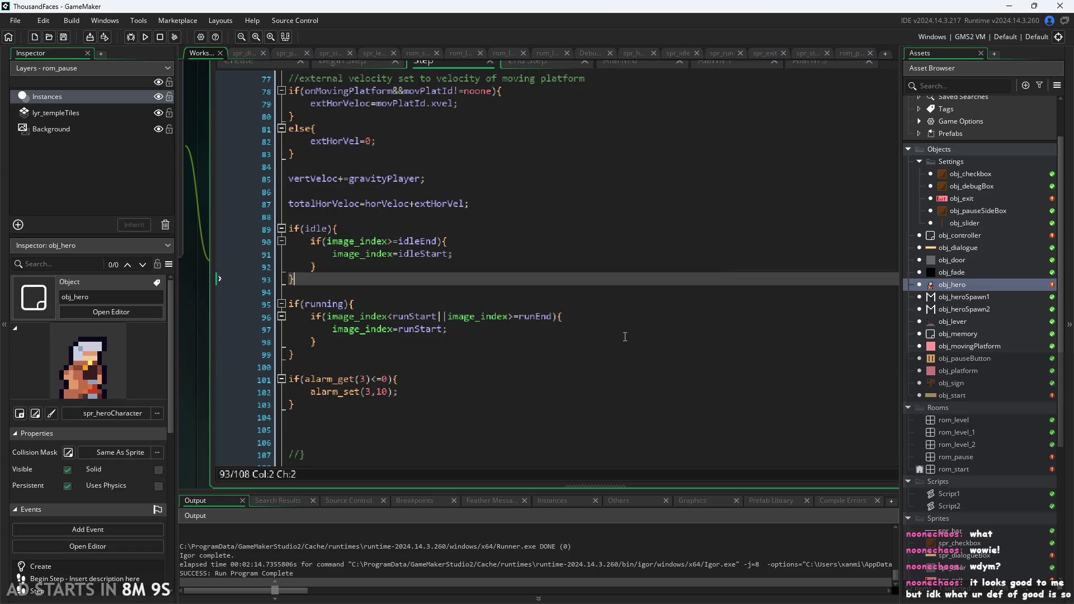
{"action": "scroll", "coordinate": [319, 367], "scroll_direction": "down", "scroll_amount": 2}
{"action": "scroll", "coordinate": [479, 351], "scroll_direction": "up", "scroll_amount": 1}
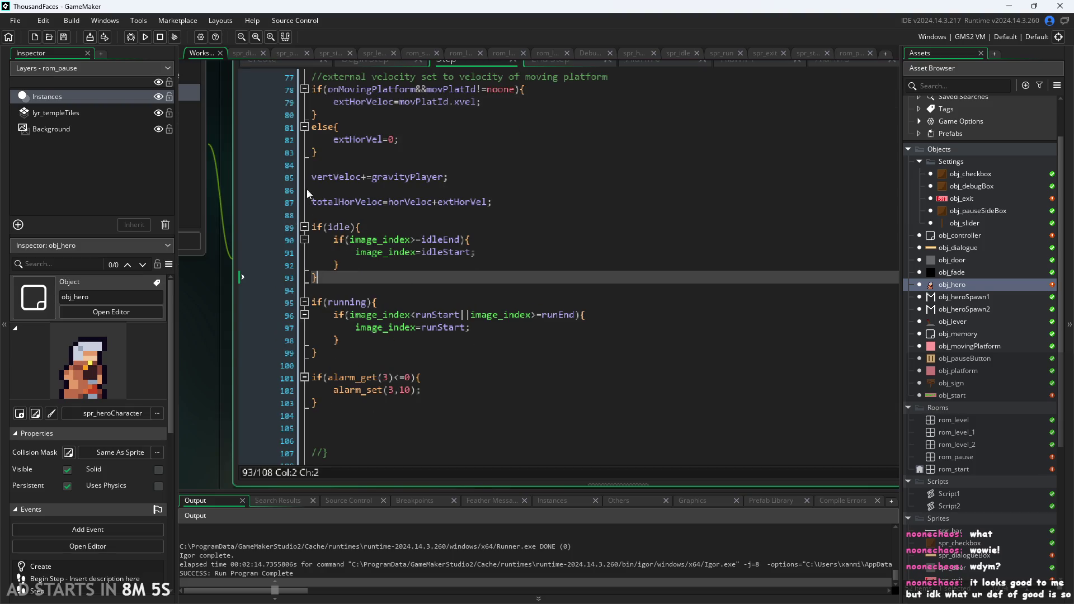
{"action": "mouse_move", "coordinate": [311, 175]}
{"action": "left_mouse_down"}
{"action": "mouse_move", "coordinate": [492, 202]}
{"action": "mouse_move", "coordinate": [336, 302]}
{"action": "mouse_move", "coordinate": [596, 413]}
{"action": "left_mouse_up"}
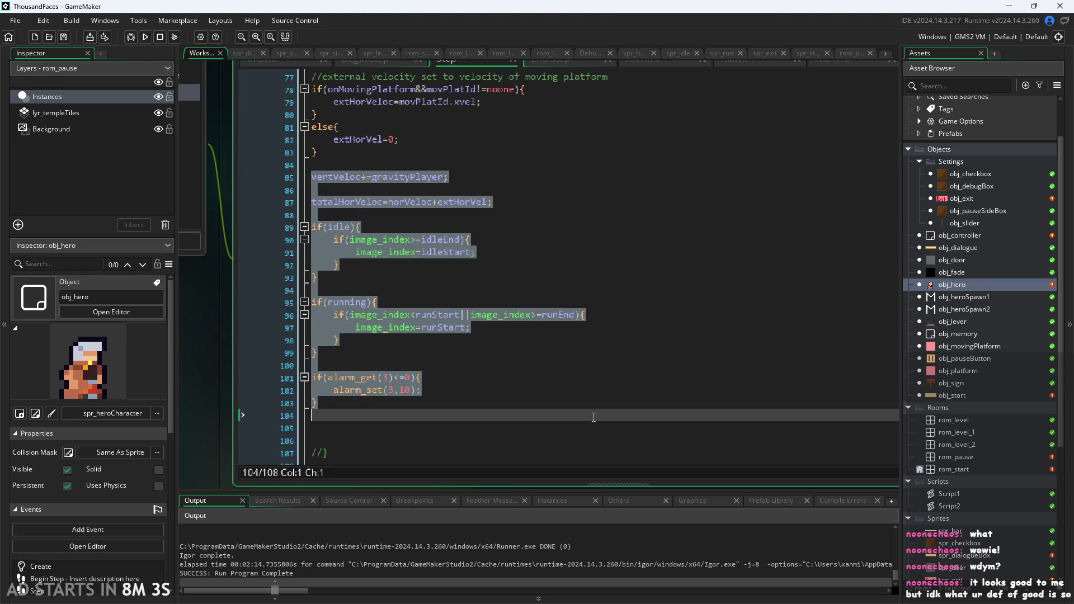
{"action": "left_click", "coordinate": [598, 411]}
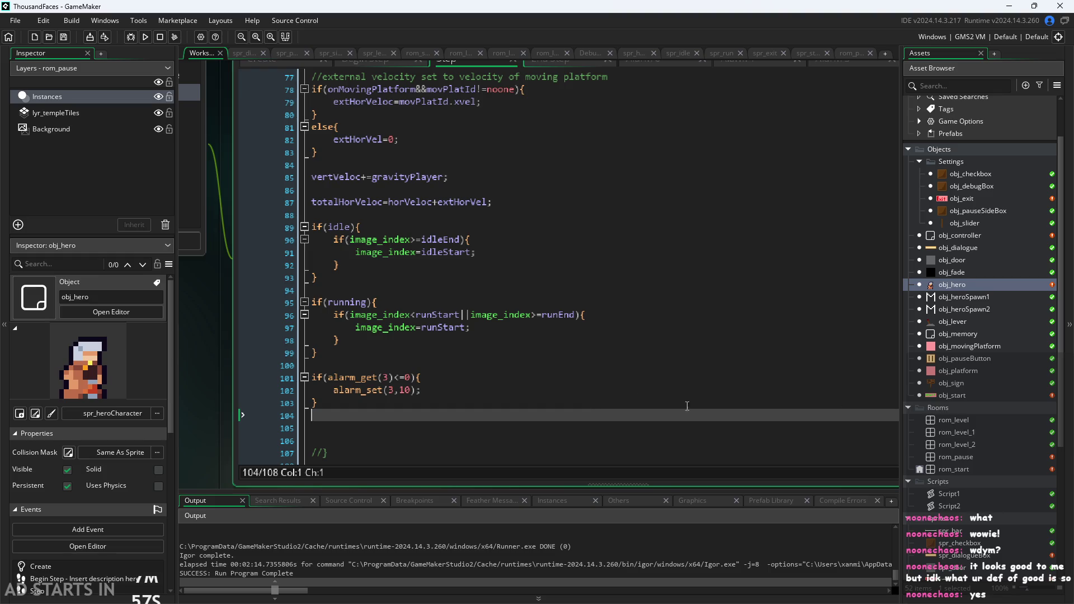
{"action": "left_click_drag", "start_coordinate": [208, 356], "coordinate": [188, 356]}
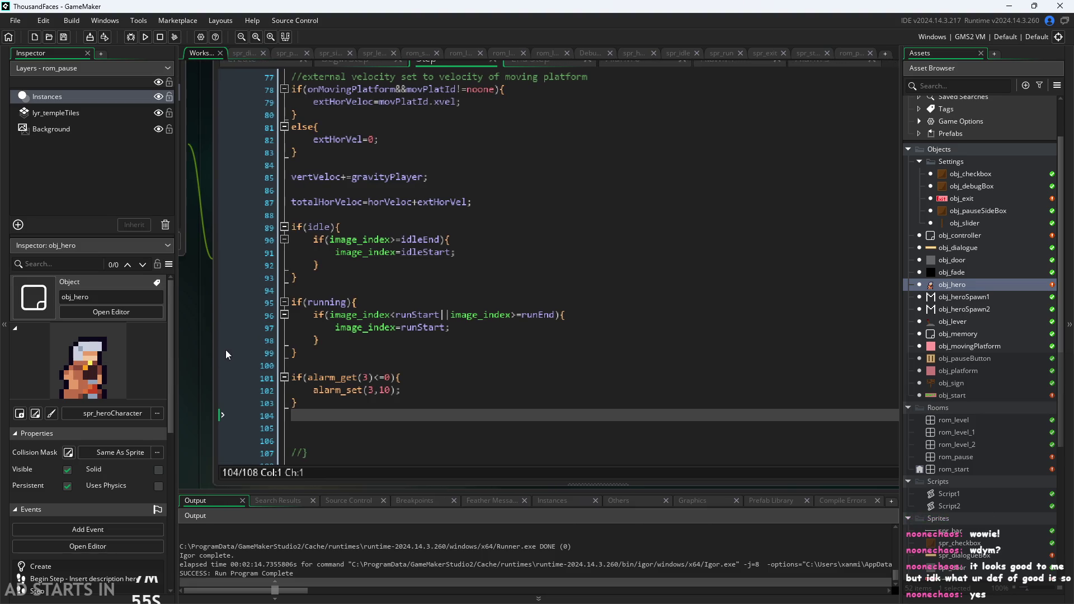
{"action": "scroll", "coordinate": [222, 399], "scroll_direction": "down", "scroll_amount": 1, "text": "ctrl"}
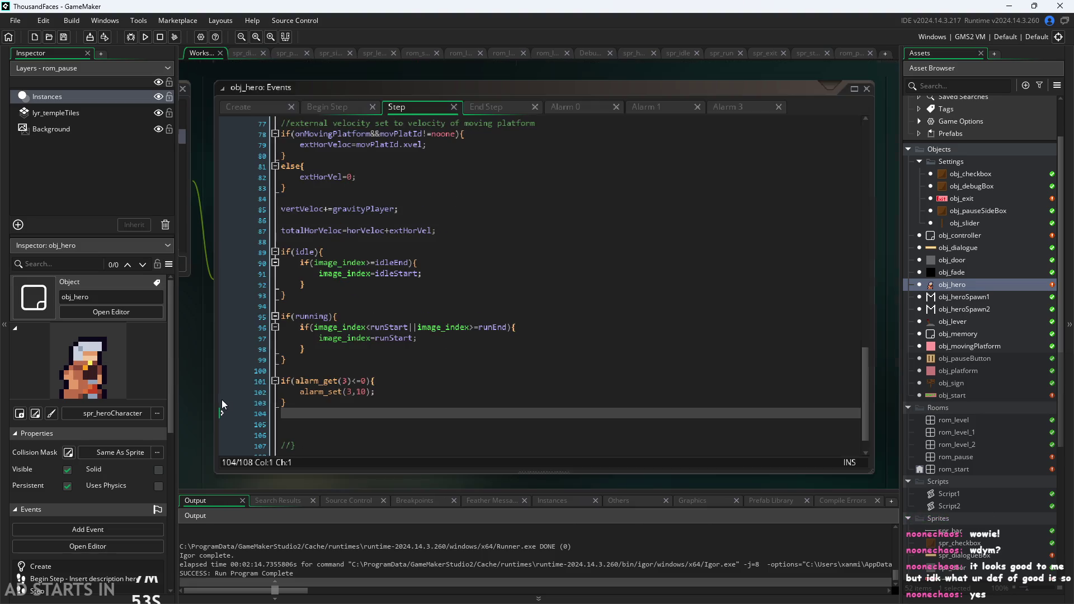
{"action": "left_click", "coordinate": [376, 367]}
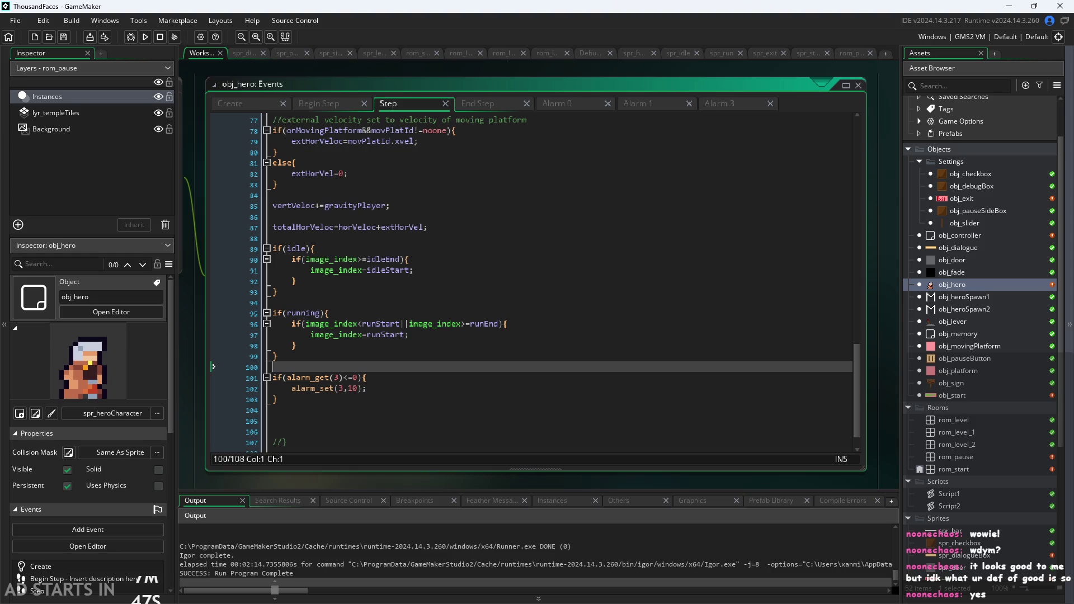
{"action": "key", "text": "alt+Tab"}
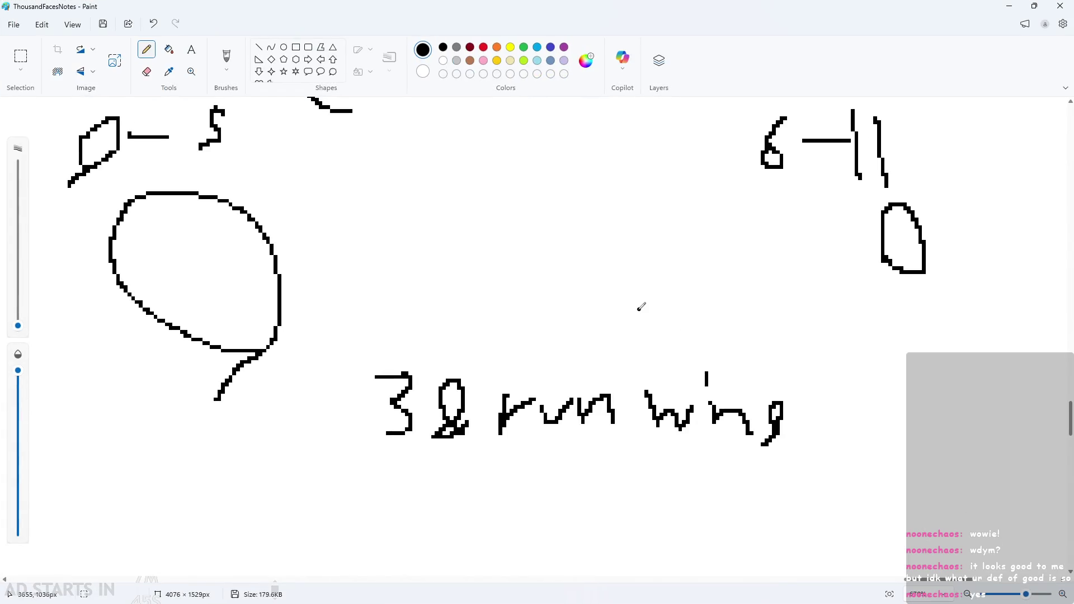
Step: Scribble over the old Todo list with the Pencil
{"action": "scroll", "coordinate": [645, 307], "scroll_direction": "down", "scroll_amount": 10, "text": "ctrl"}
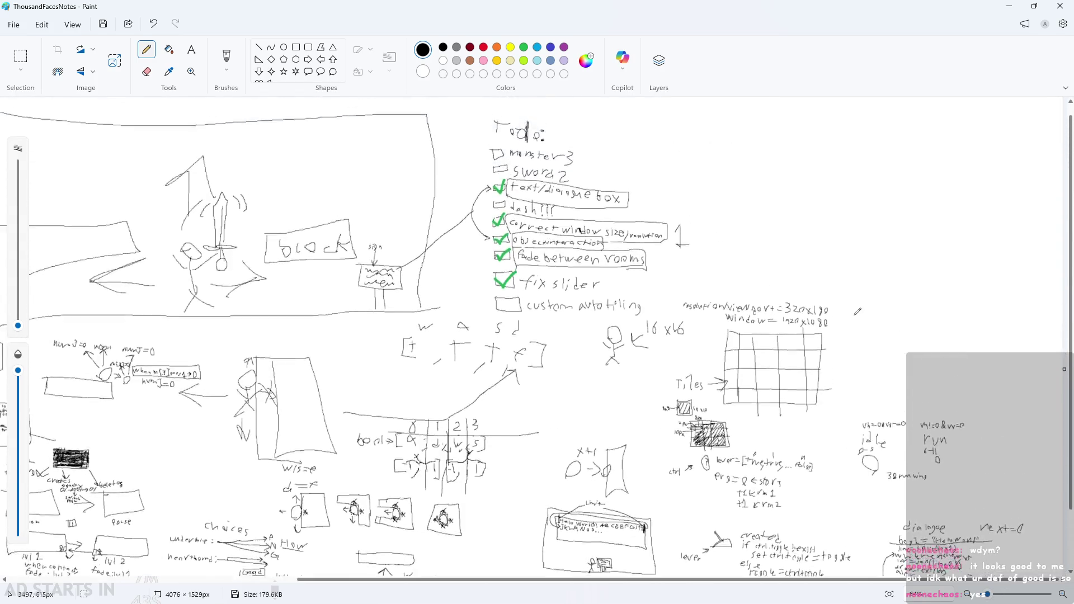
{"action": "scroll", "coordinate": [881, 202], "scroll_direction": "up", "scroll_amount": 8, "text": "ctrl"}
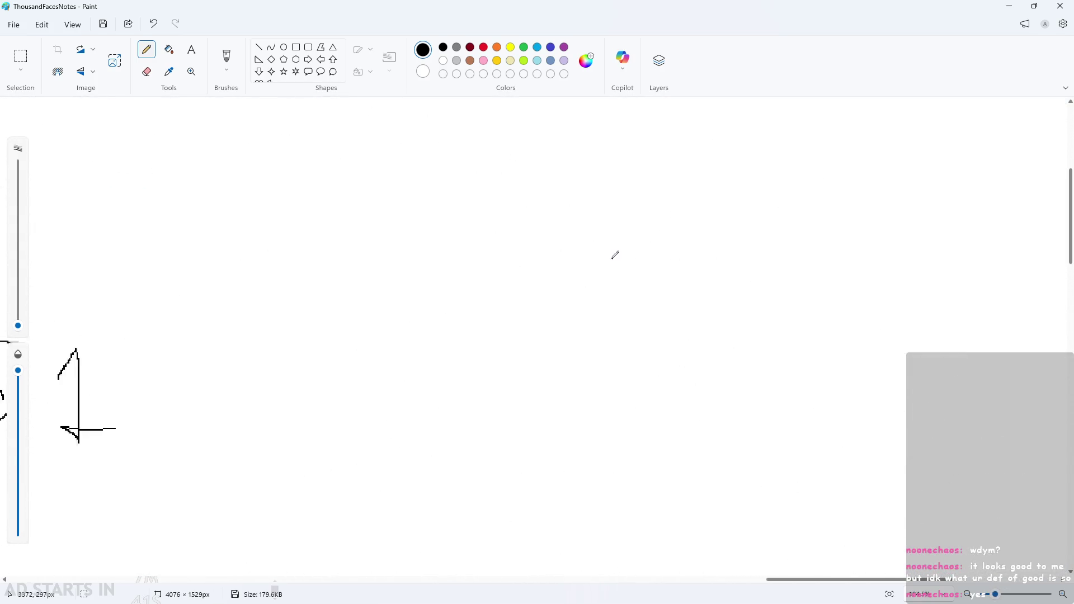
{"action": "scroll", "coordinate": [614, 254], "scroll_direction": "down", "scroll_amount": 2, "text": "ctrl"}
{"action": "scroll", "coordinate": [572, 348], "scroll_direction": "down", "scroll_amount": 4, "text": "ctrl"}
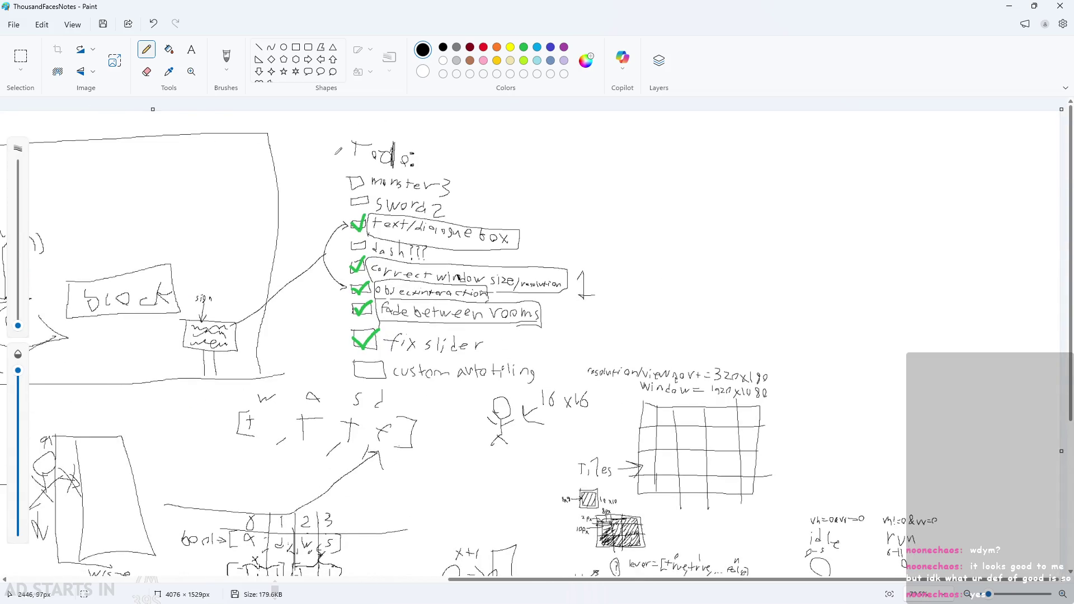
{"action": "left_click_drag", "start_coordinate": [337, 151], "coordinate": [497, 254]}
{"action": "mouse_move", "coordinate": [295, 309]}
{"action": "left_mouse_down"}
{"action": "mouse_move", "coordinate": [464, 385]}
{"action": "mouse_move", "coordinate": [290, 269]}
{"action": "mouse_move", "coordinate": [346, 165]}
{"action": "mouse_move", "coordinate": [312, 208]}
{"action": "mouse_move", "coordinate": [472, 330]}
{"action": "left_mouse_up"}
{"action": "key", "text": "ctrl+z"}
{"action": "key", "text": "ctrl+z"}
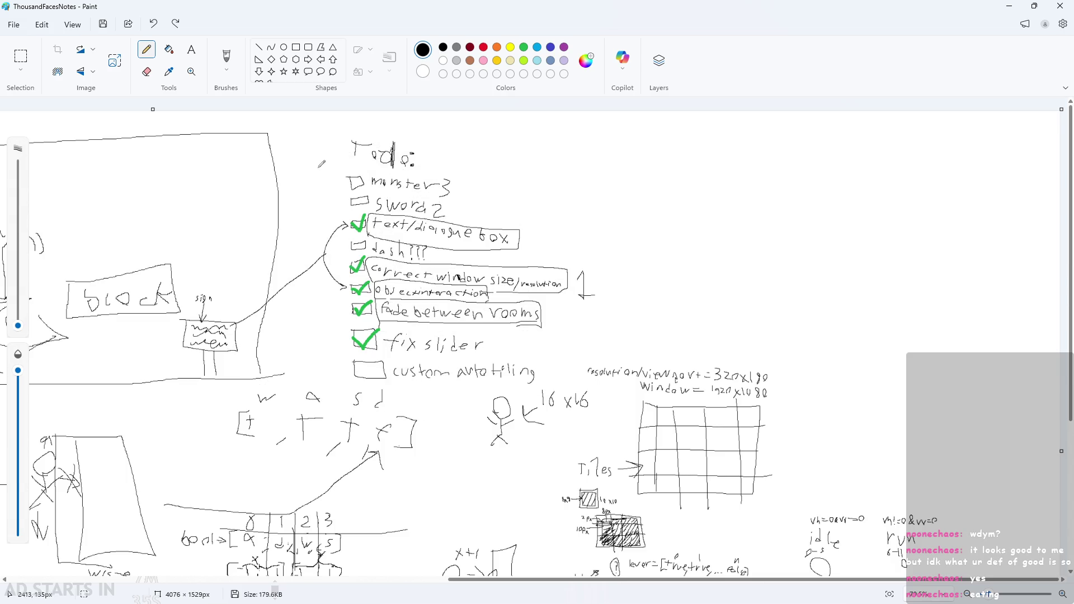
{"action": "mouse_move", "coordinate": [322, 142]}
{"action": "left_mouse_down"}
{"action": "mouse_move", "coordinate": [384, 113]}
{"action": "mouse_move", "coordinate": [330, 230]}
{"action": "mouse_move", "coordinate": [369, 280]}
{"action": "mouse_move", "coordinate": [520, 268]}
{"action": "mouse_move", "coordinate": [586, 297]}
{"action": "mouse_move", "coordinate": [504, 341]}
{"action": "mouse_move", "coordinate": [402, 364]}
{"action": "mouse_move", "coordinate": [452, 370]}
{"action": "mouse_move", "coordinate": [469, 309]}
{"action": "left_mouse_up"}
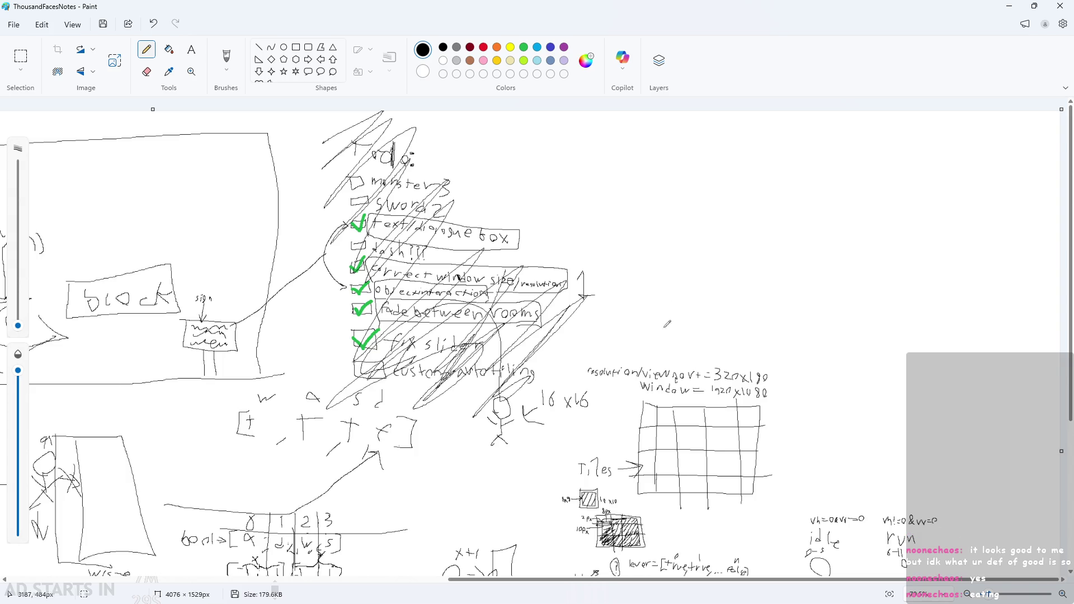
Step: Handwrite a new 'To-do' heading above the crossed-out list
{"action": "scroll", "coordinate": [681, 285], "scroll_direction": "up", "scroll_amount": 5}
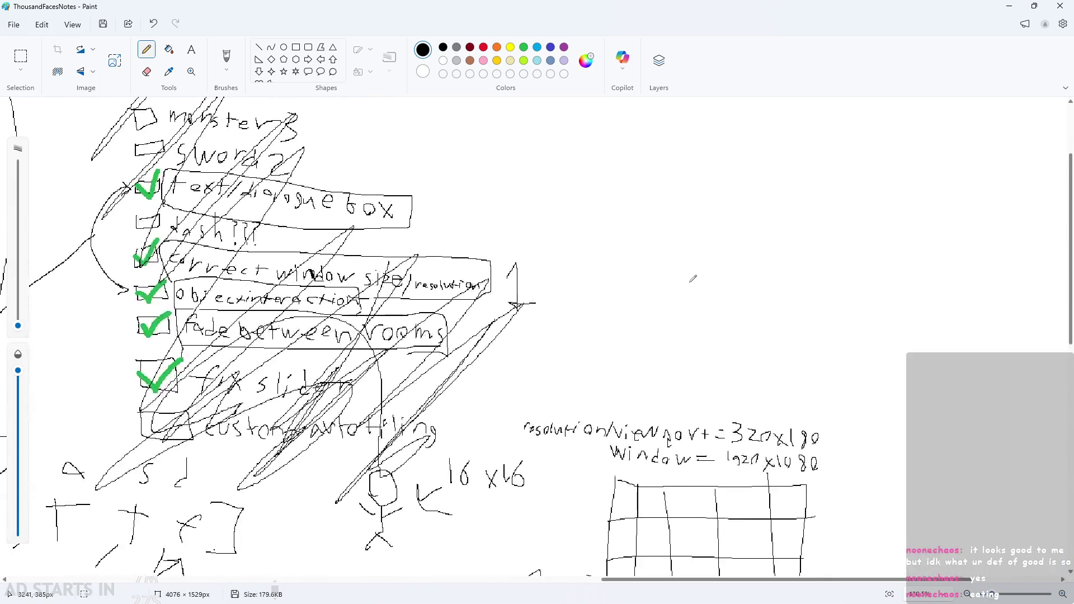
{"action": "scroll", "coordinate": [695, 278], "scroll_direction": "up", "scroll_amount": 3}
{"action": "scroll", "coordinate": [774, 216], "scroll_direction": "up", "scroll_amount": 2}
{"action": "left_click_drag", "start_coordinate": [591, 115], "coordinate": [587, 179]}
{"action": "left_click_drag", "start_coordinate": [577, 130], "coordinate": [623, 130]}
{"action": "mouse_move", "coordinate": [629, 137]}
{"action": "left_mouse_down"}
{"action": "mouse_move", "coordinate": [619, 161]}
{"action": "mouse_move", "coordinate": [634, 140]}
{"action": "mouse_move", "coordinate": [681, 144]}
{"action": "left_mouse_up"}
{"action": "mouse_move", "coordinate": [712, 125]}
{"action": "left_mouse_down"}
{"action": "mouse_move", "coordinate": [705, 140]}
{"action": "mouse_move", "coordinate": [720, 172]}
{"action": "left_mouse_up"}
{"action": "mouse_move", "coordinate": [746, 137]}
{"action": "left_mouse_down"}
{"action": "mouse_move", "coordinate": [756, 137]}
{"action": "mouse_move", "coordinate": [766, 175]}
{"action": "left_mouse_up"}
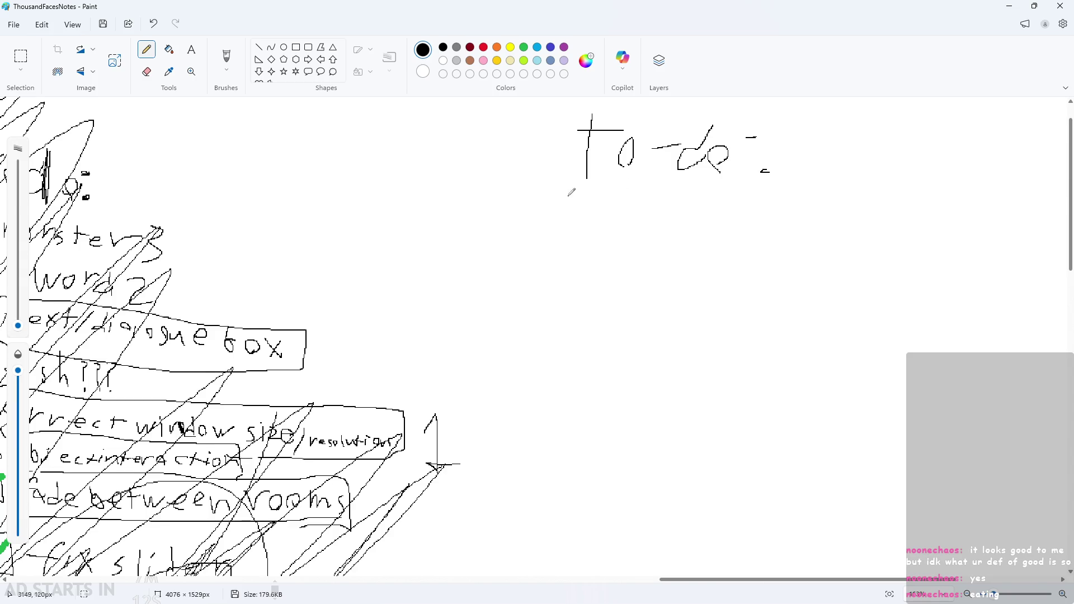
Step: Draw the first checkbox and write 'Adding Pause State' beside it
{"action": "scroll", "coordinate": [571, 192], "scroll_direction": "down", "scroll_amount": 3, "text": "ctrl"}
{"action": "scroll", "coordinate": [688, 186], "scroll_direction": "up", "scroll_amount": 4, "text": "ctrl"}
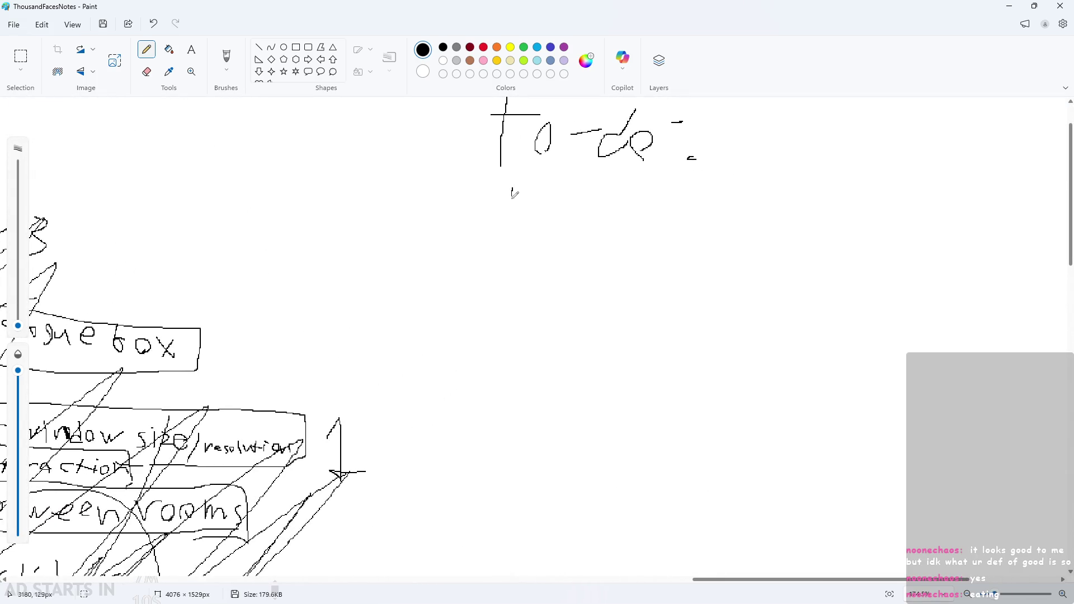
{"action": "mouse_move", "coordinate": [511, 193]}
{"action": "left_mouse_down"}
{"action": "mouse_move", "coordinate": [558, 228]}
{"action": "mouse_move", "coordinate": [503, 187]}
{"action": "left_mouse_up"}
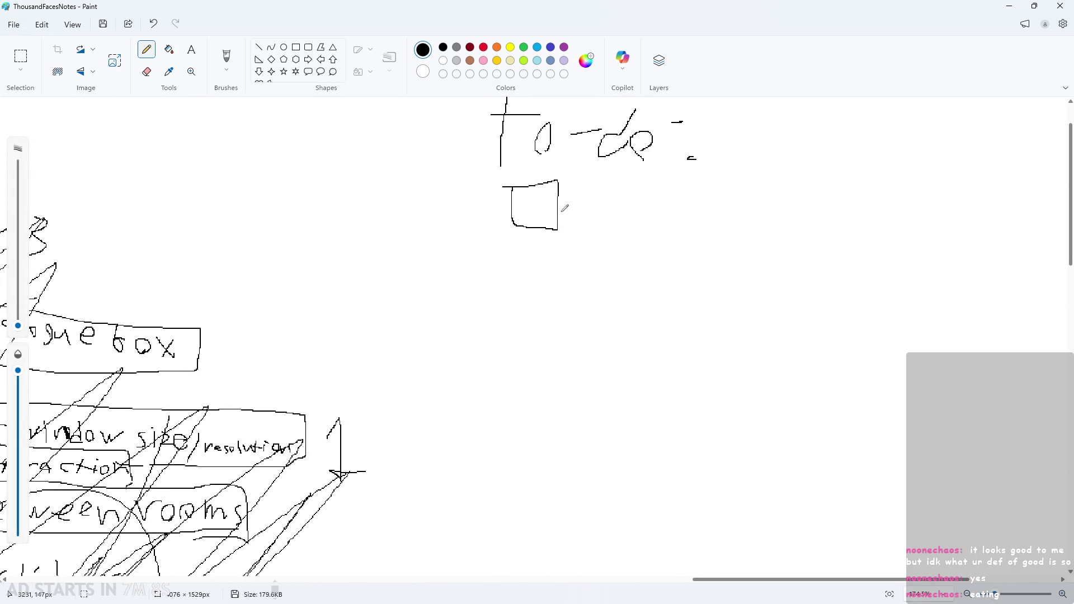
{"action": "scroll", "coordinate": [629, 209], "scroll_direction": "up", "scroll_amount": 2, "text": "ctrl"}
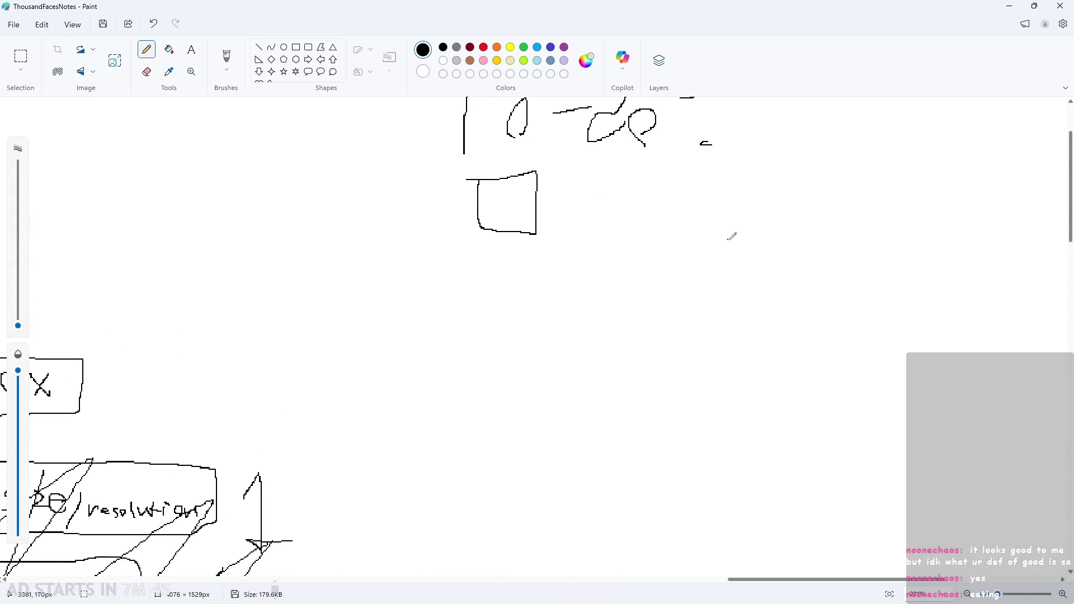
{"action": "scroll", "coordinate": [731, 232], "scroll_direction": "down", "scroll_amount": 1, "text": "ctrl"}
{"action": "scroll", "coordinate": [720, 179], "scroll_direction": "up", "scroll_amount": 2}
{"action": "mouse_move", "coordinate": [567, 273]}
{"action": "left_mouse_down"}
{"action": "mouse_move", "coordinate": [593, 279]}
{"action": "mouse_move", "coordinate": [595, 251]}
{"action": "left_mouse_up"}
{"action": "mouse_move", "coordinate": [598, 253]}
{"action": "left_mouse_down"}
{"action": "mouse_move", "coordinate": [642, 271]}
{"action": "mouse_move", "coordinate": [660, 257]}
{"action": "mouse_move", "coordinate": [648, 283]}
{"action": "mouse_move", "coordinate": [687, 237]}
{"action": "mouse_move", "coordinate": [699, 252]}
{"action": "mouse_move", "coordinate": [741, 249]}
{"action": "mouse_move", "coordinate": [758, 267]}
{"action": "left_mouse_up"}
{"action": "mouse_move", "coordinate": [770, 259]}
{"action": "left_mouse_down"}
{"action": "mouse_move", "coordinate": [781, 246]}
{"action": "mouse_move", "coordinate": [787, 267]}
{"action": "mouse_move", "coordinate": [816, 260]}
{"action": "mouse_move", "coordinate": [811, 270]}
{"action": "left_mouse_up"}
{"action": "mouse_move", "coordinate": [828, 238]}
{"action": "left_mouse_down"}
{"action": "mouse_move", "coordinate": [829, 270]}
{"action": "mouse_move", "coordinate": [851, 276]}
{"action": "mouse_move", "coordinate": [859, 263]}
{"action": "left_mouse_up"}
{"action": "mouse_move", "coordinate": [861, 236]}
{"action": "left_mouse_down"}
{"action": "mouse_move", "coordinate": [860, 268]}
{"action": "mouse_move", "coordinate": [867, 249]}
{"action": "mouse_move", "coordinate": [880, 248]}
{"action": "mouse_move", "coordinate": [892, 271]}
{"action": "left_mouse_up"}
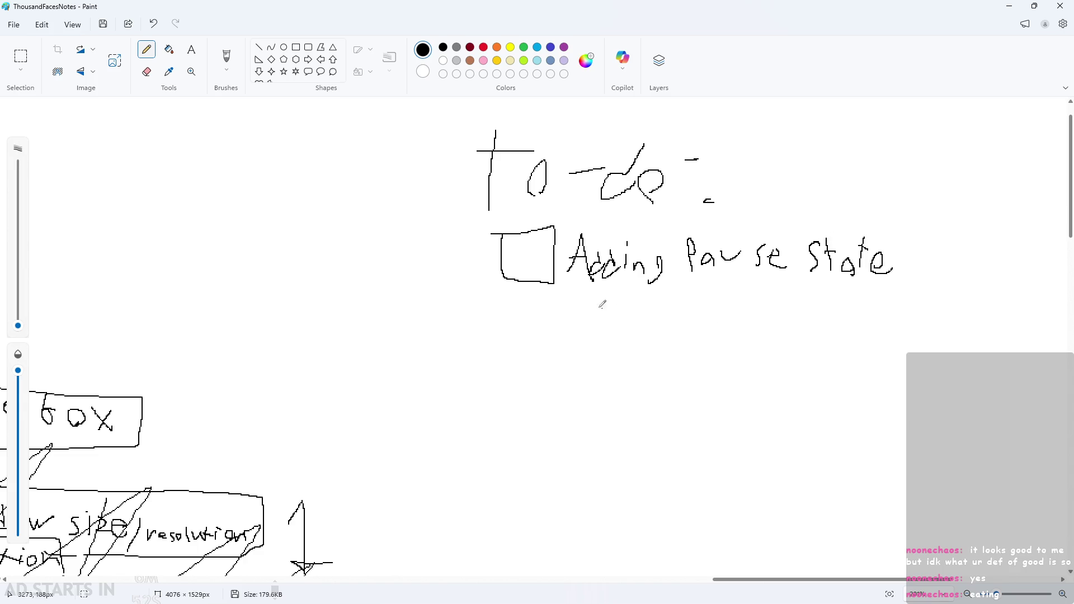
Step: Draw a second checkbox and write 'Dialogue speed Settings' beside it
{"action": "mouse_move", "coordinate": [504, 312]}
{"action": "left_mouse_down"}
{"action": "mouse_move", "coordinate": [510, 345]}
{"action": "mouse_move", "coordinate": [563, 311]}
{"action": "mouse_move", "coordinate": [508, 319]}
{"action": "left_mouse_up"}
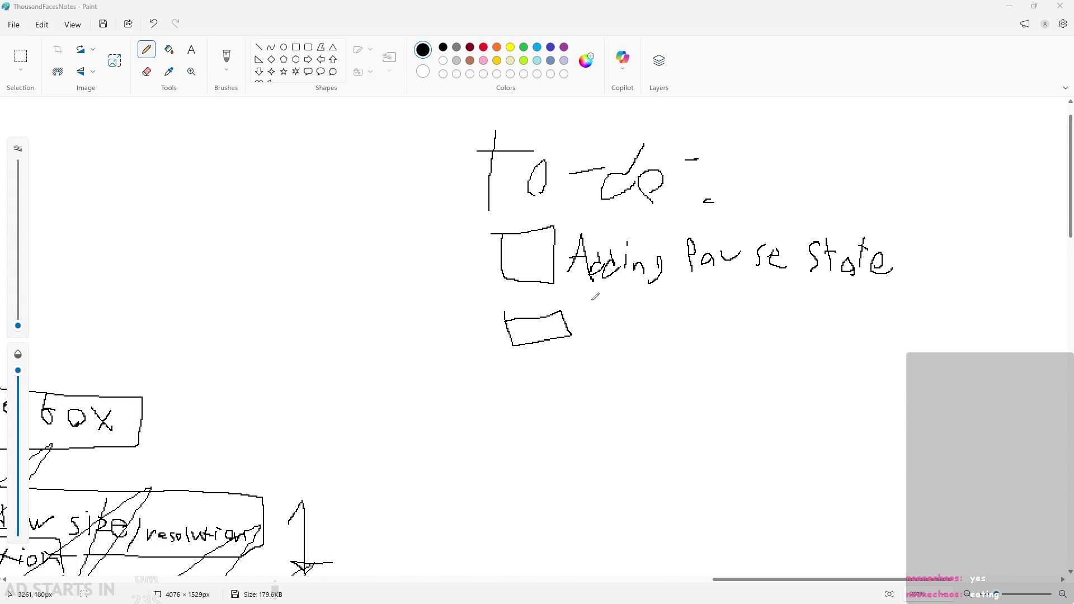
{"action": "left_click_drag", "start_coordinate": [587, 303], "coordinate": [589, 347]}
{"action": "mouse_move", "coordinate": [590, 305]}
{"action": "left_mouse_down"}
{"action": "mouse_move", "coordinate": [592, 346]}
{"action": "mouse_move", "coordinate": [727, 330]}
{"action": "mouse_move", "coordinate": [696, 348]}
{"action": "left_mouse_up"}
{"action": "key", "text": "ctrl+z"}
{"action": "key", "text": "ctrl+z"}
{"action": "mouse_move", "coordinate": [714, 332]}
{"action": "left_mouse_down"}
{"action": "mouse_move", "coordinate": [727, 323]}
{"action": "mouse_move", "coordinate": [761, 341]}
{"action": "mouse_move", "coordinate": [731, 334]}
{"action": "mouse_move", "coordinate": [745, 325]}
{"action": "left_mouse_up"}
{"action": "key", "text": "ctrl+z"}
{"action": "key", "text": "ctrl+z"}
{"action": "left_click_drag", "start_coordinate": [746, 330], "coordinate": [763, 342]}
{"action": "left_click_drag", "start_coordinate": [800, 313], "coordinate": [790, 342]}
{"action": "mouse_move", "coordinate": [799, 324]}
{"action": "left_mouse_down"}
{"action": "mouse_move", "coordinate": [814, 324]}
{"action": "mouse_move", "coordinate": [824, 345]}
{"action": "mouse_move", "coordinate": [854, 346]}
{"action": "mouse_move", "coordinate": [867, 330]}
{"action": "mouse_move", "coordinate": [871, 351]}
{"action": "mouse_move", "coordinate": [929, 342]}
{"action": "mouse_move", "coordinate": [961, 355]}
{"action": "left_mouse_up"}
{"action": "mouse_move", "coordinate": [965, 327]}
{"action": "left_mouse_down"}
{"action": "mouse_move", "coordinate": [965, 355]}
{"action": "mouse_move", "coordinate": [991, 334]}
{"action": "left_mouse_up"}
{"action": "left_click_drag", "start_coordinate": [989, 333], "coordinate": [987, 352]}
{"action": "left_click_drag", "start_coordinate": [993, 314], "coordinate": [989, 349]}
{"action": "mouse_move", "coordinate": [982, 331]}
{"action": "left_mouse_down"}
{"action": "mouse_move", "coordinate": [1009, 325]}
{"action": "mouse_move", "coordinate": [1007, 349]}
{"action": "left_mouse_up"}
{"action": "mouse_move", "coordinate": [1012, 317]}
{"action": "left_mouse_down"}
{"action": "mouse_move", "coordinate": [1050, 343]}
{"action": "mouse_move", "coordinate": [1045, 362]}
{"action": "mouse_move", "coordinate": [1064, 351]}
{"action": "left_mouse_up"}
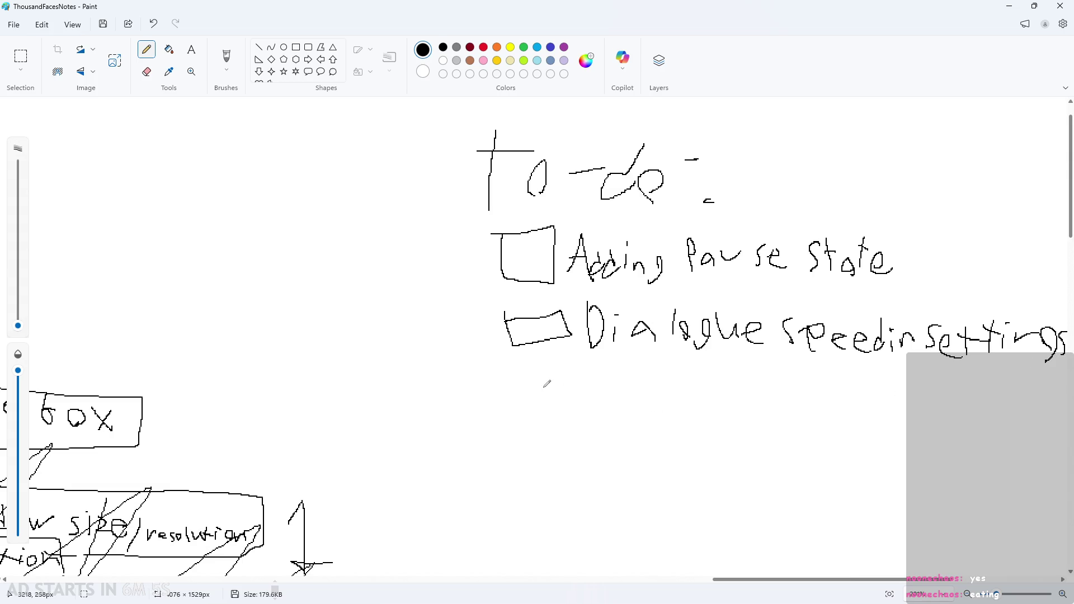
Step: Add checkbox items 'player animations' and 'fix movement at pause mode'
{"action": "mouse_move", "coordinate": [526, 371]}
{"action": "left_mouse_down"}
{"action": "mouse_move", "coordinate": [526, 390]}
{"action": "mouse_move", "coordinate": [568, 372]}
{"action": "mouse_move", "coordinate": [528, 371]}
{"action": "left_mouse_up"}
{"action": "mouse_move", "coordinate": [595, 383]}
{"action": "left_mouse_down"}
{"action": "mouse_move", "coordinate": [592, 395]}
{"action": "mouse_move", "coordinate": [649, 395]}
{"action": "mouse_move", "coordinate": [759, 379]}
{"action": "mouse_move", "coordinate": [780, 396]}
{"action": "mouse_move", "coordinate": [799, 386]}
{"action": "mouse_move", "coordinate": [840, 399]}
{"action": "mouse_move", "coordinate": [810, 396]}
{"action": "mouse_move", "coordinate": [850, 381]}
{"action": "mouse_move", "coordinate": [875, 400]}
{"action": "mouse_move", "coordinate": [909, 391]}
{"action": "mouse_move", "coordinate": [917, 404]}
{"action": "left_mouse_up"}
{"action": "key", "text": "ctrl+z"}
{"action": "key", "text": "ctrl+z"}
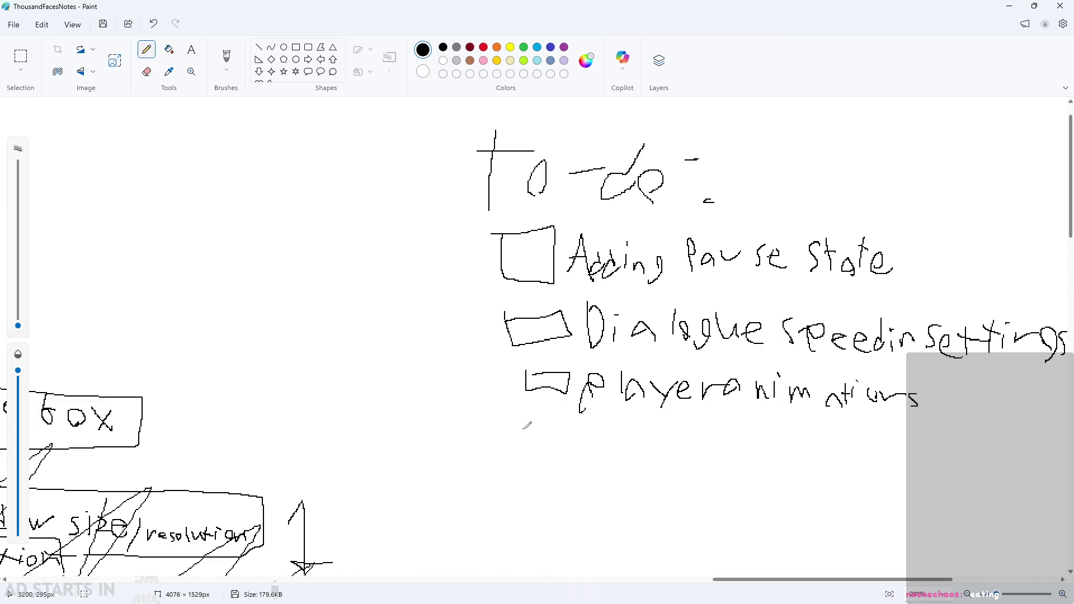
{"action": "mouse_move", "coordinate": [528, 425]}
{"action": "left_mouse_down"}
{"action": "mouse_move", "coordinate": [565, 454]}
{"action": "mouse_move", "coordinate": [530, 425]}
{"action": "left_mouse_up"}
{"action": "mouse_move", "coordinate": [594, 455]}
{"action": "left_mouse_down"}
{"action": "mouse_move", "coordinate": [609, 431]}
{"action": "mouse_move", "coordinate": [616, 456]}
{"action": "left_mouse_up"}
{"action": "left_click_drag", "start_coordinate": [617, 431], "coordinate": [659, 467]}
{"action": "left_click_drag", "start_coordinate": [657, 445], "coordinate": [634, 464]}
{"action": "mouse_move", "coordinate": [666, 434]}
{"action": "left_mouse_down"}
{"action": "mouse_move", "coordinate": [701, 462]}
{"action": "mouse_move", "coordinate": [718, 445]}
{"action": "mouse_move", "coordinate": [777, 462]}
{"action": "mouse_move", "coordinate": [828, 463]}
{"action": "mouse_move", "coordinate": [839, 447]}
{"action": "mouse_move", "coordinate": [879, 472]}
{"action": "mouse_move", "coordinate": [888, 451]}
{"action": "mouse_move", "coordinate": [897, 459]}
{"action": "mouse_move", "coordinate": [890, 490]}
{"action": "mouse_move", "coordinate": [903, 466]}
{"action": "mouse_move", "coordinate": [915, 488]}
{"action": "mouse_move", "coordinate": [917, 473]}
{"action": "mouse_move", "coordinate": [920, 483]}
{"action": "mouse_move", "coordinate": [935, 471]}
{"action": "mouse_move", "coordinate": [976, 485]}
{"action": "mouse_move", "coordinate": [946, 465]}
{"action": "mouse_move", "coordinate": [972, 471]}
{"action": "mouse_move", "coordinate": [963, 471]}
{"action": "mouse_move", "coordinate": [971, 484]}
{"action": "mouse_move", "coordinate": [1008, 459]}
{"action": "mouse_move", "coordinate": [1004, 475]}
{"action": "mouse_move", "coordinate": [1022, 484]}
{"action": "mouse_move", "coordinate": [1039, 471]}
{"action": "mouse_move", "coordinate": [1048, 492]}
{"action": "left_mouse_up"}
{"action": "key", "text": "ctrl+z"}
{"action": "key", "text": "ctrl+z"}
{"action": "key", "text": "ctrl+z"}
{"action": "key", "text": "ctrl+z"}
{"action": "key", "text": "ctrl+z"}
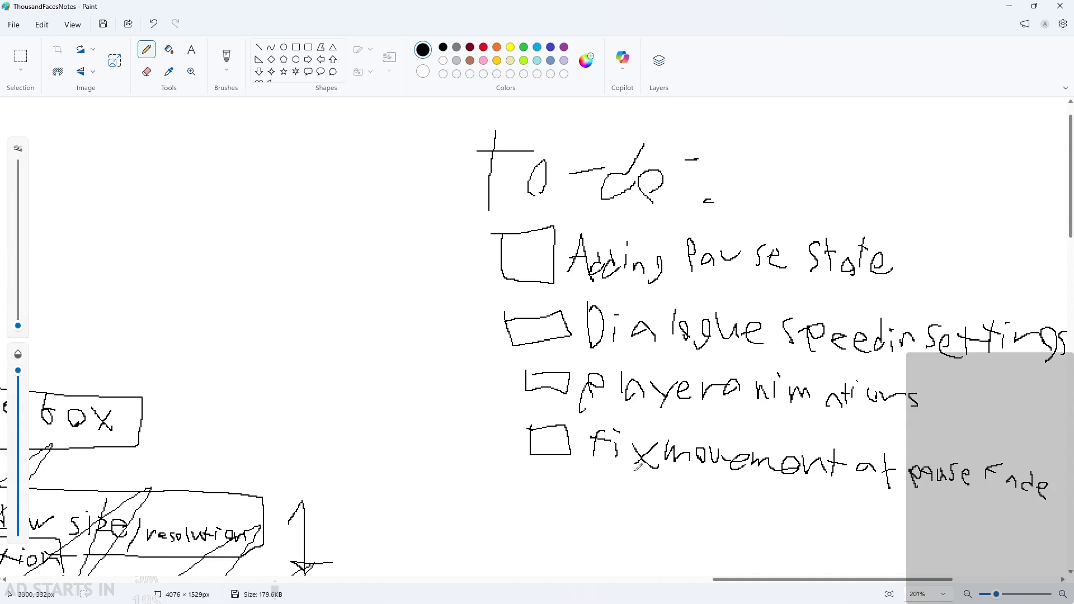
{"action": "left_click", "coordinate": [564, 492]}
Step: Draw a fifth checkbox and write 'custom autotiling' beside it
{"action": "scroll", "coordinate": [567, 489], "scroll_direction": "down", "scroll_amount": 1}
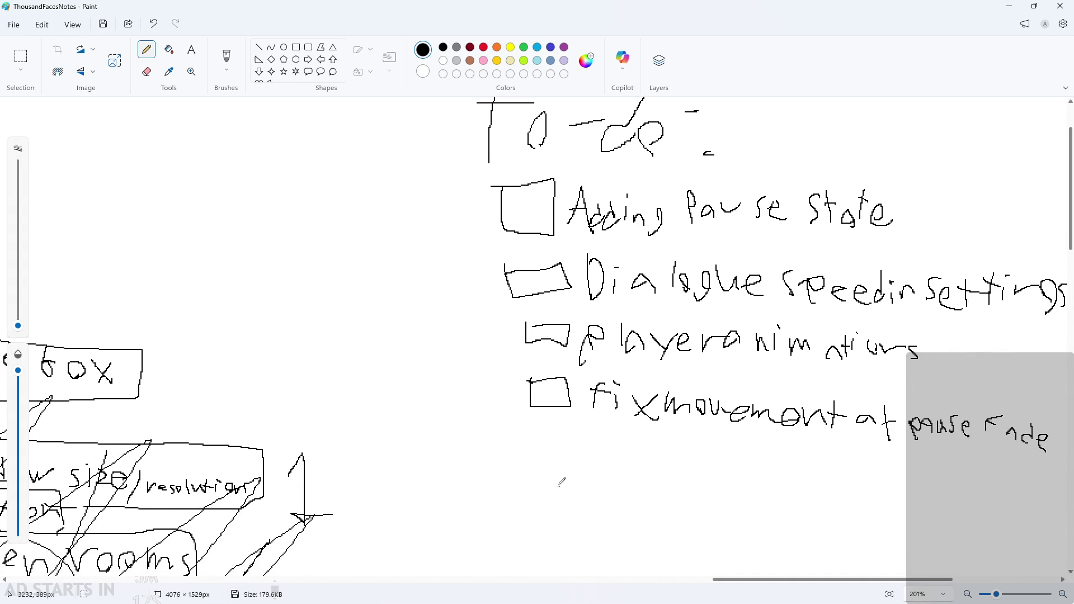
{"action": "mouse_move", "coordinate": [532, 447]}
{"action": "left_mouse_down"}
{"action": "mouse_move", "coordinate": [569, 468]}
{"action": "mouse_move", "coordinate": [530, 448]}
{"action": "left_mouse_up"}
{"action": "mouse_move", "coordinate": [610, 446]}
{"action": "left_mouse_down"}
{"action": "mouse_move", "coordinate": [595, 470]}
{"action": "mouse_move", "coordinate": [638, 453]}
{"action": "mouse_move", "coordinate": [643, 473]}
{"action": "mouse_move", "coordinate": [655, 452]}
{"action": "mouse_move", "coordinate": [677, 474]}
{"action": "mouse_move", "coordinate": [774, 477]}
{"action": "mouse_move", "coordinate": [810, 464]}
{"action": "mouse_move", "coordinate": [861, 489]}
{"action": "mouse_move", "coordinate": [902, 462]}
{"action": "mouse_move", "coordinate": [924, 476]}
{"action": "mouse_move", "coordinate": [943, 472]}
{"action": "mouse_move", "coordinate": [929, 510]}
{"action": "left_mouse_up"}
{"action": "scroll", "coordinate": [897, 486], "scroll_direction": "down", "scroll_amount": 3}
{"action": "scroll", "coordinate": [897, 485], "scroll_direction": "up", "scroll_amount": 2}
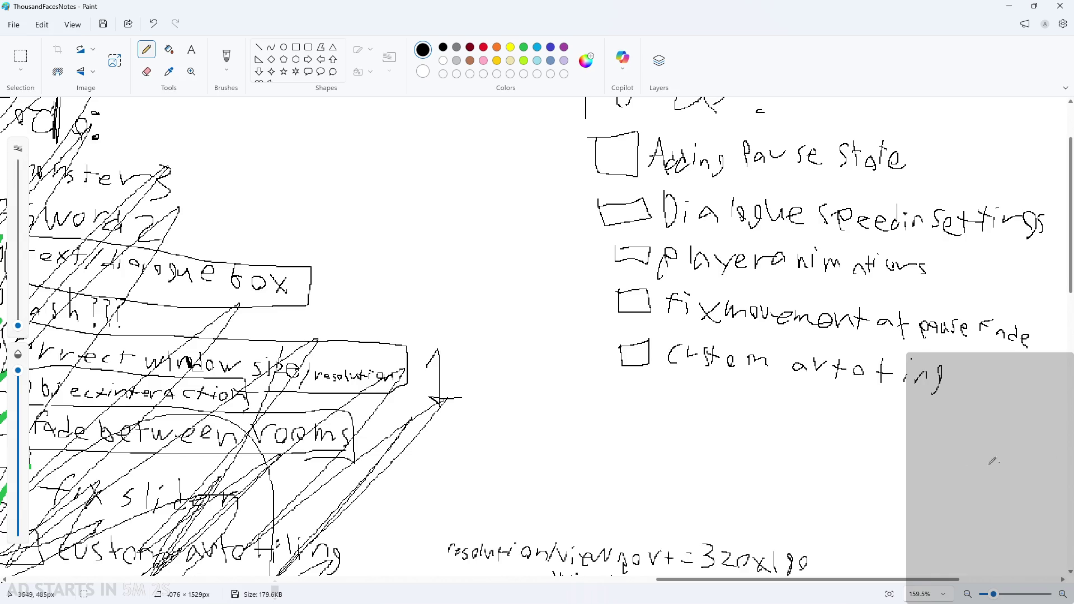
{"action": "scroll", "coordinate": [889, 373], "scroll_direction": "up", "scroll_amount": 3}
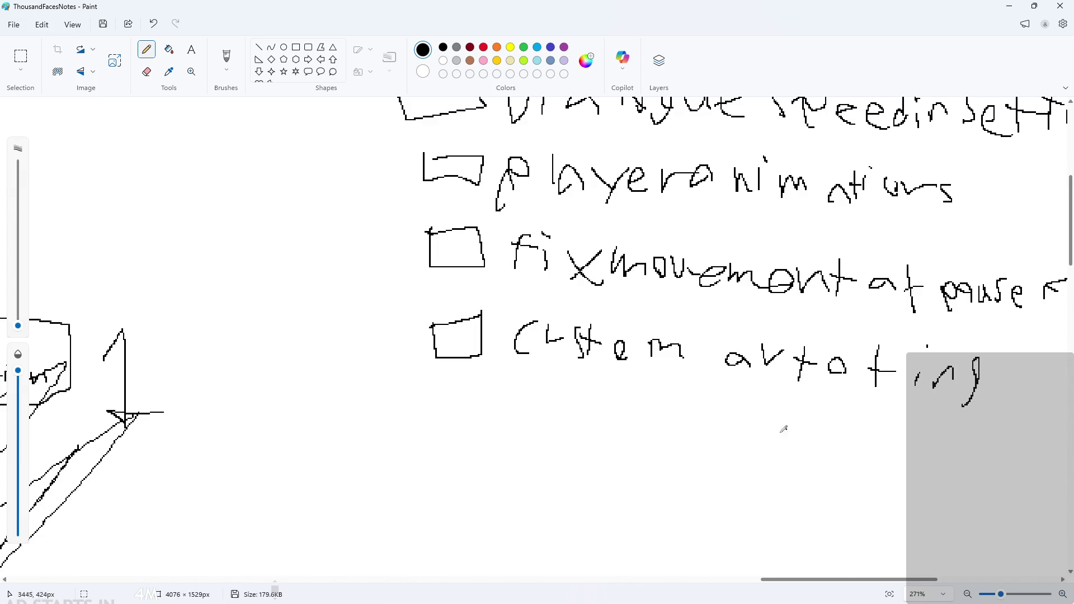
Step: Draw a sixth checkbox and write 'health/health bar' beside it
{"action": "mouse_move", "coordinate": [441, 396]}
{"action": "left_mouse_down"}
{"action": "mouse_move", "coordinate": [465, 427]}
{"action": "mouse_move", "coordinate": [439, 394]}
{"action": "left_mouse_up"}
{"action": "mouse_move", "coordinate": [491, 391]}
{"action": "left_mouse_down"}
{"action": "mouse_move", "coordinate": [515, 425]}
{"action": "mouse_move", "coordinate": [560, 418]}
{"action": "mouse_move", "coordinate": [584, 434]}
{"action": "mouse_move", "coordinate": [618, 401]}
{"action": "mouse_move", "coordinate": [651, 405]}
{"action": "mouse_move", "coordinate": [669, 448]}
{"action": "mouse_move", "coordinate": [663, 472]}
{"action": "mouse_move", "coordinate": [709, 439]}
{"action": "mouse_move", "coordinate": [733, 463]}
{"action": "mouse_move", "coordinate": [754, 456]}
{"action": "mouse_move", "coordinate": [704, 421]}
{"action": "mouse_move", "coordinate": [705, 462]}
{"action": "left_mouse_up"}
{"action": "left_click", "coordinate": [693, 421]}
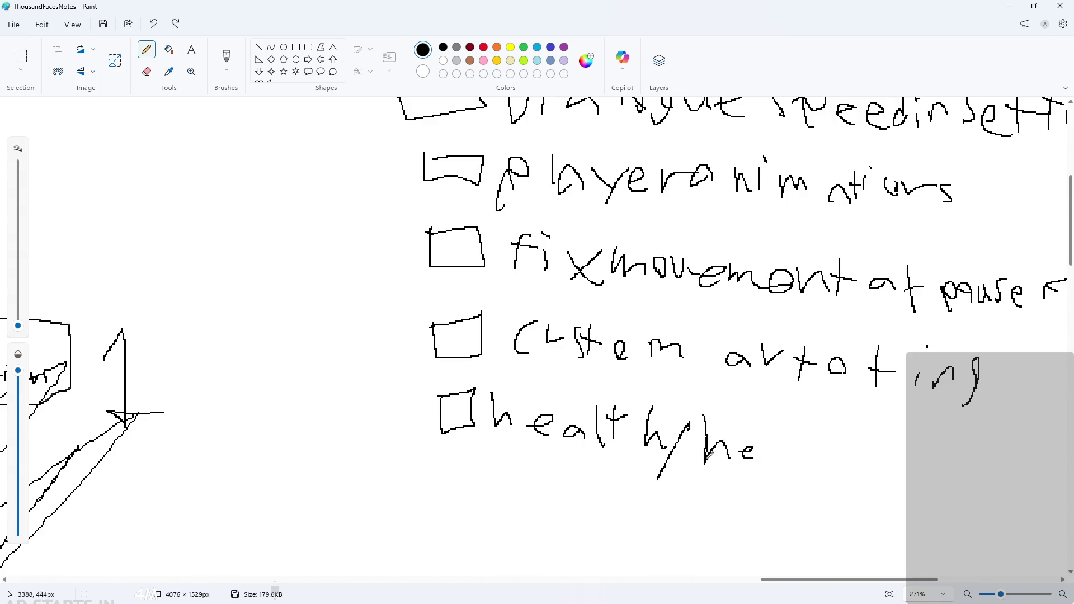
{"action": "left_click_drag", "start_coordinate": [784, 454], "coordinate": [811, 462]}
{"action": "left_click_drag", "start_coordinate": [804, 443], "coordinate": [827, 442]}
{"action": "mouse_move", "coordinate": [833, 428]}
{"action": "left_mouse_down"}
{"action": "mouse_move", "coordinate": [831, 457]}
{"action": "mouse_move", "coordinate": [848, 465]}
{"action": "left_mouse_up"}
{"action": "mouse_move", "coordinate": [868, 434]}
{"action": "left_mouse_down"}
{"action": "mouse_move", "coordinate": [875, 458]}
{"action": "mouse_move", "coordinate": [909, 467]}
{"action": "mouse_move", "coordinate": [948, 446]}
{"action": "left_mouse_up"}
Step: Draw a seventh checkbox and write 'list of sprites for art' beside it
{"action": "scroll", "coordinate": [947, 447], "scroll_direction": "down", "scroll_amount": 3}
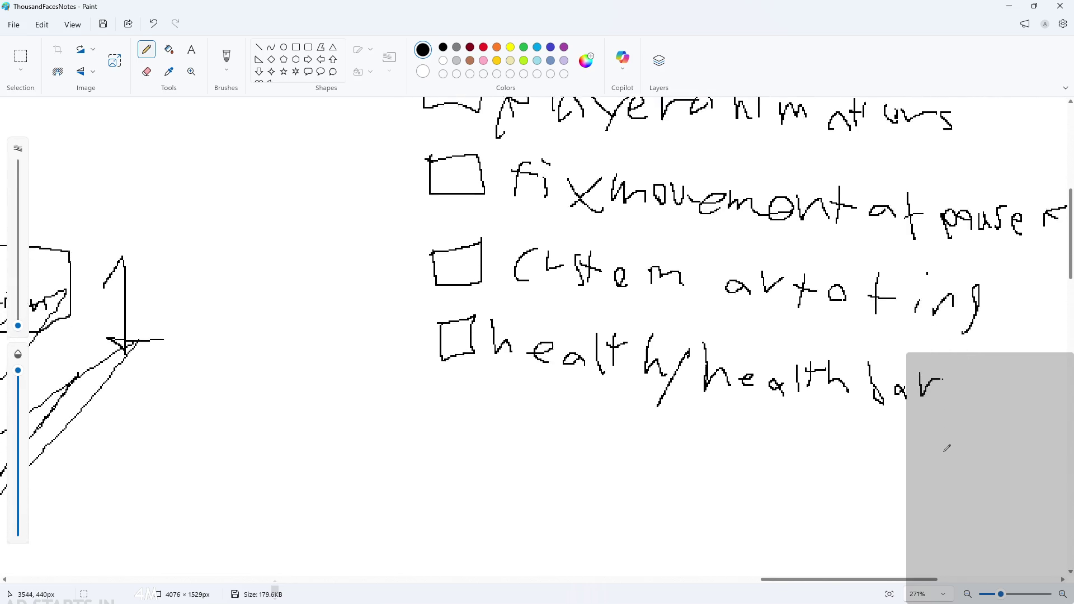
{"action": "scroll", "coordinate": [928, 449], "scroll_direction": "down", "scroll_amount": 1, "text": "ctrl"}
{"action": "mouse_move", "coordinate": [487, 378]}
{"action": "left_mouse_down"}
{"action": "mouse_move", "coordinate": [486, 405]}
{"action": "mouse_move", "coordinate": [513, 383]}
{"action": "mouse_move", "coordinate": [483, 384]}
{"action": "mouse_move", "coordinate": [592, 415]}
{"action": "mouse_move", "coordinate": [615, 396]}
{"action": "mouse_move", "coordinate": [652, 417]}
{"action": "mouse_move", "coordinate": [678, 401]}
{"action": "mouse_move", "coordinate": [685, 417]}
{"action": "mouse_move", "coordinate": [723, 425]}
{"action": "left_mouse_up"}
{"action": "left_click_drag", "start_coordinate": [744, 398], "coordinate": [761, 407]}
{"action": "mouse_move", "coordinate": [775, 418]}
{"action": "left_mouse_down"}
{"action": "mouse_move", "coordinate": [772, 434]}
{"action": "mouse_move", "coordinate": [786, 437]}
{"action": "mouse_move", "coordinate": [806, 415]}
{"action": "left_mouse_up"}
{"action": "left_click", "coordinate": [776, 400]}
{"action": "mouse_move", "coordinate": [801, 426]}
{"action": "left_mouse_down"}
{"action": "mouse_move", "coordinate": [814, 418]}
{"action": "mouse_move", "coordinate": [817, 435]}
{"action": "left_mouse_up"}
{"action": "left_click_drag", "start_coordinate": [850, 429], "coordinate": [833, 449]}
{"action": "mouse_move", "coordinate": [883, 426]}
{"action": "left_mouse_down"}
{"action": "mouse_move", "coordinate": [871, 455]}
{"action": "mouse_move", "coordinate": [889, 440]}
{"action": "left_mouse_up"}
{"action": "mouse_move", "coordinate": [897, 439]}
{"action": "left_mouse_down"}
{"action": "mouse_move", "coordinate": [889, 450]}
{"action": "mouse_move", "coordinate": [898, 442]}
{"action": "left_mouse_up"}
{"action": "left_click_drag", "start_coordinate": [902, 444], "coordinate": [919, 440]}
{"action": "left_click_drag", "start_coordinate": [940, 442], "coordinate": [945, 456]}
{"action": "mouse_move", "coordinate": [954, 443]}
{"action": "left_mouse_down"}
{"action": "mouse_move", "coordinate": [955, 457]}
{"action": "mouse_move", "coordinate": [966, 442]}
{"action": "left_mouse_up"}
{"action": "mouse_move", "coordinate": [982, 436]}
{"action": "left_mouse_down"}
{"action": "mouse_move", "coordinate": [980, 460]}
{"action": "mouse_move", "coordinate": [992, 440]}
{"action": "left_mouse_up"}
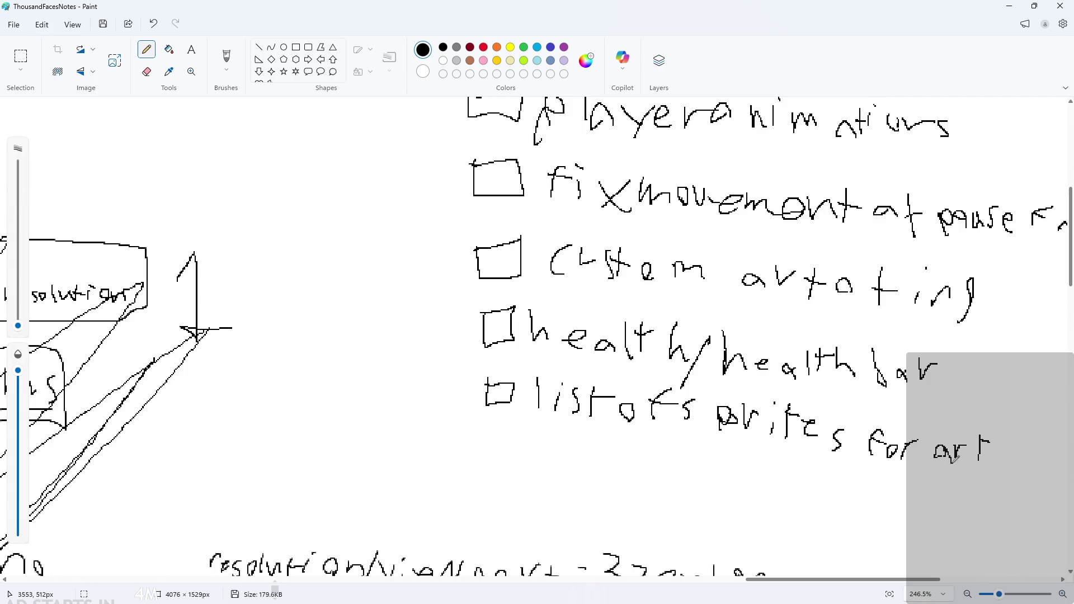
{"action": "scroll", "coordinate": [947, 445], "scroll_direction": "down", "scroll_amount": 3, "text": "ctrl"}
{"action": "scroll", "coordinate": [961, 448], "scroll_direction": "down", "scroll_amount": 2, "text": "ctrl"}
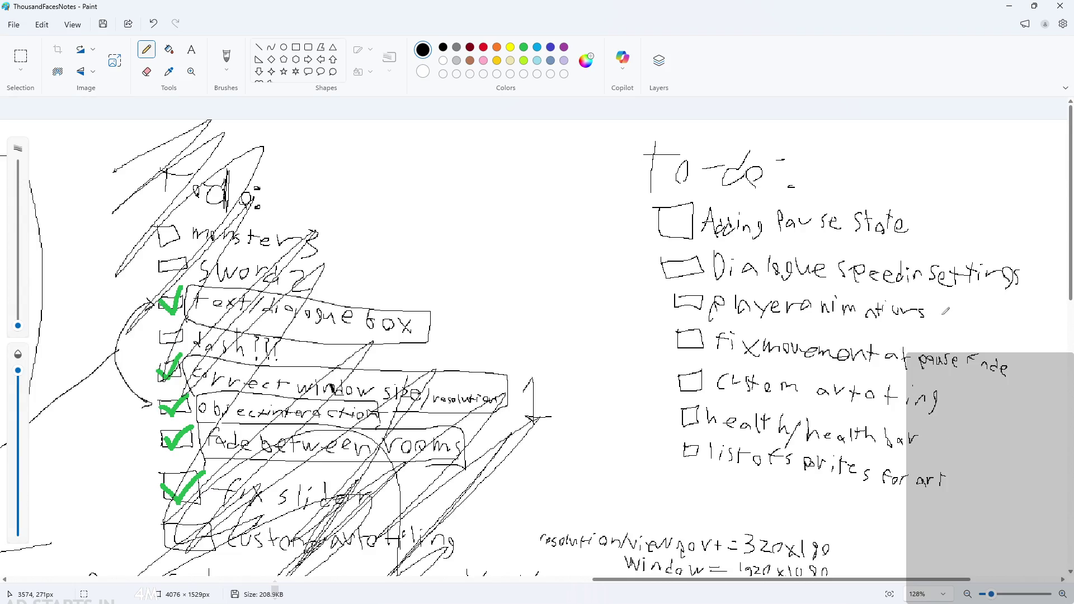
Step: Write '1.' beside player animations and '2.' beside dialogue speed settings
{"action": "scroll", "coordinate": [969, 330], "scroll_direction": "up", "scroll_amount": 4, "text": "ctrl"}
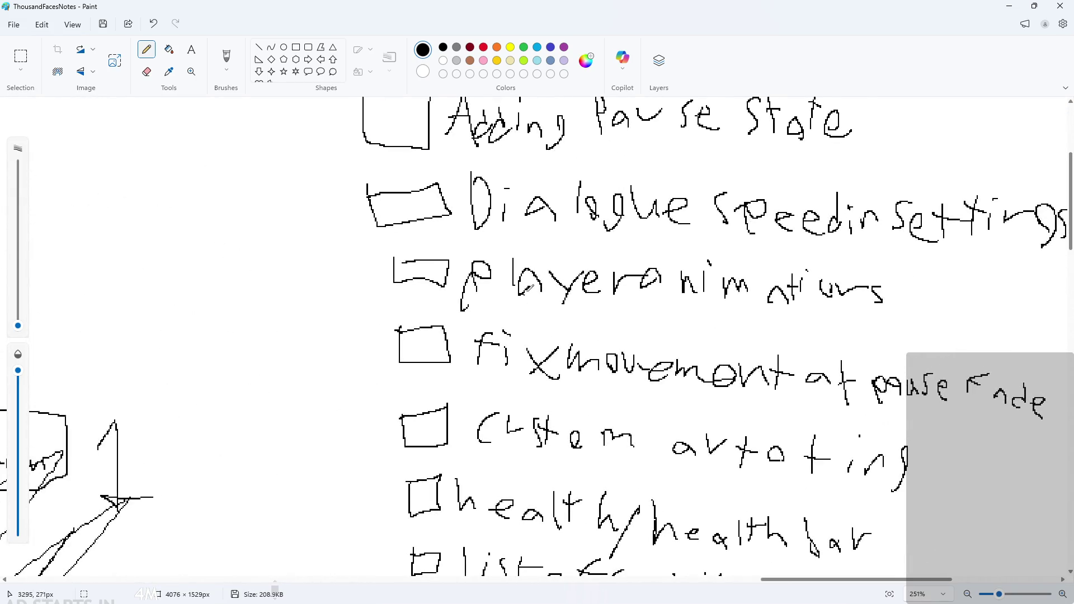
{"action": "mouse_move", "coordinate": [316, 280]}
{"action": "left_mouse_down"}
{"action": "mouse_move", "coordinate": [321, 308]}
{"action": "mouse_move", "coordinate": [342, 300]}
{"action": "left_mouse_up"}
{"action": "left_click", "coordinate": [348, 298]}
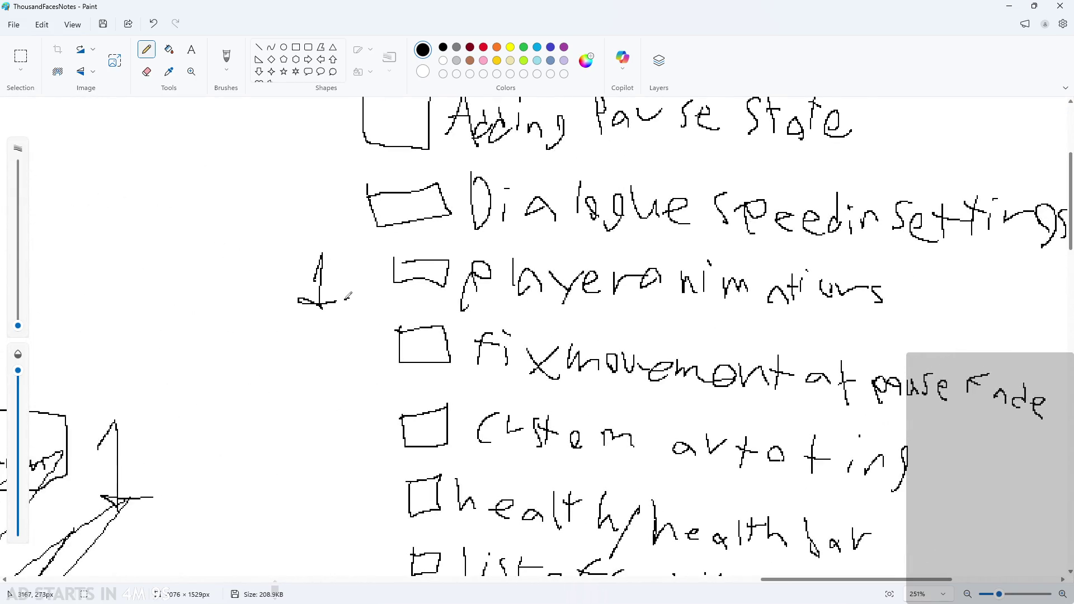
{"action": "scroll", "coordinate": [401, 314], "scroll_direction": "down", "scroll_amount": 3, "text": "ctrl"}
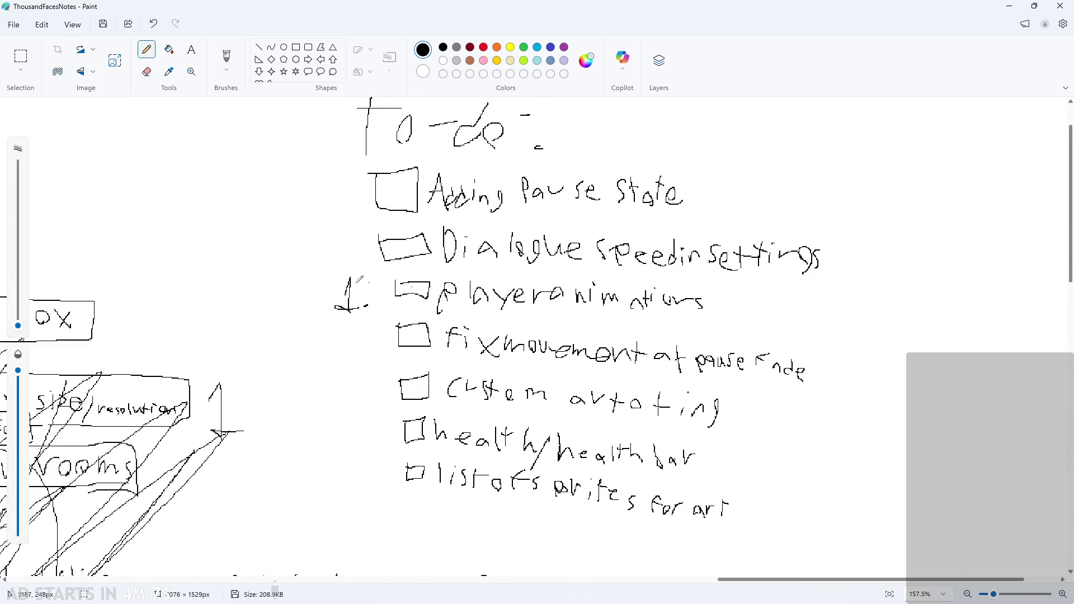
{"action": "scroll", "coordinate": [407, 299], "scroll_direction": "up", "scroll_amount": 2, "text": "ctrl"}
{"action": "scroll", "coordinate": [364, 336], "scroll_direction": "up", "scroll_amount": 2}
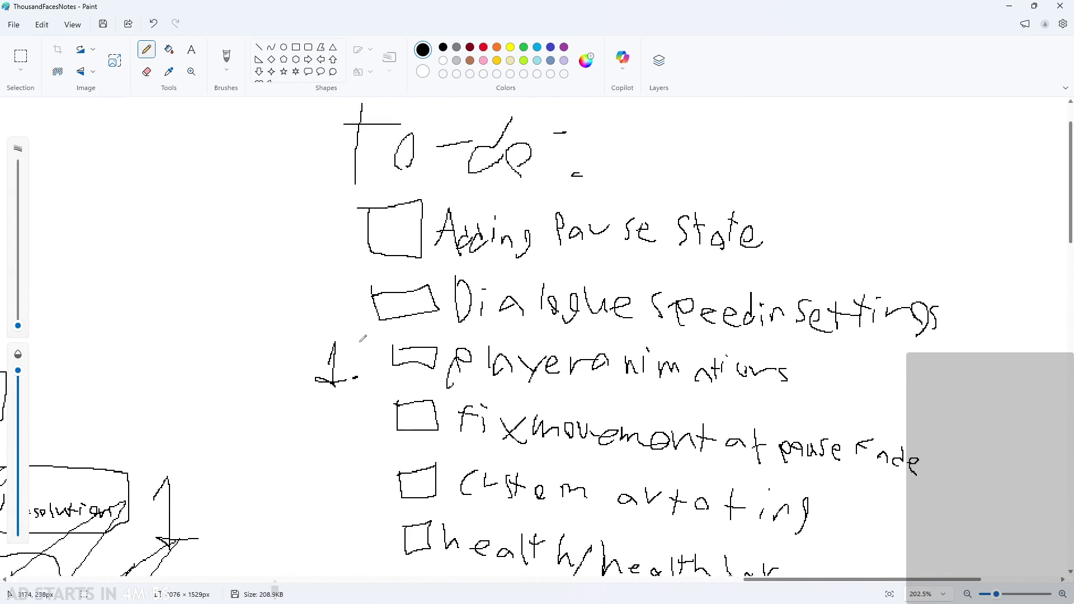
{"action": "scroll", "coordinate": [361, 340], "scroll_direction": "up", "scroll_amount": 2, "text": "ctrl"}
{"action": "mouse_move", "coordinate": [305, 299]}
{"action": "left_mouse_down"}
{"action": "mouse_move", "coordinate": [302, 333]}
{"action": "mouse_move", "coordinate": [331, 333]}
{"action": "left_mouse_up"}
{"action": "left_click", "coordinate": [345, 331]}
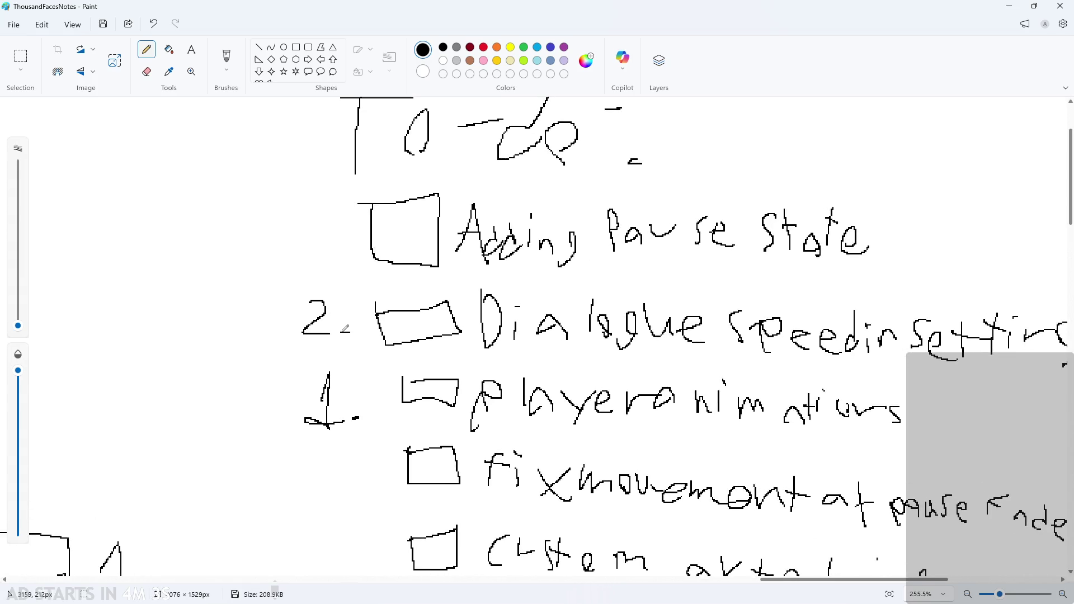
Step: Write '5.' beside pause state and '4.' beside fix movement
{"action": "scroll", "coordinate": [399, 330], "scroll_direction": "down", "scroll_amount": 3}
{"action": "scroll", "coordinate": [475, 364], "scroll_direction": "up", "scroll_amount": 1}
{"action": "scroll", "coordinate": [531, 392], "scroll_direction": "down", "scroll_amount": 1, "text": "ctrl"}
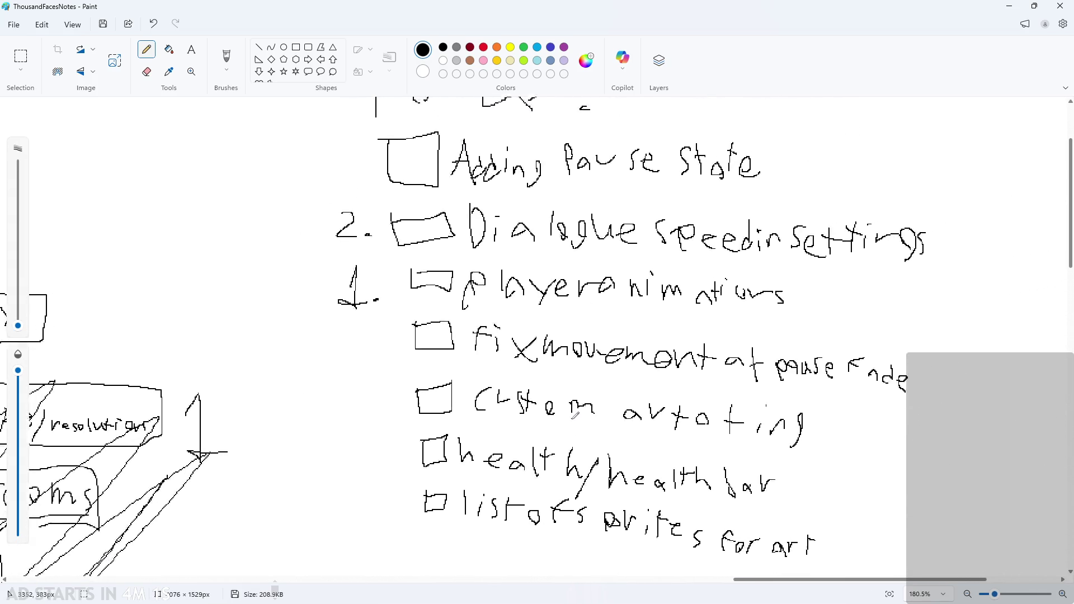
{"action": "scroll", "coordinate": [574, 415], "scroll_direction": "down", "scroll_amount": 1}
{"action": "scroll", "coordinate": [638, 432], "scroll_direction": "down", "scroll_amount": 1}
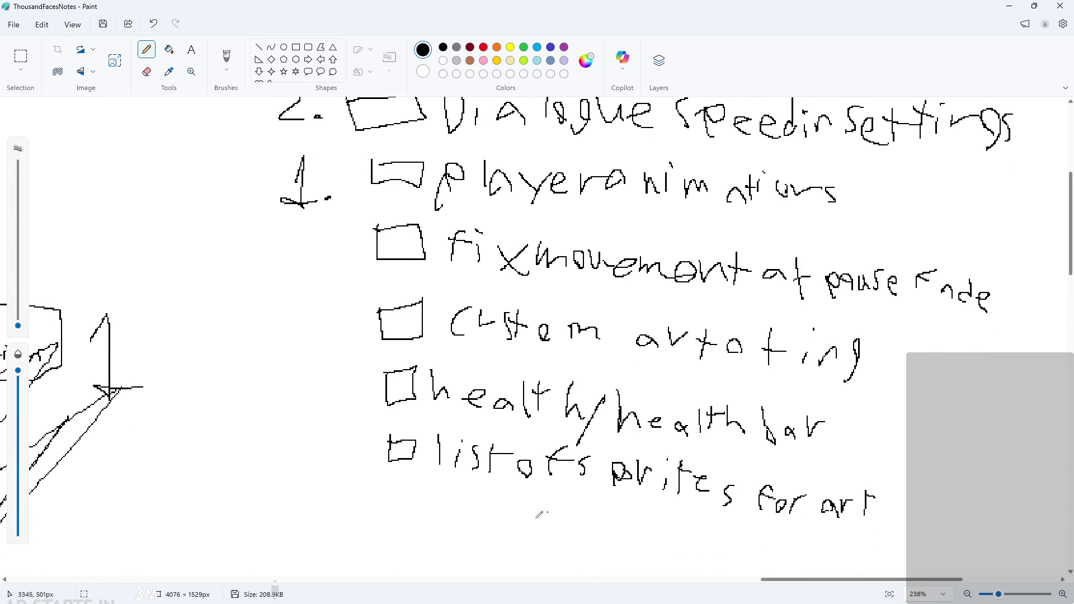
{"action": "scroll", "coordinate": [383, 464], "scroll_direction": "up", "scroll_amount": 4}
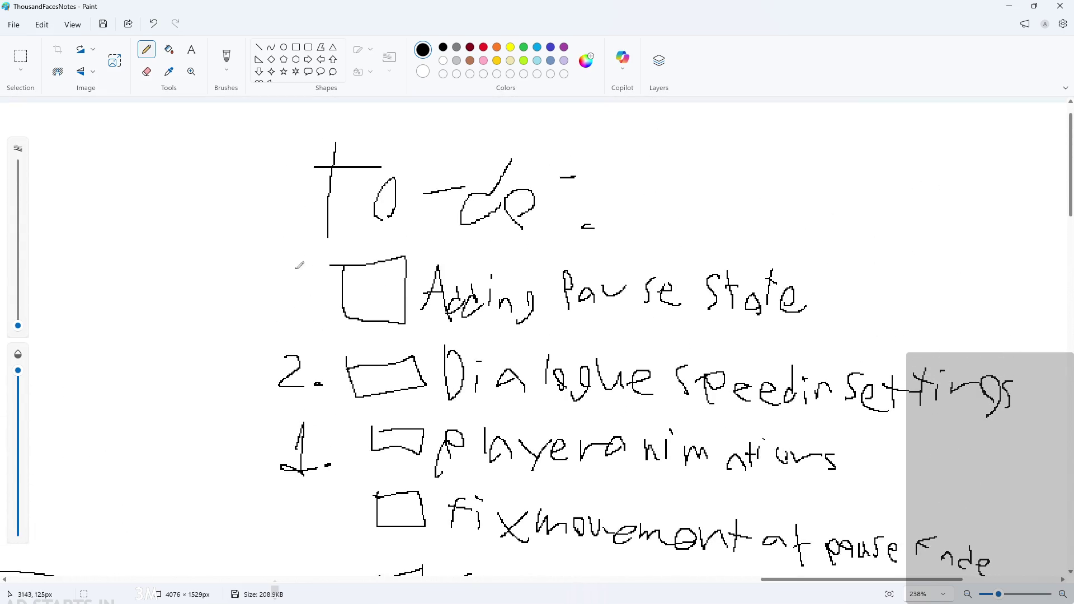
{"action": "left_click_drag", "start_coordinate": [303, 269], "coordinate": [287, 314]}
{"action": "left_click", "coordinate": [311, 321]}
{"action": "scroll", "coordinate": [302, 347], "scroll_direction": "down", "scroll_amount": 2}
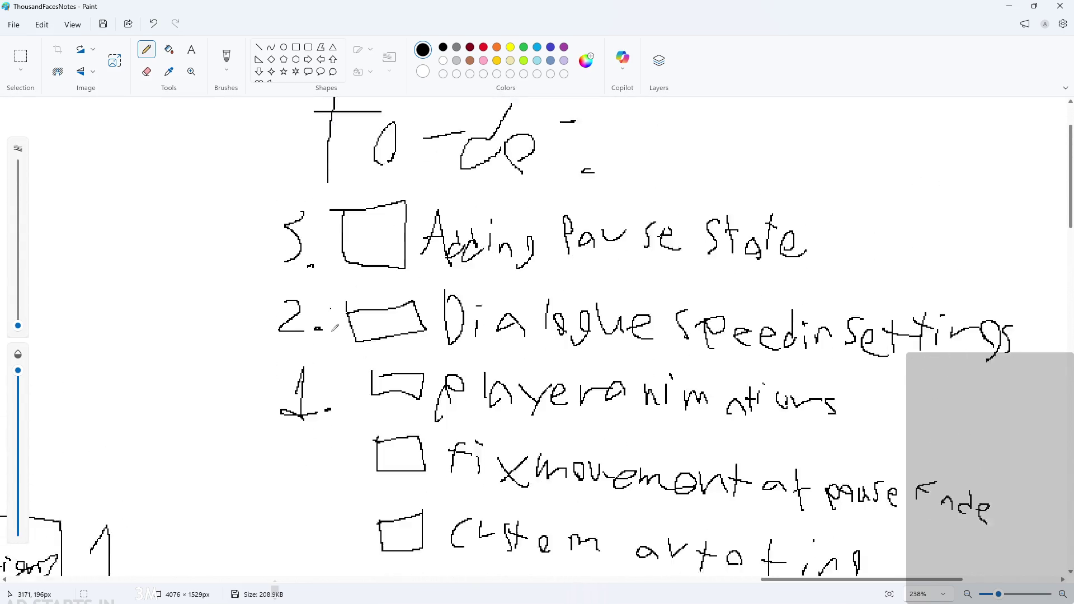
{"action": "mouse_move", "coordinate": [295, 382]}
{"action": "left_mouse_down"}
{"action": "mouse_move", "coordinate": [334, 385]}
{"action": "mouse_move", "coordinate": [317, 401]}
{"action": "left_mouse_up"}
{"action": "left_click", "coordinate": [338, 399]}
{"action": "scroll", "coordinate": [369, 393], "scroll_direction": "down", "scroll_amount": 2, "text": "ctrl"}
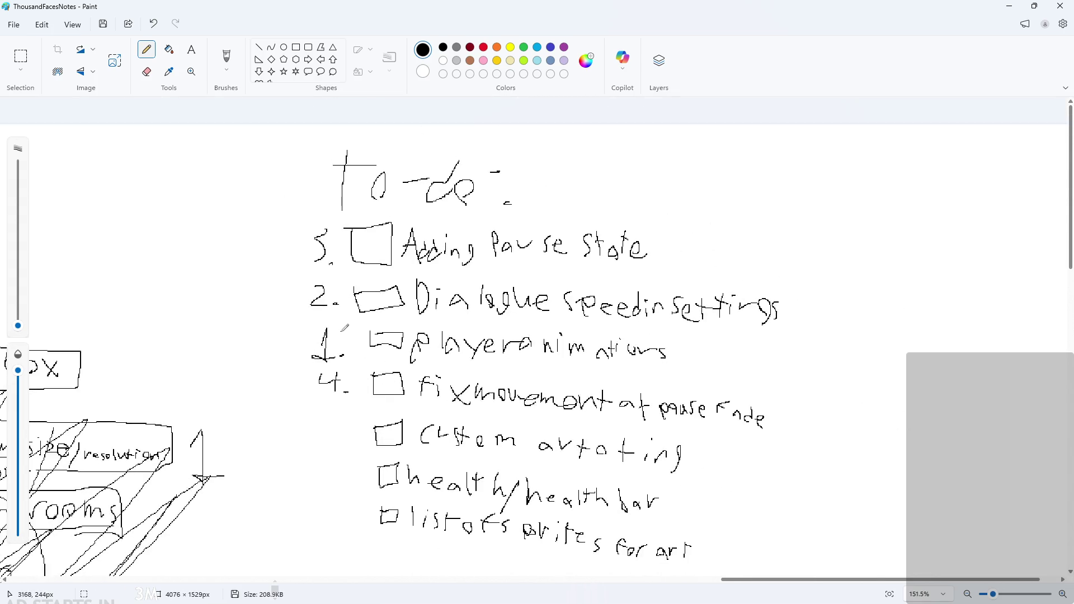
Step: Minimize Paint and place the caret at the end of obj_hero's Step event code
{"action": "left_click", "coordinate": [1008, 6]}
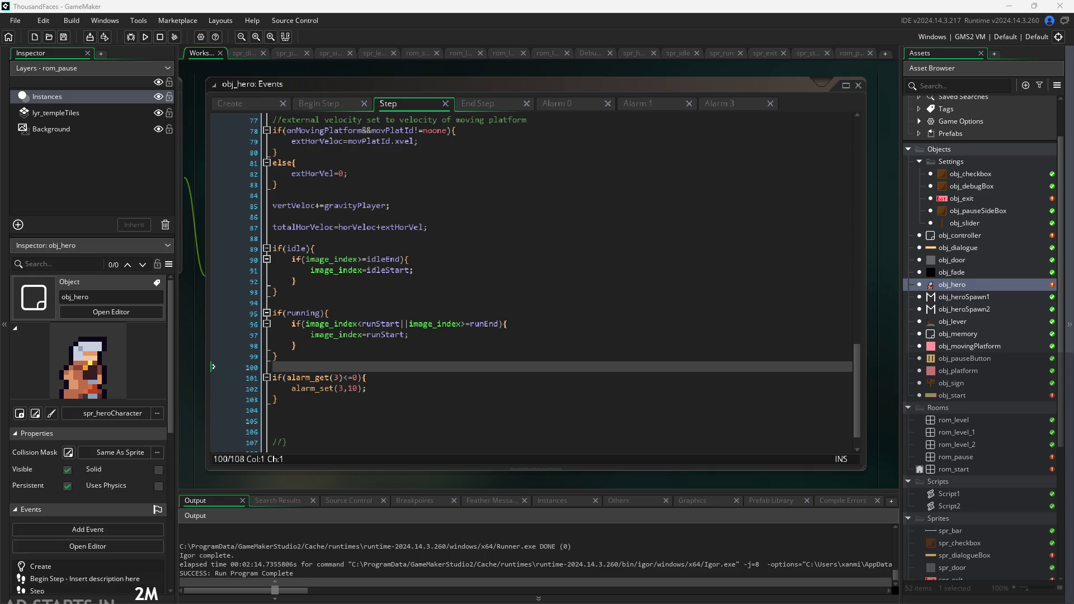
{"action": "left_click", "coordinate": [573, 448]}
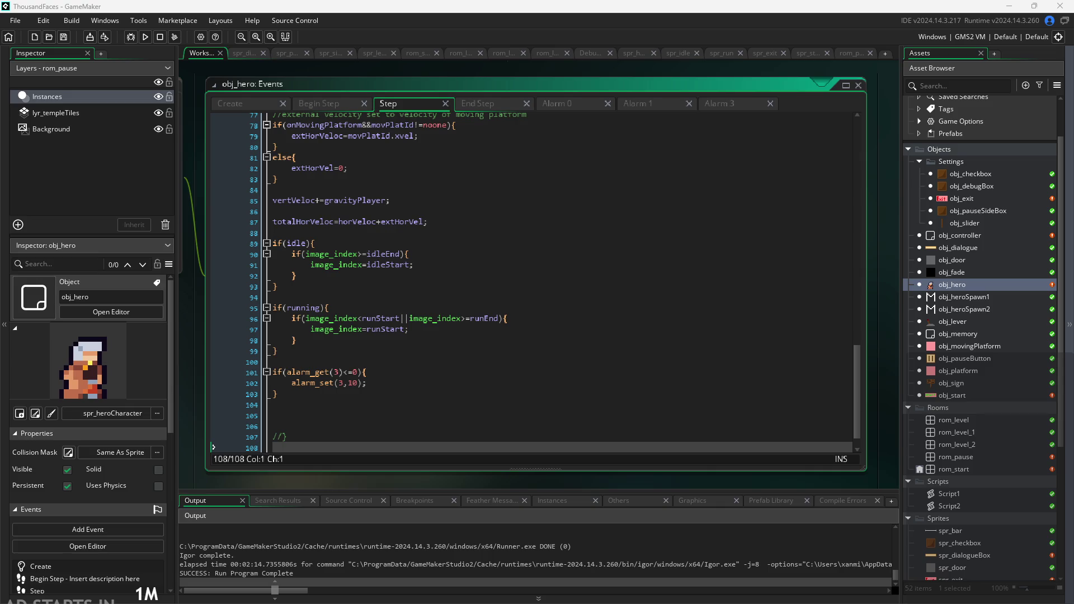
Step: Create a sprite from the player_fall image in Sprites and name it spr_fall
{"action": "scroll", "coordinate": [979, 444], "scroll_direction": "down", "scroll_amount": 5}
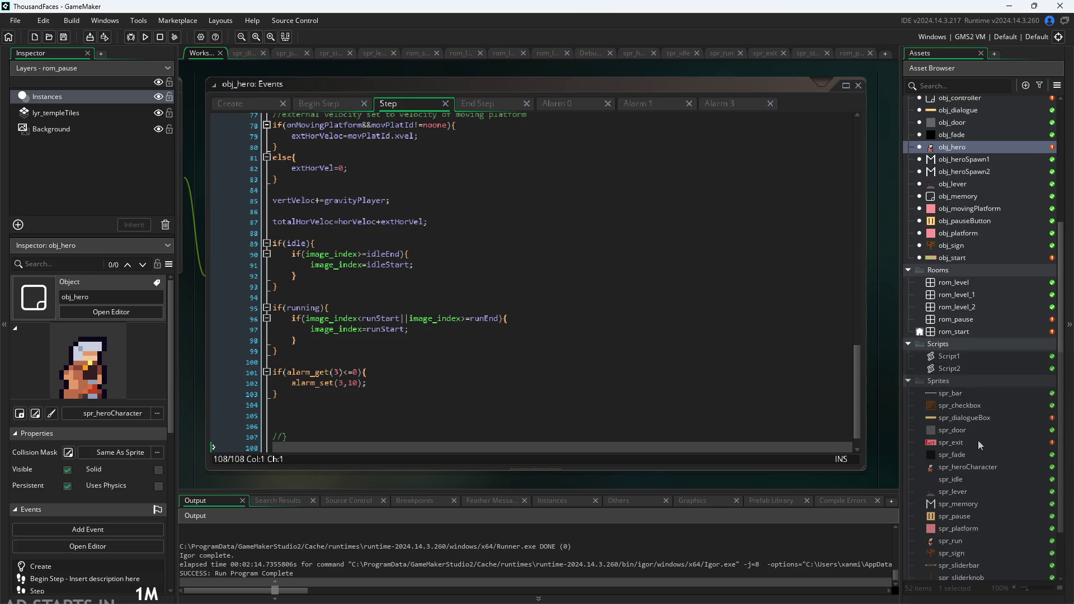
{"action": "right_click", "coordinate": [950, 380]}
{"action": "mouse_move", "coordinate": [925, 387]}
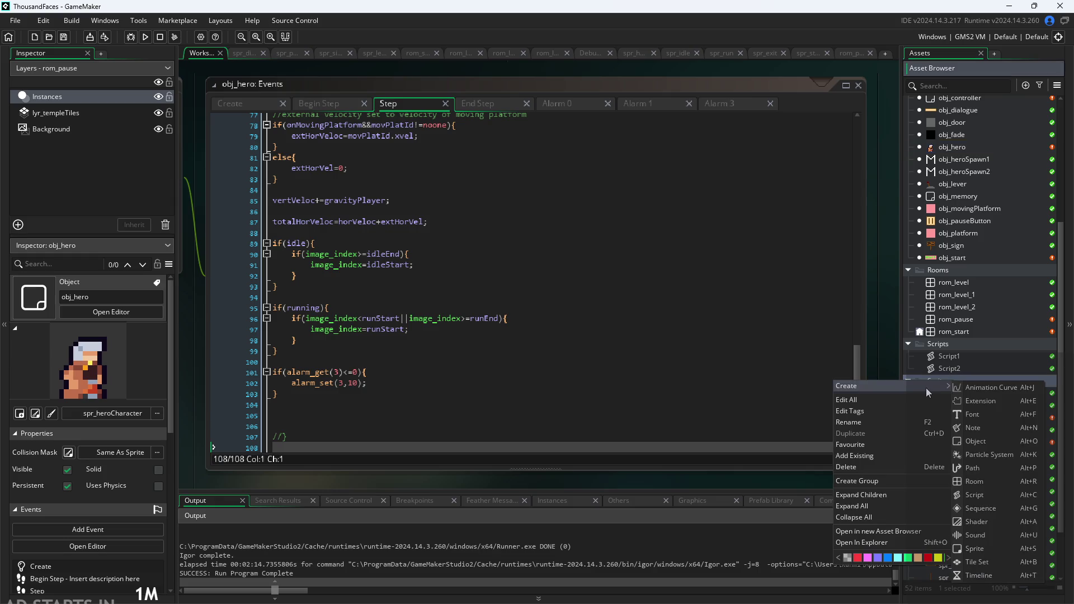
{"action": "left_click", "coordinate": [777, 460]}
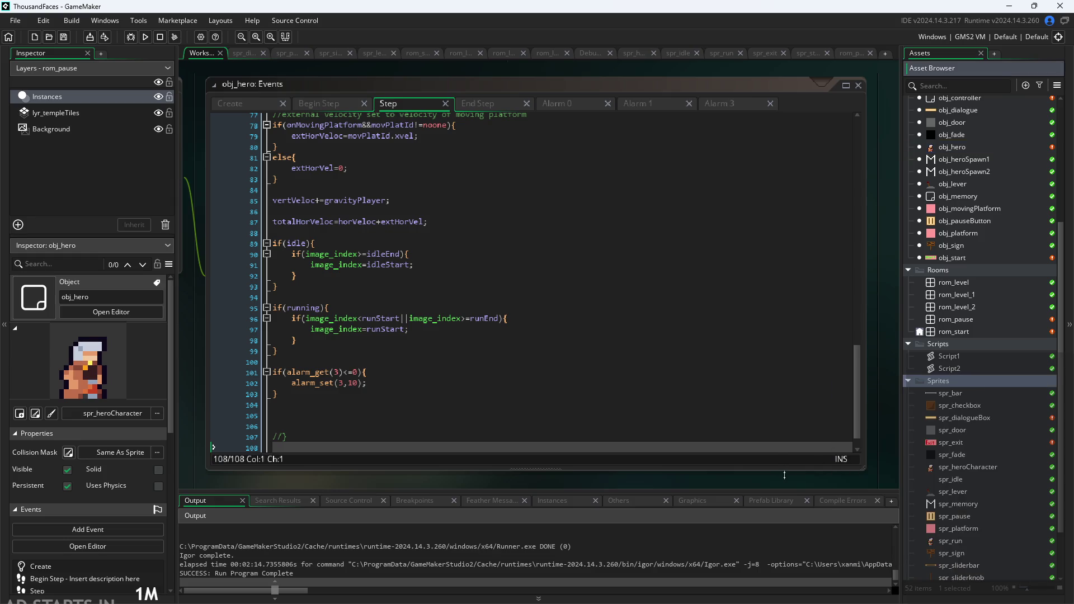
{"action": "right_click", "coordinate": [980, 388]}
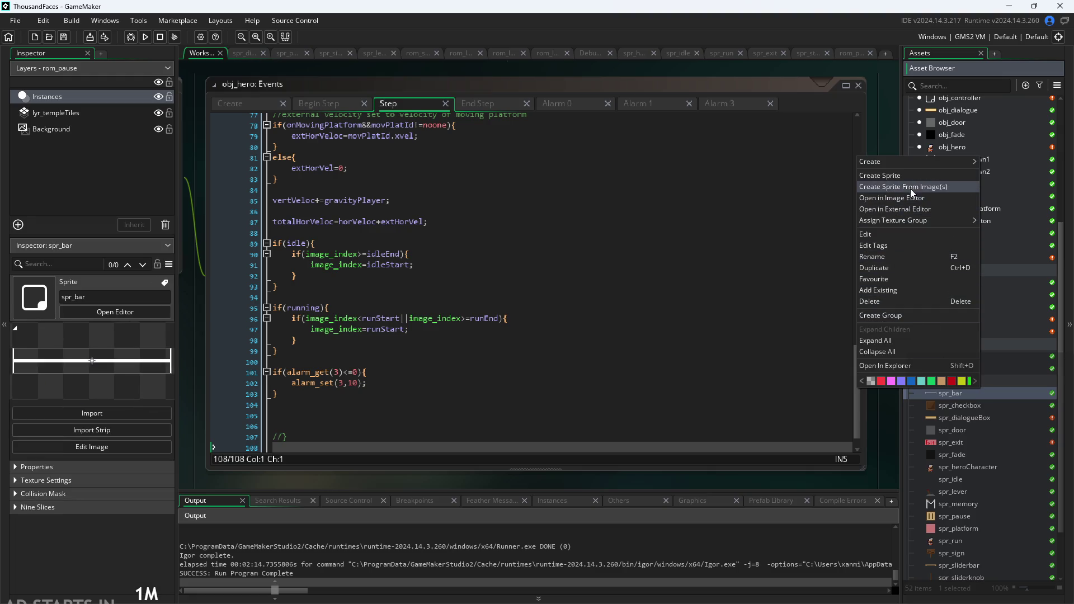
{"action": "left_click", "coordinate": [912, 187]}
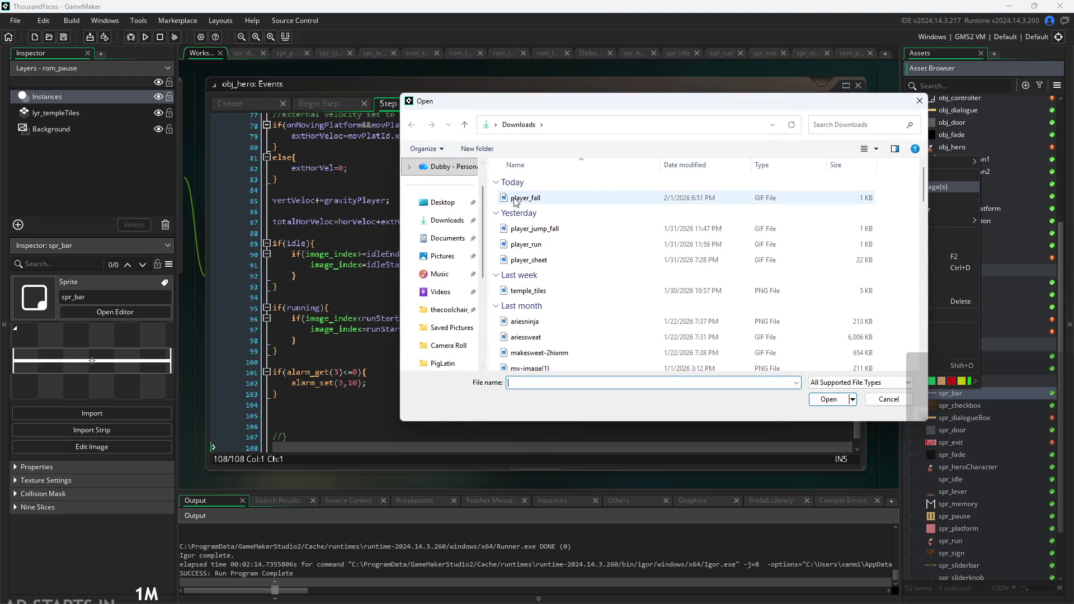
{"action": "double_click", "coordinate": [526, 199]}
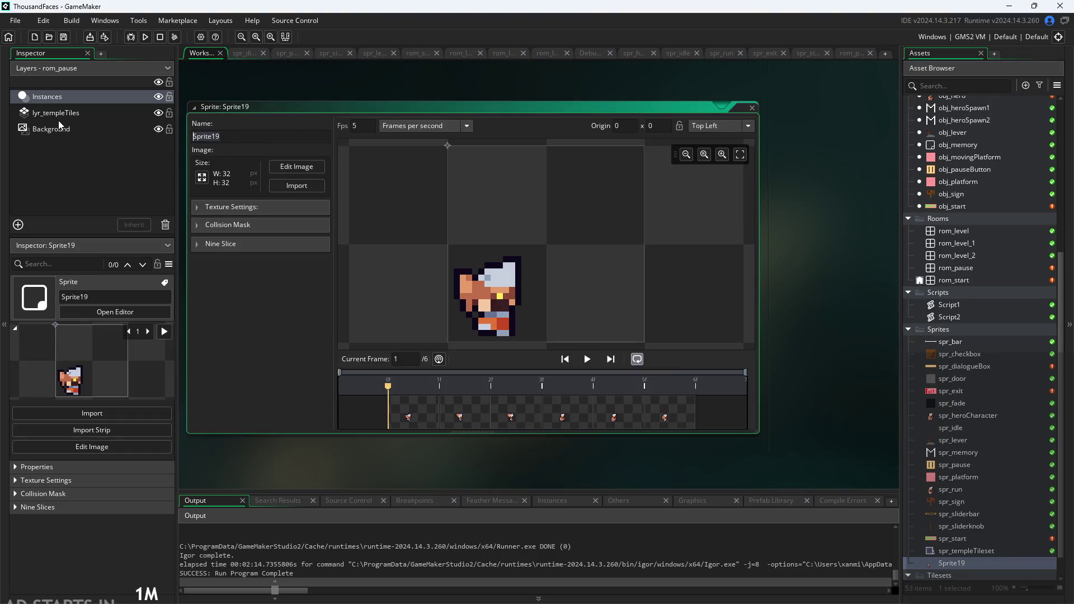
{"action": "type", "text": "spr_f"}
{"action": "type", "text": "all"}
{"action": "key", "text": "Return"}
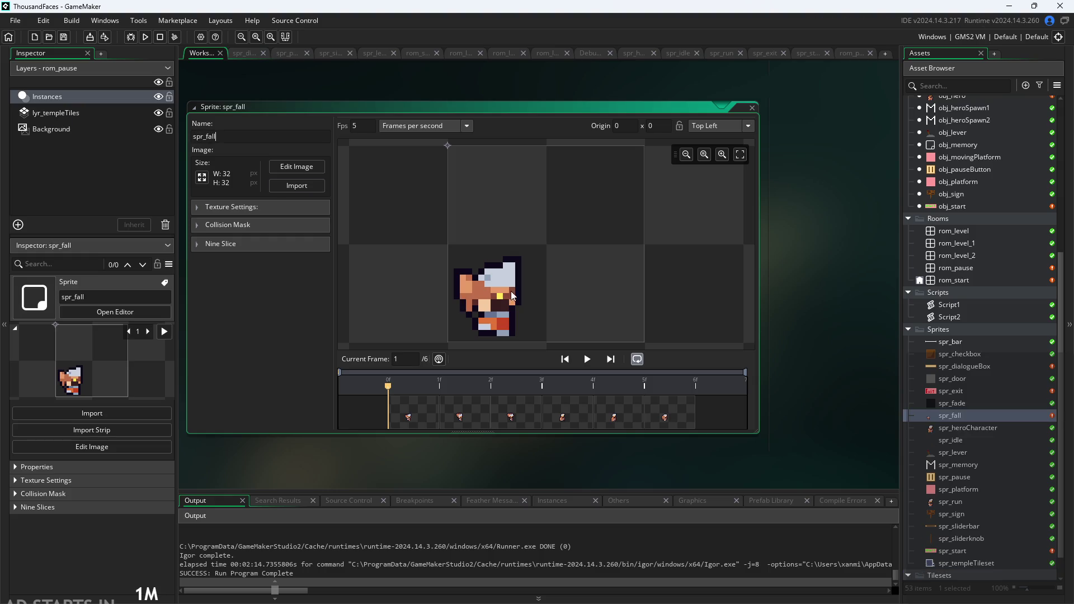
Step: Preview the spr_fall animation, checking frame 4, then open spr_fall for pixel editing
{"action": "left_click", "coordinate": [584, 361]}
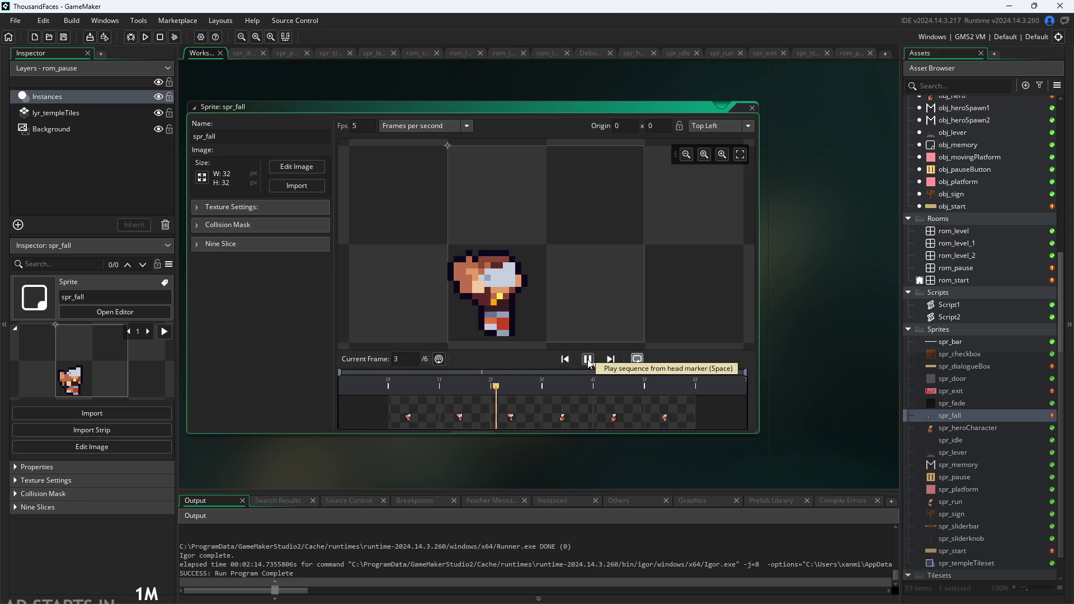
{"action": "left_click", "coordinate": [587, 359]}
{"action": "left_click", "coordinate": [595, 396]}
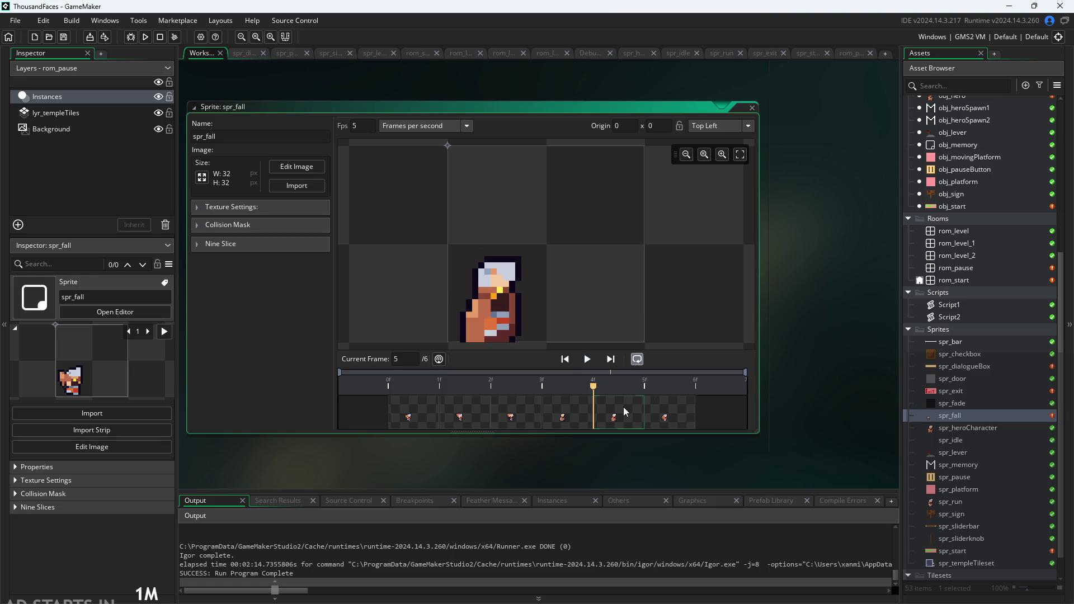
{"action": "left_click", "coordinate": [586, 360]}
{"action": "left_click", "coordinate": [586, 361]}
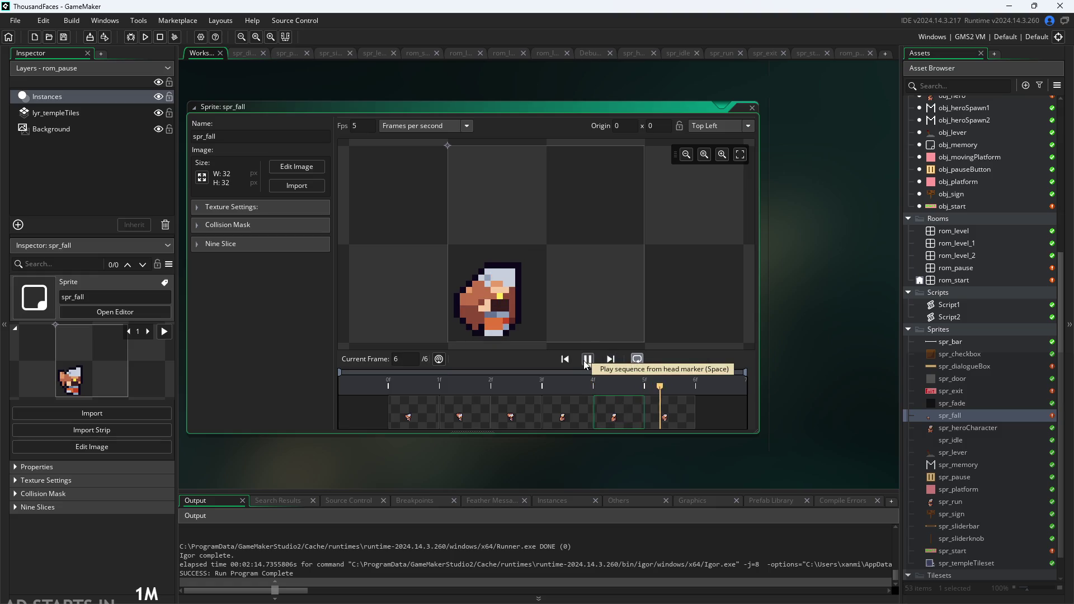
{"action": "left_click", "coordinate": [292, 168]}
{"action": "left_click", "coordinate": [194, 54]}
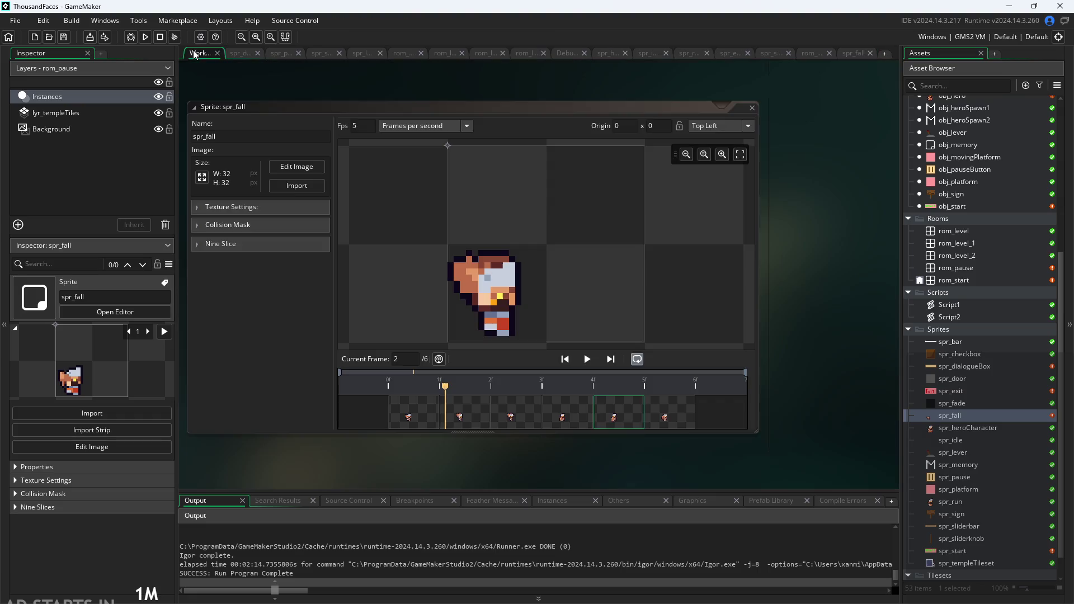
Step: Resize spr_fall's canvas to 16×16 pixels, then view frames 3 and 4
{"action": "left_click", "coordinate": [202, 176]}
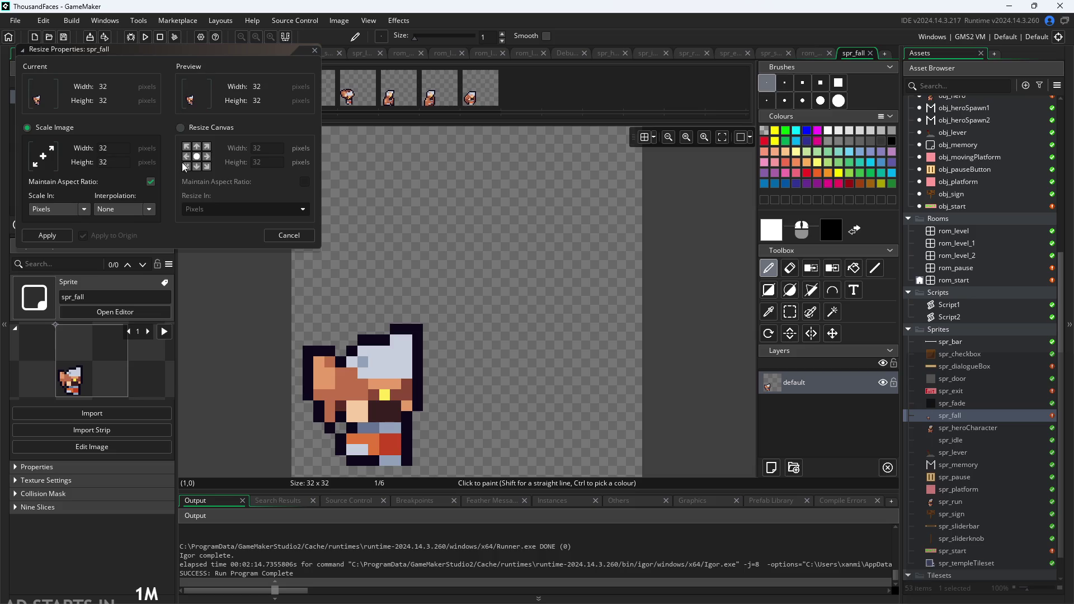
{"action": "left_click", "coordinate": [180, 130]}
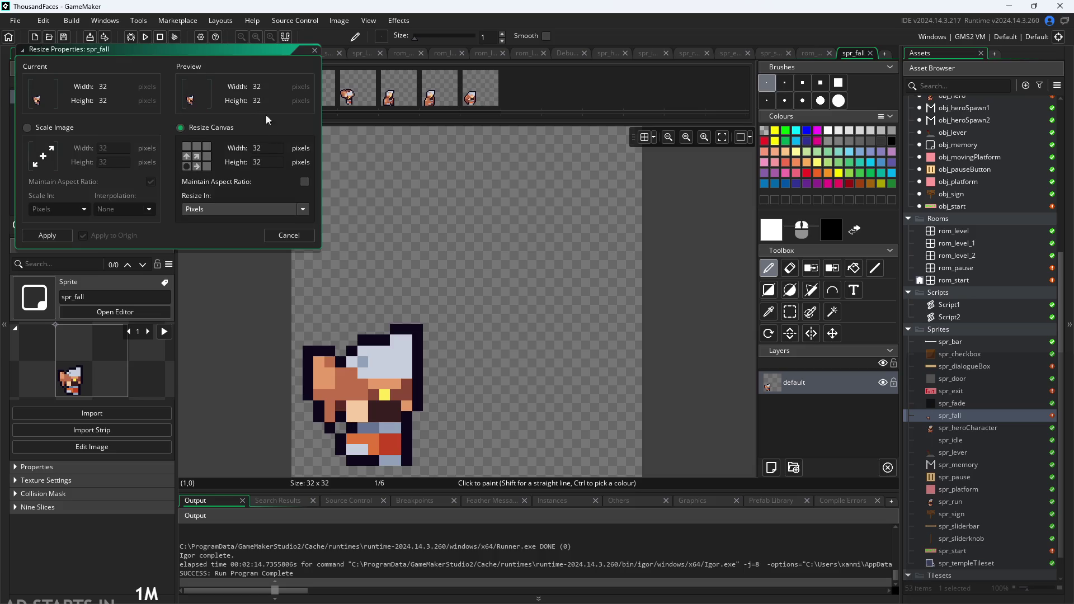
{"action": "double_click", "coordinate": [259, 148]}
{"action": "type", "text": "16"}
{"action": "key", "text": "Tab"}
{"action": "type", "text": "15"}
{"action": "key", "text": "Tab"}
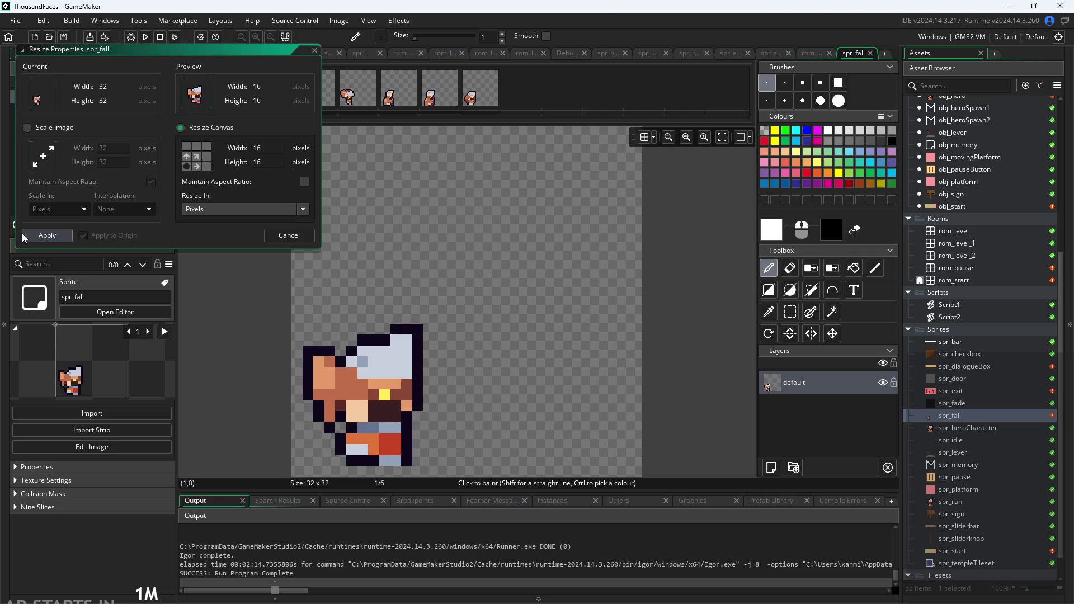
{"action": "left_click", "coordinate": [50, 237]}
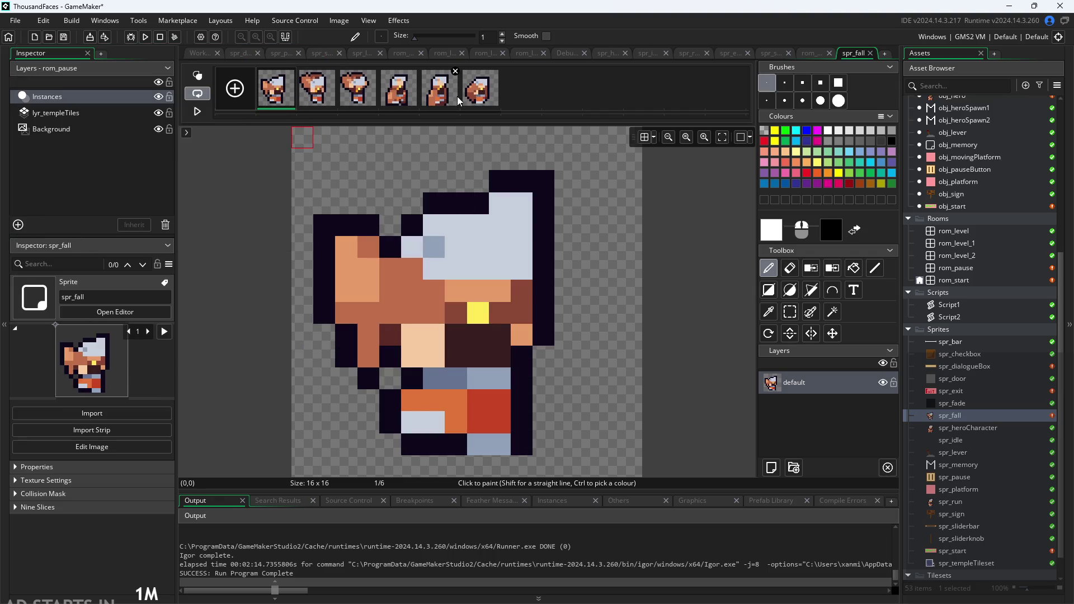
{"action": "left_click", "coordinate": [365, 97]}
{"action": "left_click", "coordinate": [400, 95]}
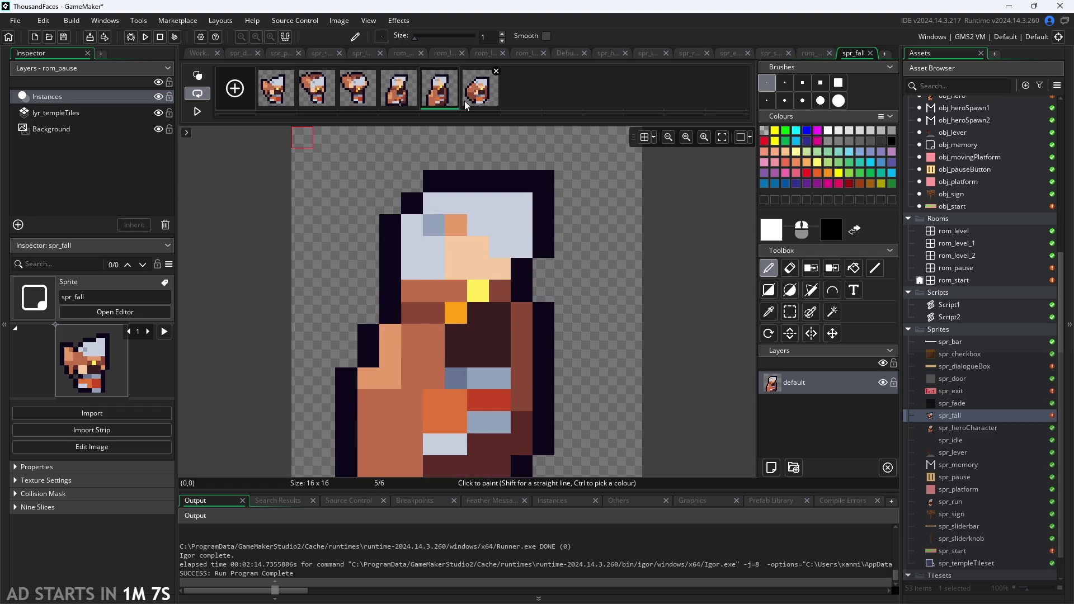
Step: Move spr_fall's frame 4 to the front of the sequence and replay the animation
{"action": "left_click", "coordinate": [197, 111]}
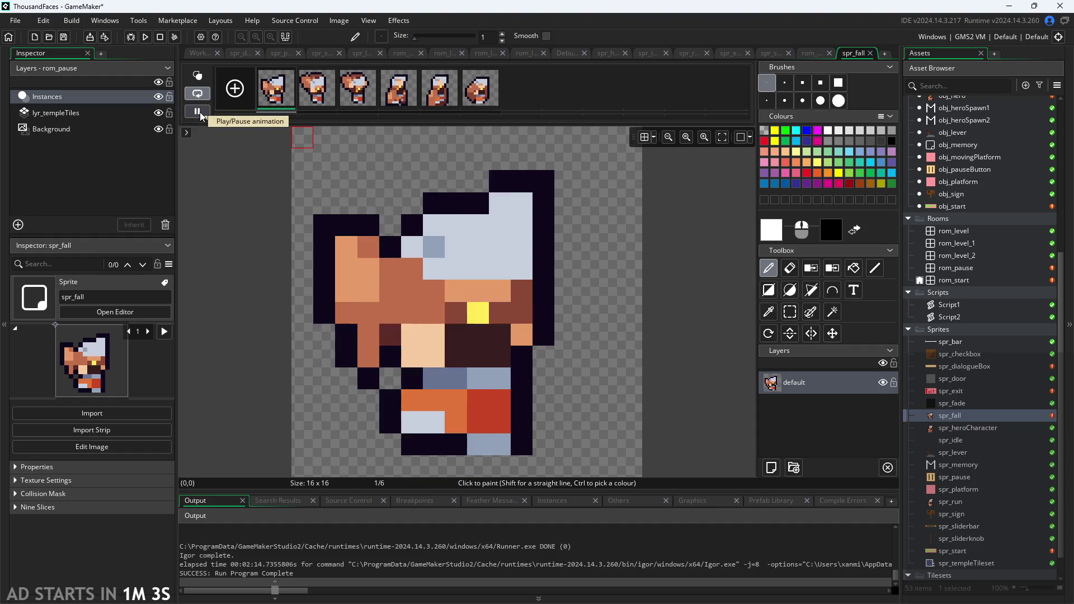
{"action": "left_click", "coordinate": [199, 111]}
{"action": "mouse_move", "coordinate": [399, 90]}
{"action": "left_mouse_down"}
{"action": "mouse_move", "coordinate": [279, 95]}
{"action": "mouse_move", "coordinate": [476, 100]}
{"action": "mouse_move", "coordinate": [260, 93]}
{"action": "left_mouse_up"}
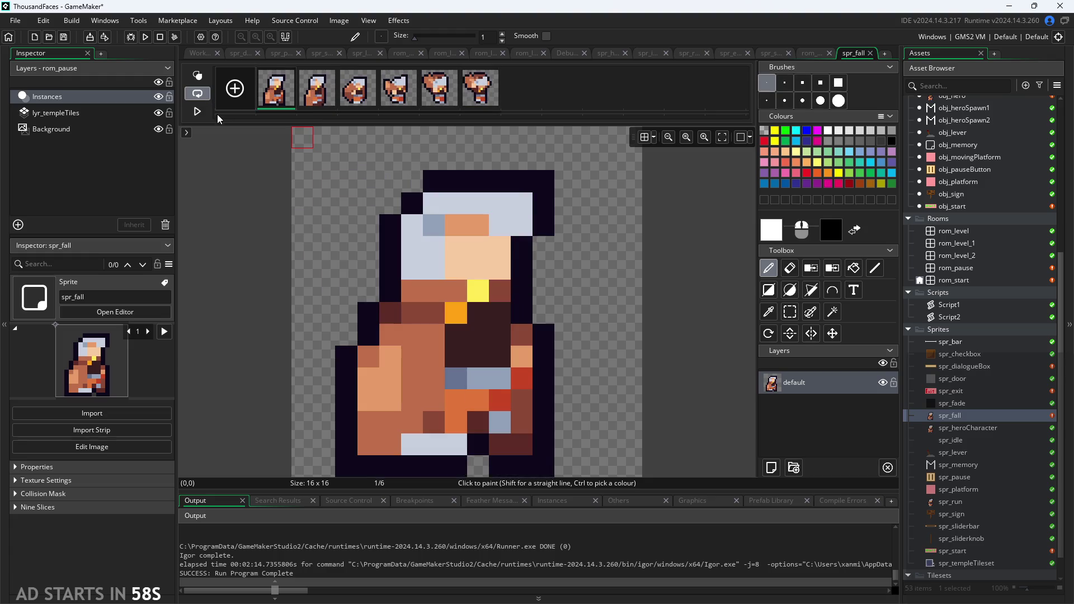
{"action": "left_click", "coordinate": [198, 112]}
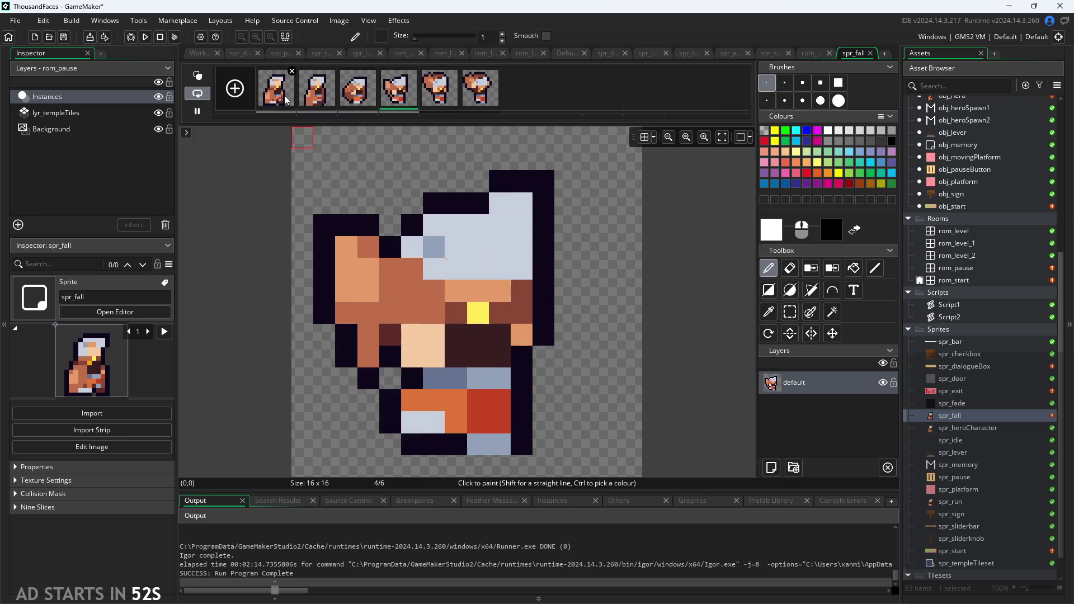
{"action": "left_click", "coordinate": [197, 111]}
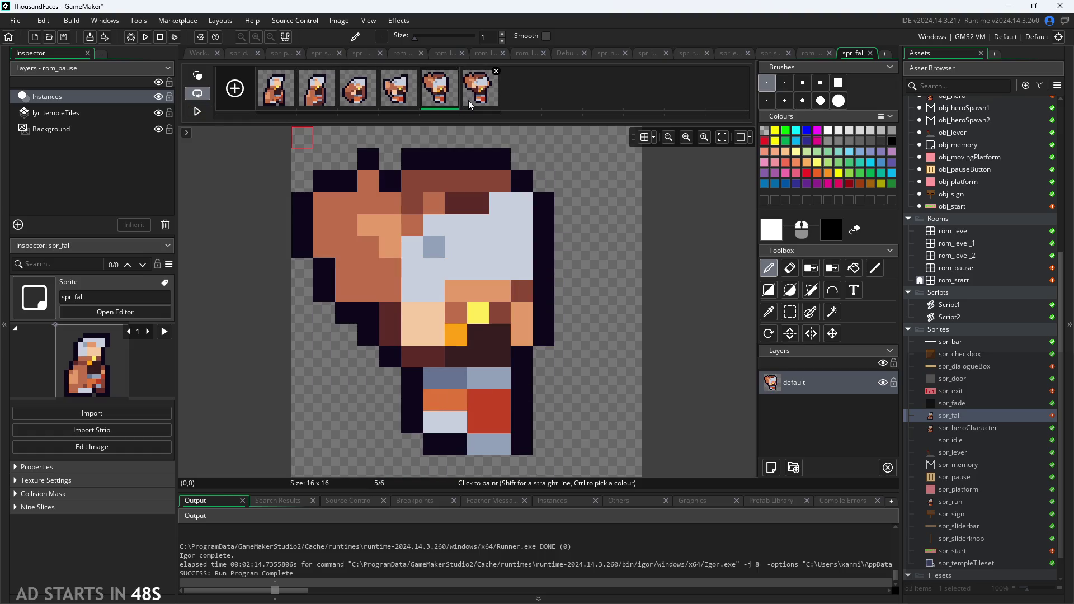
Step: Compare spr_fall frames 4, 5 and 6, then play and stop the preview
{"action": "left_click", "coordinate": [411, 105]}
{"action": "left_click", "coordinate": [466, 98]}
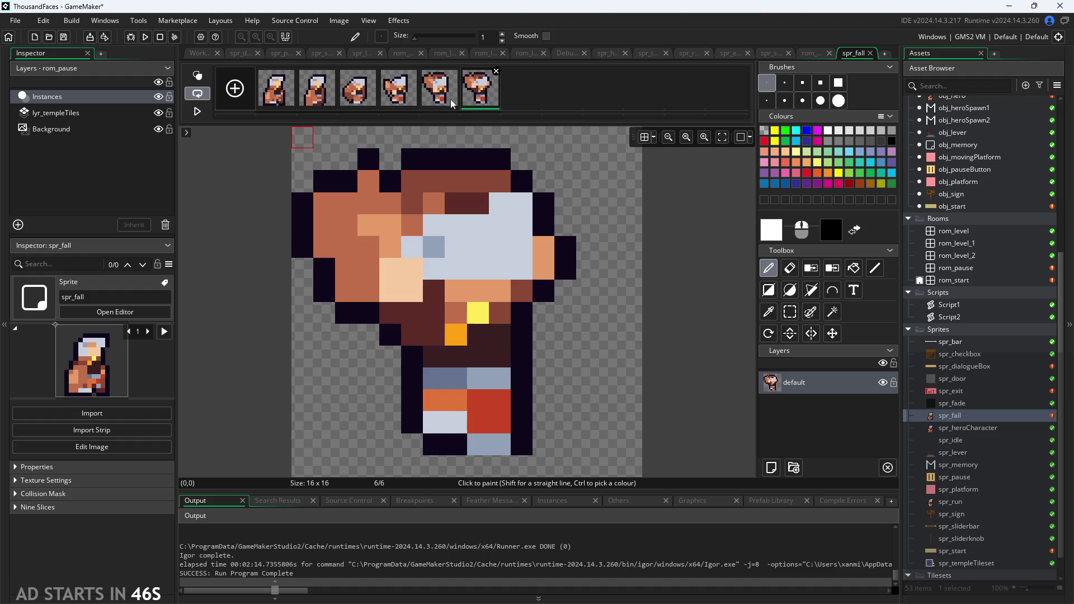
{"action": "left_click", "coordinate": [420, 102]}
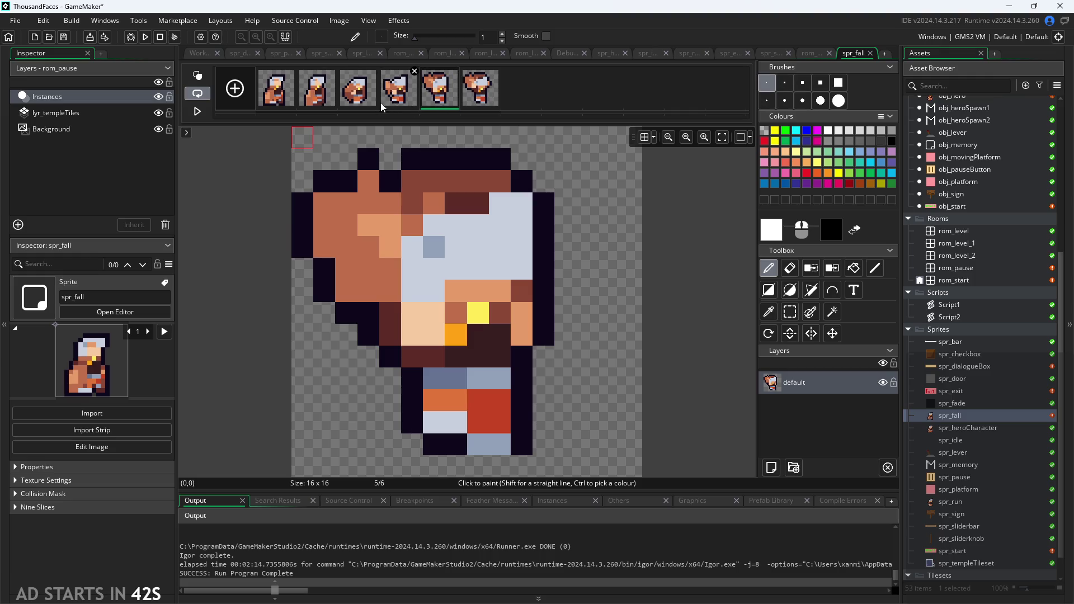
{"action": "left_click", "coordinate": [380, 102]}
{"action": "left_click", "coordinate": [432, 96]}
{"action": "left_click", "coordinate": [476, 101]}
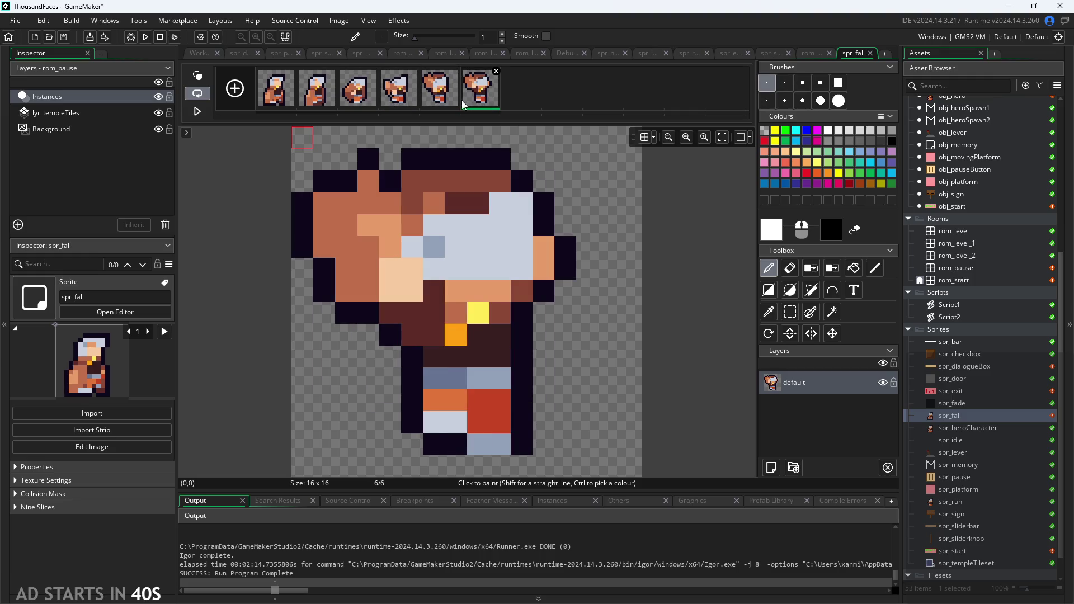
{"action": "key", "text": "Left"}
{"action": "key", "text": "Right"}
{"action": "key", "text": "Left"}
{"action": "key", "text": "Right"}
{"action": "key", "text": "Left"}
{"action": "key", "text": "Right"}
{"action": "key", "text": "Left"}
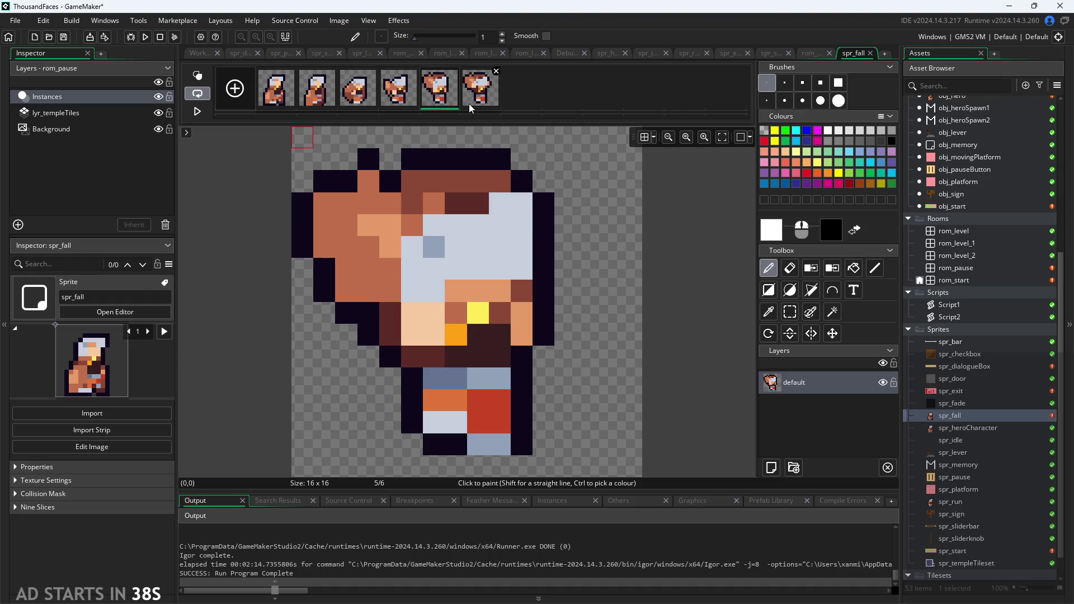
{"action": "left_click", "coordinate": [197, 112]}
{"action": "left_click", "coordinate": [197, 111]}
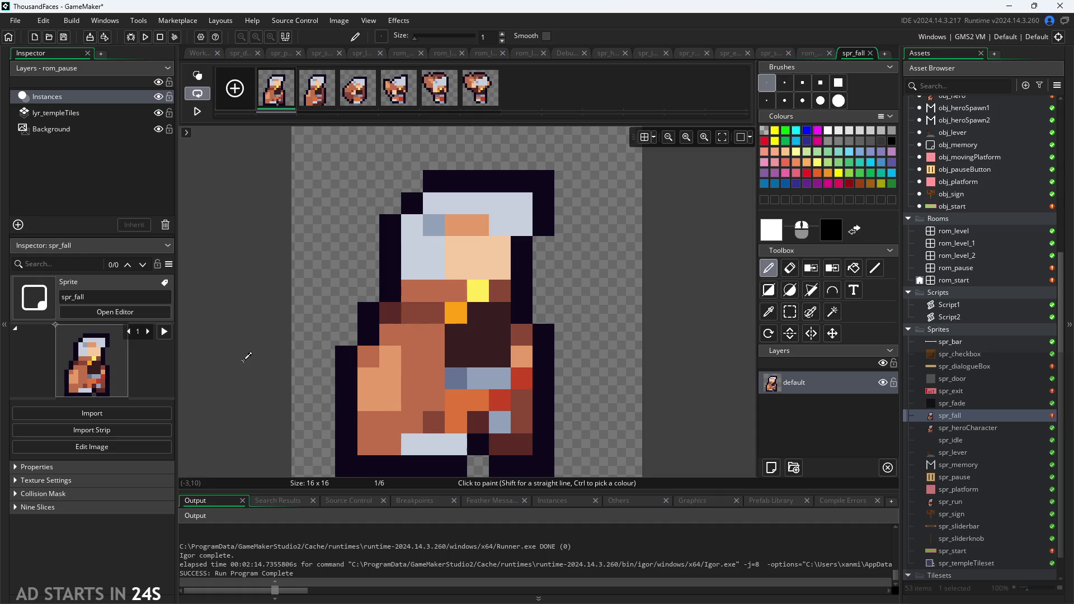
Step: Zoom the canvas out and start the spr_fall animation looping
{"action": "scroll", "coordinate": [246, 357], "scroll_direction": "down", "scroll_amount": 3}
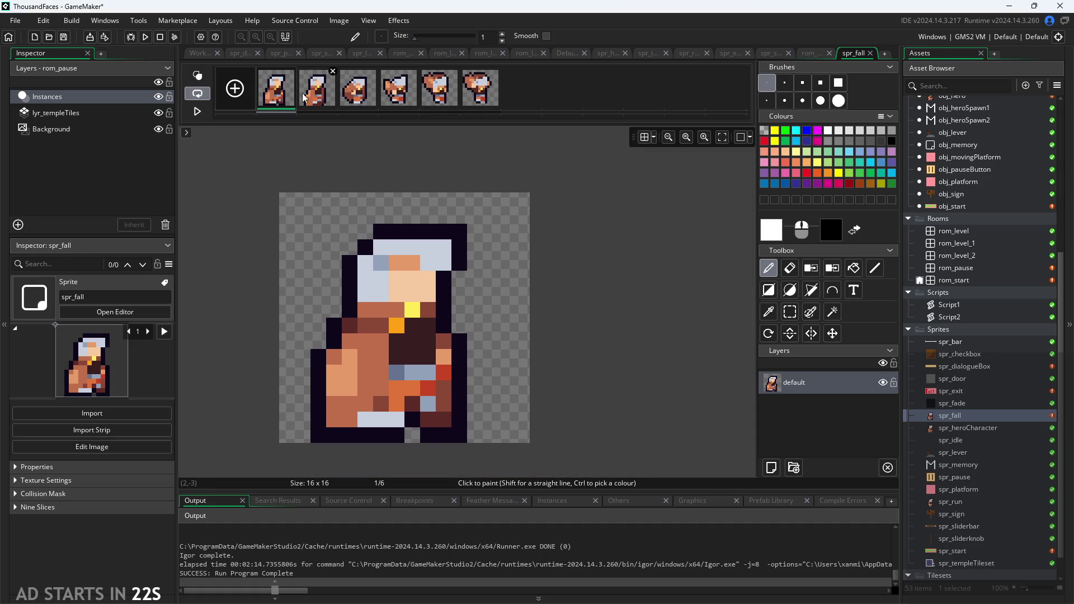
{"action": "left_click", "coordinate": [195, 114]}
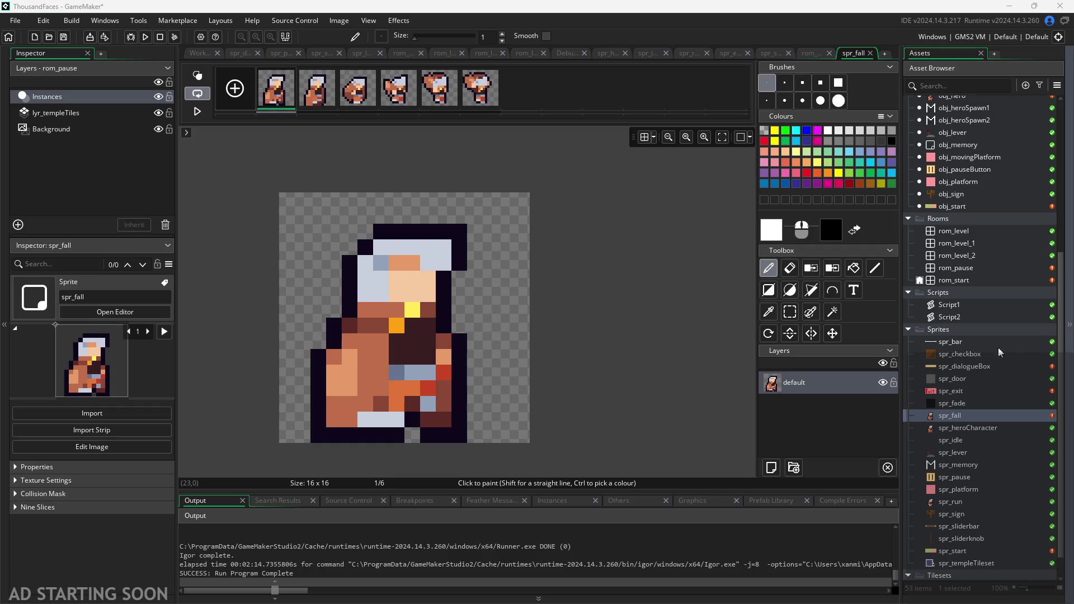
Step: Step through spr_fall frames 3 to 6, flipping between 4, 5 and 6, ending on frame 6
{"action": "left_click", "coordinate": [358, 96]}
{"action": "left_click", "coordinate": [398, 96]}
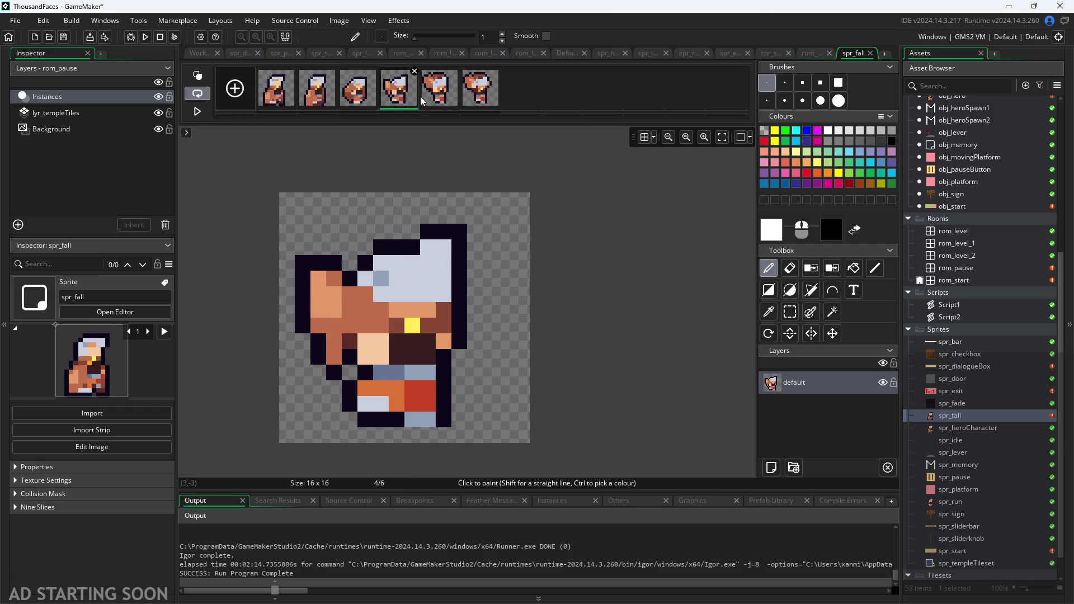
{"action": "left_click", "coordinate": [439, 98]}
{"action": "left_click", "coordinate": [480, 98]}
{"action": "left_click", "coordinate": [442, 101]}
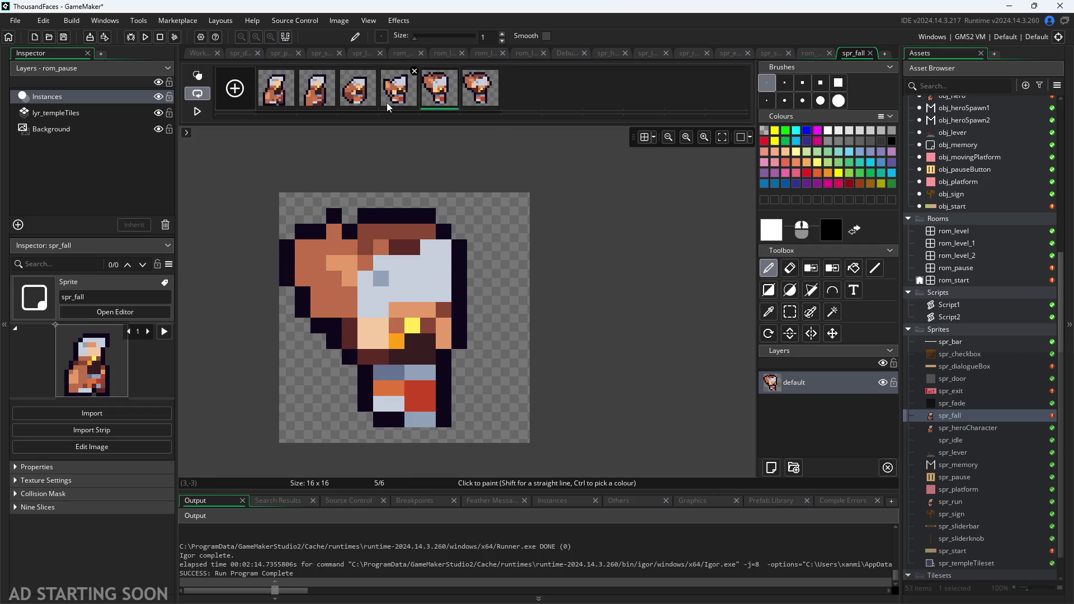
{"action": "left_click", "coordinate": [398, 98]}
{"action": "left_click", "coordinate": [439, 98]}
{"action": "left_click", "coordinate": [400, 98]}
{"action": "left_click", "coordinate": [439, 98]}
{"action": "left_click", "coordinate": [480, 97]}
{"action": "left_click", "coordinate": [439, 98]}
{"action": "left_click", "coordinate": [480, 98]}
{"action": "left_click", "coordinate": [439, 98]}
{"action": "left_click", "coordinate": [480, 101]}
{"action": "left_click", "coordinate": [439, 98]}
{"action": "left_click", "coordinate": [480, 100]}
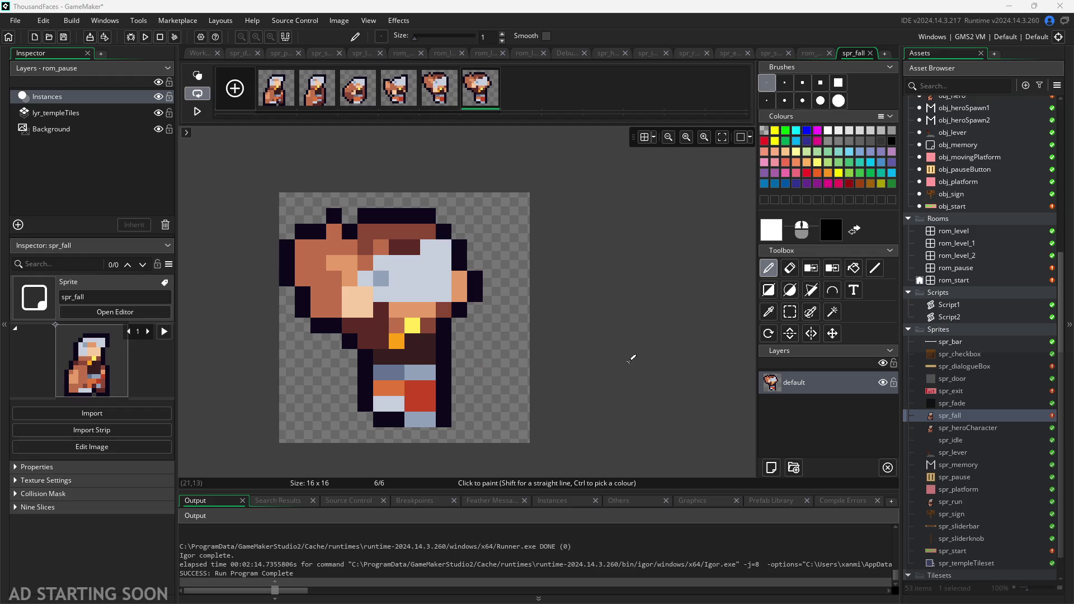
Step: Return to Workspace 1 to reach the spr_heroCharacter sprite
{"action": "left_click", "coordinate": [199, 54]}
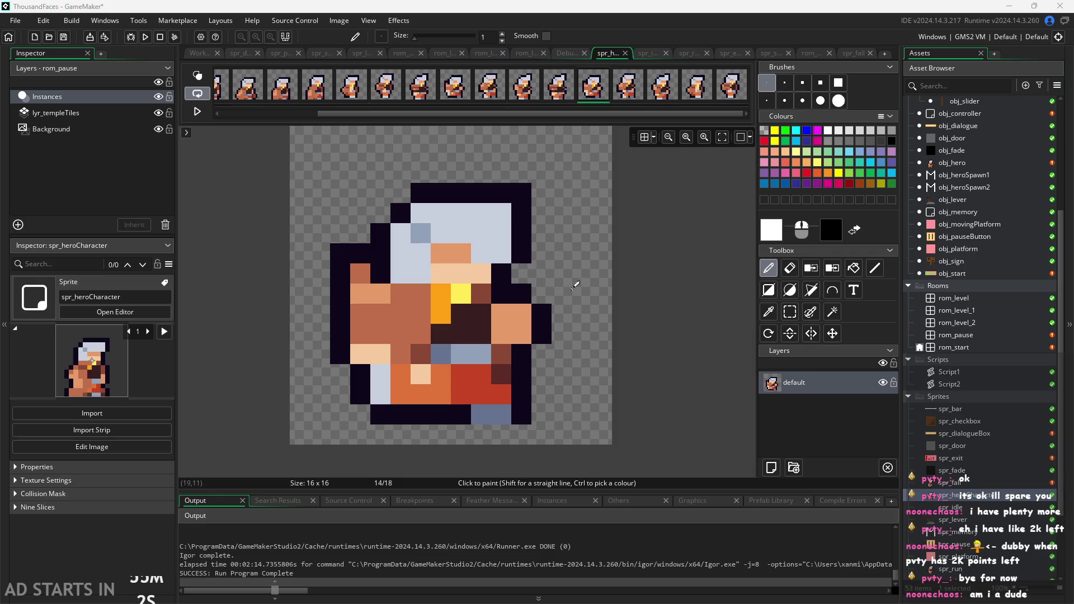
Step: View spr_heroCharacter frames 16–18, then compare frames 9 and 13
{"action": "scroll", "coordinate": [678, 301], "scroll_direction": "down", "scroll_amount": 1}
{"action": "scroll", "coordinate": [671, 307], "scroll_direction": "up", "scroll_amount": 1}
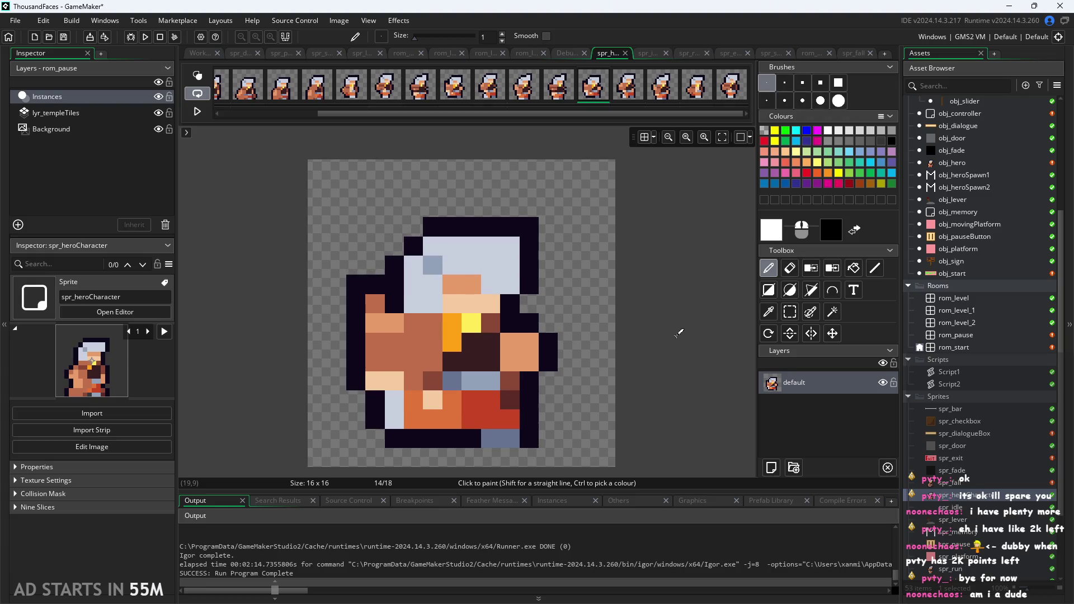
{"action": "scroll", "coordinate": [659, 314], "scroll_direction": "down", "scroll_amount": 1}
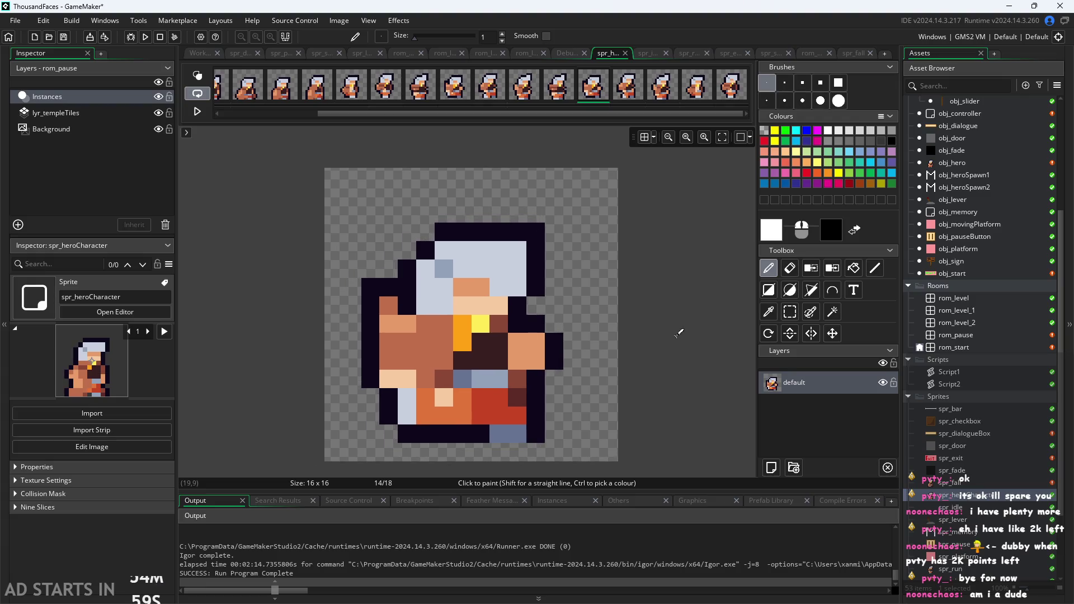
{"action": "left_click", "coordinate": [627, 87]}
{"action": "left_click", "coordinate": [674, 92]}
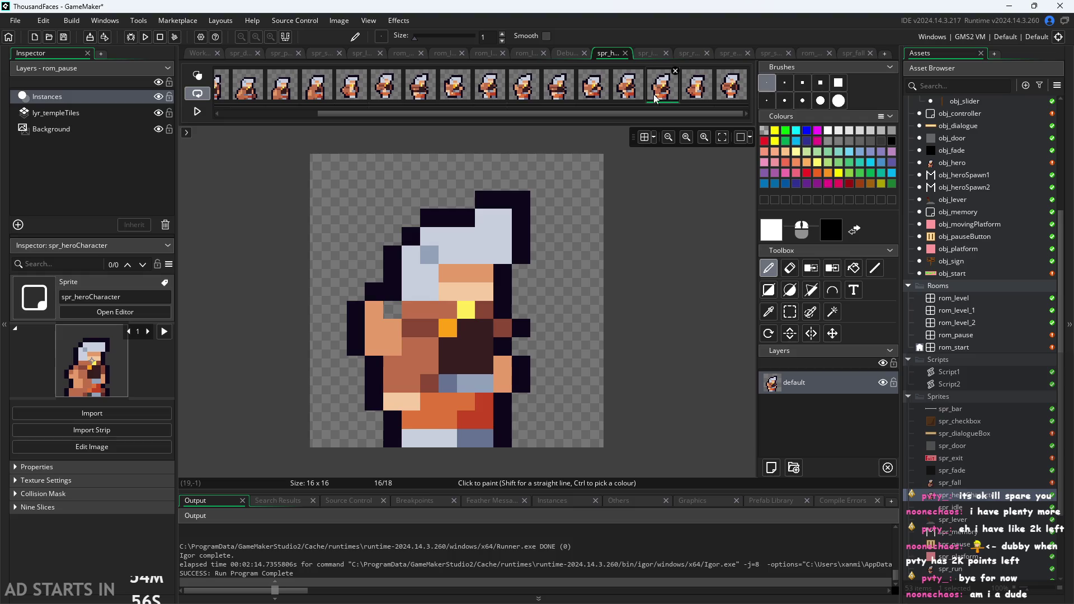
{"action": "left_click", "coordinate": [686, 96]}
{"action": "left_click", "coordinate": [734, 92]}
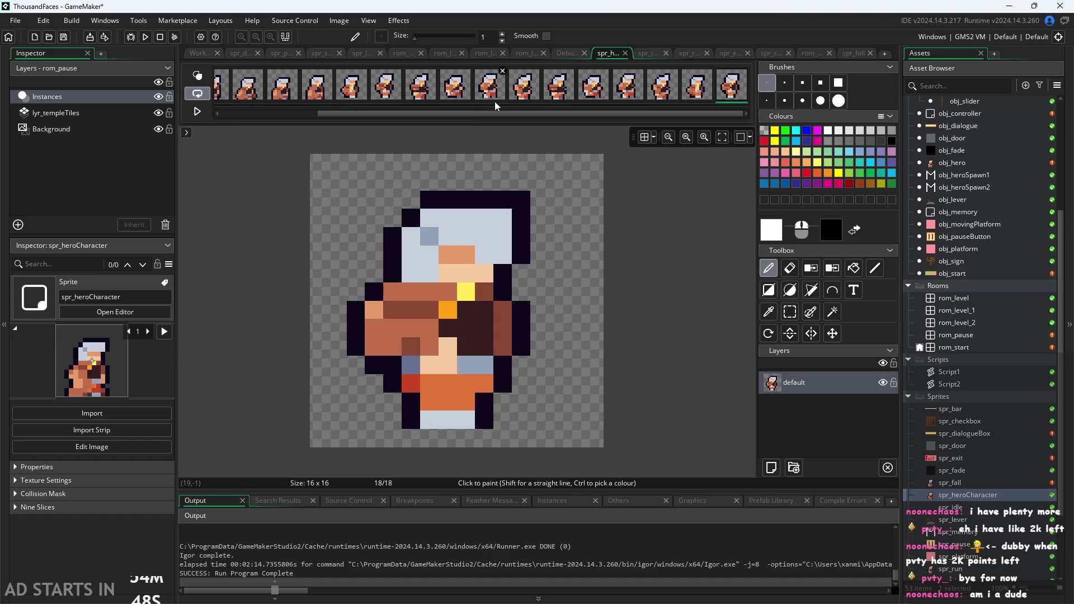
{"action": "left_click", "coordinate": [420, 90]}
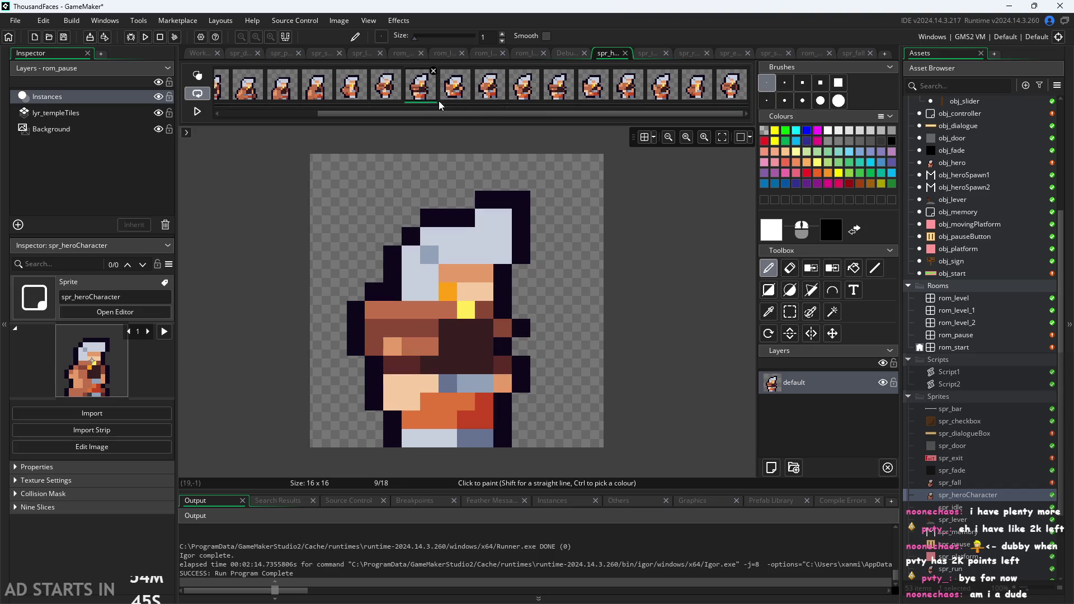
{"action": "left_click", "coordinate": [561, 90]}
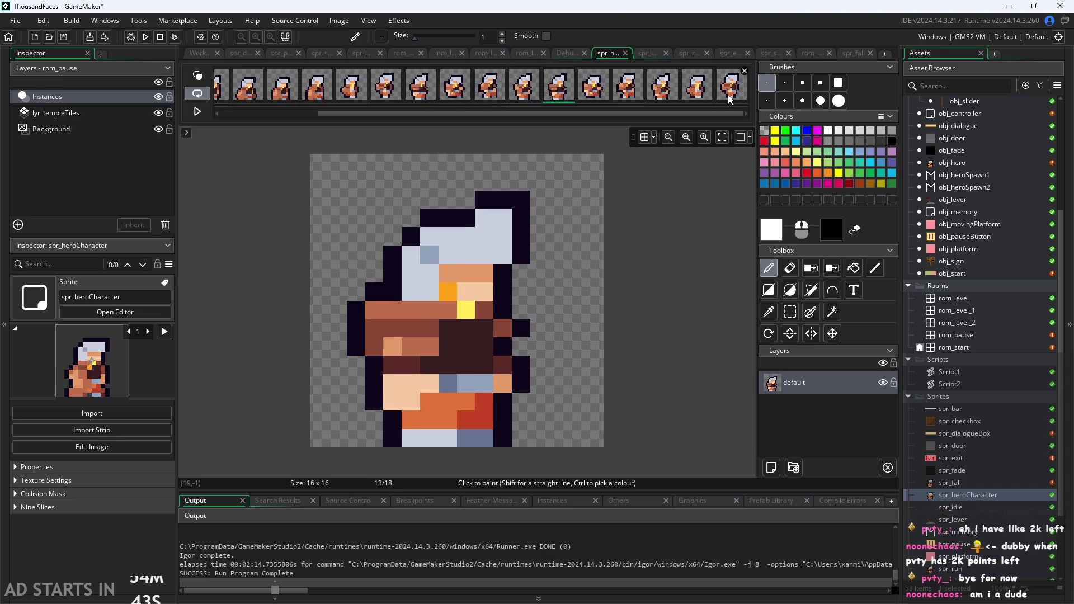
{"action": "left_click", "coordinate": [730, 98]}
{"action": "left_click", "coordinate": [420, 99]}
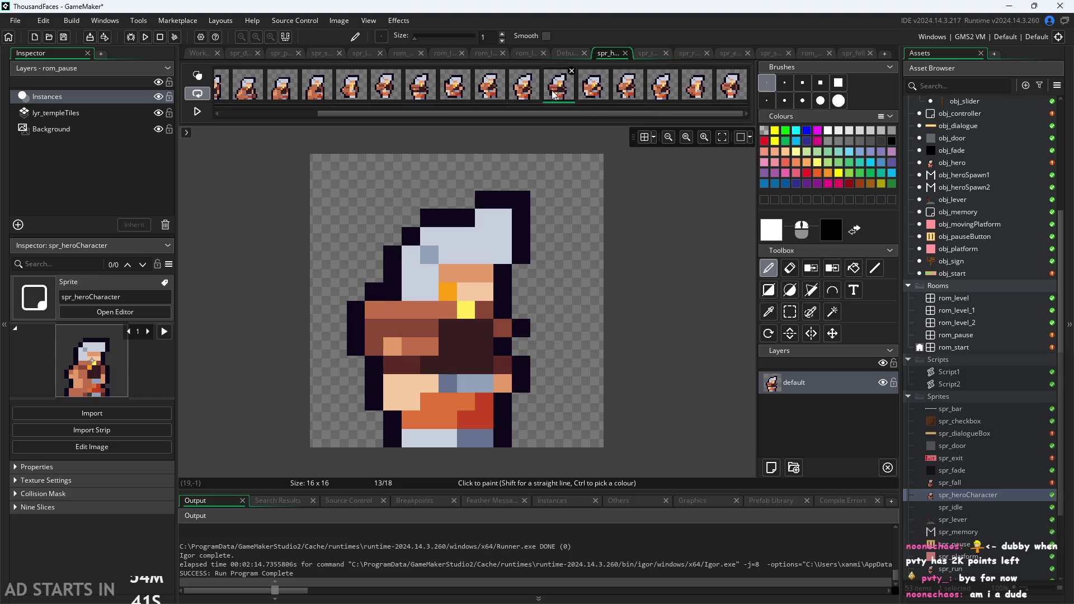
{"action": "left_click", "coordinate": [545, 88]}
{"action": "left_click", "coordinate": [420, 95]}
{"action": "left_click", "coordinate": [553, 89]}
{"action": "left_click", "coordinate": [426, 96]}
{"action": "left_click", "coordinate": [557, 92]}
{"action": "left_click", "coordinate": [426, 97]}
Step: Step back to frame 5, then forward through frames 6–13 and the last frame, returning to 12
{"action": "left_click", "coordinate": [386, 99]}
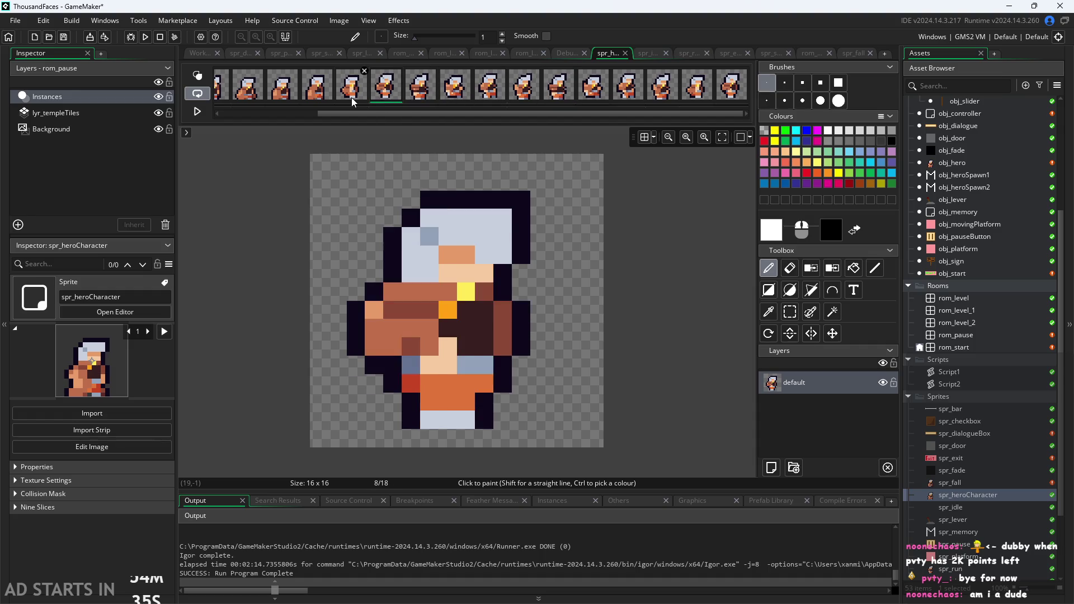
{"action": "left_click", "coordinate": [352, 97]}
{"action": "left_click", "coordinate": [316, 99]}
{"action": "left_click", "coordinate": [277, 96]}
{"action": "left_click", "coordinate": [327, 94]}
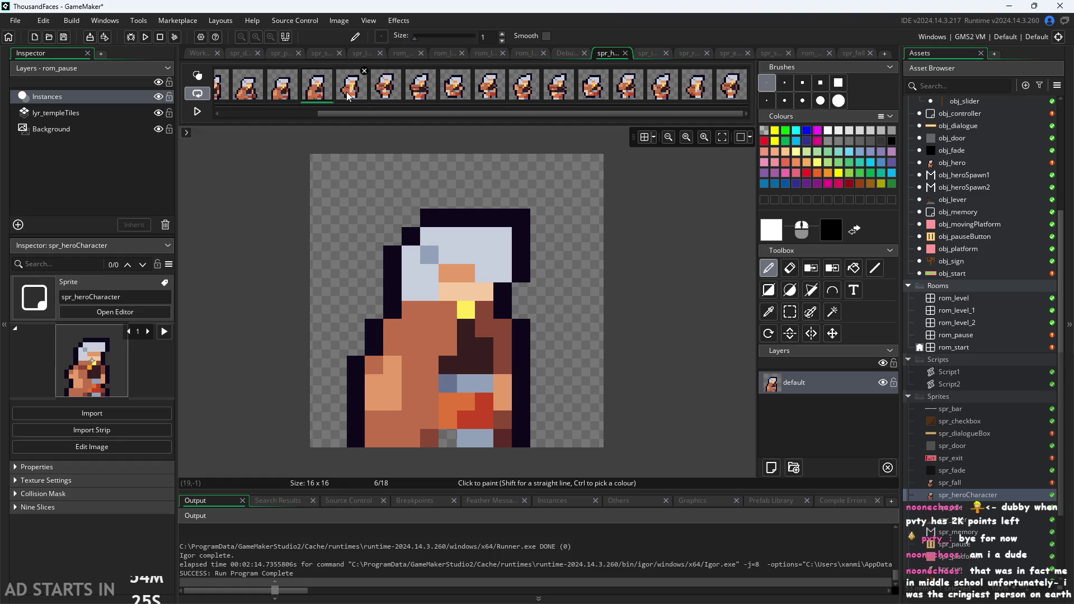
{"action": "left_click", "coordinate": [360, 88]}
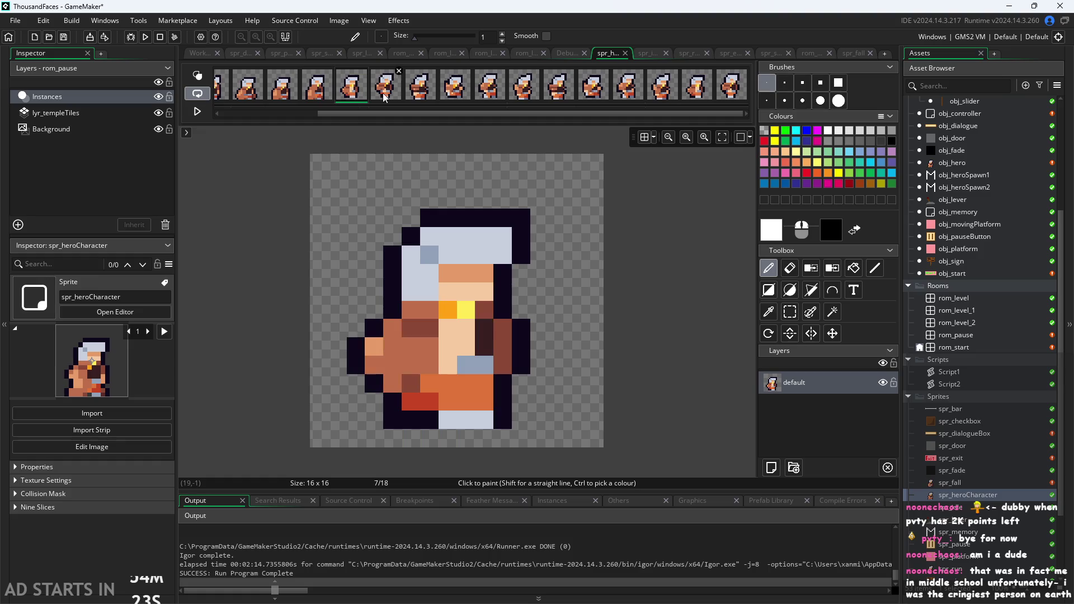
{"action": "left_click", "coordinate": [386, 89]}
{"action": "left_click", "coordinate": [419, 93]}
{"action": "left_click", "coordinate": [454, 89]}
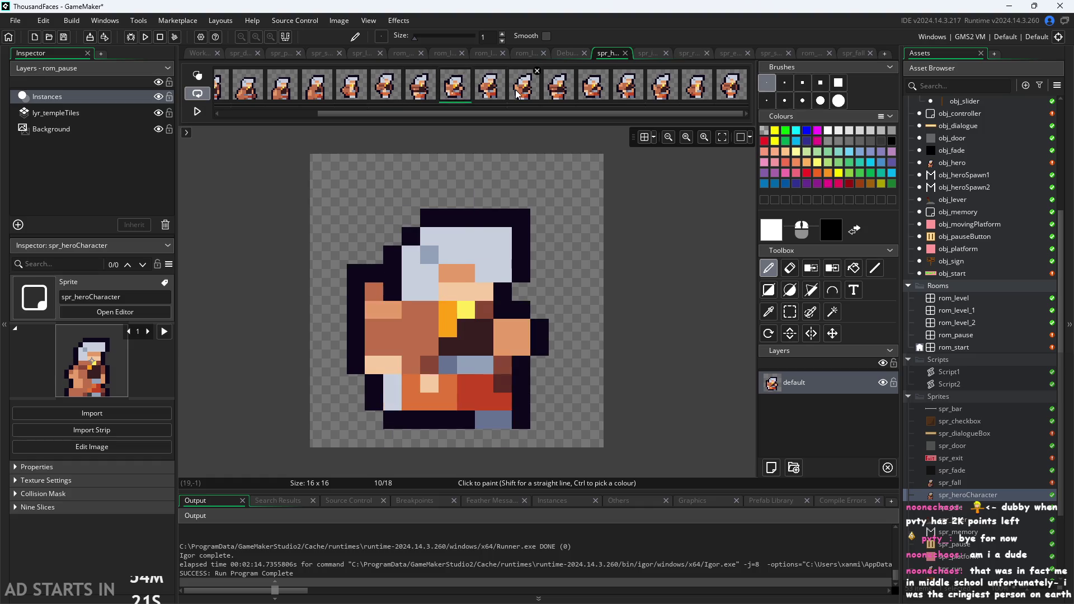
{"action": "left_click", "coordinate": [489, 90]}
{"action": "left_click", "coordinate": [523, 89]}
{"action": "left_click", "coordinate": [565, 98]}
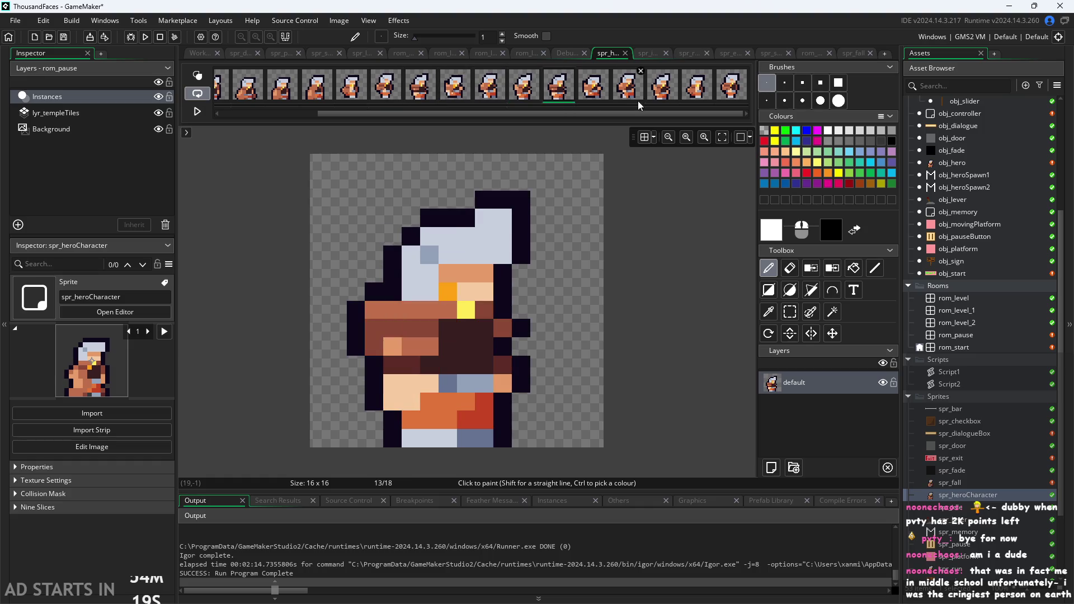
{"action": "left_click", "coordinate": [731, 93]}
{"action": "left_click", "coordinate": [528, 86]}
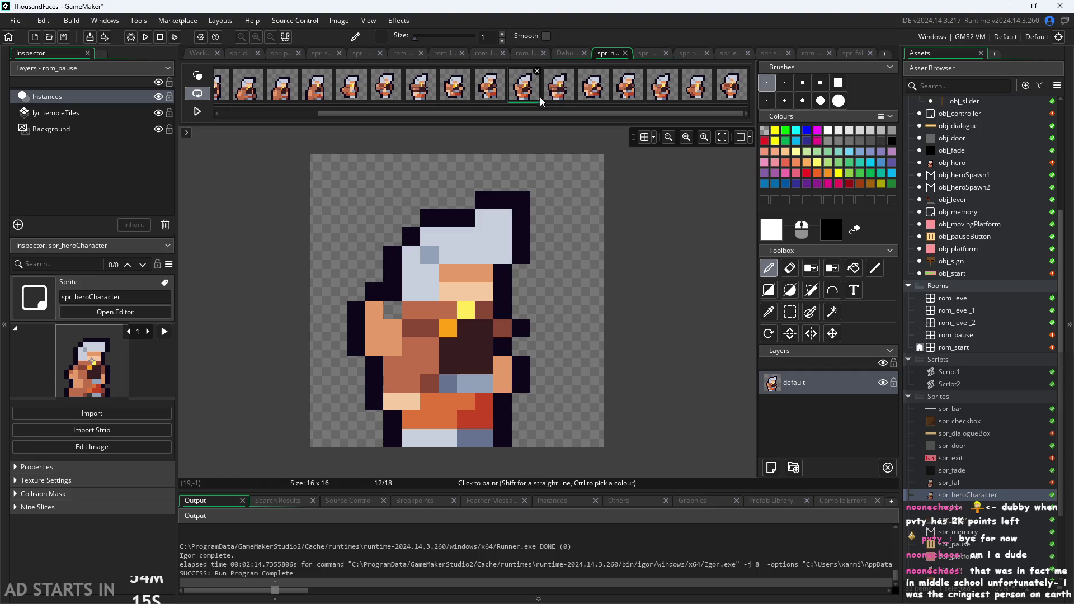
Step: Flip among the middle frames and frames 12, 17 and 18, ending on frame 9
{"action": "left_click", "coordinate": [411, 96]}
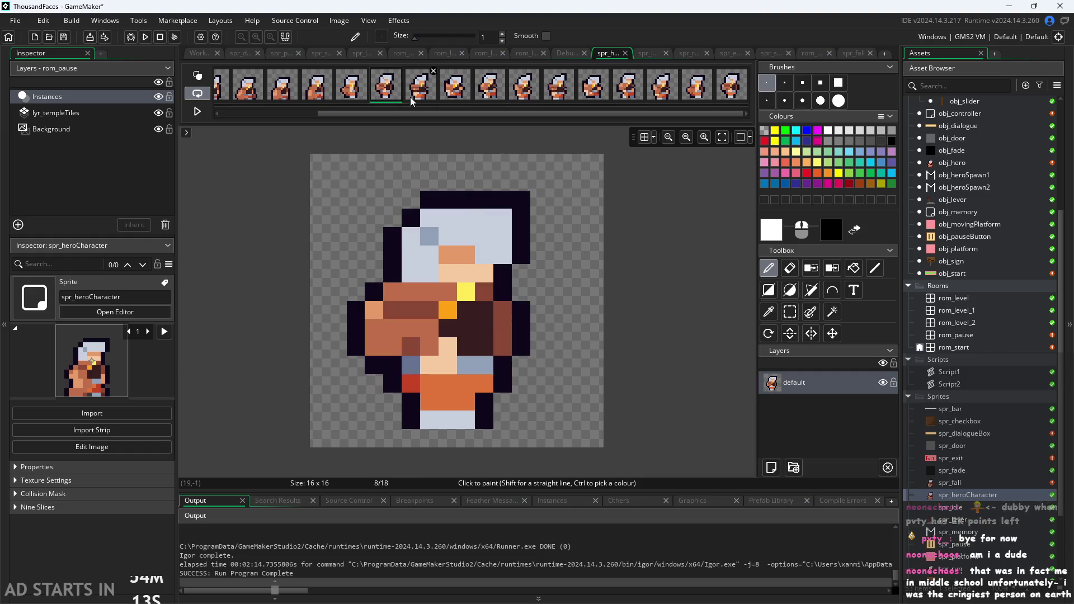
{"action": "left_click", "coordinate": [437, 98]}
{"action": "left_click", "coordinate": [424, 97]}
{"action": "left_click", "coordinate": [360, 93]}
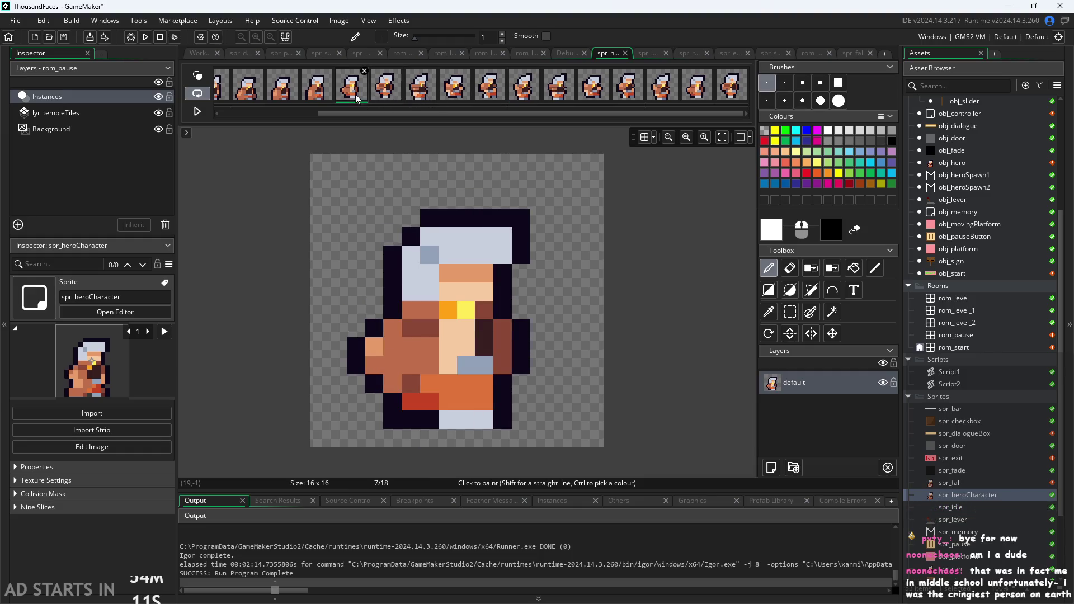
{"action": "left_click", "coordinate": [392, 91]}
{"action": "left_click", "coordinate": [443, 90]}
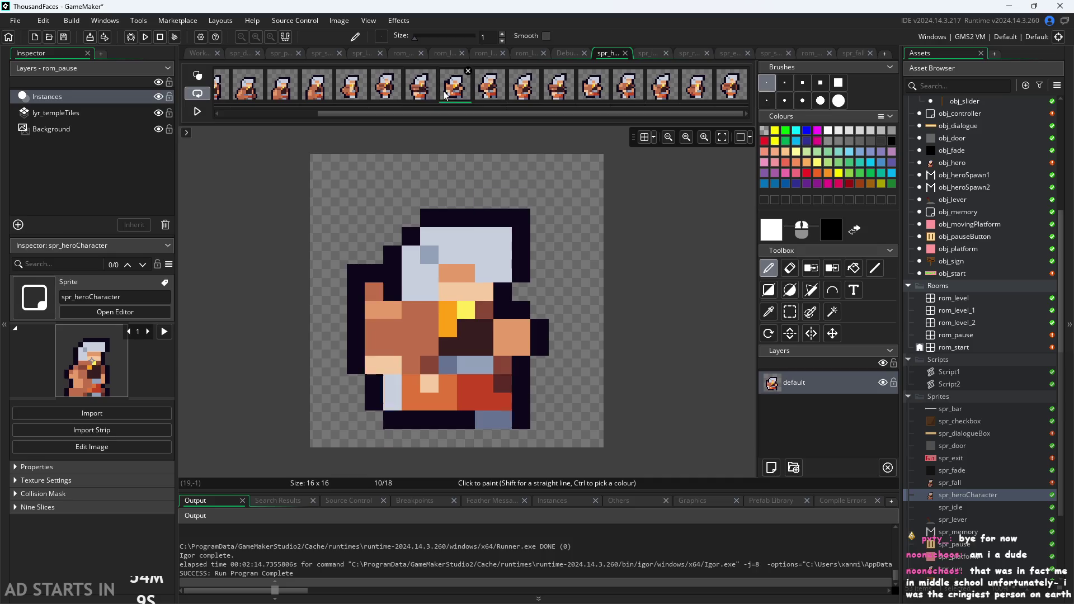
{"action": "left_click", "coordinate": [481, 95]}
{"action": "left_click", "coordinate": [454, 92]}
{"action": "left_click", "coordinate": [425, 93]}
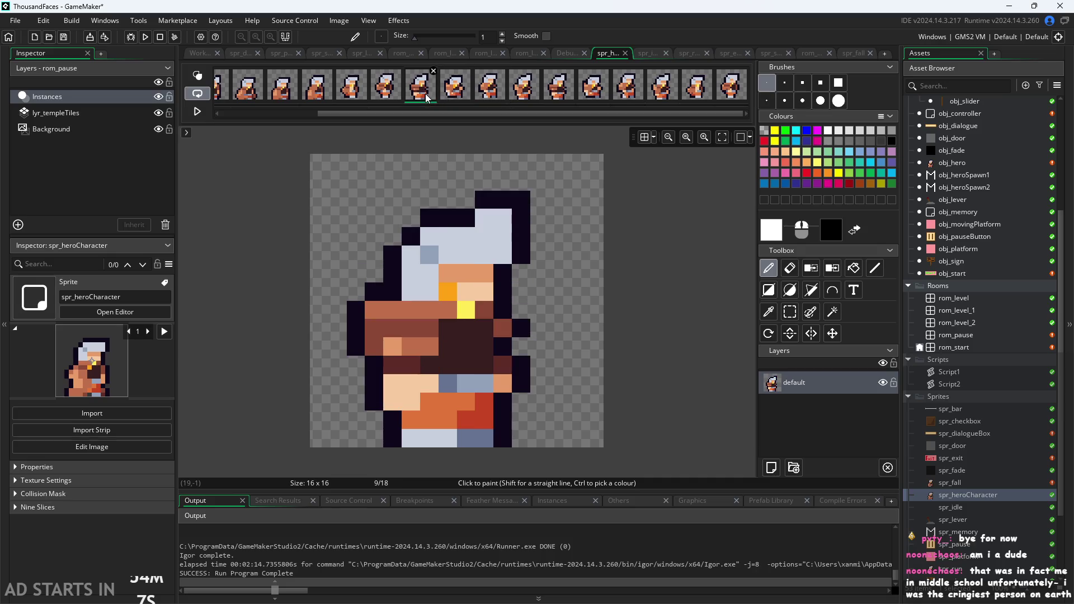
{"action": "left_click", "coordinate": [456, 95]}
{"action": "left_click", "coordinate": [489, 94]}
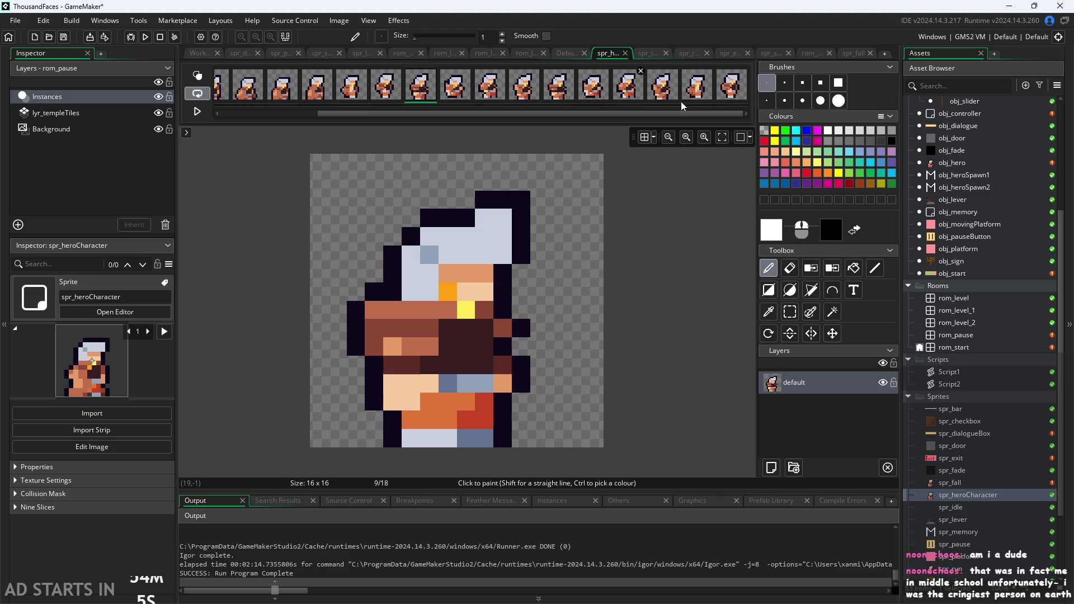
{"action": "left_click", "coordinate": [726, 98]}
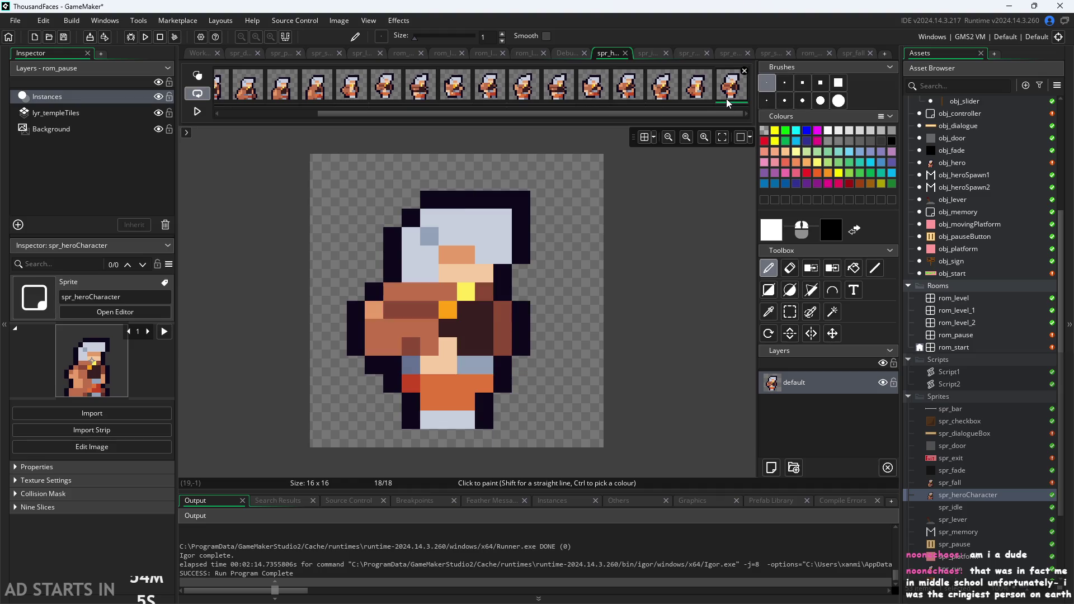
{"action": "left_click", "coordinate": [508, 94]}
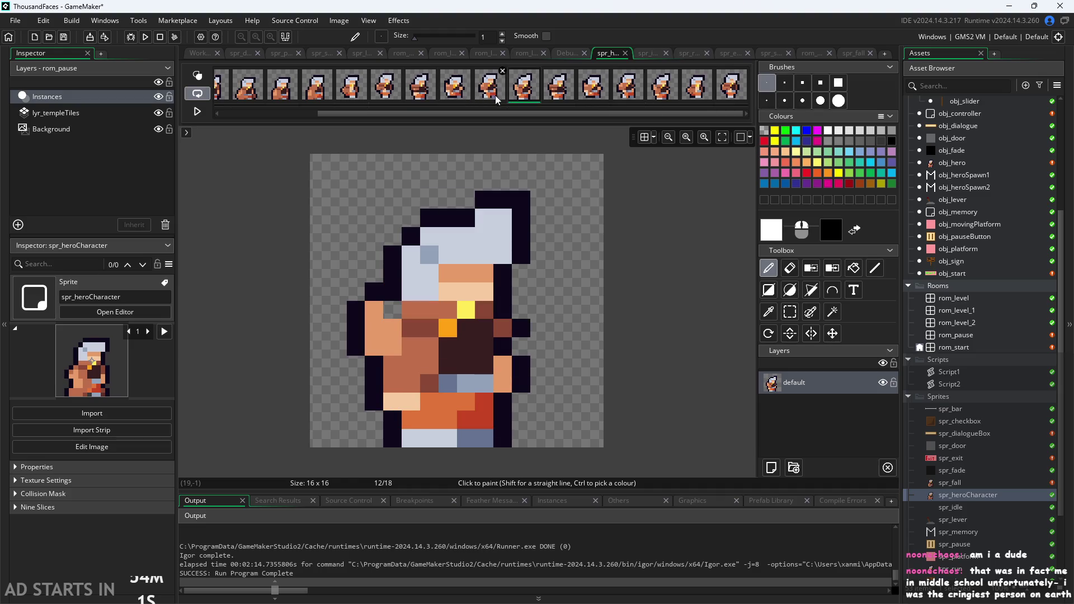
{"action": "left_click", "coordinate": [733, 95]}
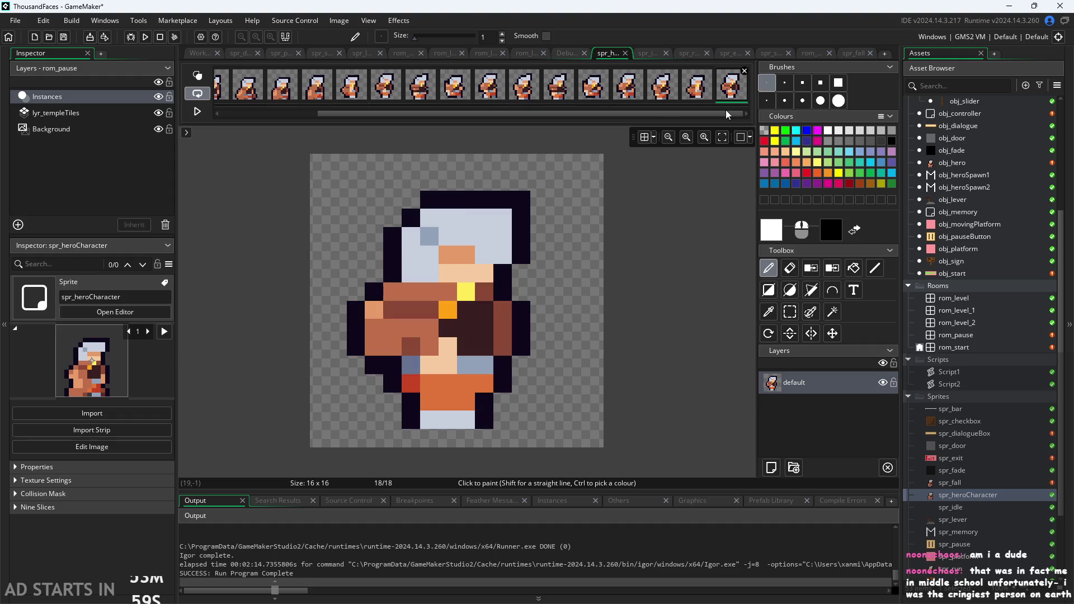
{"action": "left_click", "coordinate": [698, 94]}
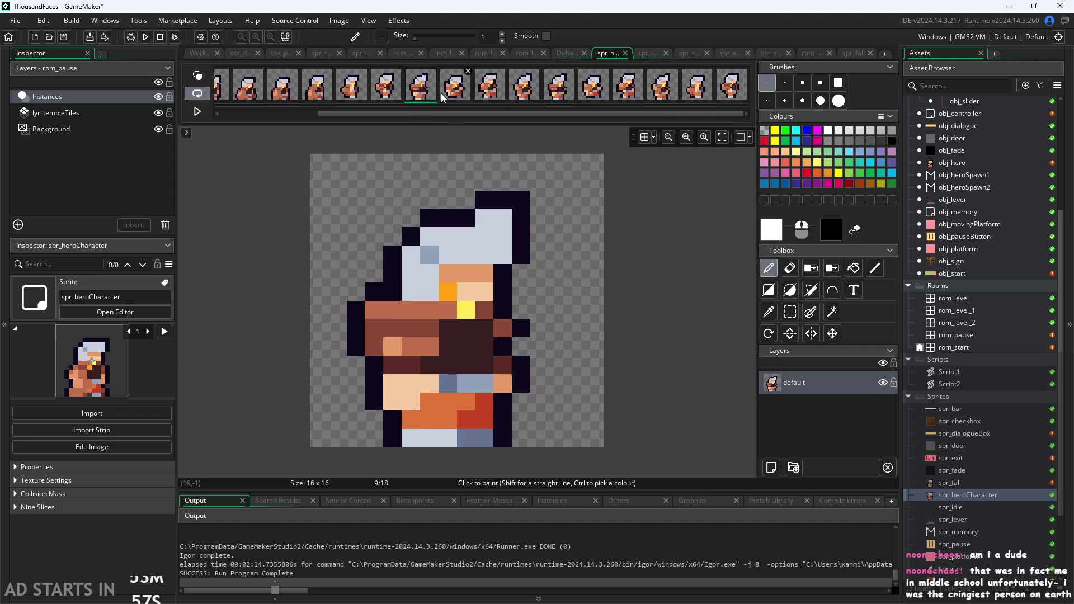
{"action": "left_click", "coordinate": [386, 90]}
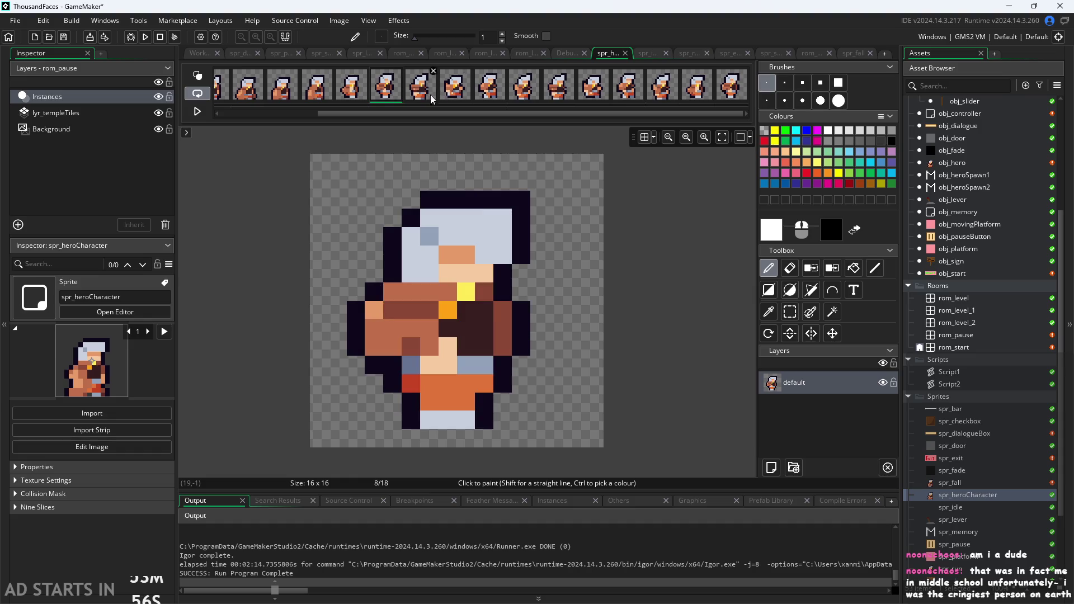
{"action": "left_click", "coordinate": [720, 91]}
{"action": "left_click", "coordinate": [389, 95]}
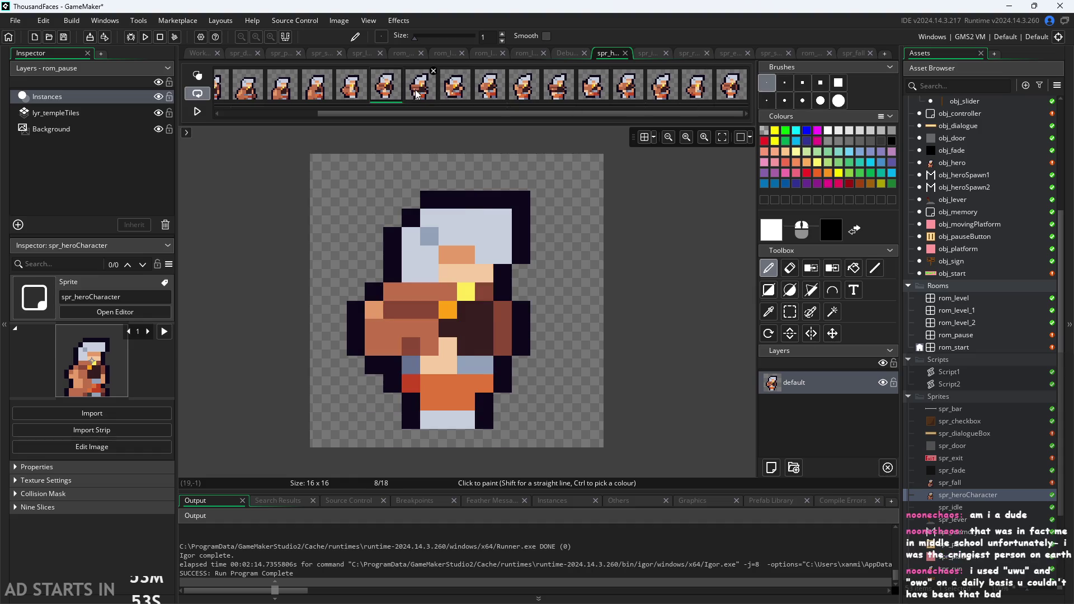
{"action": "left_click", "coordinate": [420, 90]}
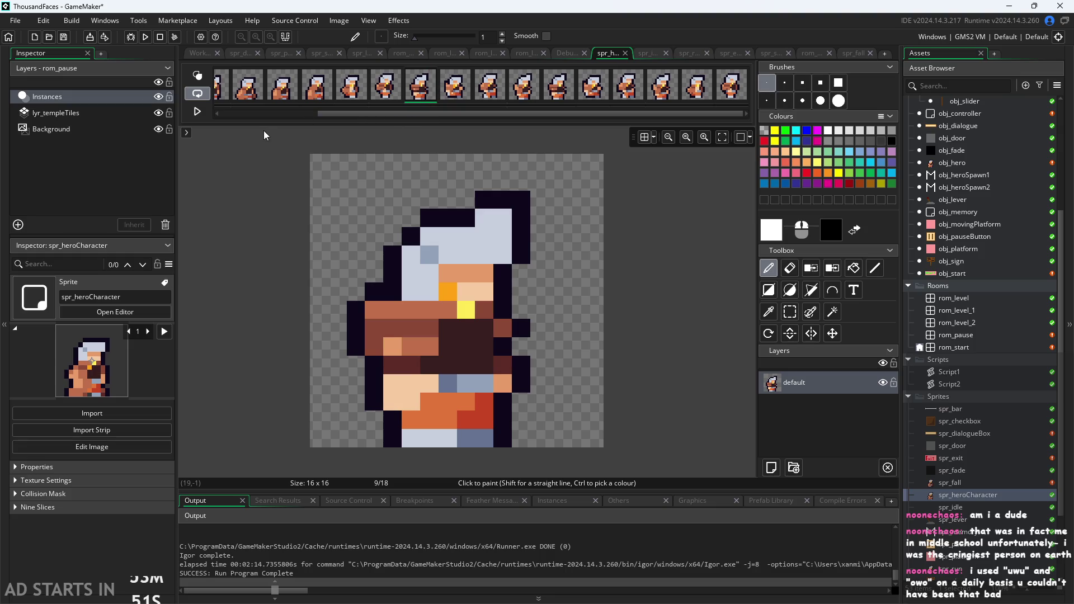
Step: Scroll the frame strip and browse spr_heroCharacter's last frames, 15 through 18
{"action": "left_click_drag", "start_coordinate": [371, 113], "coordinate": [206, 105]}
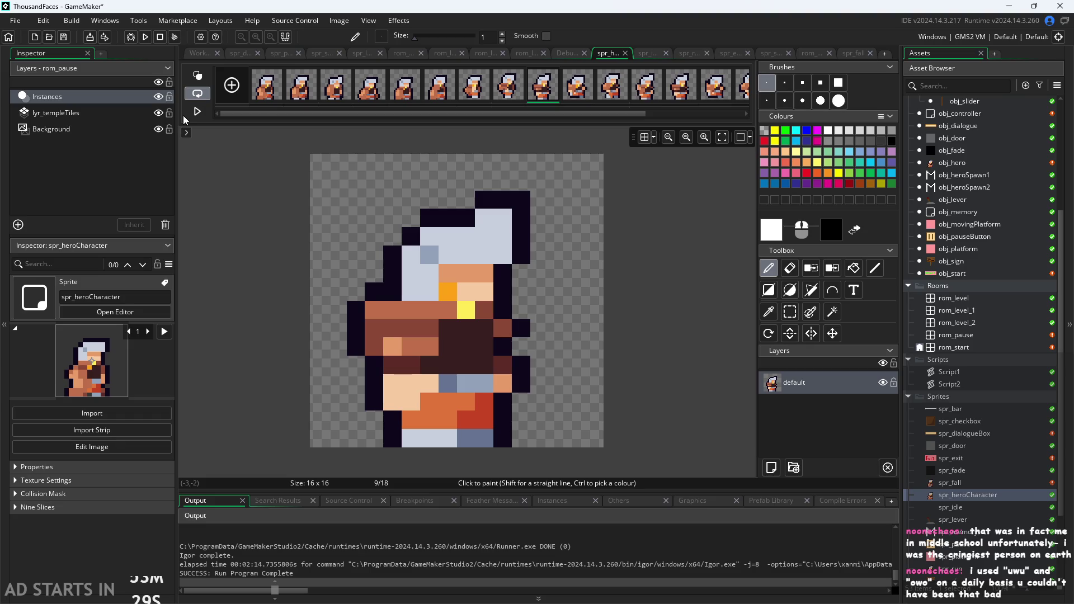
{"action": "left_click_drag", "start_coordinate": [529, 117], "coordinate": [733, 138]}
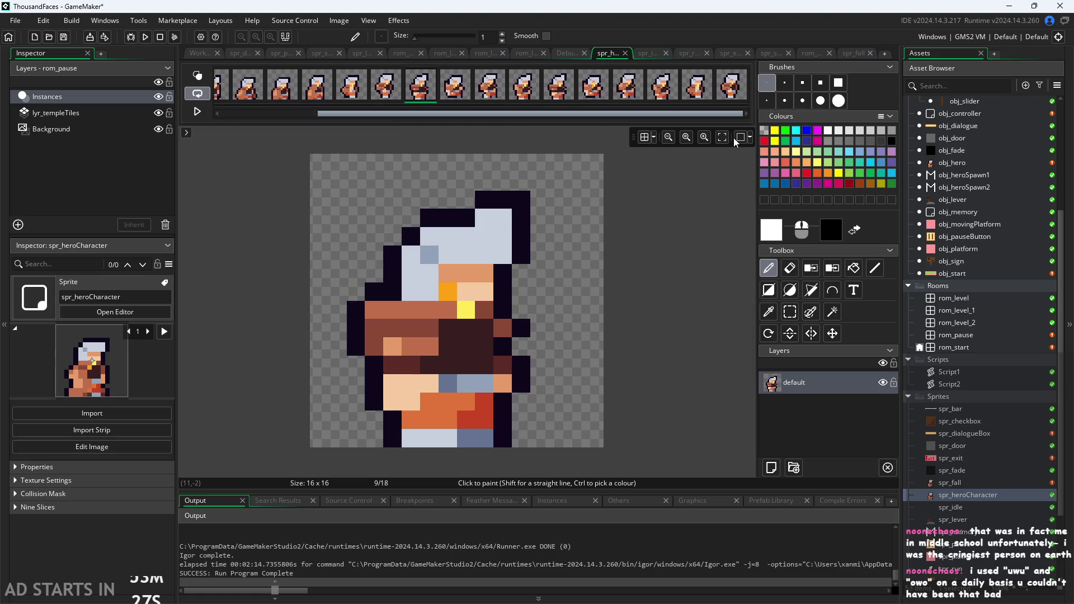
{"action": "left_click", "coordinate": [724, 84]}
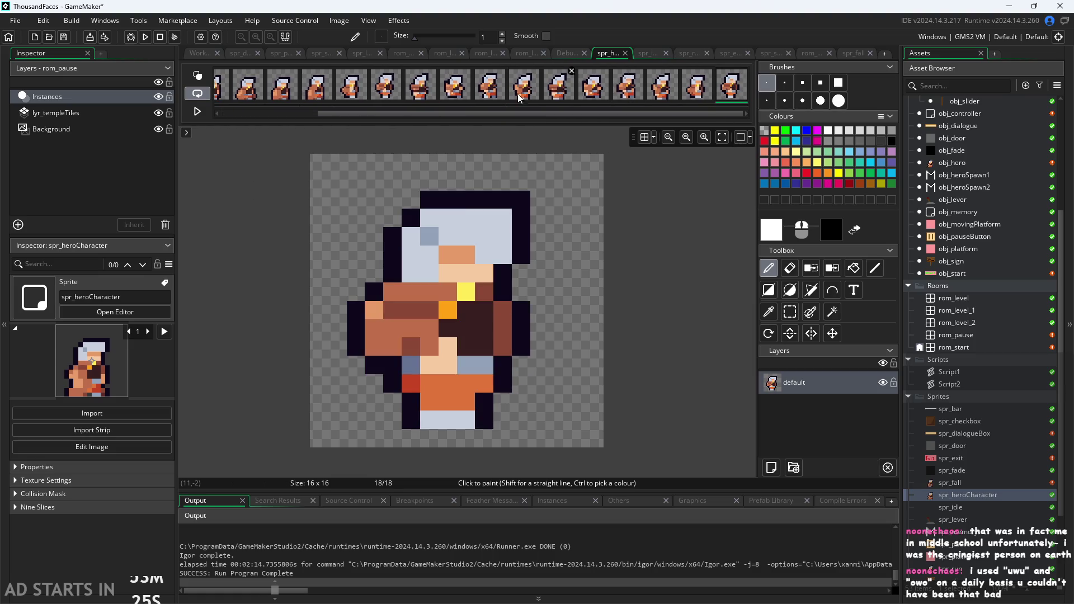
{"action": "left_click", "coordinate": [518, 90]}
{"action": "left_click", "coordinate": [565, 89]}
{"action": "left_click", "coordinate": [628, 90]}
{"action": "left_click", "coordinate": [661, 90]}
{"action": "left_click", "coordinate": [701, 92]}
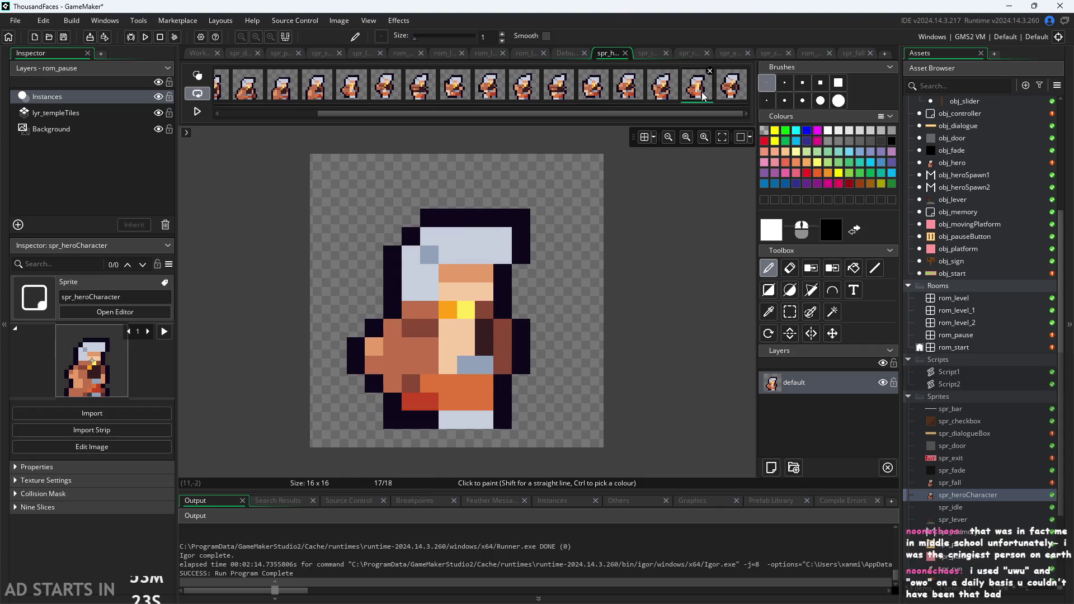
{"action": "left_click", "coordinate": [672, 93]}
{"action": "left_click", "coordinate": [689, 99]}
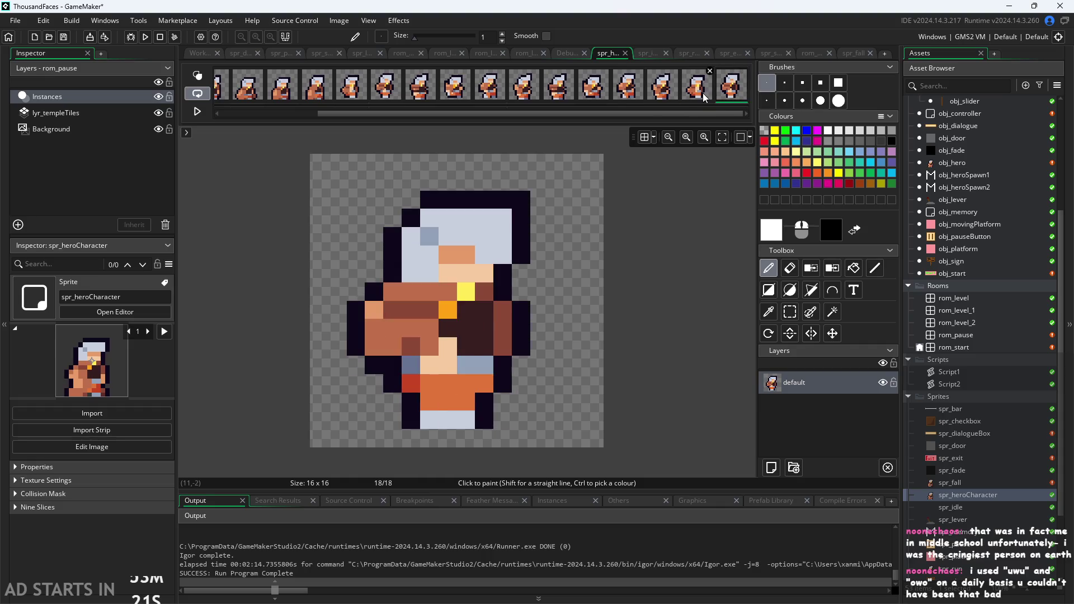
{"action": "left_click", "coordinate": [661, 88]}
{"action": "left_click", "coordinate": [696, 92]}
{"action": "left_click", "coordinate": [728, 94]}
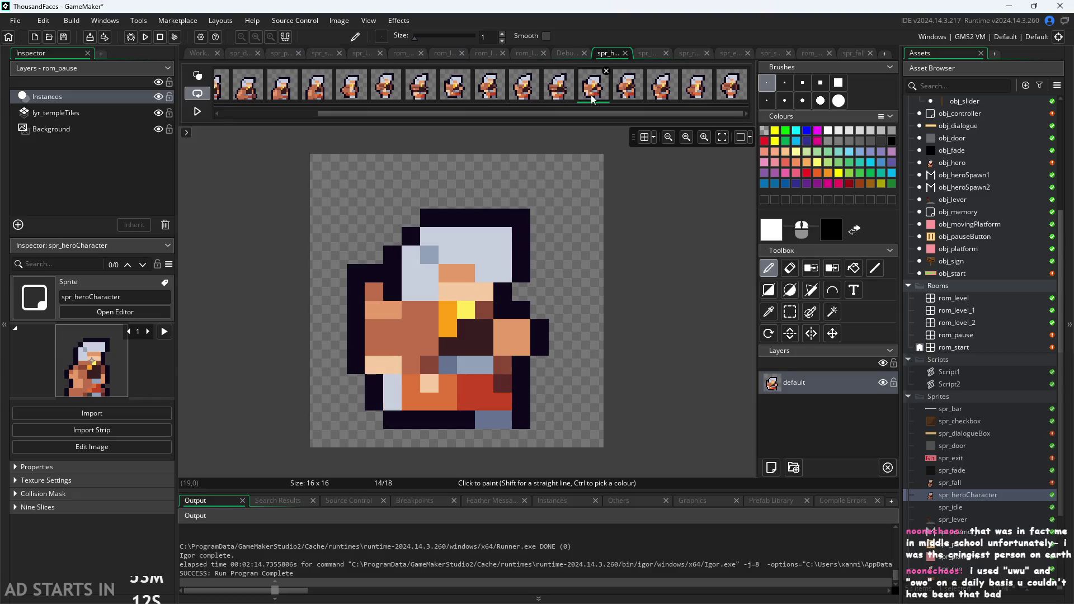
{"action": "left_click", "coordinate": [680, 96]}
Step: Jump back to frames 9 and 7, then step forward through frames 12 and 13
{"action": "left_click", "coordinate": [454, 92]}
{"action": "left_click", "coordinate": [422, 94]}
{"action": "left_click_drag", "start_coordinate": [380, 114], "coordinate": [280, 126]}
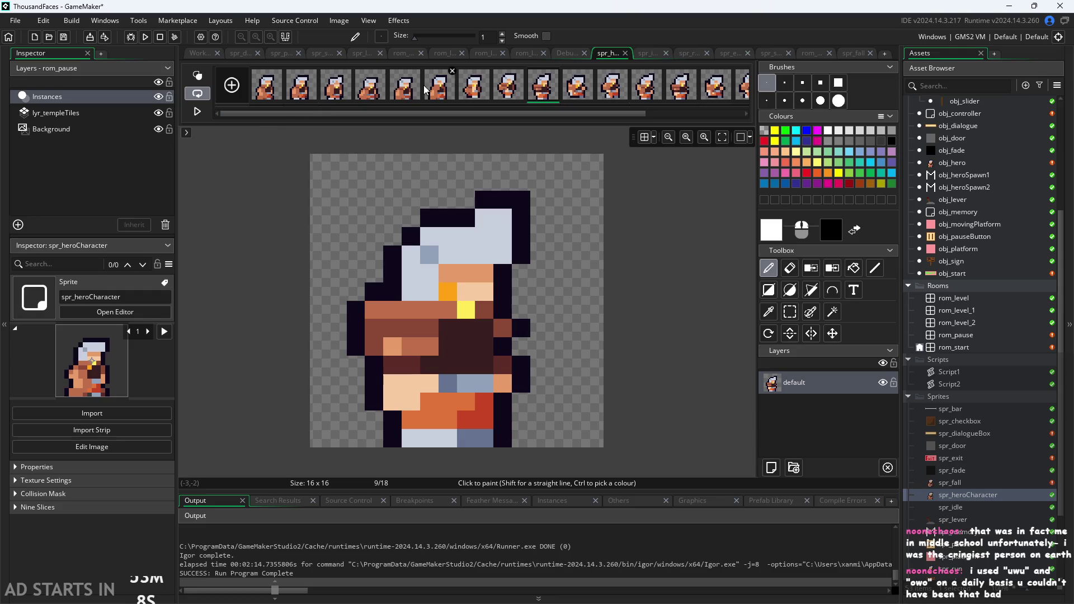
{"action": "left_click", "coordinate": [485, 98]}
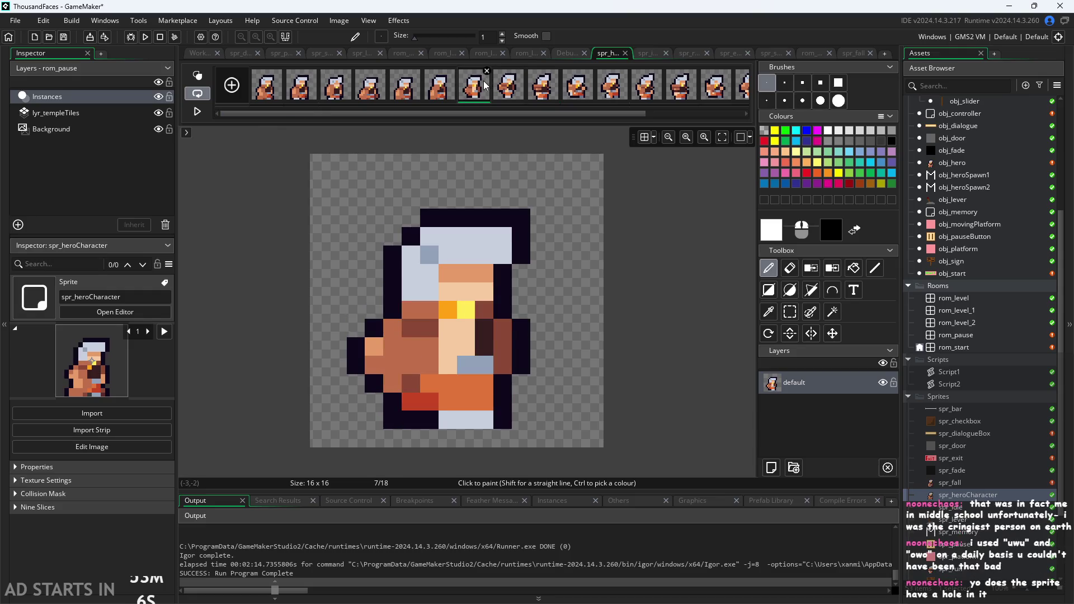
{"action": "left_click", "coordinate": [507, 91]}
{"action": "left_click", "coordinate": [542, 93]}
{"action": "left_click", "coordinate": [578, 93]}
{"action": "left_click", "coordinate": [612, 92]}
{"action": "left_click", "coordinate": [645, 93]}
{"action": "left_click", "coordinate": [681, 95]}
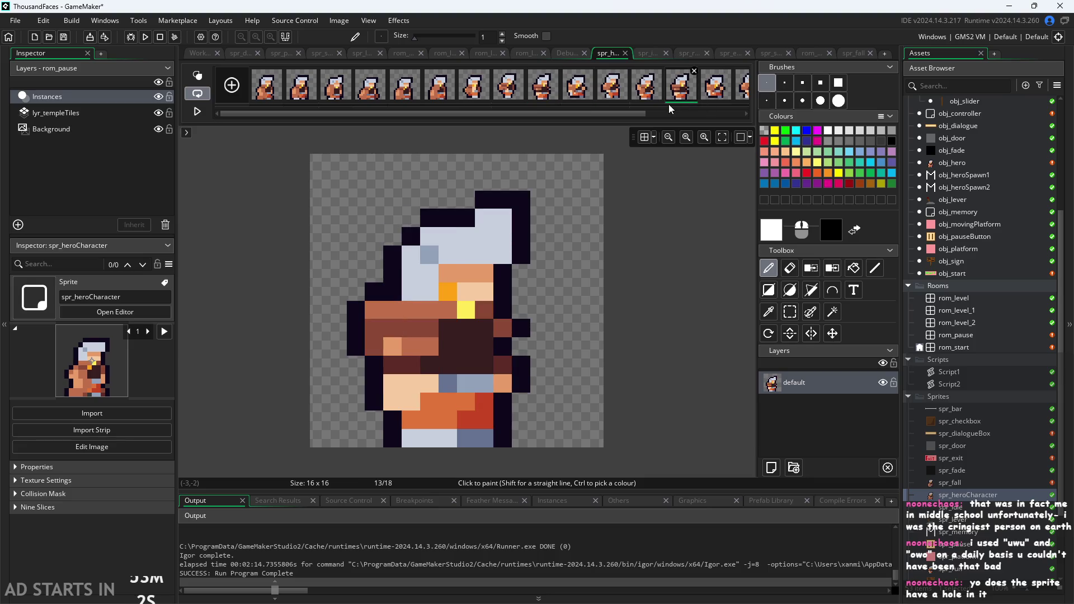
{"action": "left_click", "coordinate": [648, 104]}
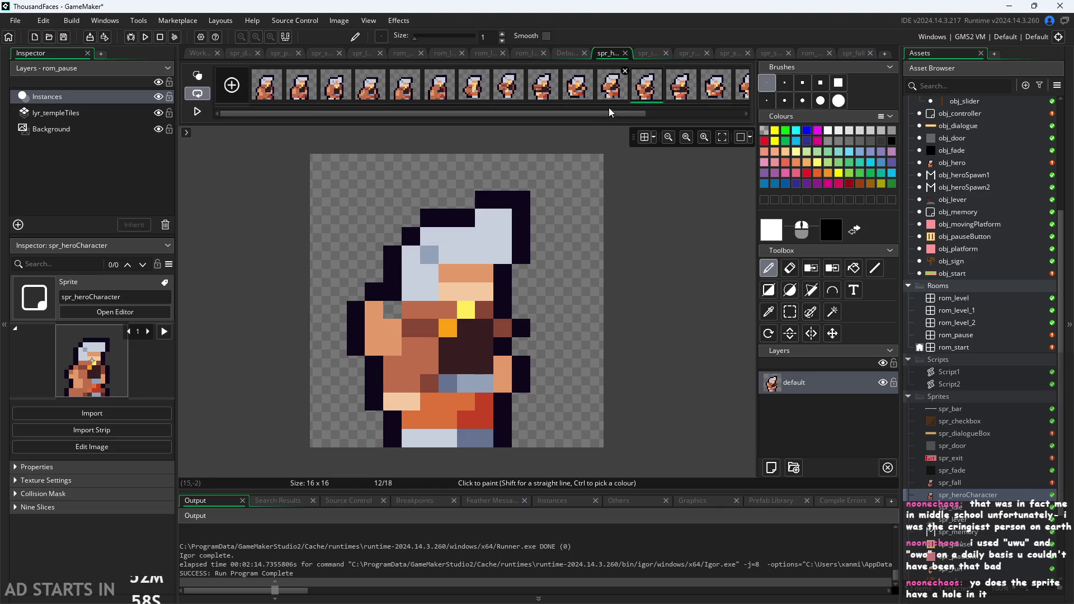
Step: Flick back and forth between frames 11, 12 and 13 to compare them
{"action": "left_click", "coordinate": [625, 88]}
{"action": "left_click", "coordinate": [659, 96]}
{"action": "left_click", "coordinate": [684, 92]}
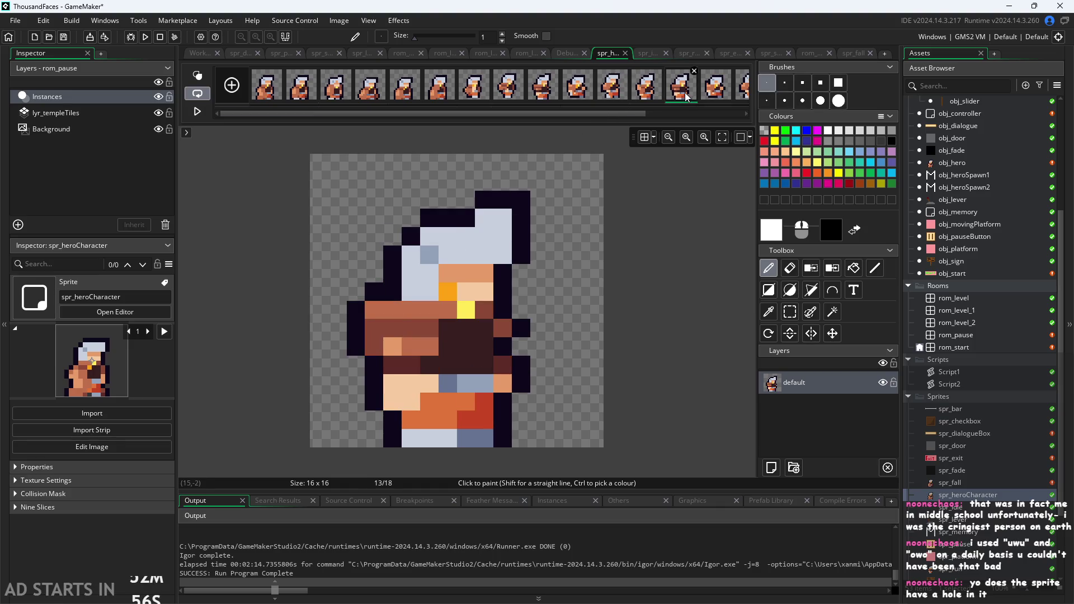
{"action": "left_click", "coordinate": [633, 93]}
{"action": "left_click", "coordinate": [681, 92]}
{"action": "left_click", "coordinate": [645, 93]}
{"action": "left_click", "coordinate": [680, 92]}
{"action": "left_click", "coordinate": [615, 93]}
{"action": "left_click", "coordinate": [638, 100]}
{"action": "left_click", "coordinate": [682, 95]}
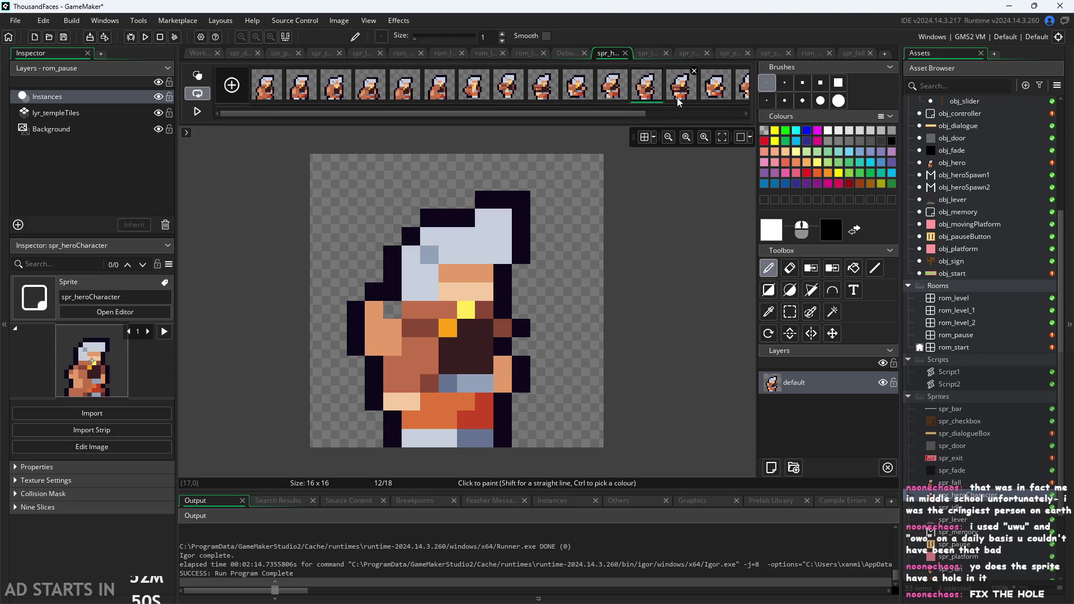
Step: Compare frames 12 and 13 to spot the hole, then paint a white pixel at cell (15,9)
{"action": "left_click", "coordinate": [657, 94]}
{"action": "left_click", "coordinate": [688, 94]}
{"action": "left_click", "coordinate": [649, 95]}
{"action": "left_click", "coordinate": [693, 96]}
{"action": "left_click", "coordinate": [649, 102]}
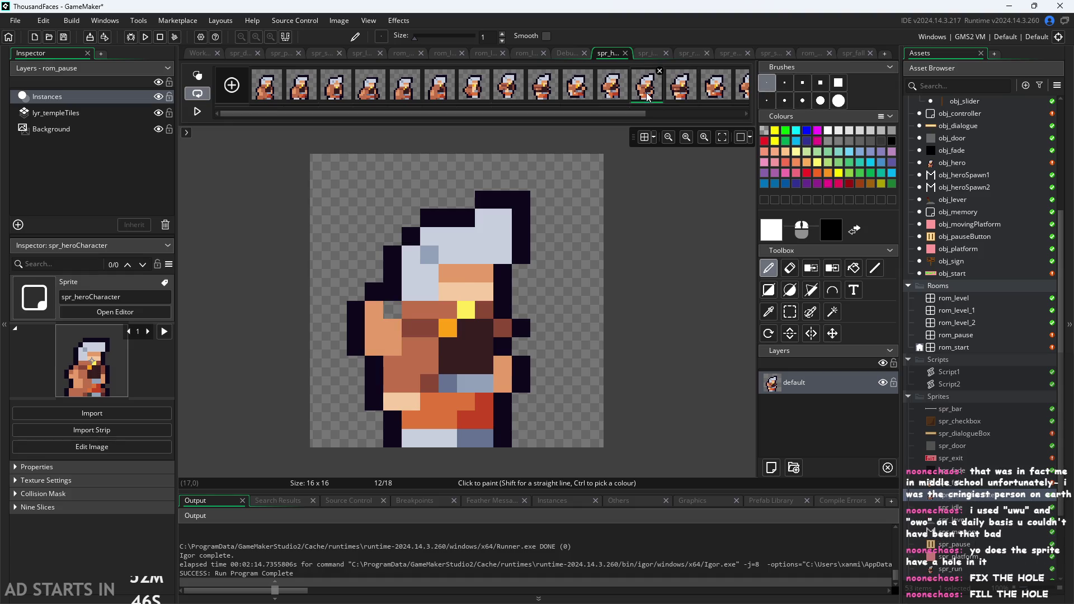
{"action": "left_click", "coordinate": [684, 96]}
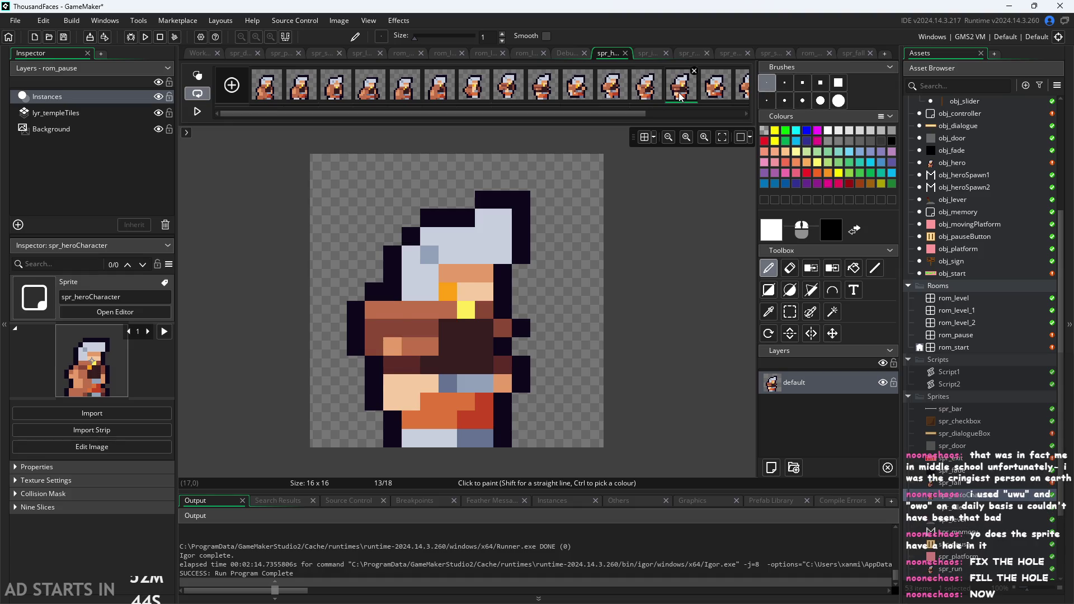
{"action": "left_click", "coordinate": [594, 329]}
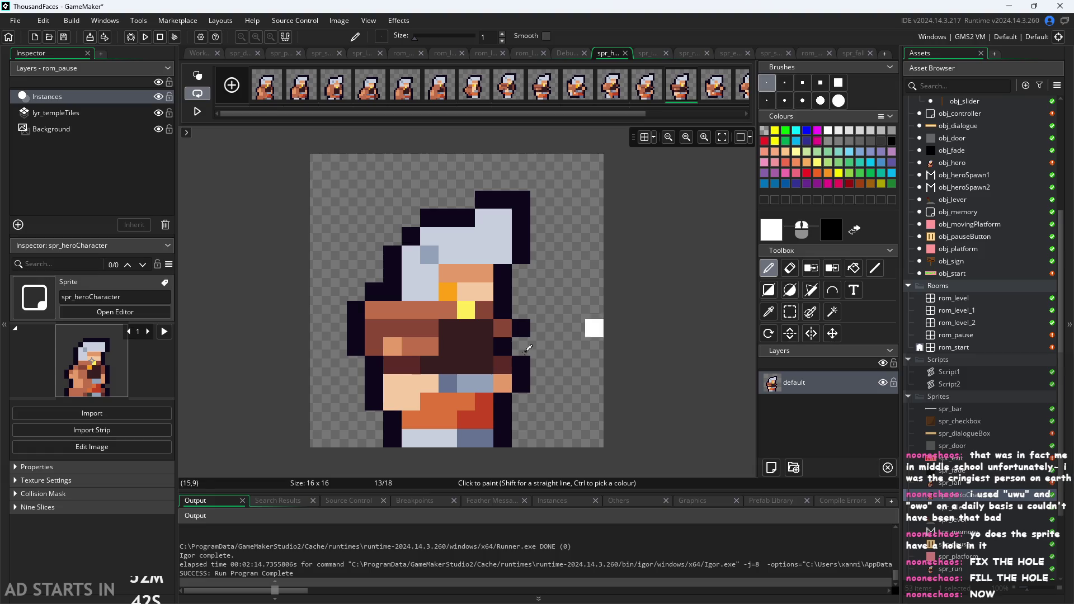
{"action": "left_click", "coordinate": [646, 87]}
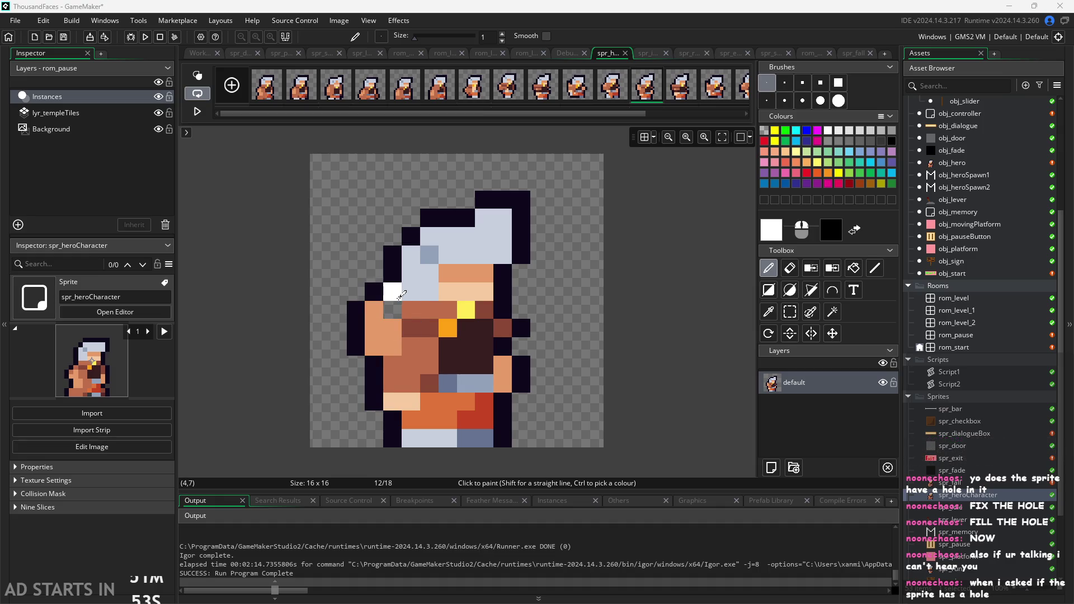
{"action": "left_click", "coordinate": [415, 300]}
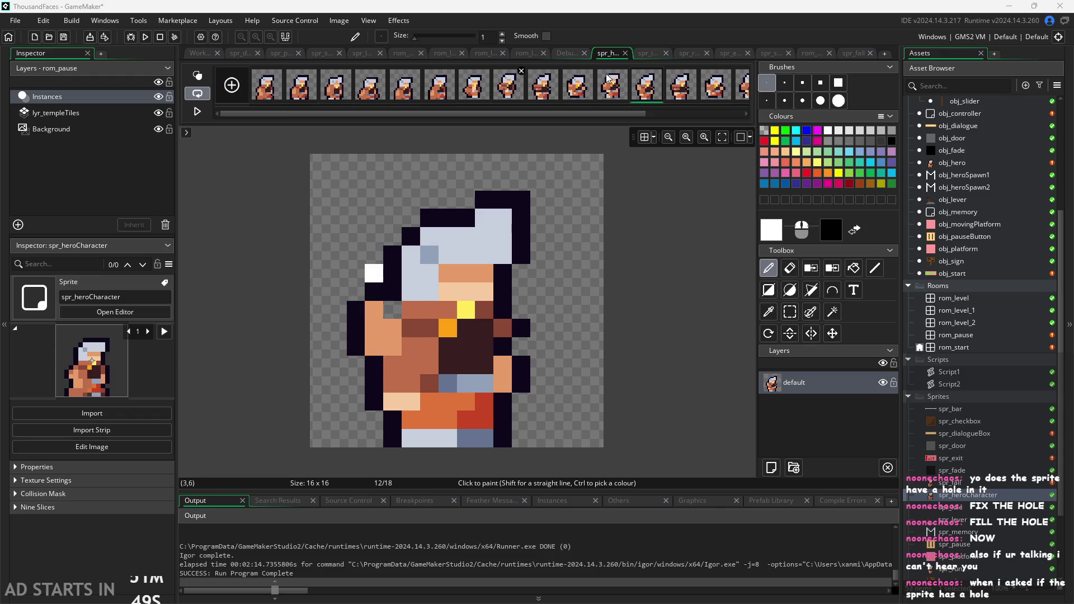
{"action": "left_click", "coordinate": [681, 98]}
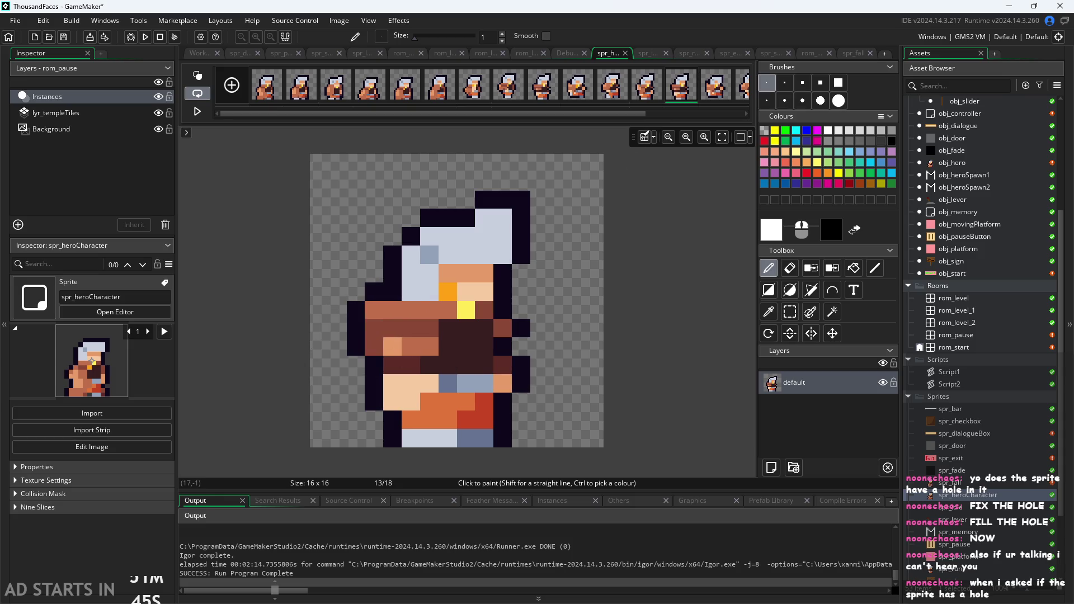
{"action": "left_click", "coordinate": [712, 97]}
Step: Check frame 14 against frame 13, then move on to frame 15
{"action": "left_click", "coordinate": [736, 96]}
{"action": "left_click", "coordinate": [681, 100]}
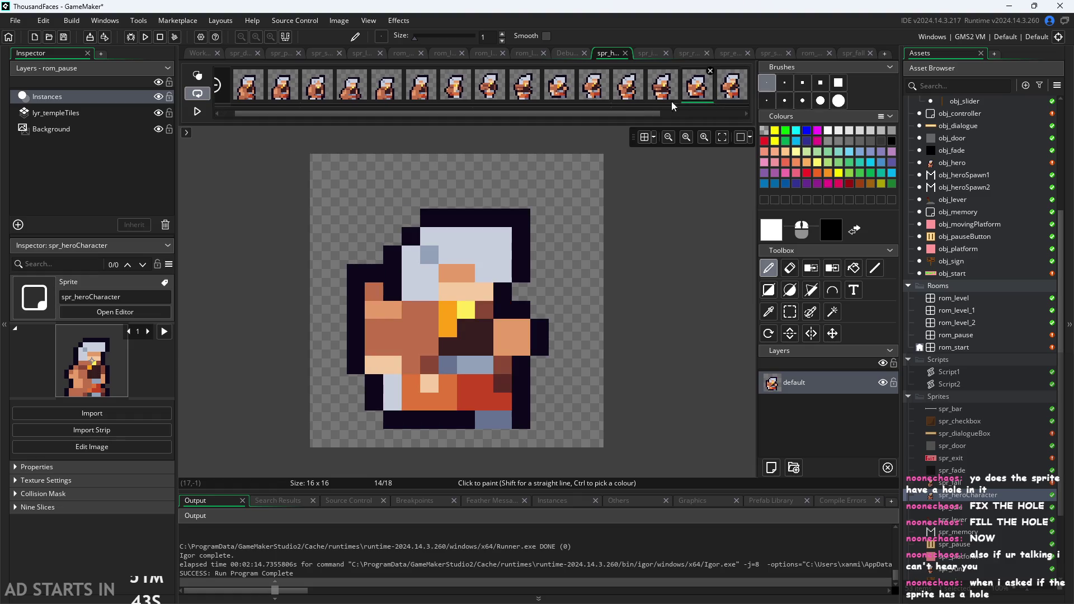
{"action": "left_click", "coordinate": [657, 96]}
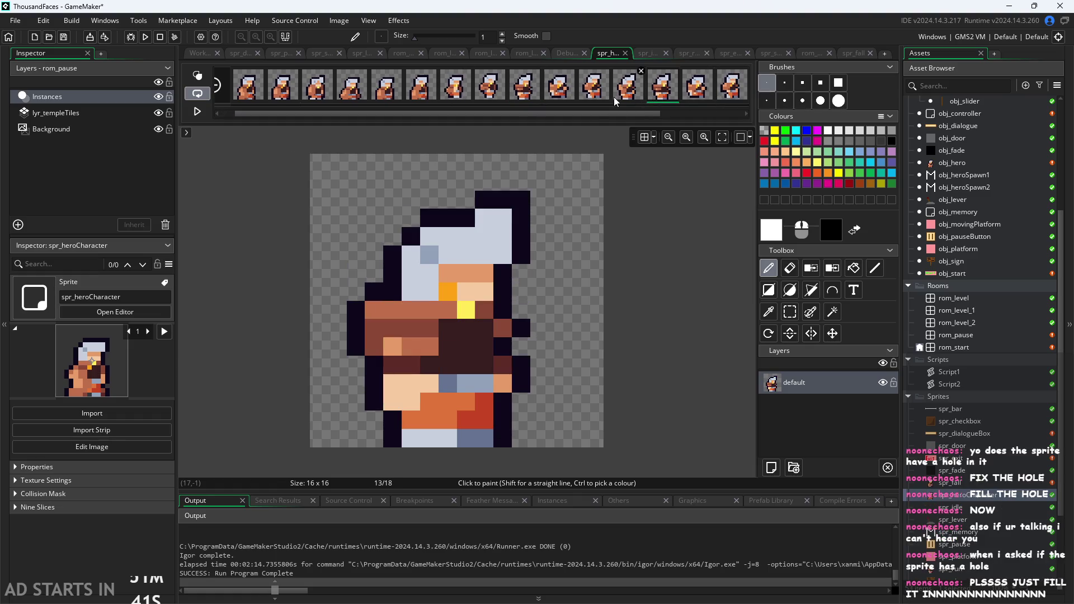
{"action": "left_click", "coordinate": [695, 98]}
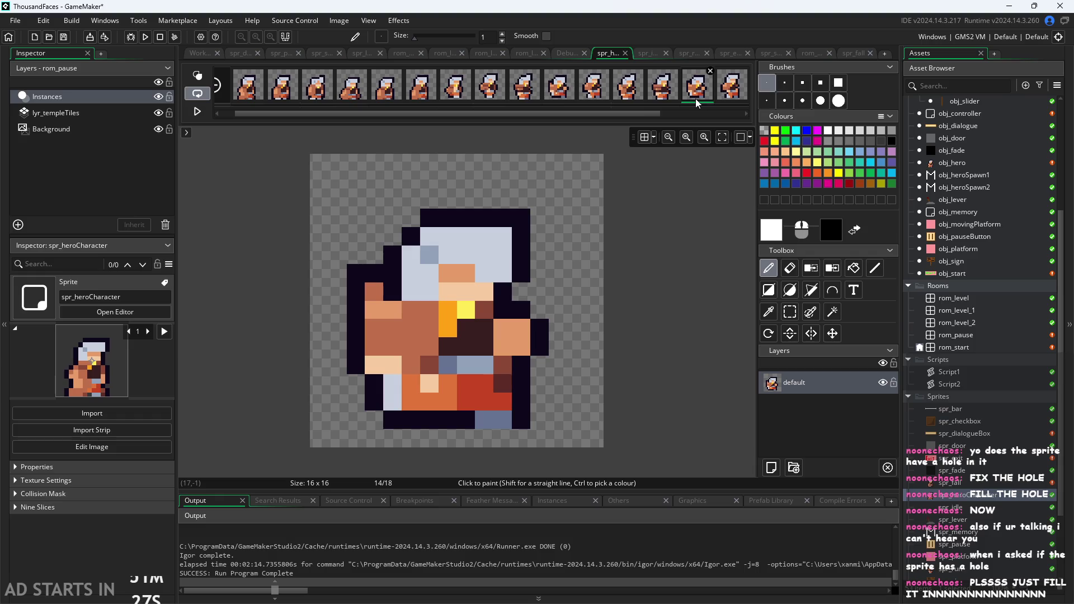
{"action": "left_click", "coordinate": [730, 85]}
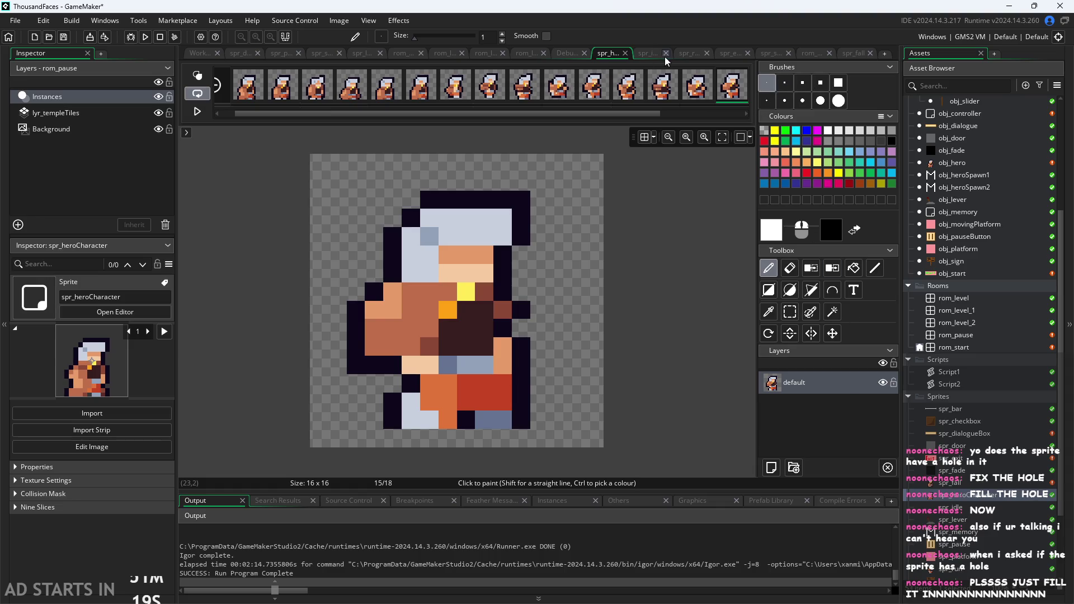
{"action": "double_click", "coordinate": [964, 498]}
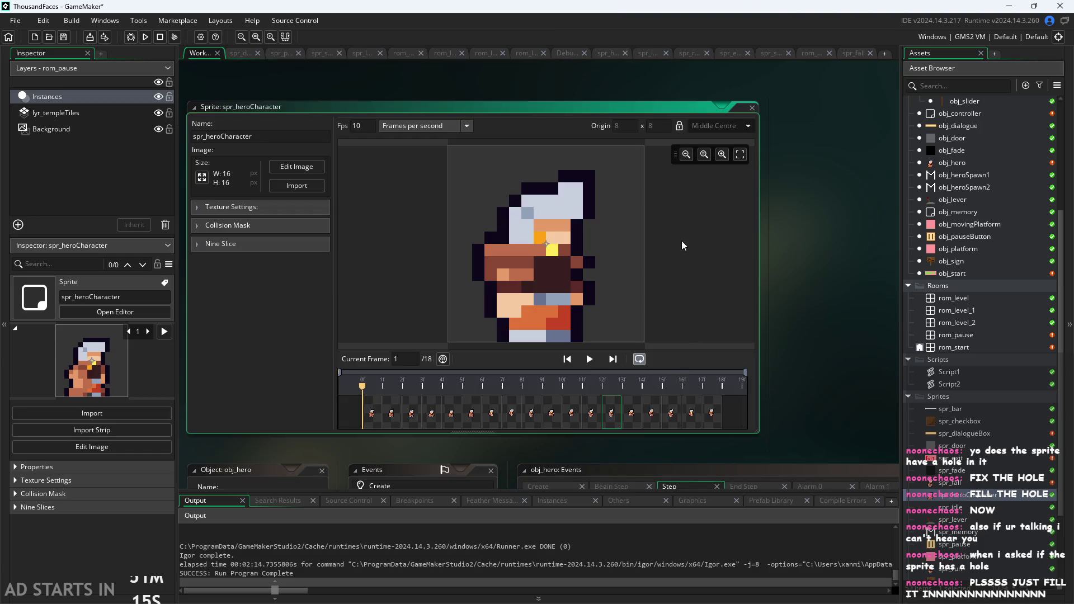
{"action": "key", "text": "Delete"}
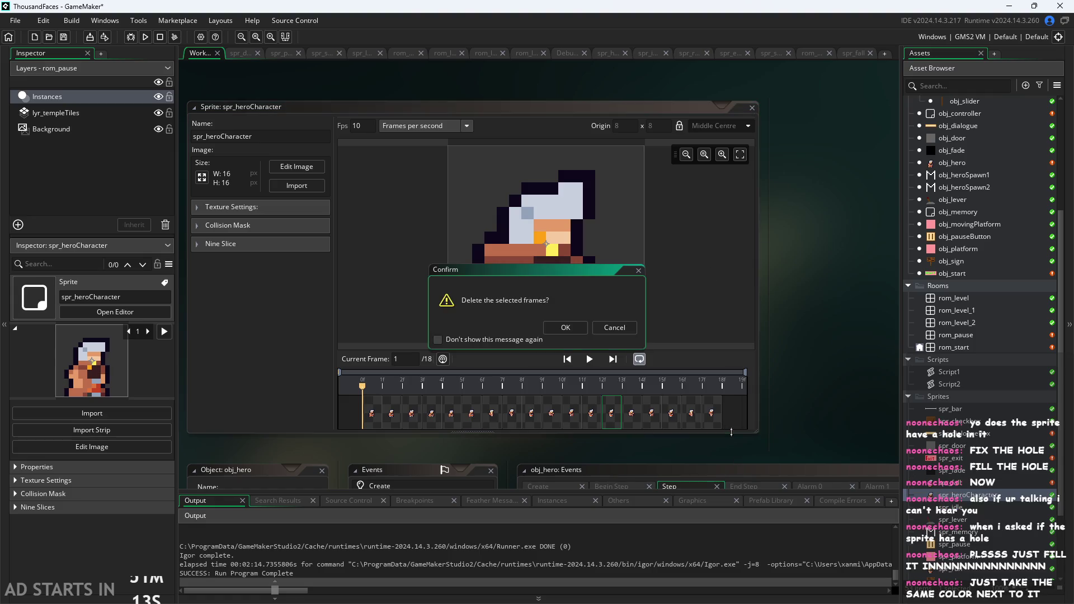
{"action": "left_click", "coordinate": [622, 328]}
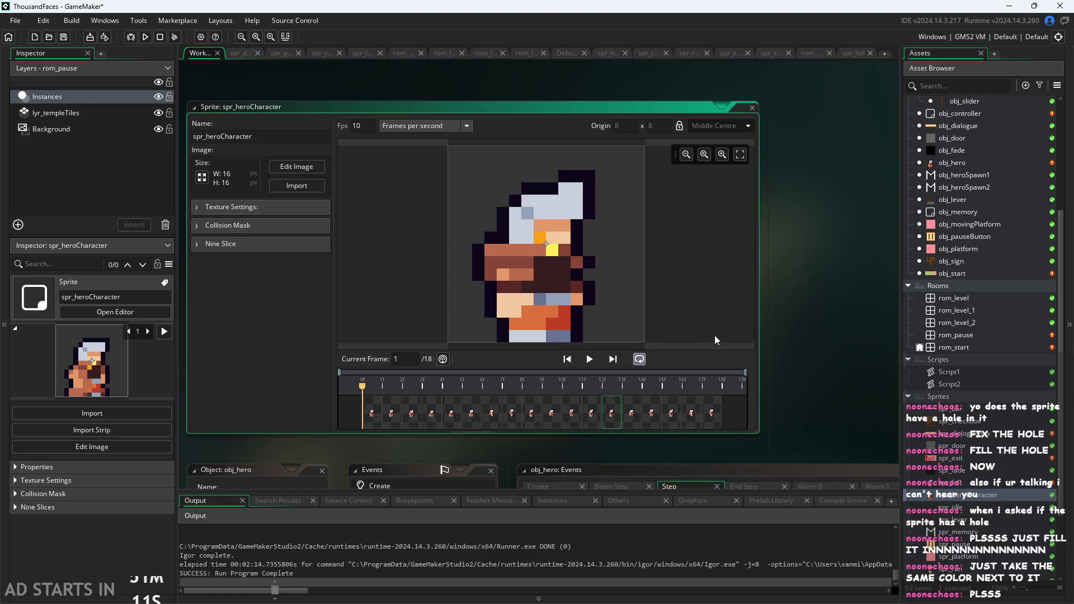
{"action": "left_click", "coordinate": [691, 414]}
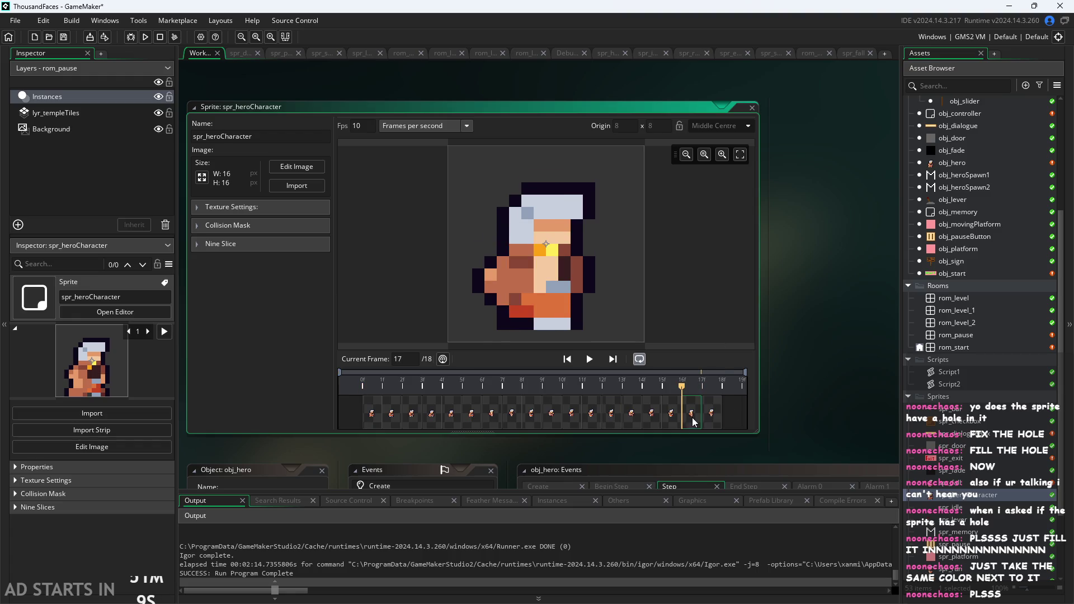
{"action": "left_click", "coordinate": [371, 414]}
{"action": "left_click", "coordinate": [595, 362]}
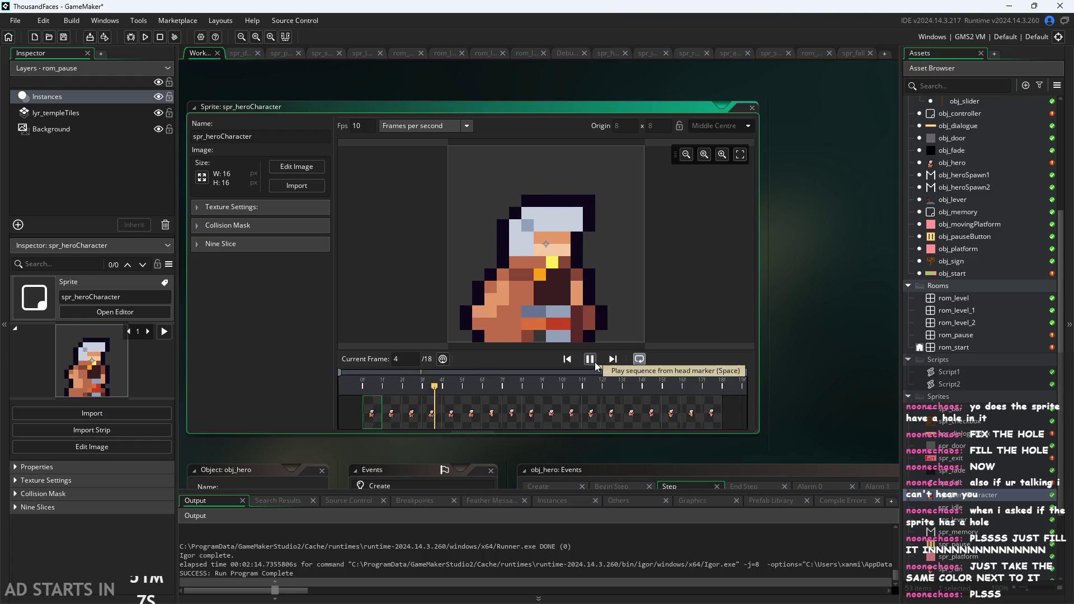
{"action": "left_click", "coordinate": [595, 361]}
{"action": "left_click", "coordinate": [579, 413]}
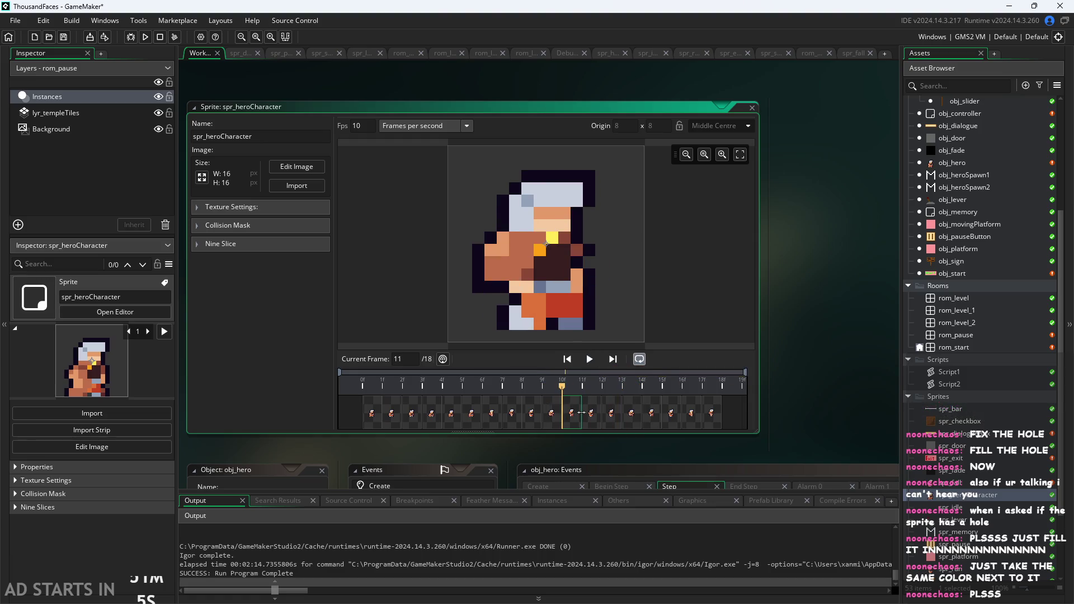
{"action": "left_click", "coordinate": [597, 416]}
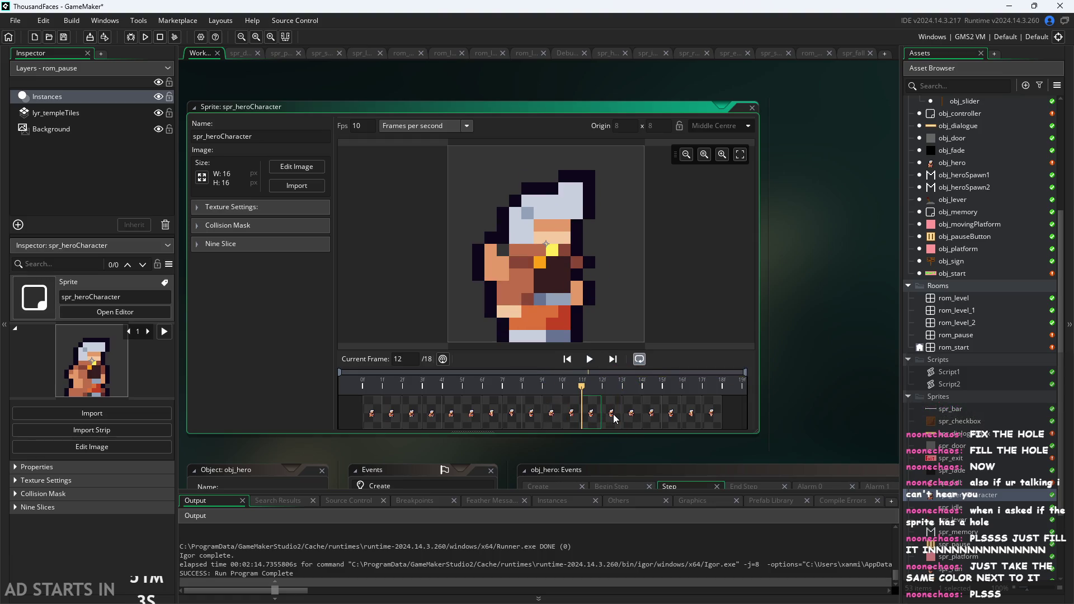
{"action": "left_click", "coordinate": [614, 419]}
{"action": "left_click", "coordinate": [594, 422]}
{"action": "left_click", "coordinate": [475, 420]}
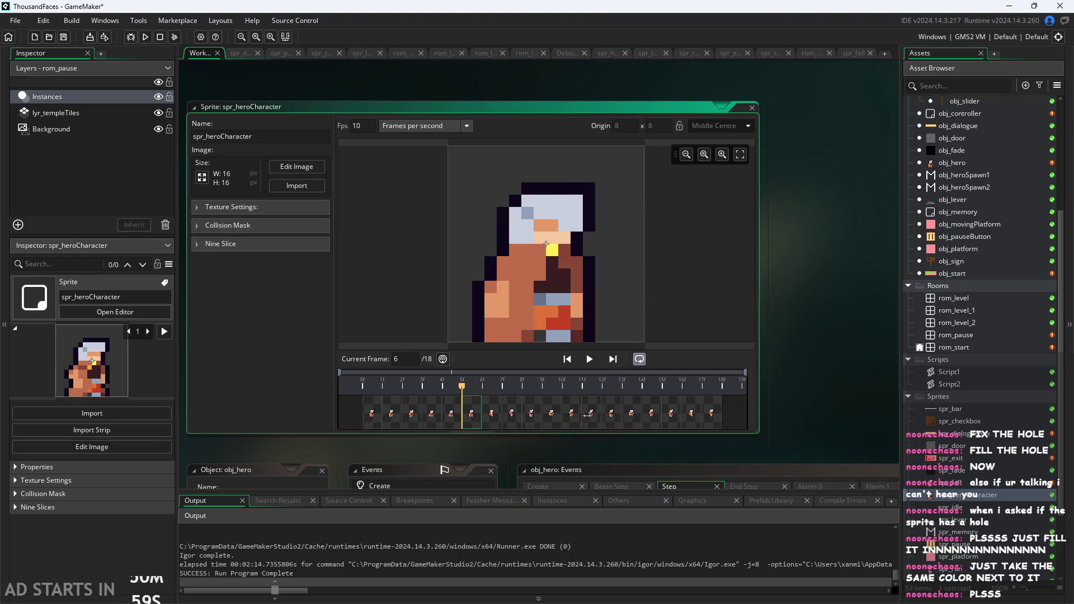
{"action": "left_click", "coordinate": [492, 420]}
{"action": "left_click", "coordinate": [471, 419]}
{"action": "left_click", "coordinate": [489, 415]}
{"action": "left_click", "coordinate": [473, 414]}
{"action": "left_click", "coordinate": [492, 415]}
{"action": "left_click", "coordinate": [475, 416]}
{"action": "left_click", "coordinate": [373, 417]}
{"action": "left_click", "coordinate": [391, 416]}
{"action": "left_click", "coordinate": [411, 416]}
{"action": "left_click", "coordinate": [432, 416]}
{"action": "left_click", "coordinate": [451, 416]}
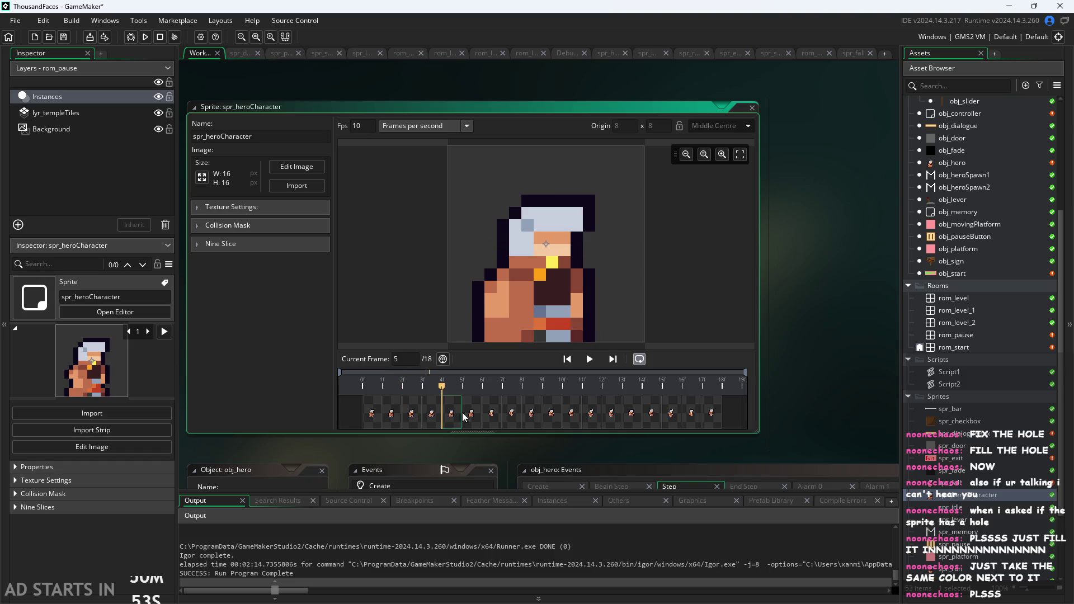
{"action": "left_click", "coordinate": [472, 416]}
{"action": "left_click", "coordinate": [493, 416]}
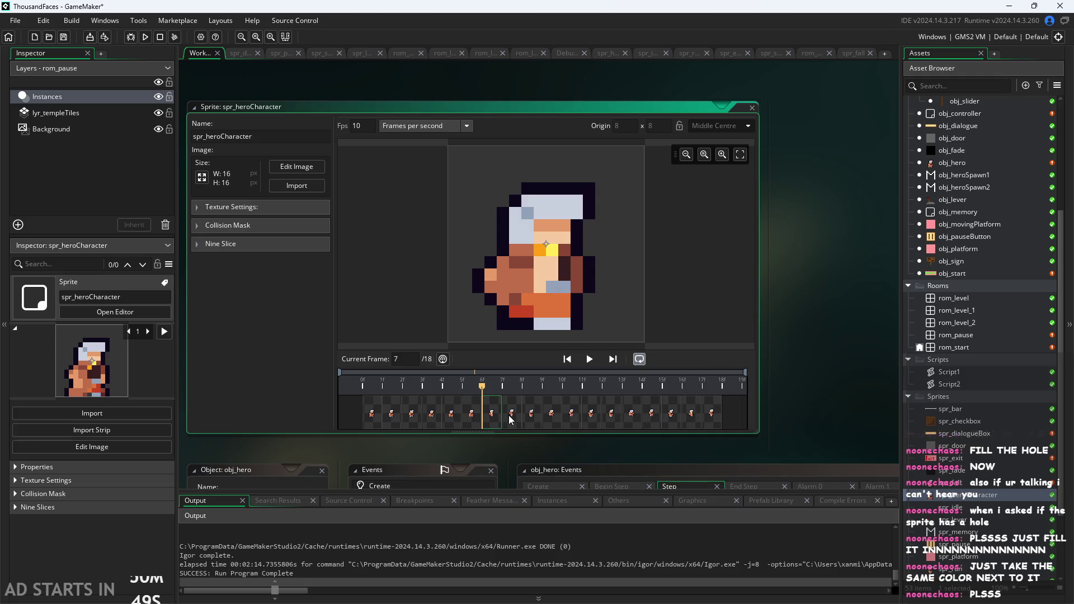
{"action": "left_click", "coordinate": [612, 421]}
{"action": "left_click", "coordinate": [592, 418]}
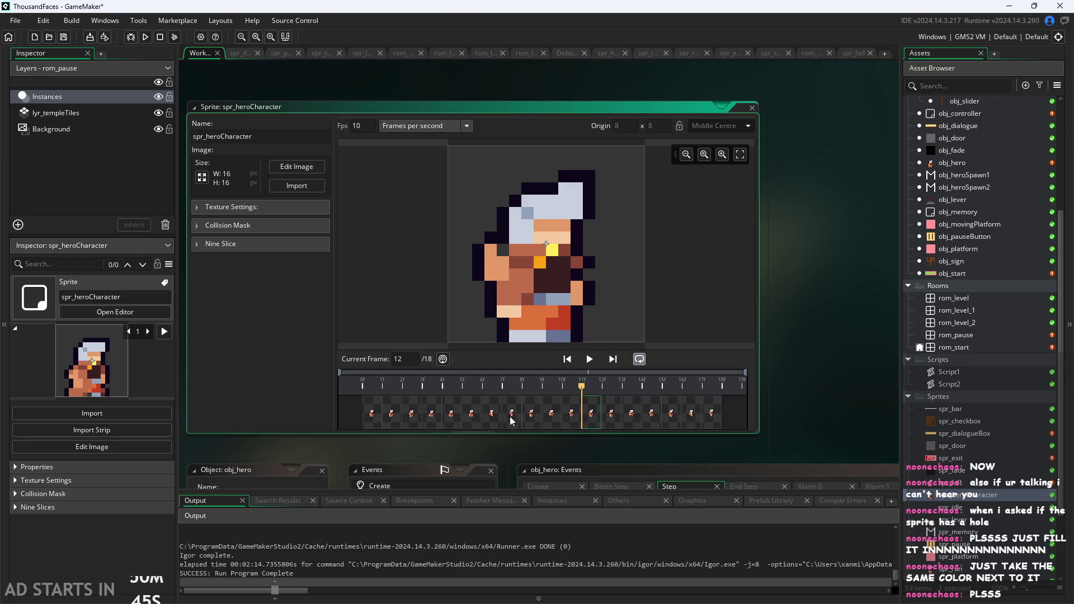
{"action": "left_click", "coordinate": [611, 416]}
{"action": "left_click", "coordinate": [475, 417]}
{"action": "left_click", "coordinate": [511, 417]}
{"action": "left_click", "coordinate": [531, 417]}
{"action": "left_click", "coordinate": [431, 416]}
{"action": "left_click", "coordinate": [454, 417]}
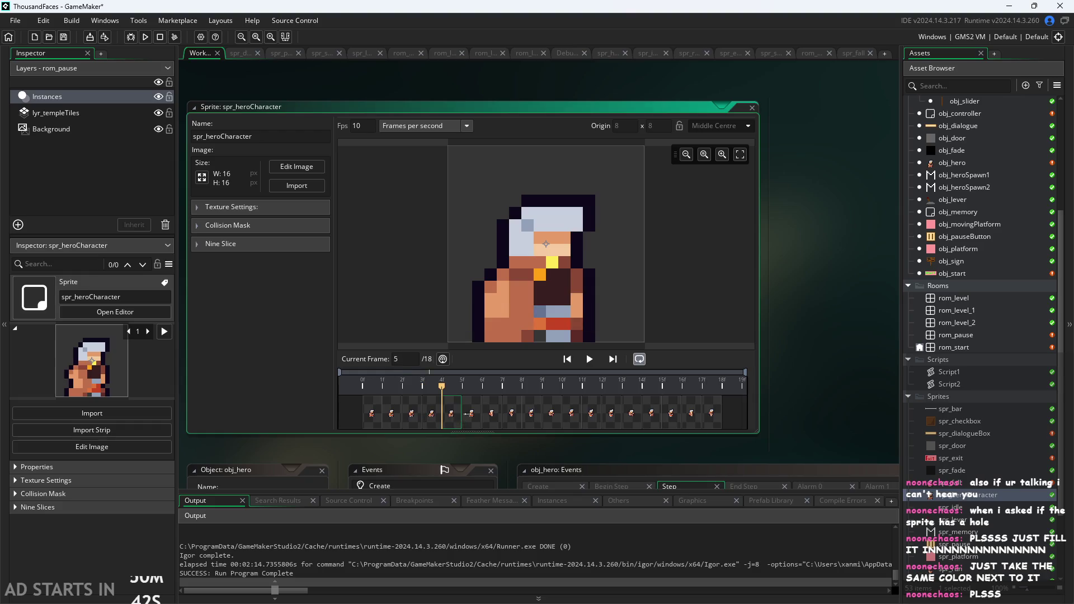
{"action": "left_click", "coordinate": [472, 417]}
{"action": "left_click", "coordinate": [551, 416]}
{"action": "left_click", "coordinate": [632, 417]}
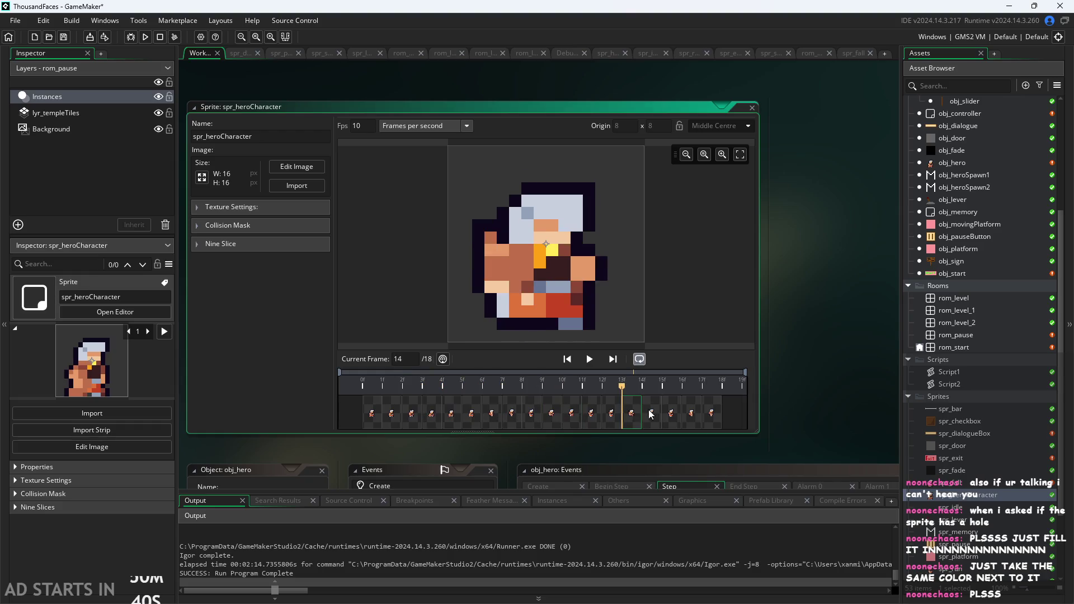
{"action": "left_click", "coordinate": [671, 416]}
{"action": "left_click", "coordinate": [711, 420]}
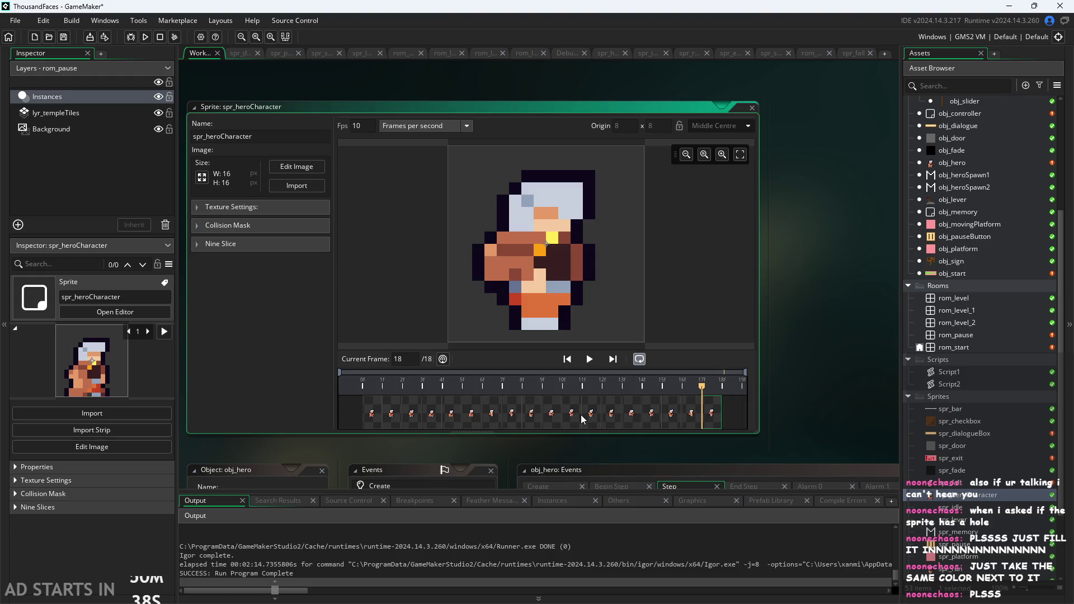
{"action": "left_click_drag", "start_coordinate": [580, 413], "coordinate": [582, 421]}
{"action": "left_click", "coordinate": [552, 417]}
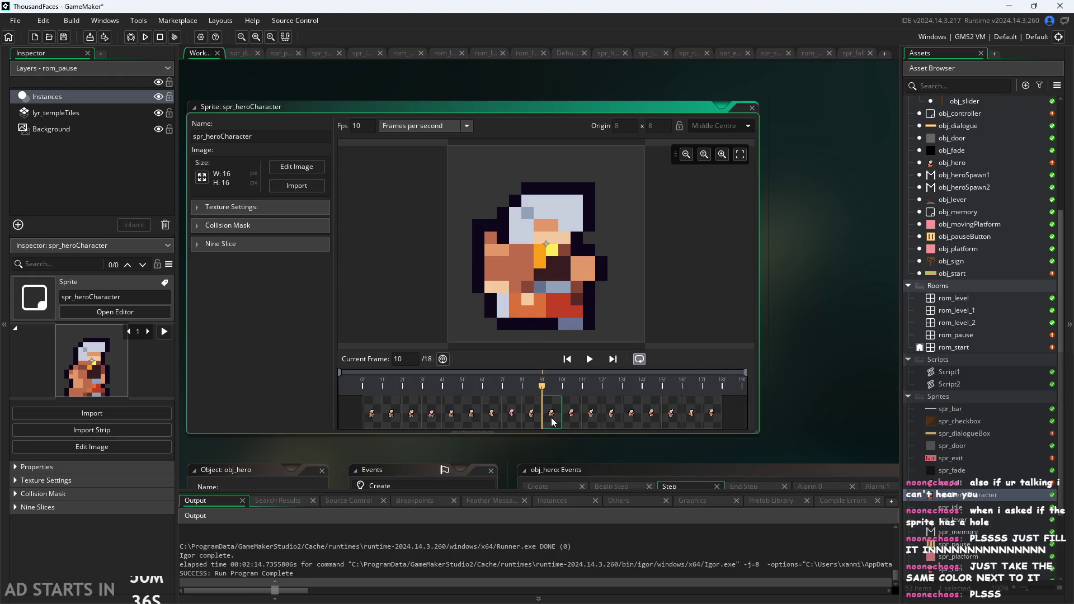
{"action": "left_click", "coordinate": [568, 419]}
{"action": "left_click", "coordinate": [591, 417]}
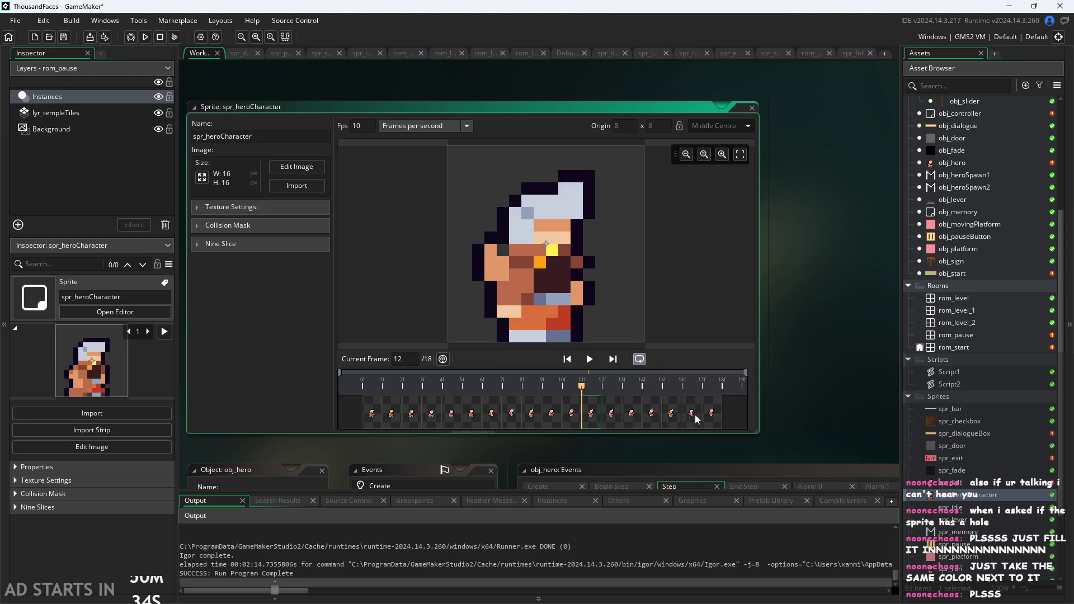
{"action": "left_click", "coordinate": [615, 418]}
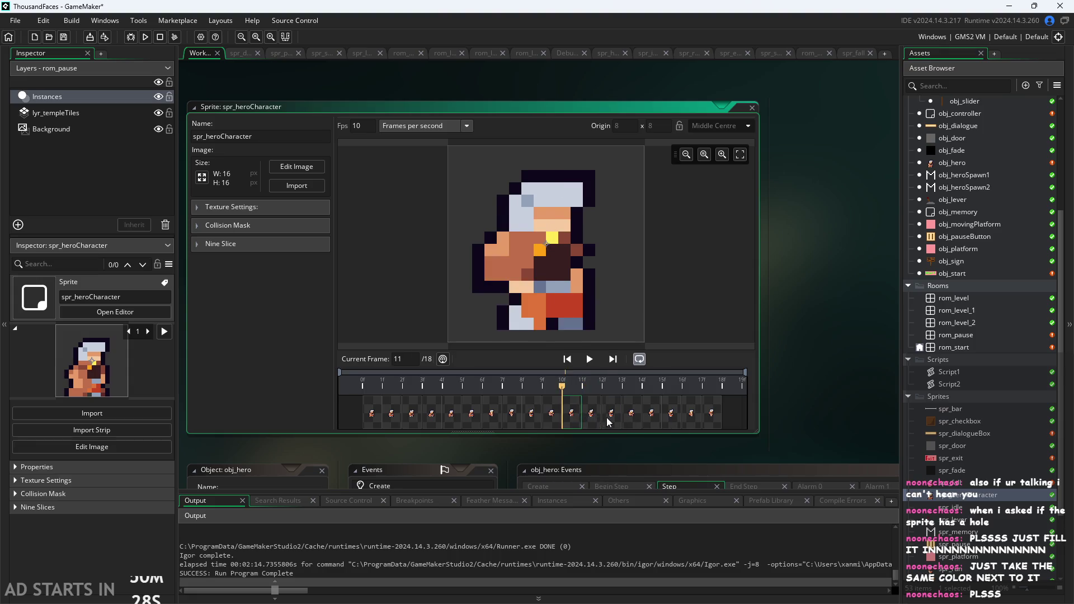
{"action": "left_click", "coordinate": [714, 418], "text": "shift"}
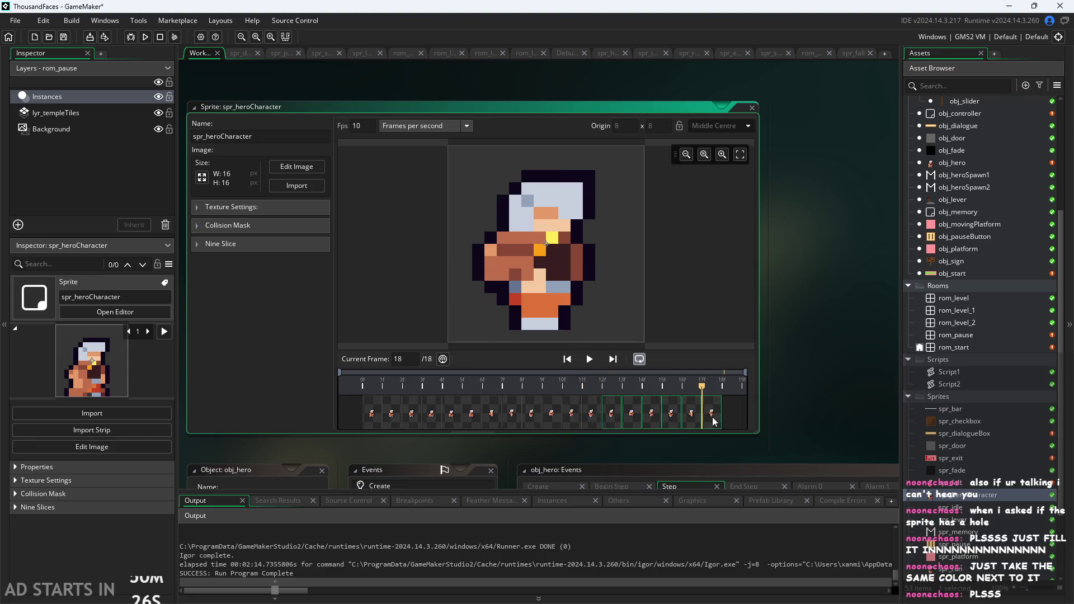
Step: Delete frames 13 to 18 and play the trimmed 12-frame animation
{"action": "right_click", "coordinate": [712, 418]}
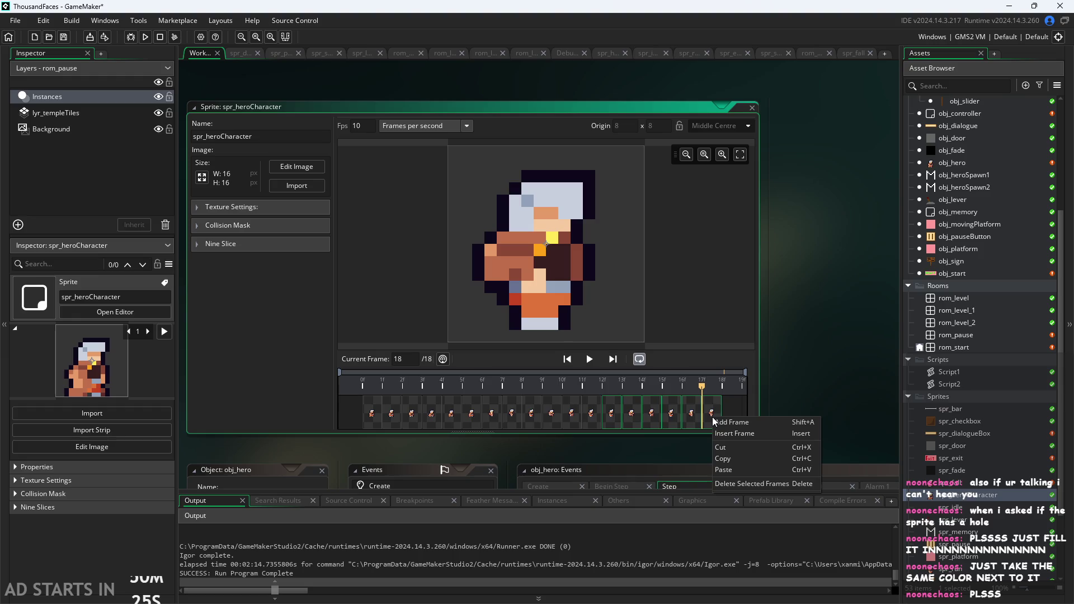
{"action": "left_click", "coordinate": [740, 484]}
{"action": "left_click", "coordinate": [558, 327]}
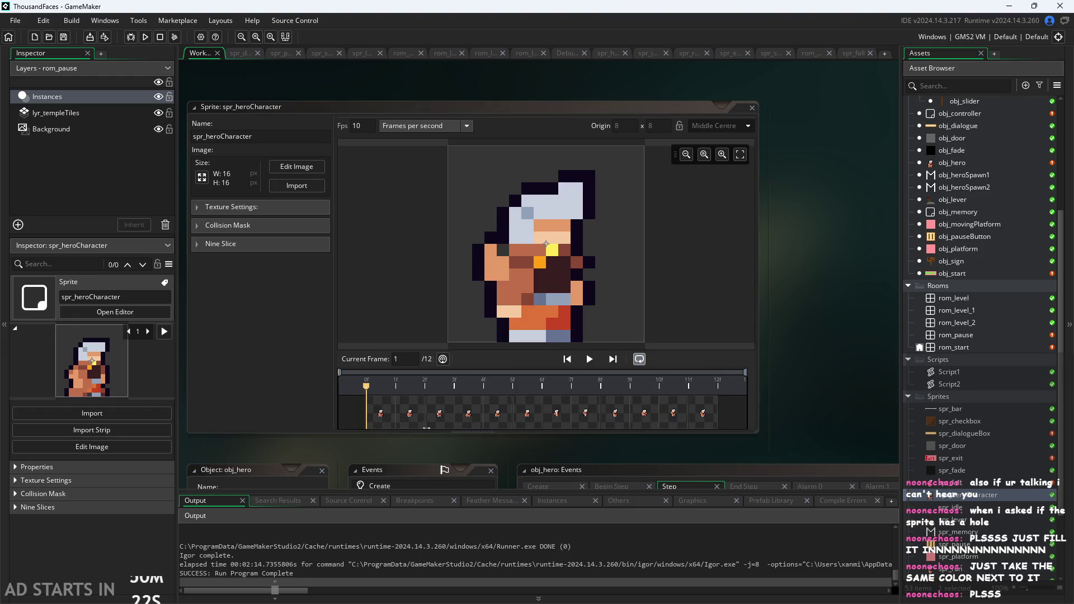
{"action": "left_click", "coordinate": [589, 360]}
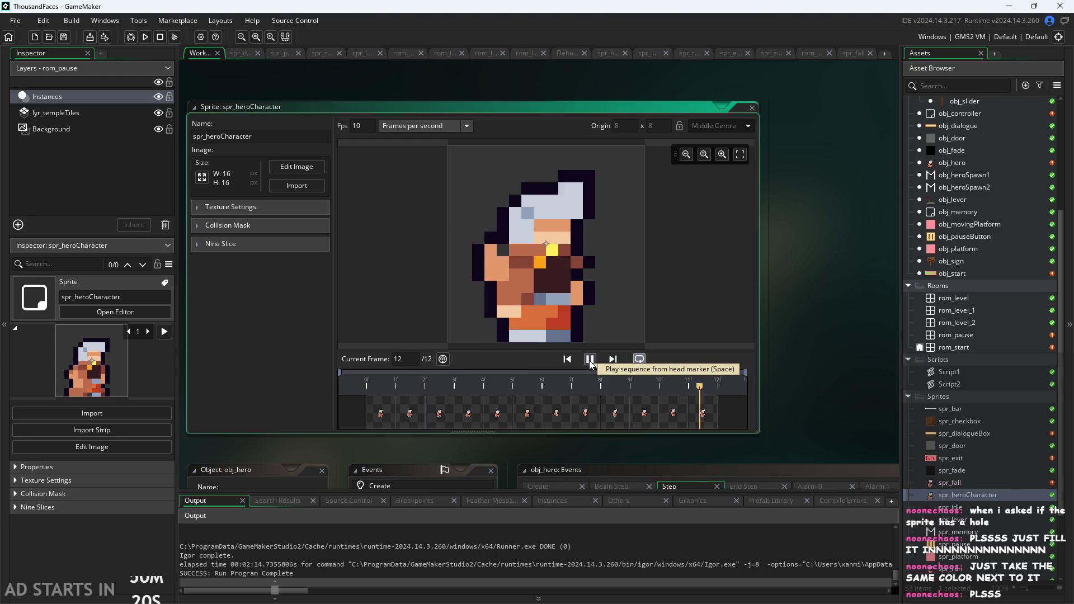
{"action": "left_click", "coordinate": [589, 360]}
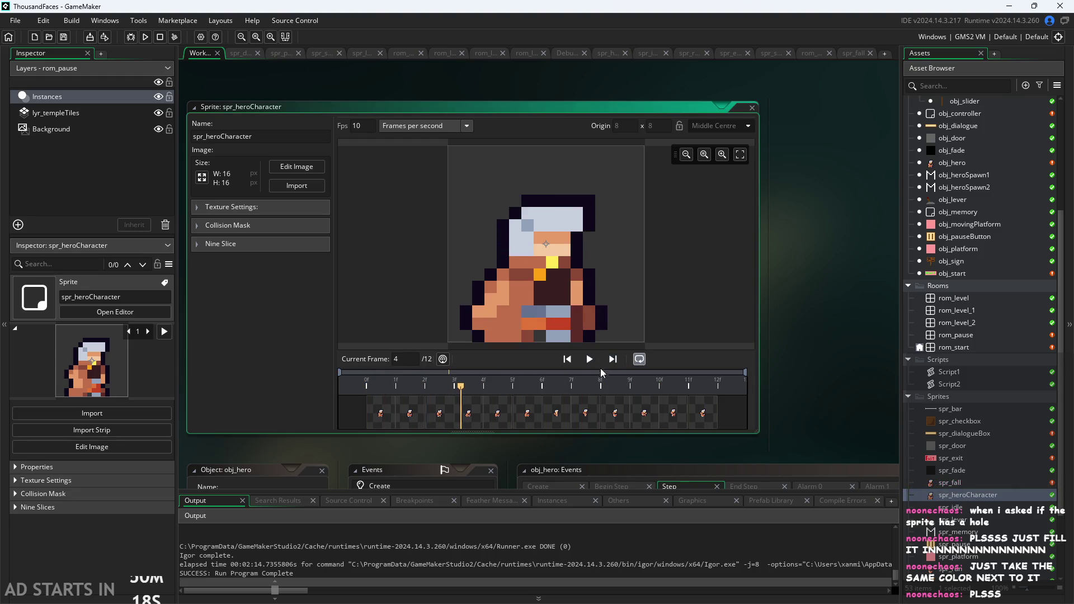
Step: Inspect the last frame, 12, zoomed in, then build and run the game
{"action": "left_click", "coordinate": [828, 328]}
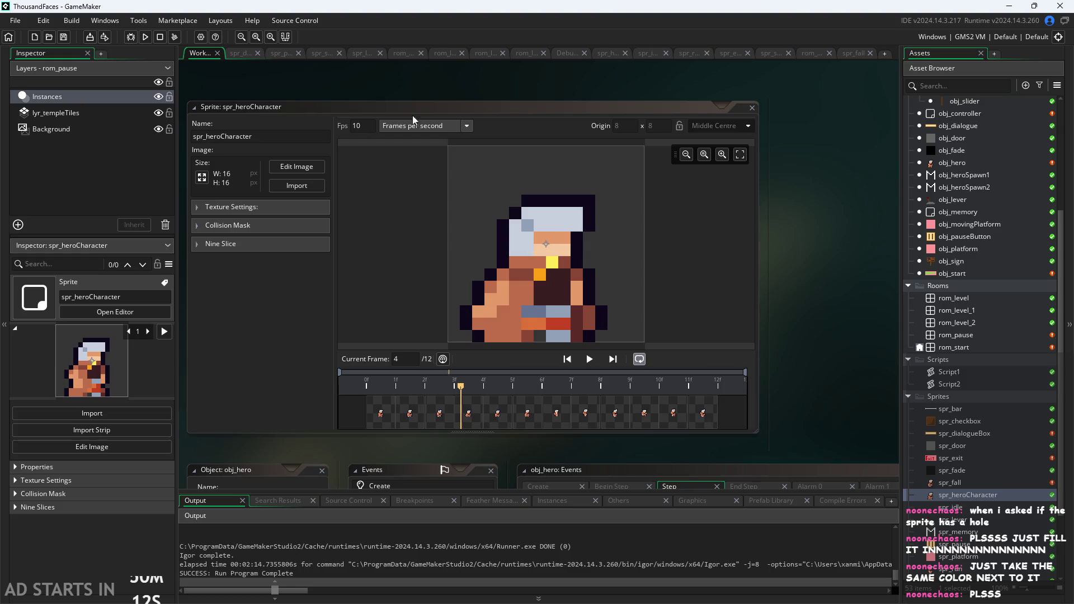
{"action": "left_click", "coordinate": [706, 404]}
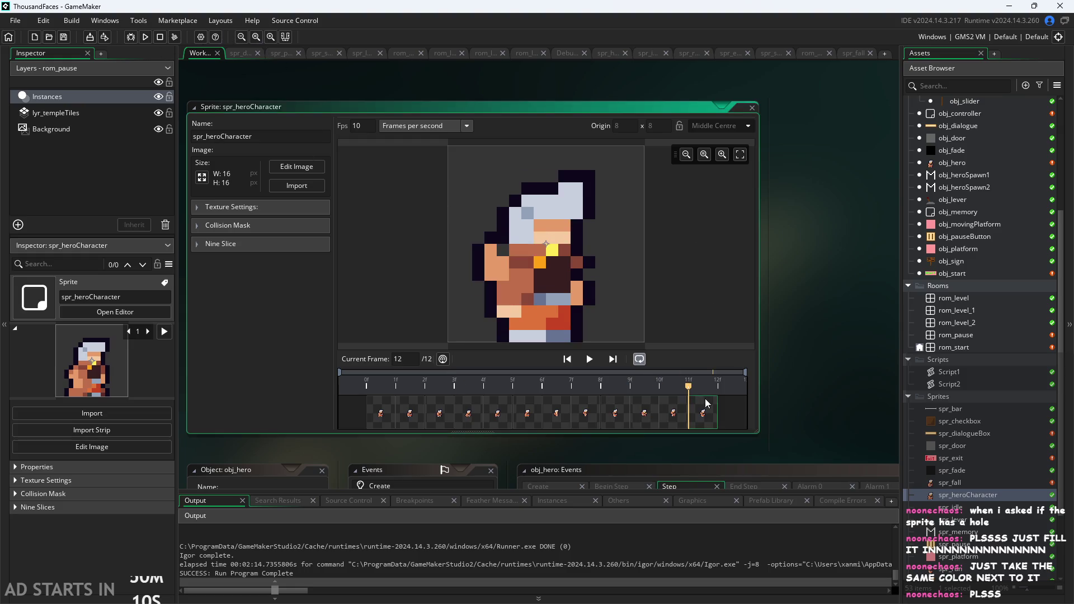
{"action": "scroll", "coordinate": [502, 253], "scroll_direction": "up", "scroll_amount": 5}
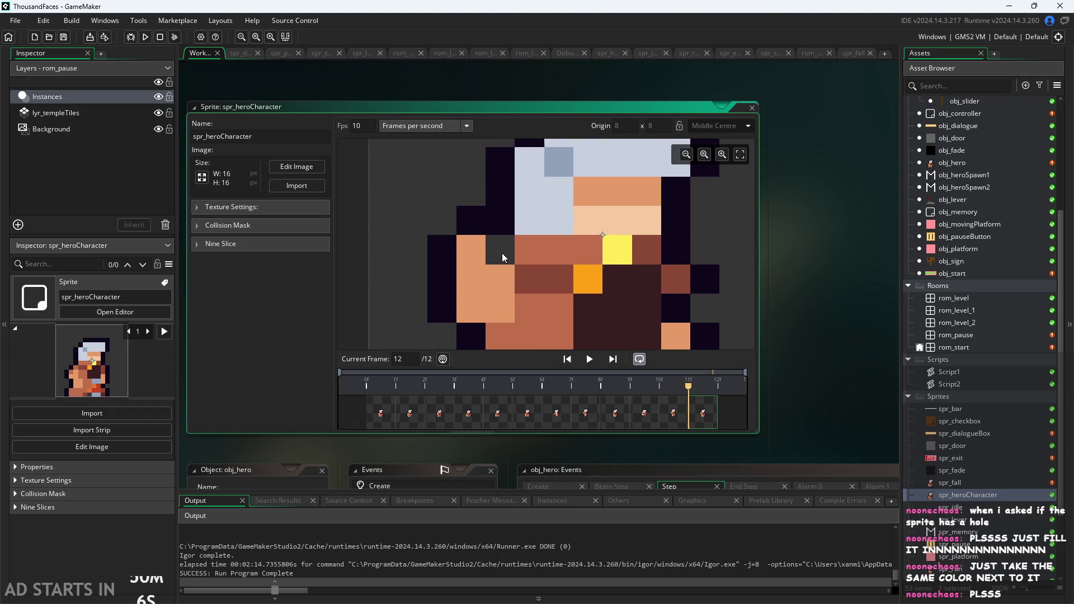
{"action": "scroll", "coordinate": [501, 252], "scroll_direction": "up", "scroll_amount": 3}
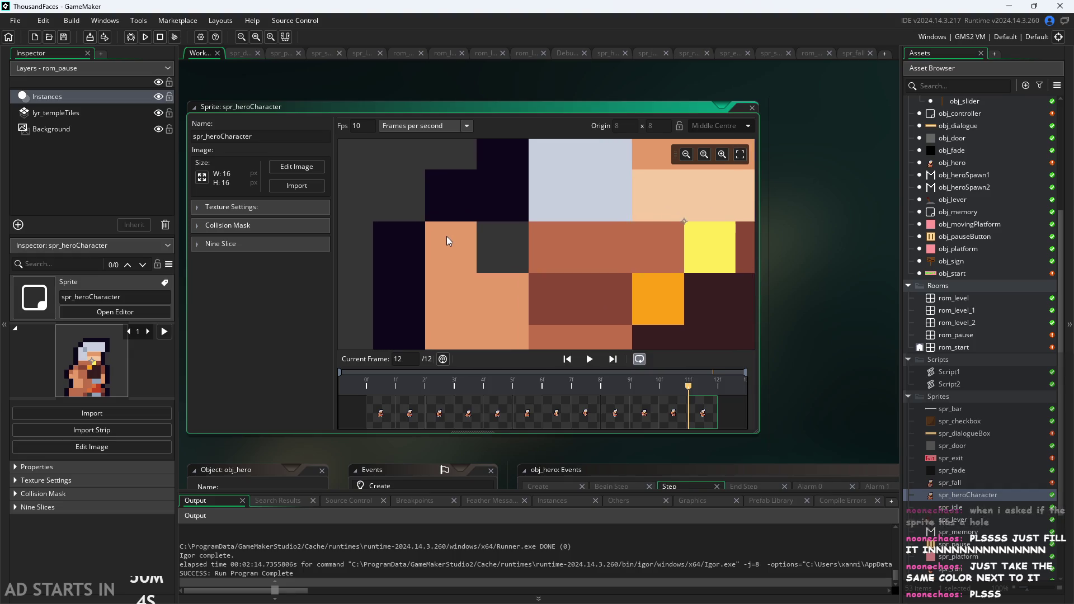
{"action": "scroll", "coordinate": [446, 236], "scroll_direction": "up", "scroll_amount": 1}
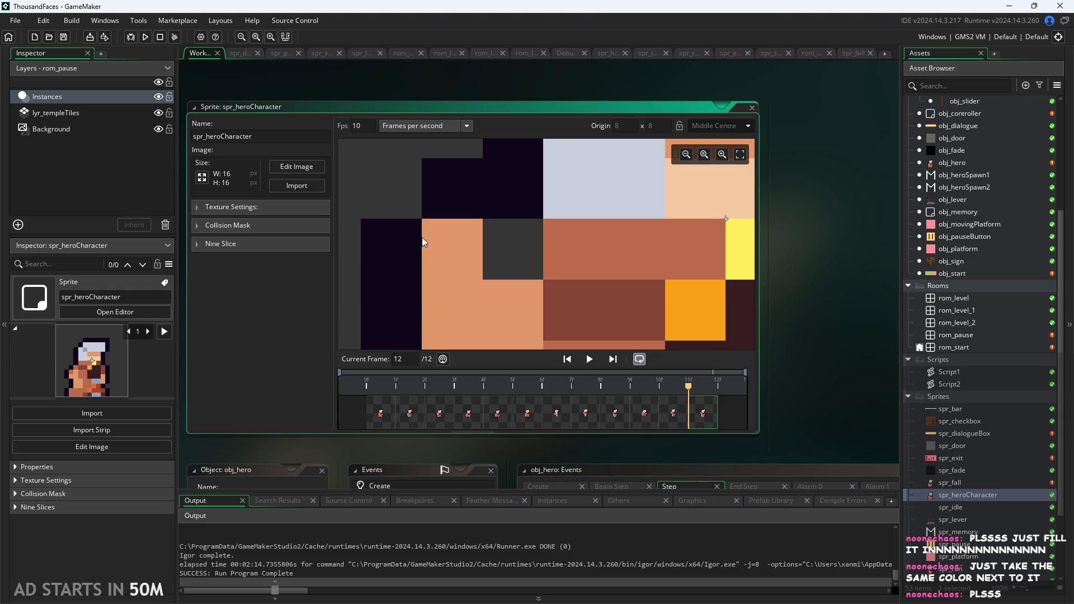
{"action": "scroll", "coordinate": [596, 320], "scroll_direction": "down", "scroll_amount": 1}
{"action": "scroll", "coordinate": [507, 283], "scroll_direction": "down", "scroll_amount": 1}
{"action": "scroll", "coordinate": [441, 289], "scroll_direction": "up", "scroll_amount": 2}
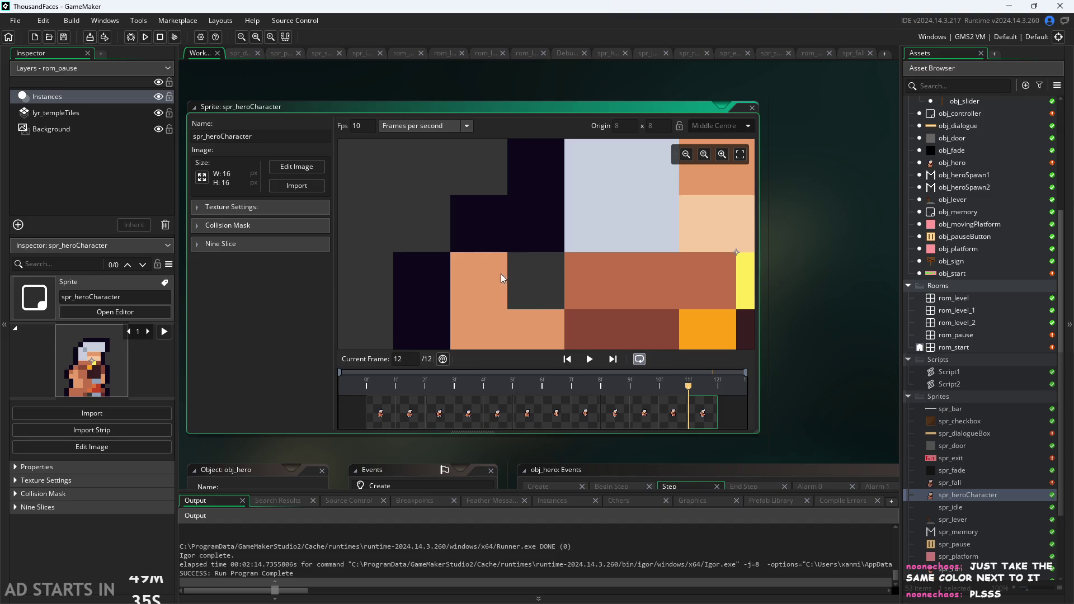
{"action": "left_click", "coordinate": [145, 36]}
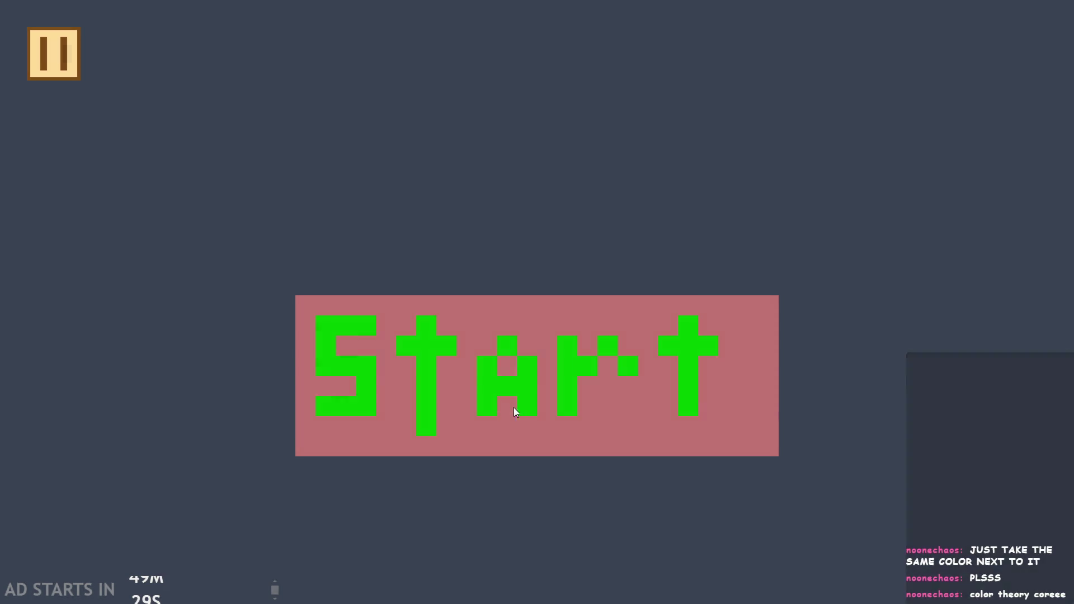
Step: Start the game from its title screen, walk the hero right and left, then close the test run
{"action": "left_click", "coordinate": [513, 407]}
{"action": "key", "text": "Right"}
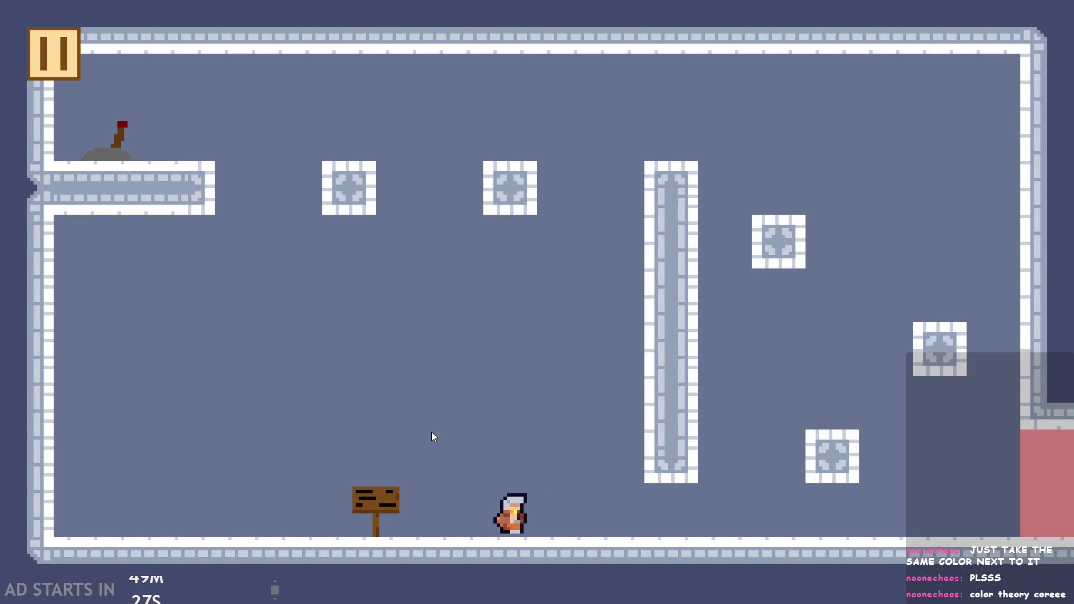
{"action": "key", "text": "Left"}
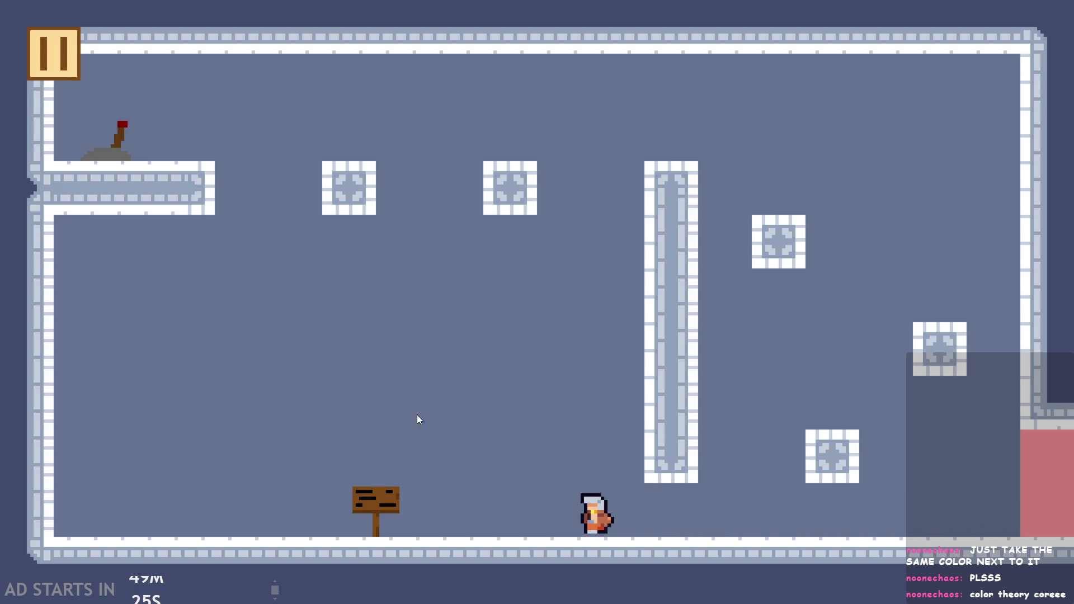
{"action": "key", "text": "Escape"}
{"action": "left_click", "coordinate": [864, 540]}
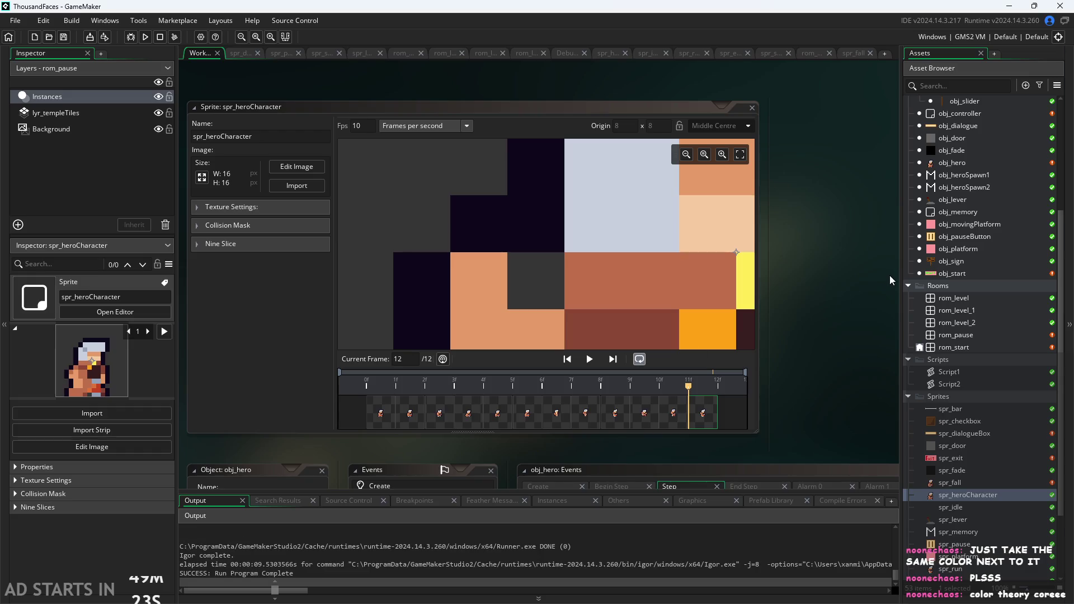
Step: Open obj_hero's Step event code and place the caret after idleStart; on line 91
{"action": "double_click", "coordinate": [974, 162]}
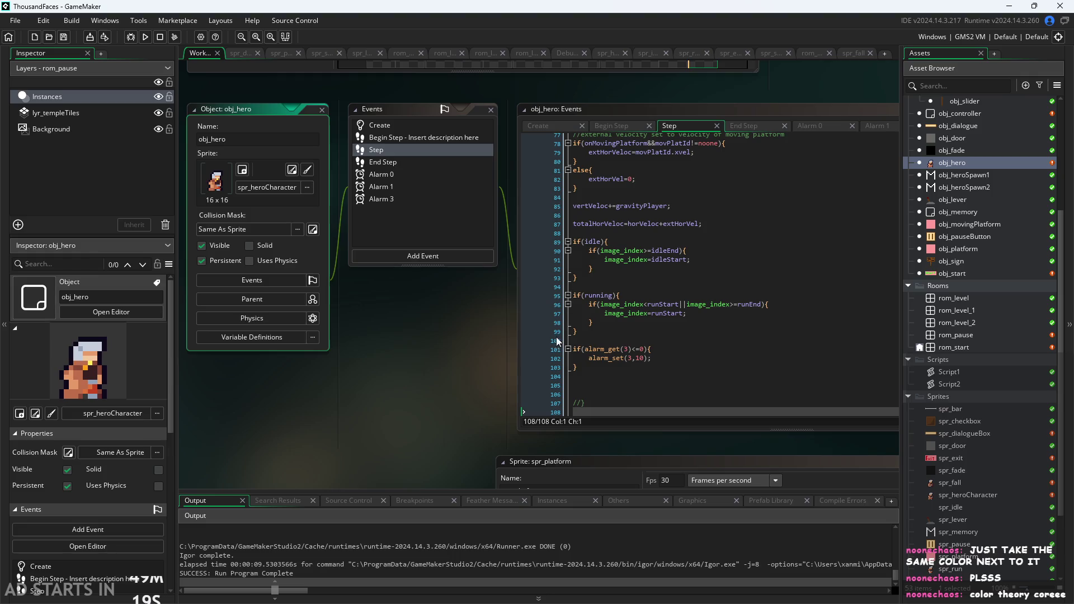
{"action": "scroll", "coordinate": [349, 387], "scroll_direction": "up", "scroll_amount": 2}
{"action": "scroll", "coordinate": [234, 360], "scroll_direction": "up", "scroll_amount": 2, "text": "ctrl"}
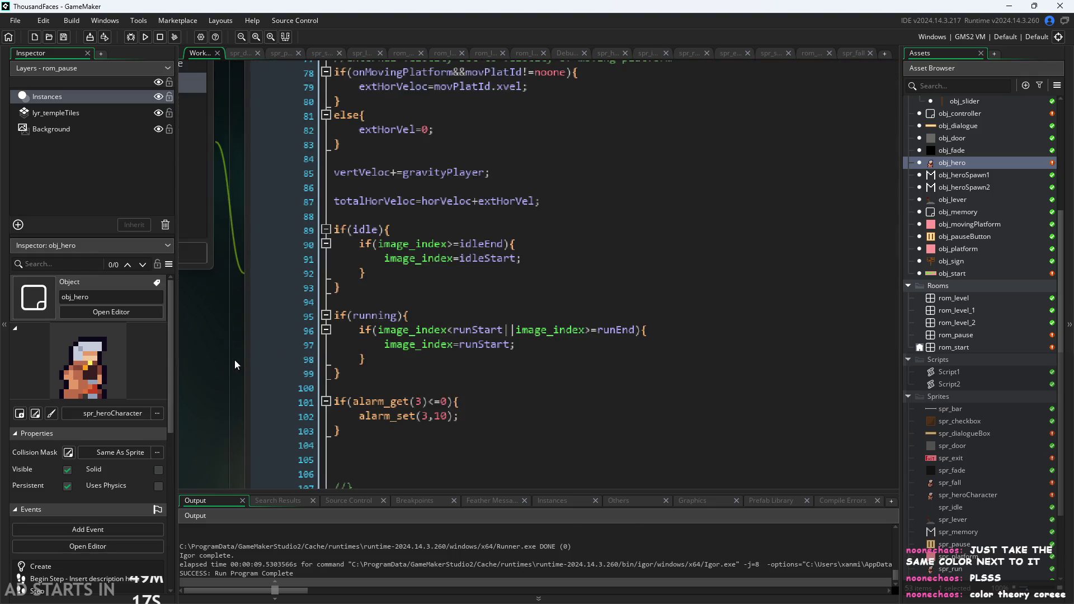
{"action": "left_click", "coordinate": [318, 367]}
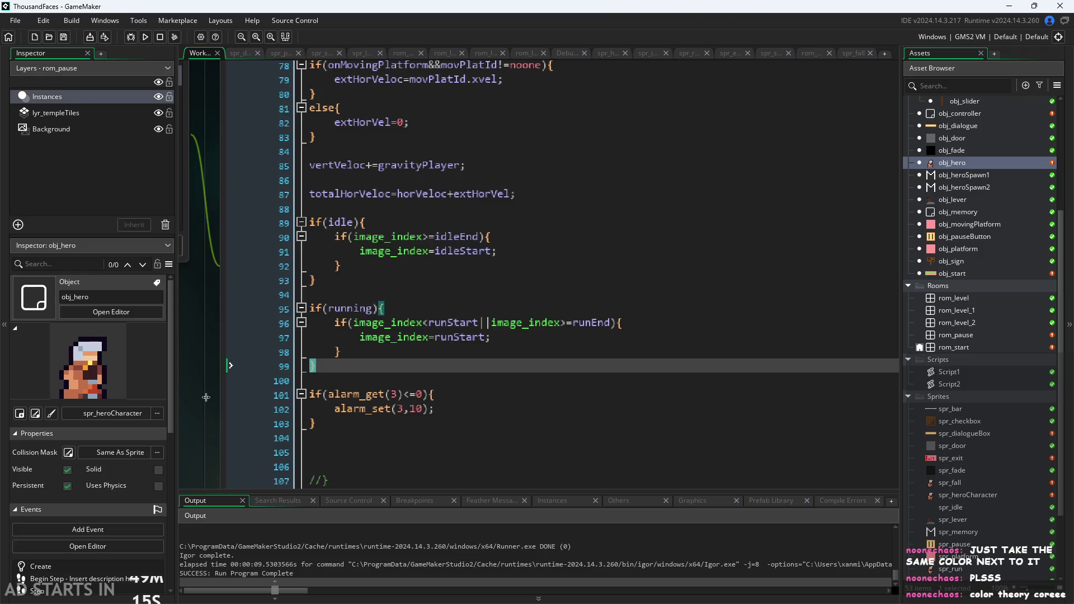
{"action": "scroll", "coordinate": [201, 398], "scroll_direction": "down", "scroll_amount": 2, "text": "ctrl"}
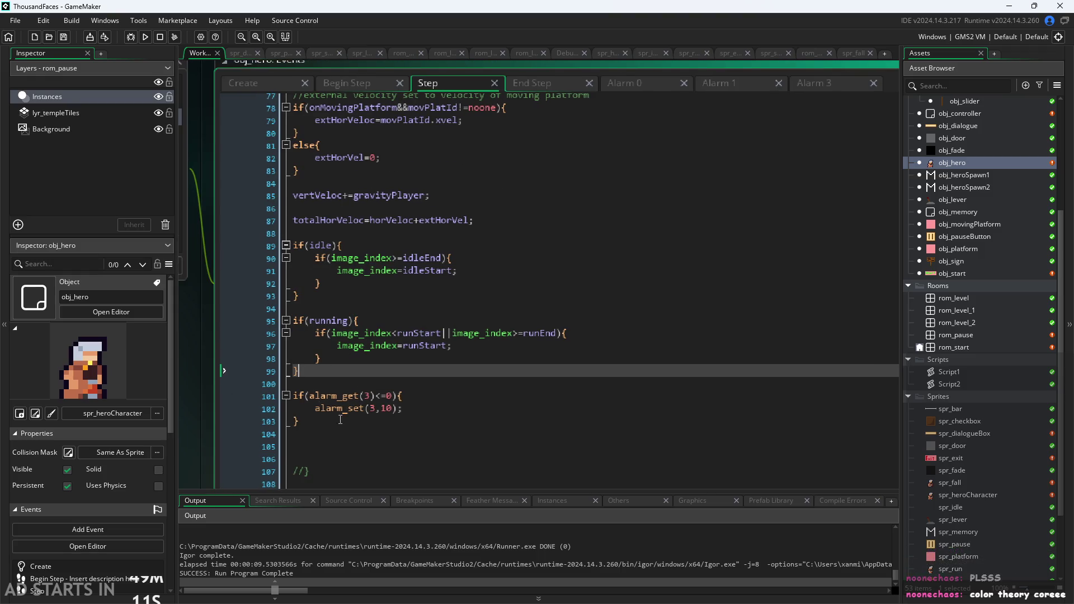
{"action": "left_click", "coordinate": [330, 394]}
{"action": "key", "text": "Up"}
{"action": "key", "text": "Up"}
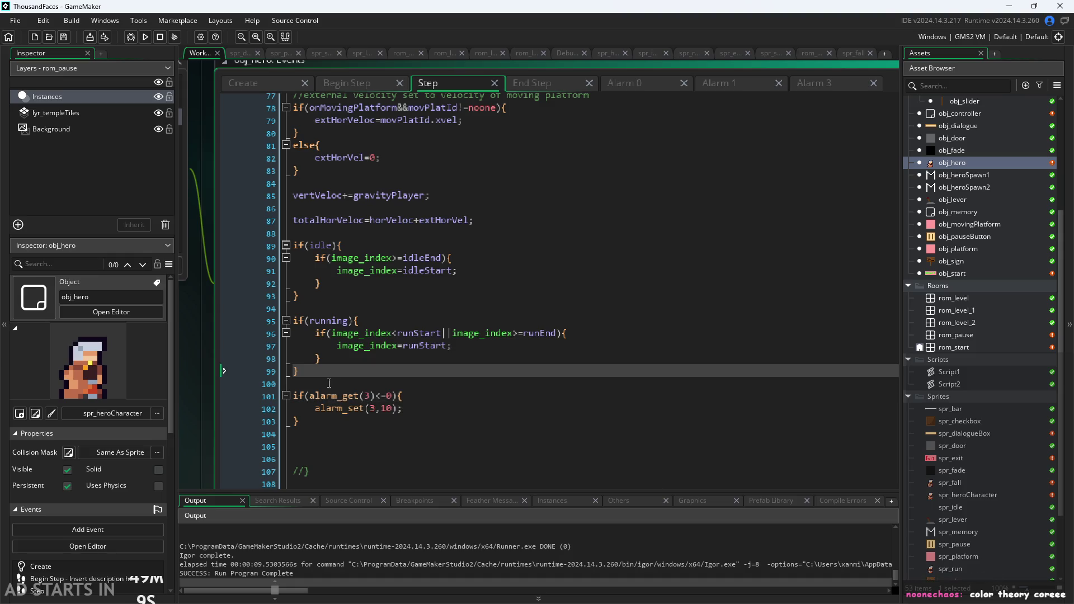
{"action": "key", "text": "Down"}
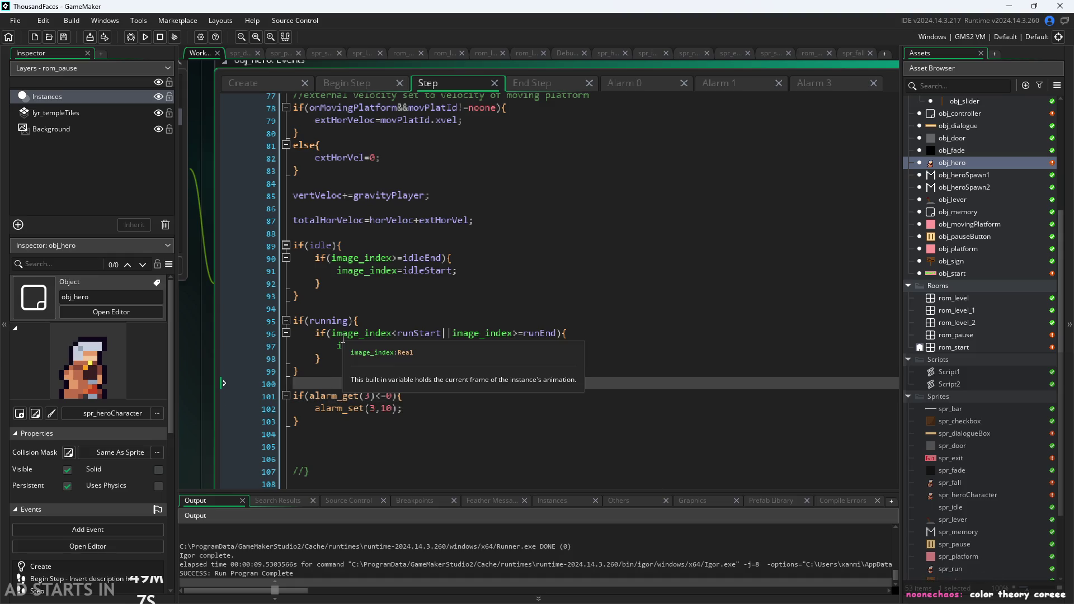
{"action": "left_click", "coordinate": [419, 280]}
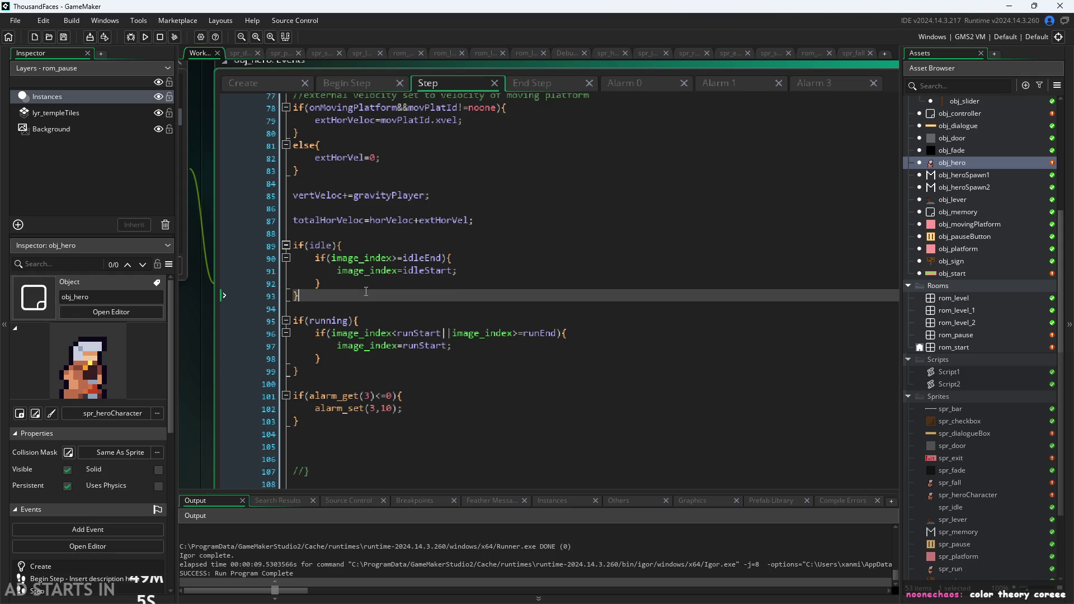
{"action": "left_click", "coordinate": [478, 263]}
{"action": "left_click", "coordinate": [478, 268]}
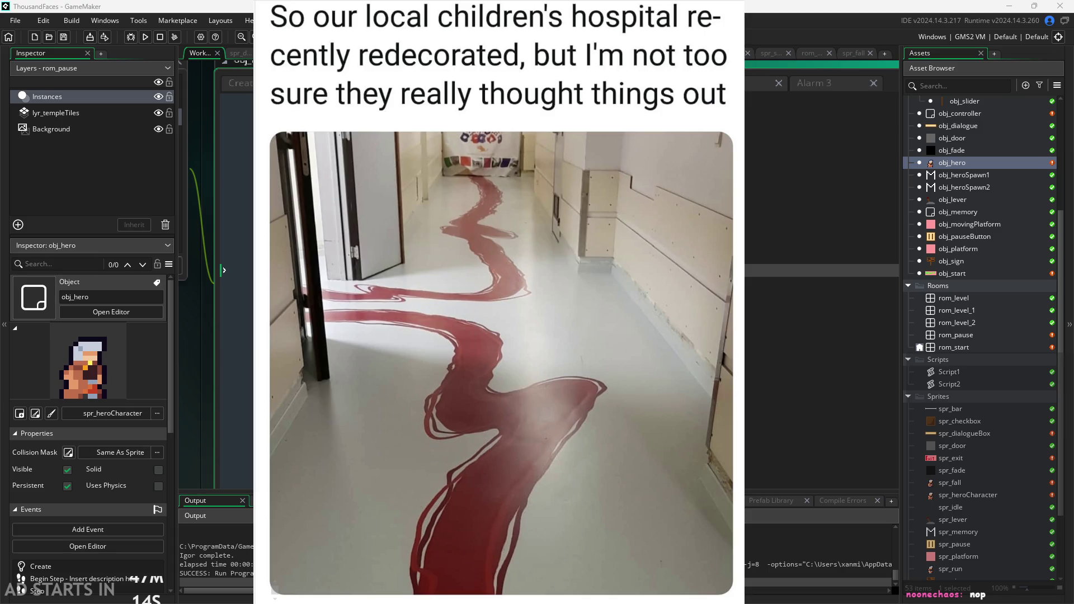
{"action": "left_click", "coordinate": [822, 433]}
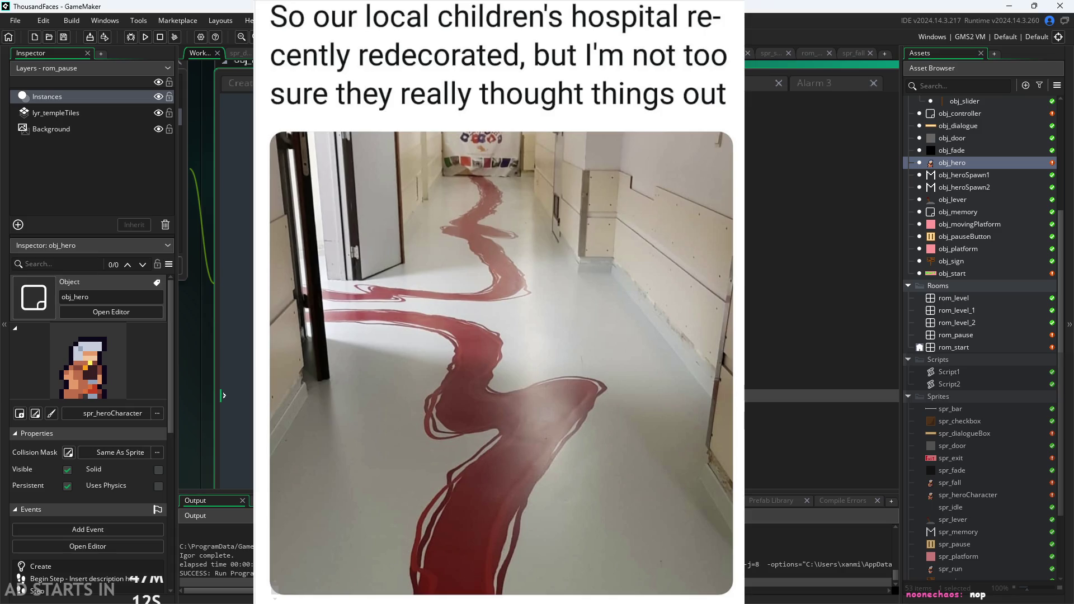
{"action": "left_click", "coordinate": [822, 421]}
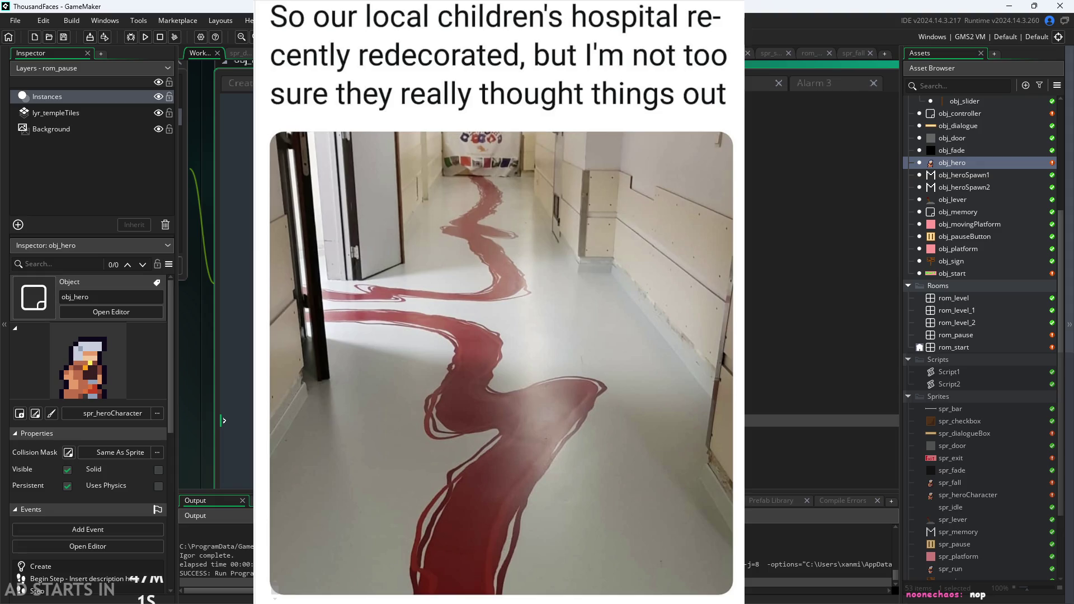
{"action": "scroll", "coordinate": [822, 403], "scroll_direction": "down", "scroll_amount": 1}
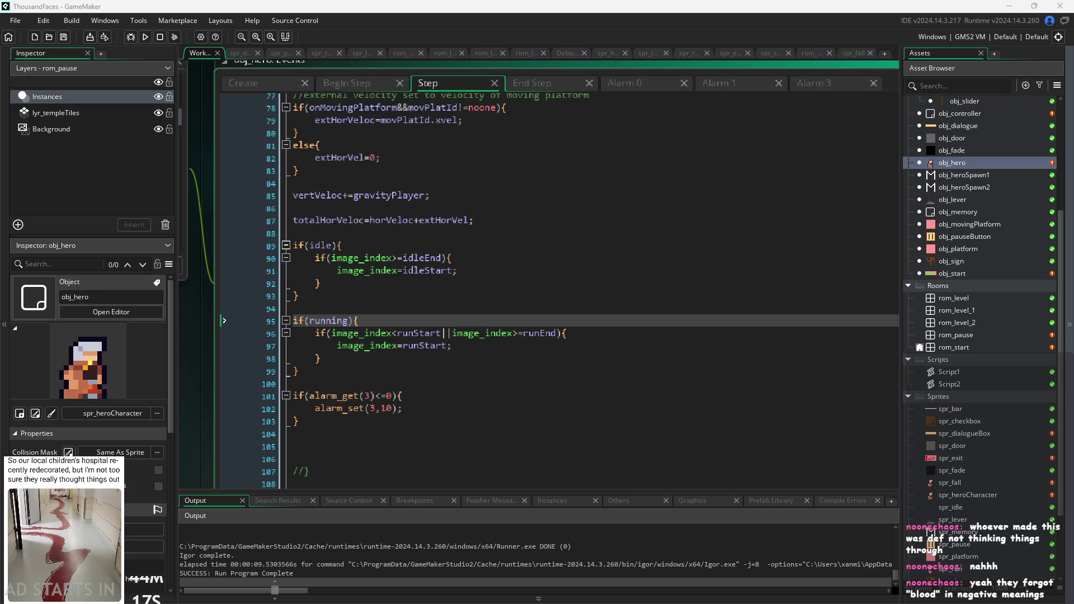
{"action": "left_click", "coordinate": [554, 445]}
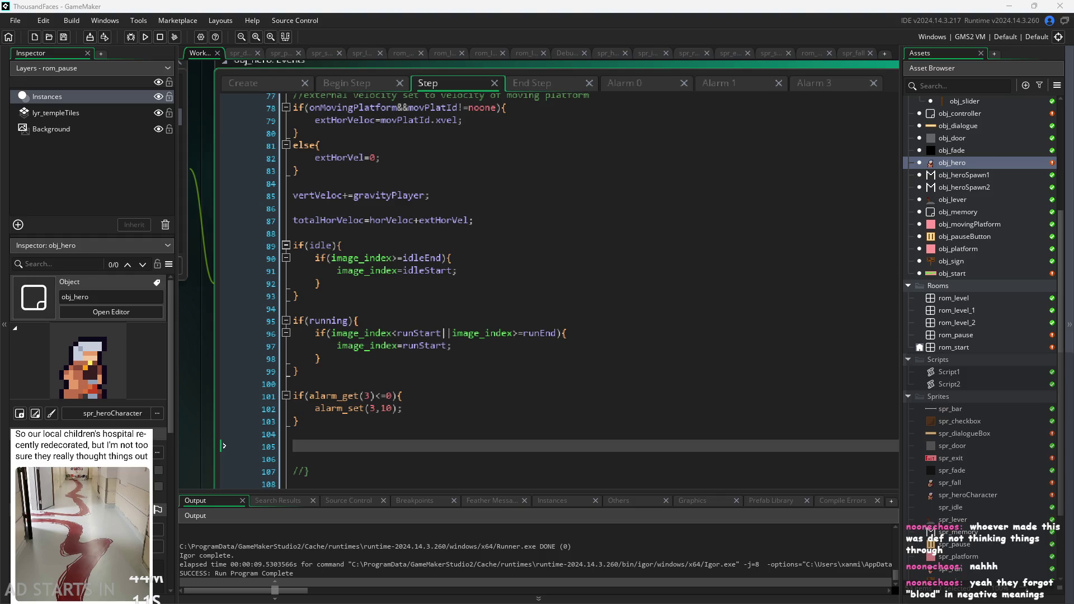
{"action": "left_click", "coordinate": [576, 245]}
{"action": "scroll", "coordinate": [567, 272], "scroll_direction": "down", "scroll_amount": 4}
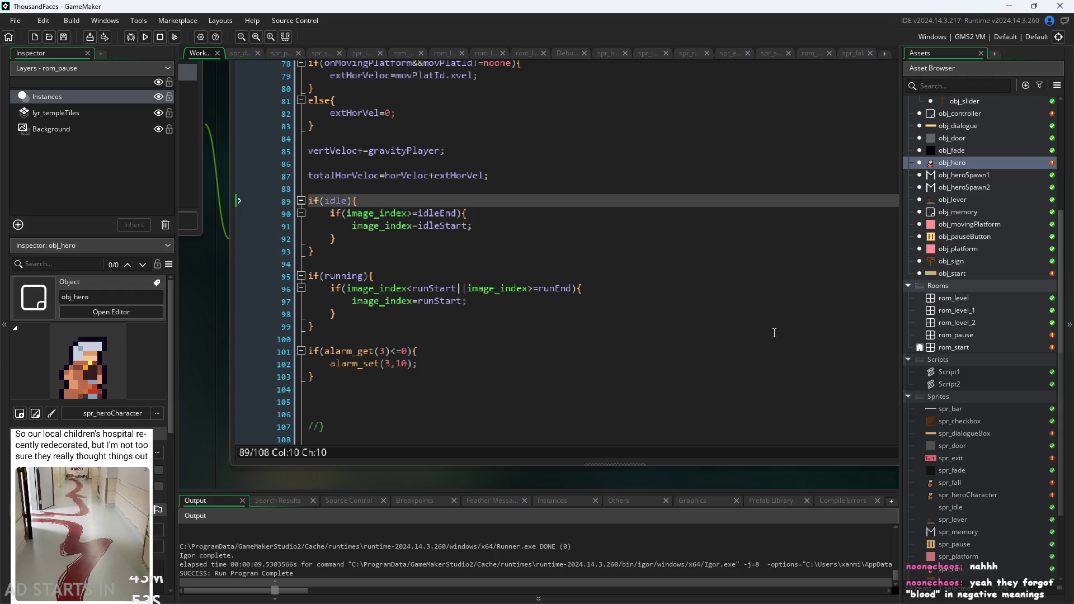
{"action": "left_click", "coordinate": [497, 427]}
{"action": "left_click", "coordinate": [562, 402]}
{"action": "scroll", "coordinate": [561, 418], "scroll_direction": "down", "scroll_amount": 1}
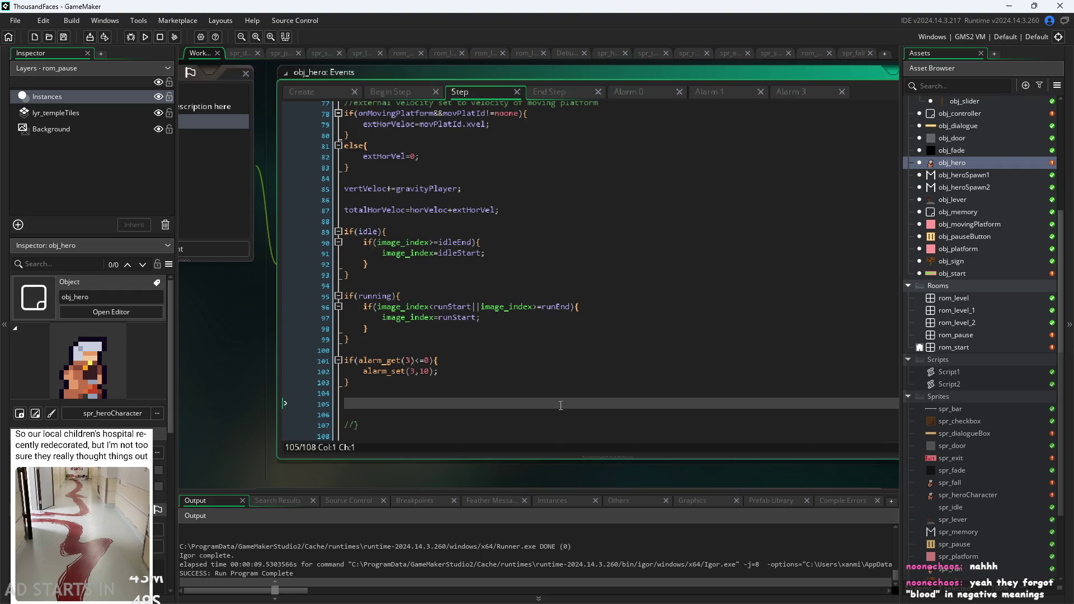
{"action": "scroll", "coordinate": [442, 364], "scroll_direction": "up", "scroll_amount": 1}
{"action": "left_click", "coordinate": [447, 348]}
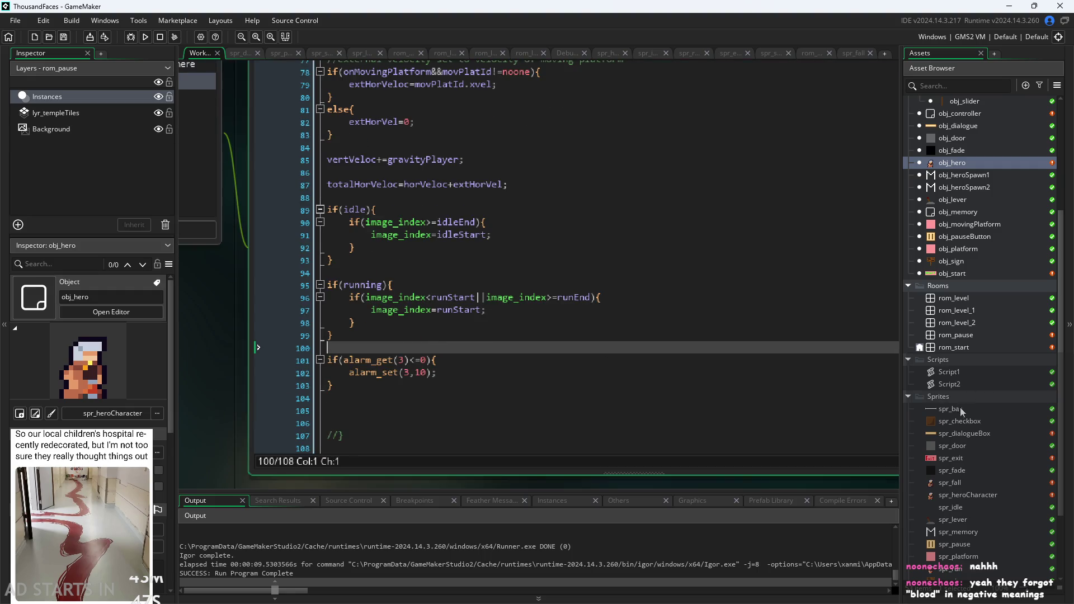
{"action": "scroll", "coordinate": [959, 406], "scroll_direction": "down", "scroll_amount": 2}
Step: Open spr_fall in the image editor and copy all six of its frames
{"action": "left_click", "coordinate": [969, 438]}
{"action": "double_click", "coordinate": [969, 438]}
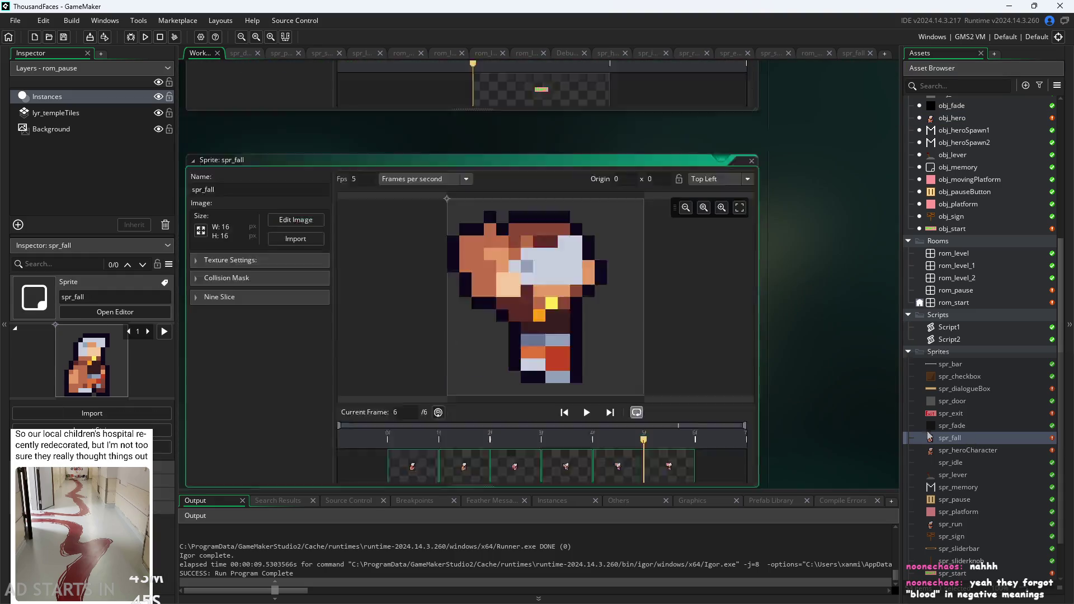
{"action": "left_click", "coordinate": [310, 172]}
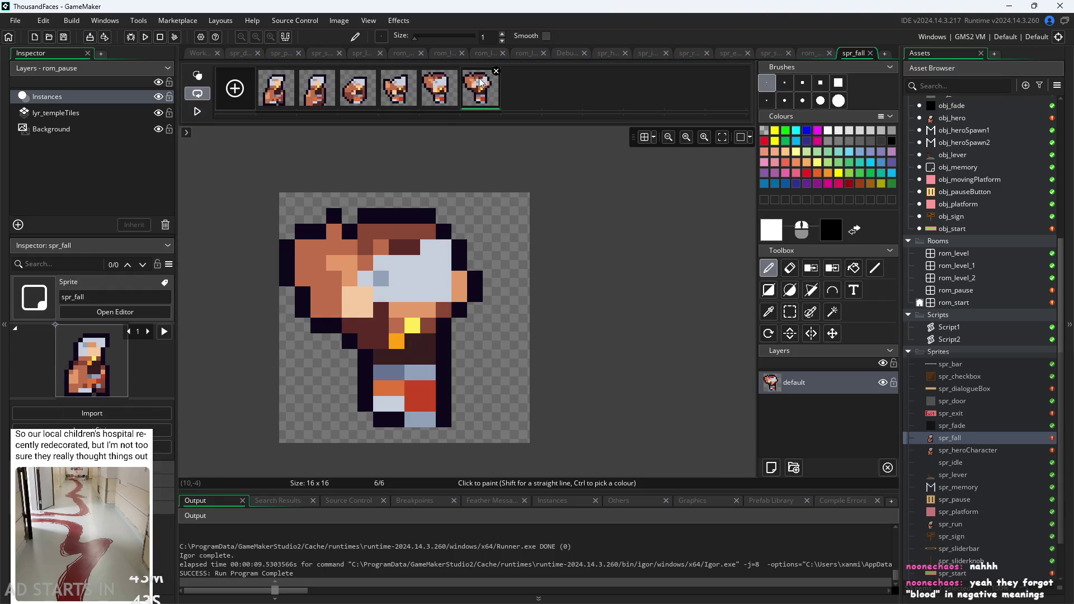
{"action": "left_click", "coordinate": [268, 99], "text": "shift"}
{"action": "right_click", "coordinate": [494, 105]}
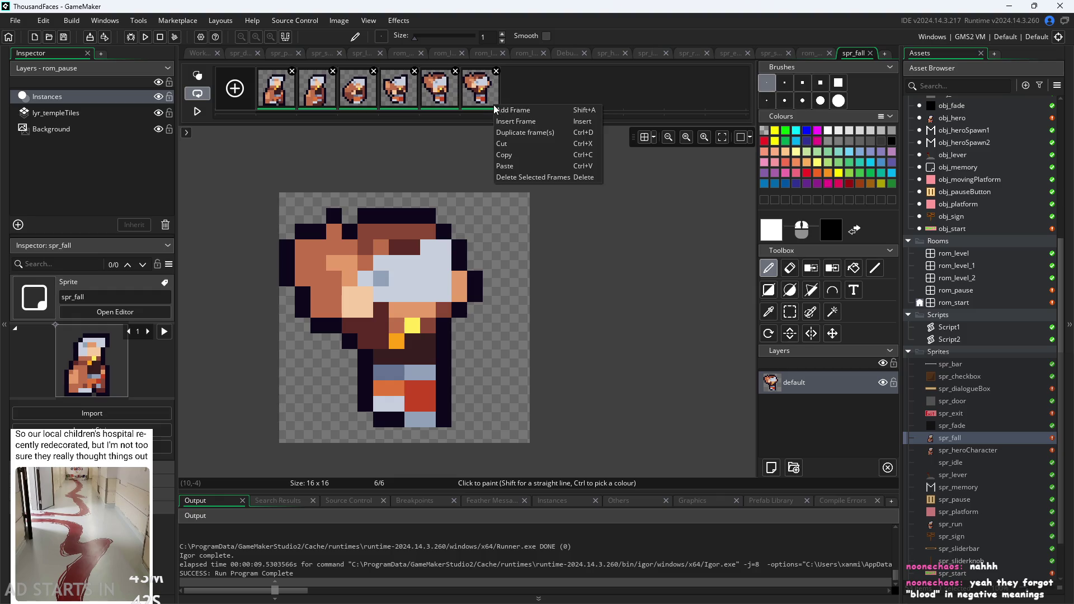
{"action": "left_click", "coordinate": [532, 156]}
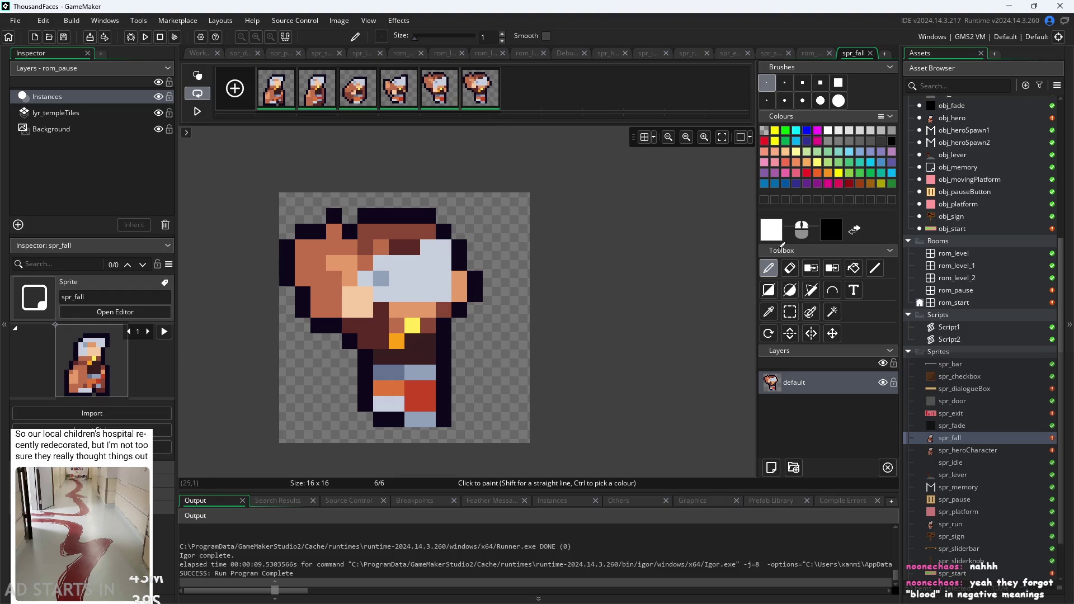
Step: Paste the six fall frames into spr_heroCharacter's frame strip
{"action": "double_click", "coordinate": [976, 447]}
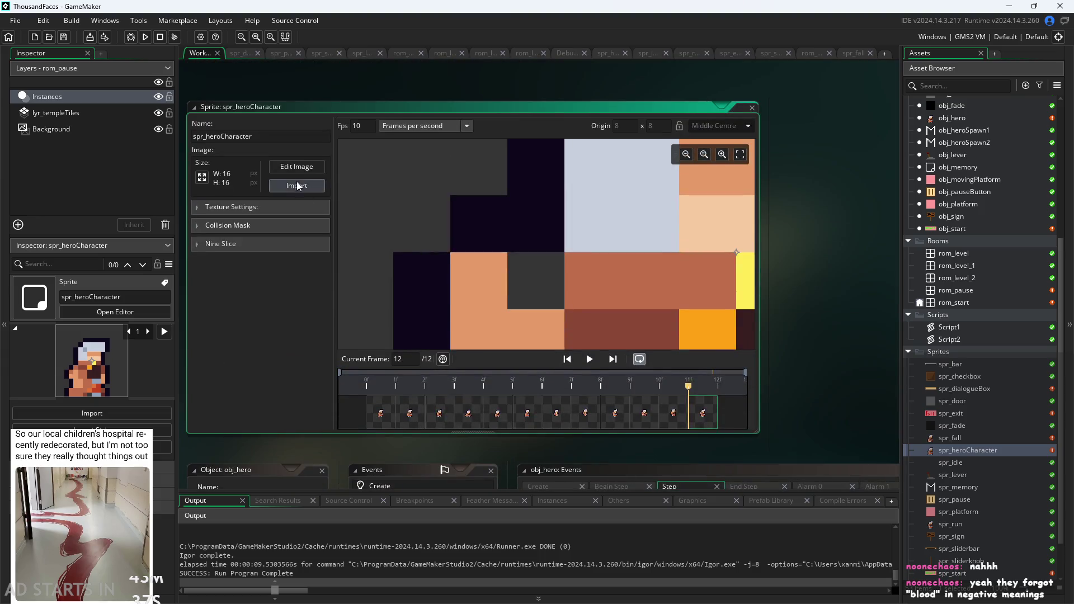
{"action": "scroll", "coordinate": [432, 213], "scroll_direction": "down", "scroll_amount": 2}
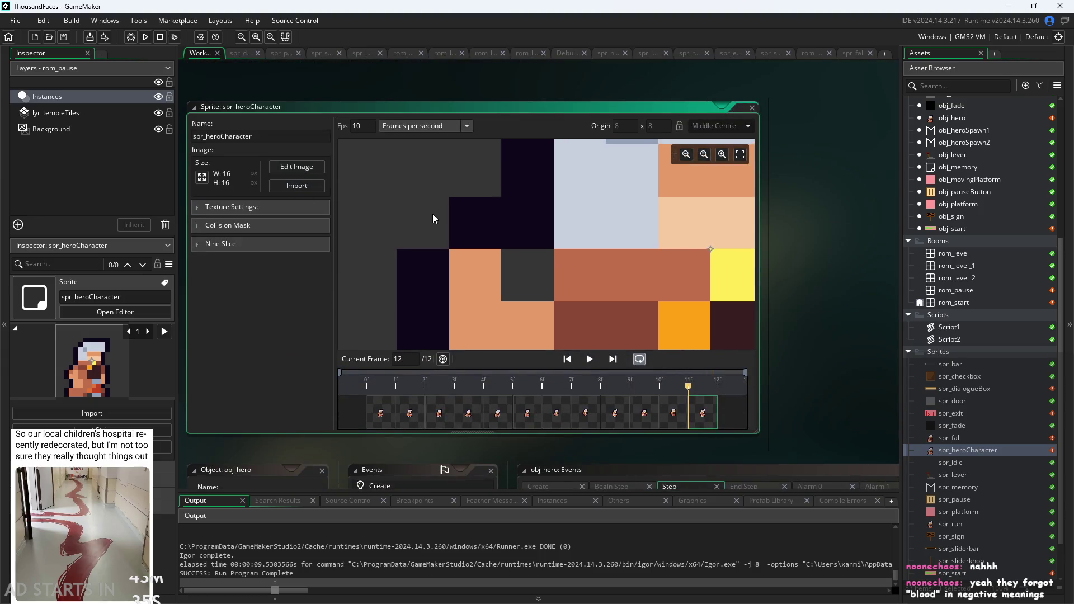
{"action": "scroll", "coordinate": [433, 222], "scroll_direction": "down", "scroll_amount": 4}
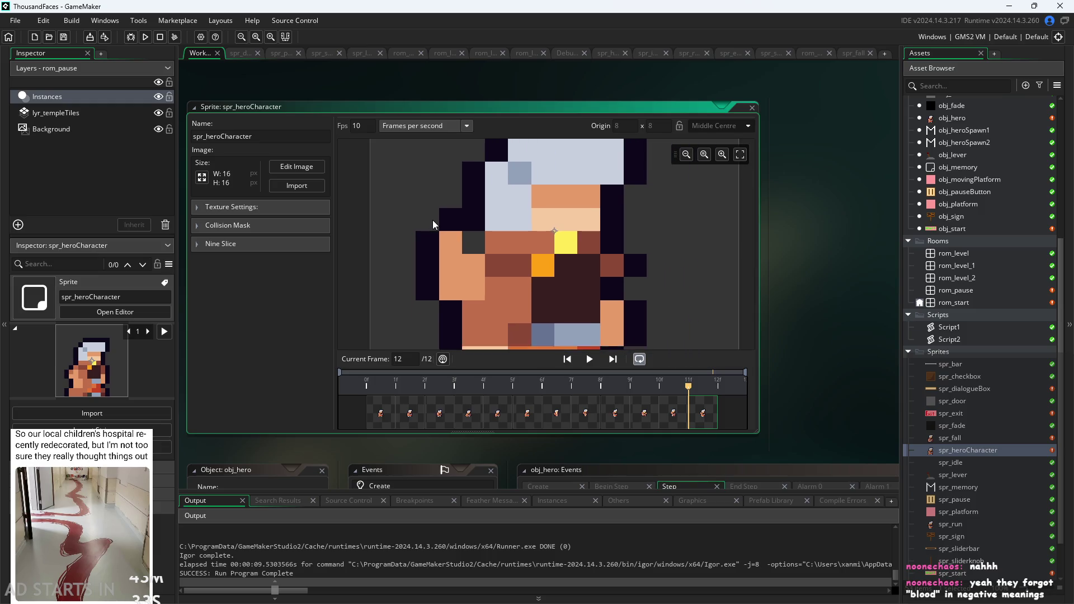
{"action": "scroll", "coordinate": [432, 225], "scroll_direction": "down", "scroll_amount": 2}
{"action": "left_click", "coordinate": [297, 166]}
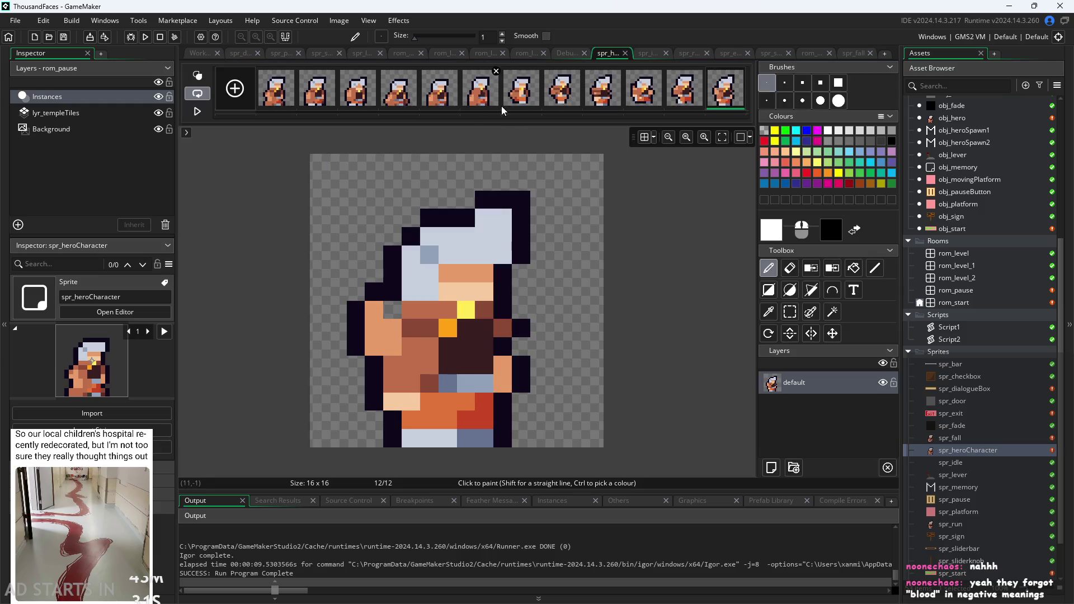
{"action": "right_click", "coordinate": [747, 102]}
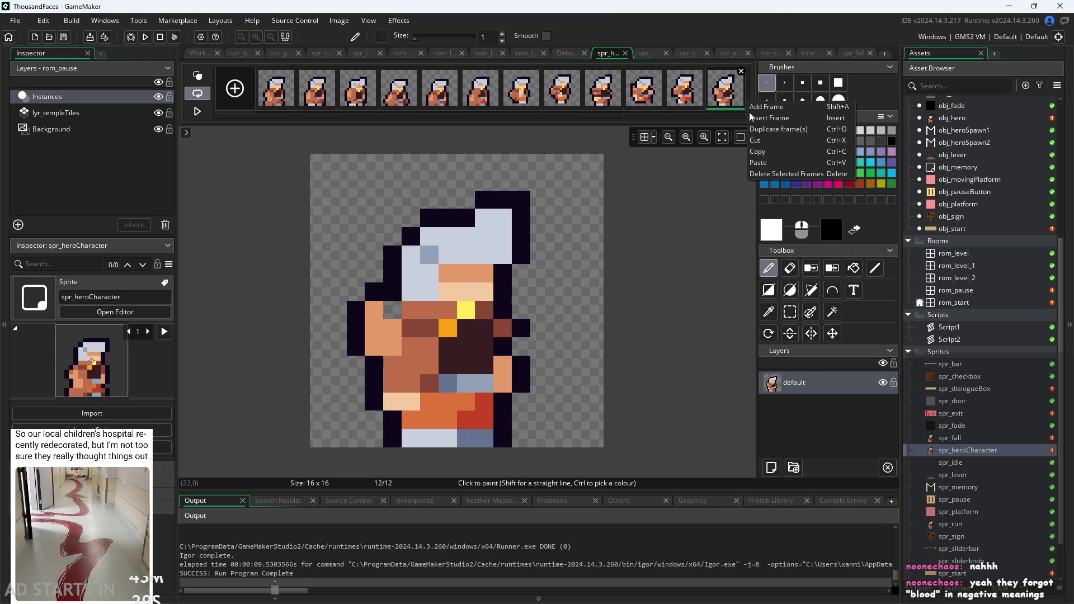
{"action": "left_click", "coordinate": [768, 163]}
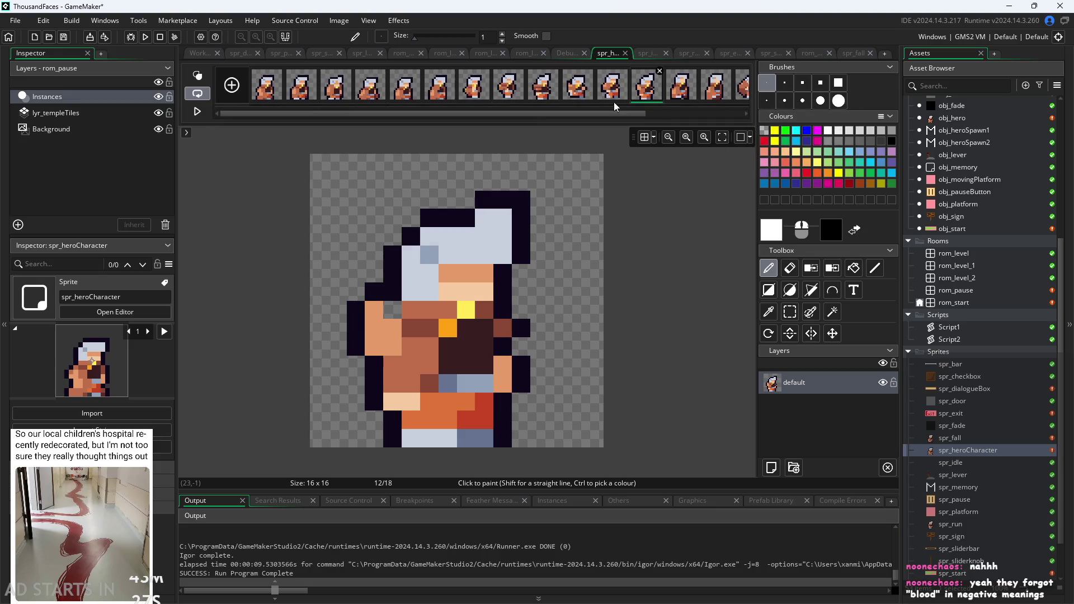
Step: Review pasted frames 13 to 15 and play the spr_heroCharacter animation
{"action": "left_click", "coordinate": [646, 86]}
{"action": "left_click", "coordinate": [716, 93]}
{"action": "left_click", "coordinate": [739, 95]}
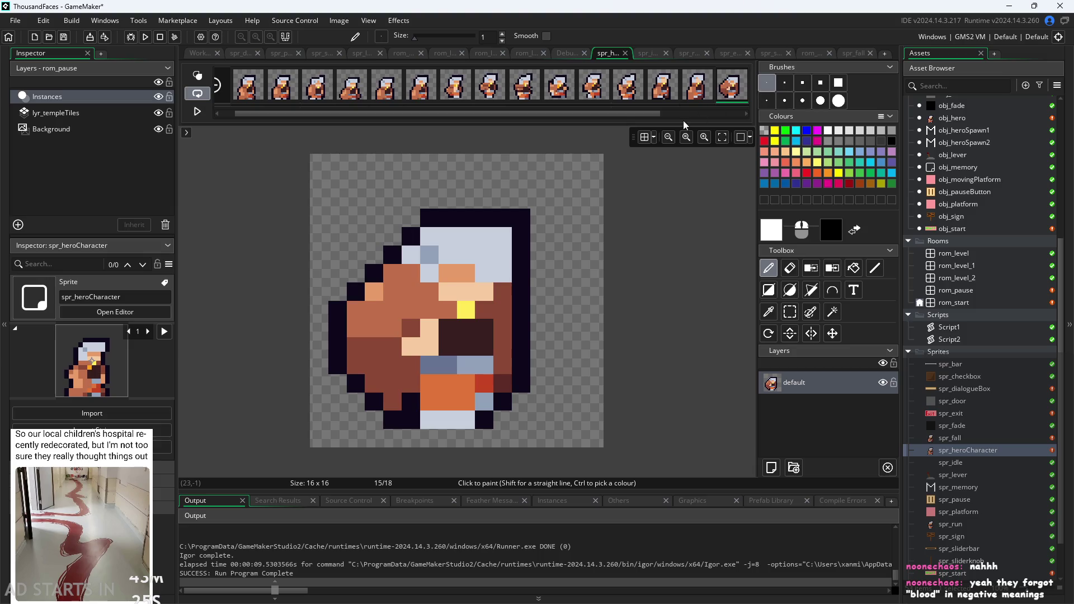
{"action": "left_click_drag", "start_coordinate": [659, 113], "coordinate": [739, 108]}
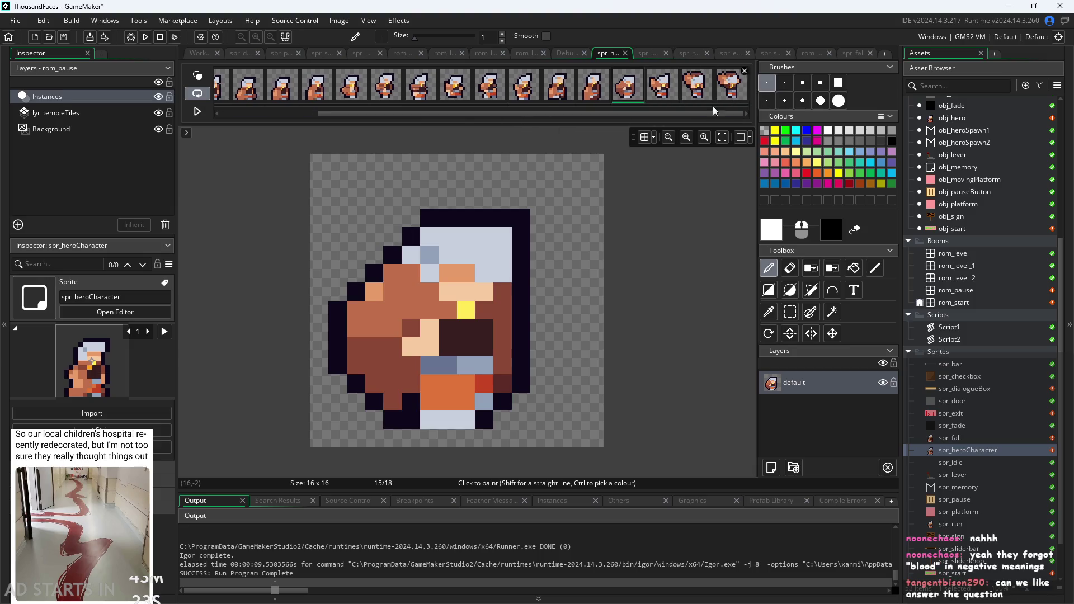
{"action": "left_click", "coordinate": [566, 97]}
{"action": "left_click", "coordinate": [591, 94]}
{"action": "left_click", "coordinate": [638, 92]}
{"action": "left_click", "coordinate": [559, 98]}
{"action": "left_click", "coordinate": [197, 112]}
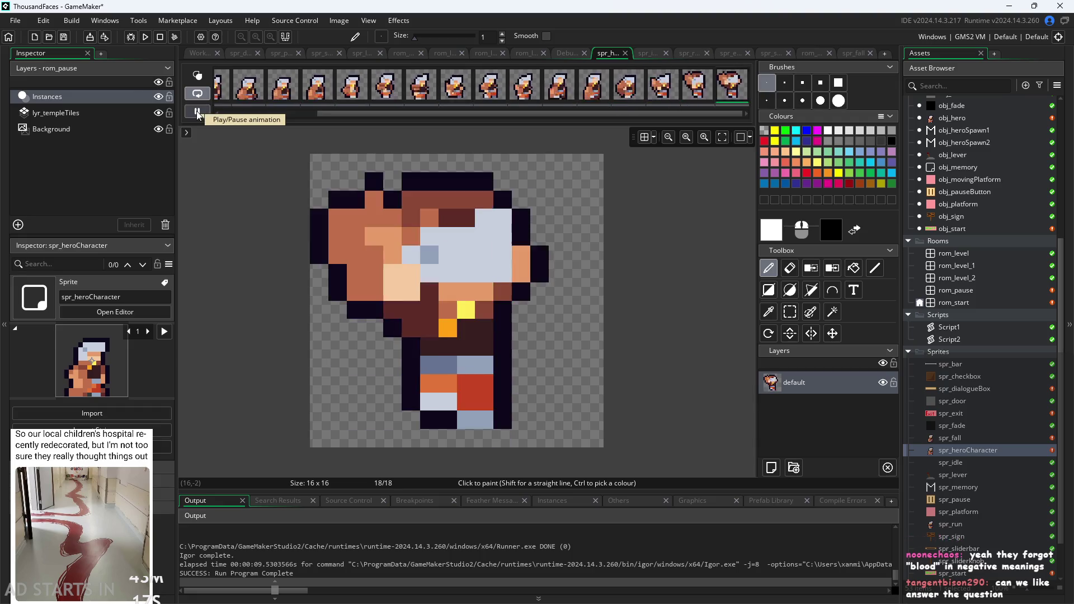
Step: Stop the preview, compare pasted frames 15, 14 and 13 with frame 12, then show frame 18
{"action": "left_click", "coordinate": [197, 112]}
{"action": "left_click", "coordinate": [706, 96]}
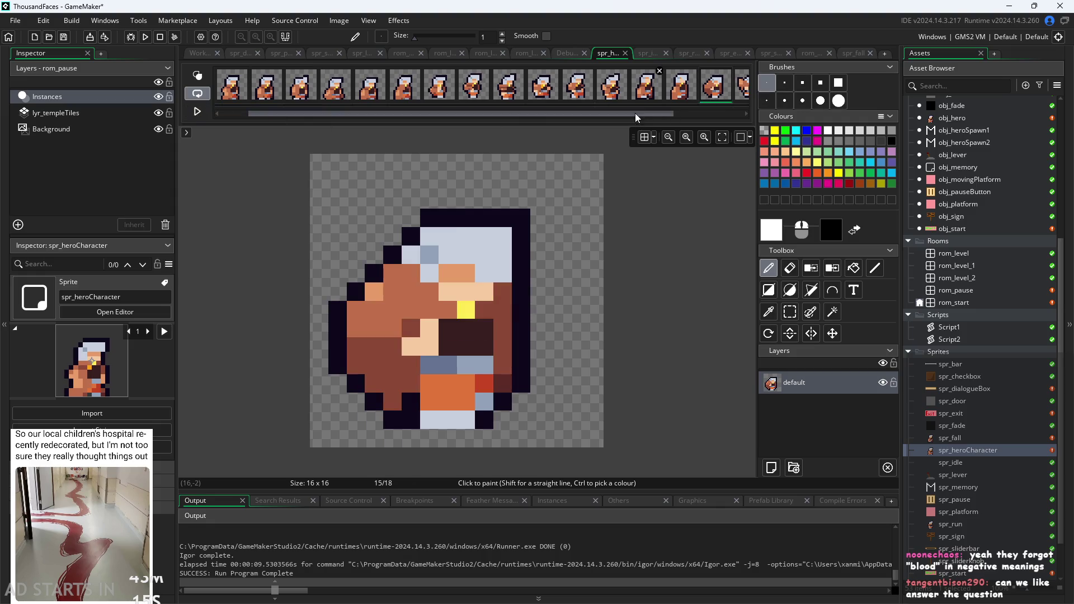
{"action": "left_click_drag", "start_coordinate": [635, 113], "coordinate": [784, 118]}
{"action": "left_click", "coordinate": [594, 90]}
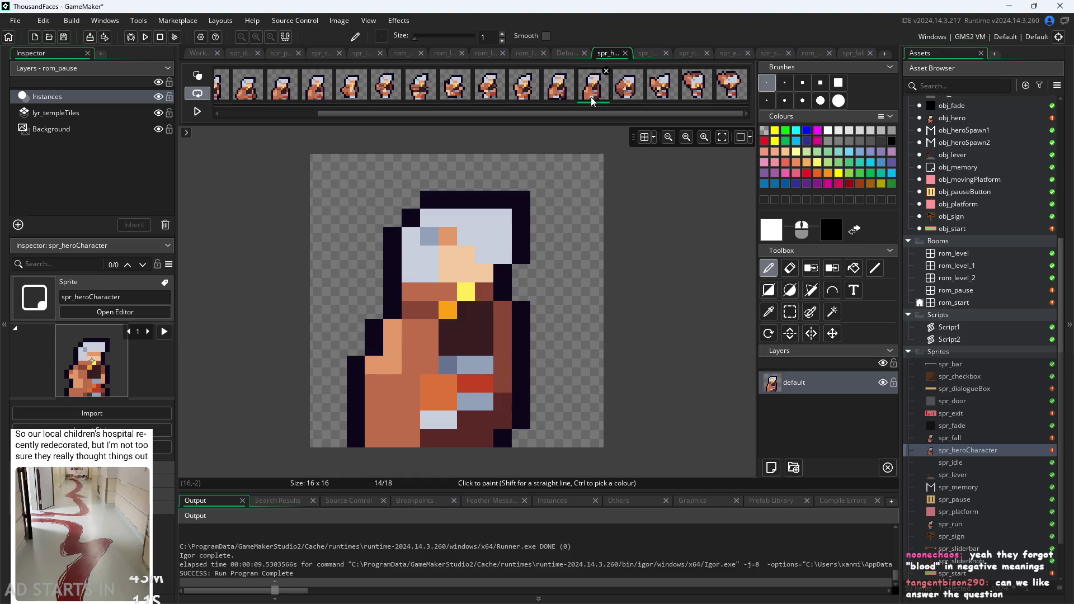
{"action": "left_click", "coordinate": [559, 98]}
{"action": "left_click", "coordinate": [521, 99]}
{"action": "left_click", "coordinate": [565, 97]}
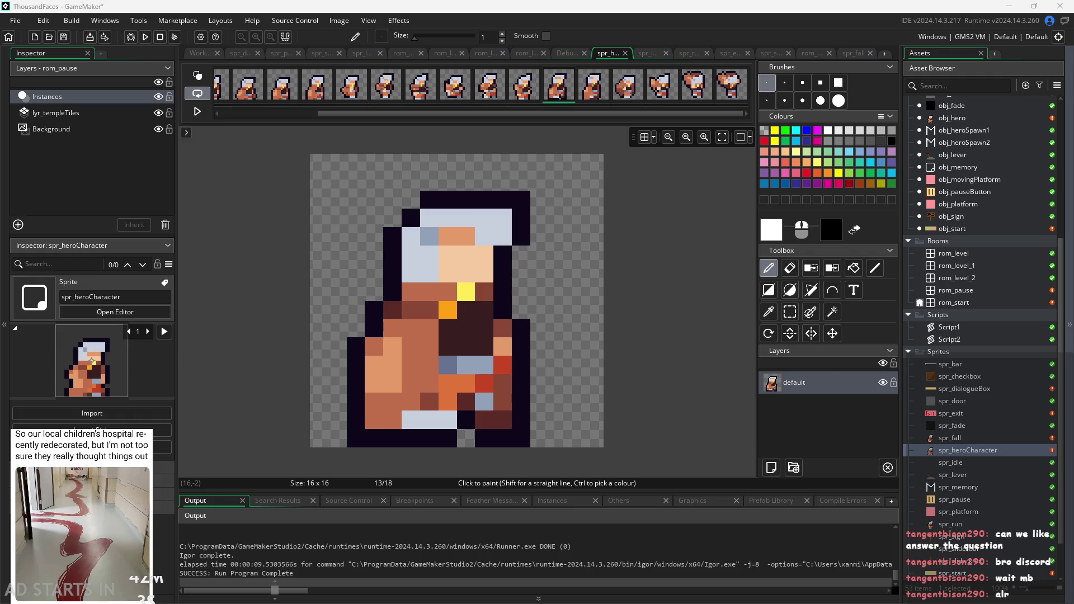
{"action": "left_click", "coordinate": [727, 94]}
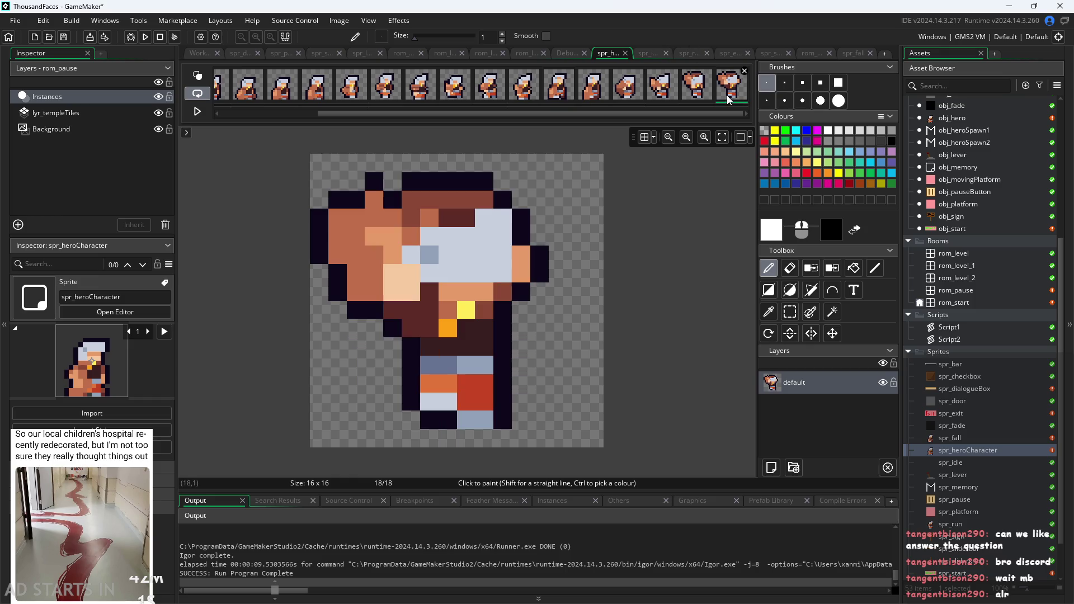
Step: Preview the animation, then paint a white pixel at the top of an early frame
{"action": "left_click_drag", "start_coordinate": [328, 115], "coordinate": [227, 115]}
{"action": "left_click", "coordinate": [274, 93]}
{"action": "left_click", "coordinate": [199, 113]}
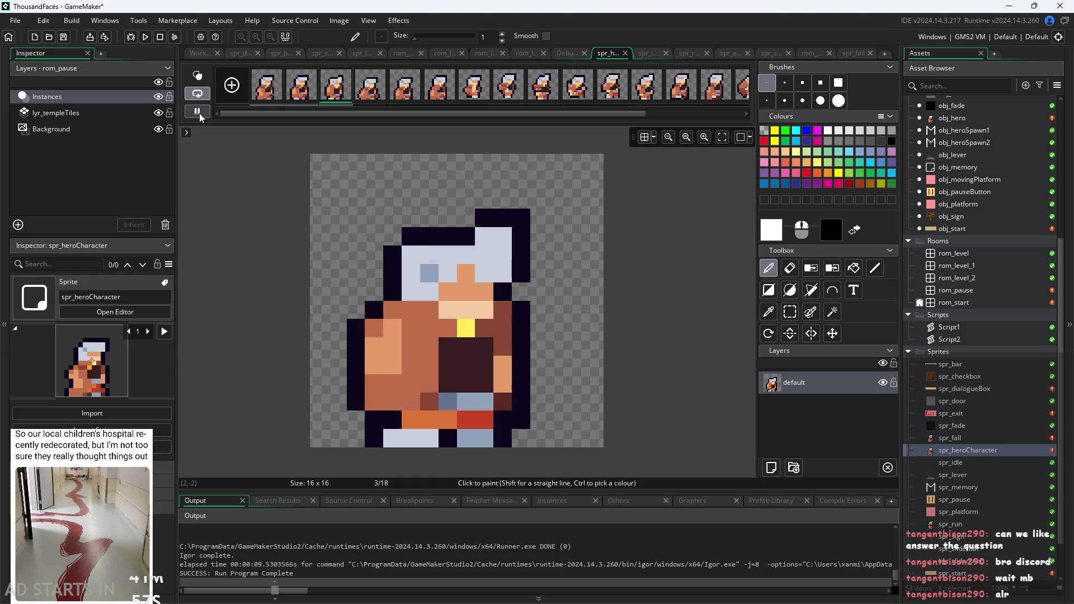
{"action": "left_click", "coordinate": [199, 113]}
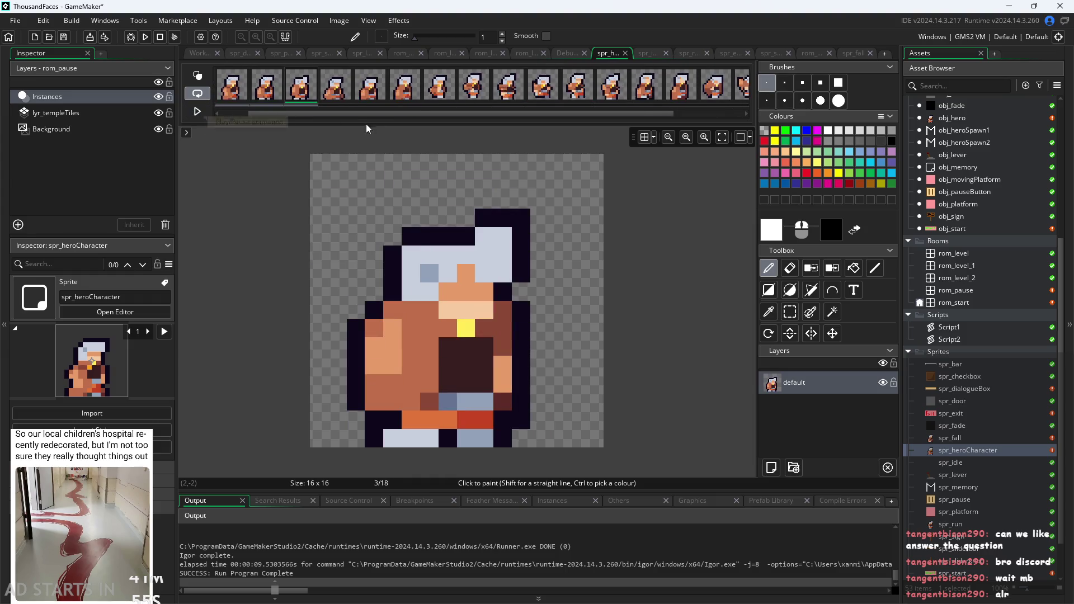
{"action": "left_click_drag", "start_coordinate": [376, 113], "coordinate": [240, 105]}
{"action": "left_click", "coordinate": [480, 155]}
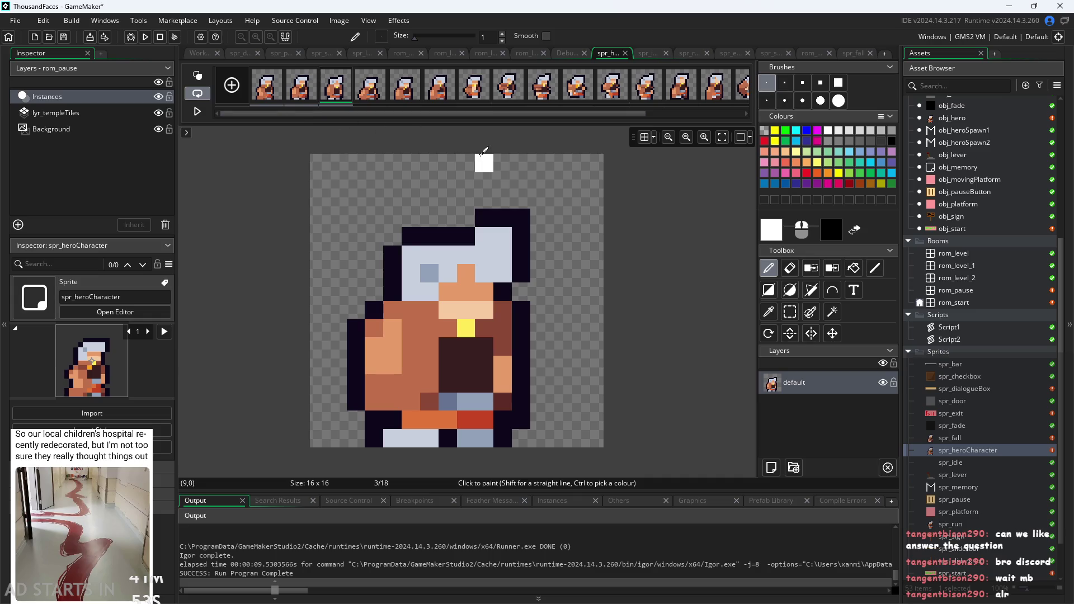
Step: Replay the preview and review frames 2 to 4, then build and run the game and start the level
{"action": "left_click", "coordinate": [277, 95]}
{"action": "left_click", "coordinate": [359, 91]}
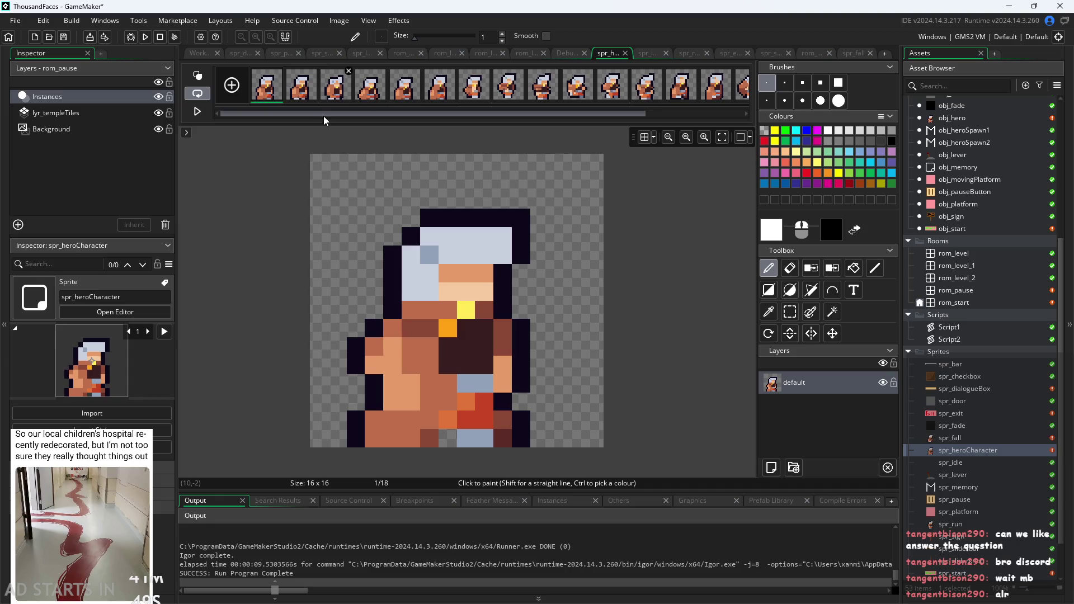
{"action": "left_click", "coordinate": [197, 111]}
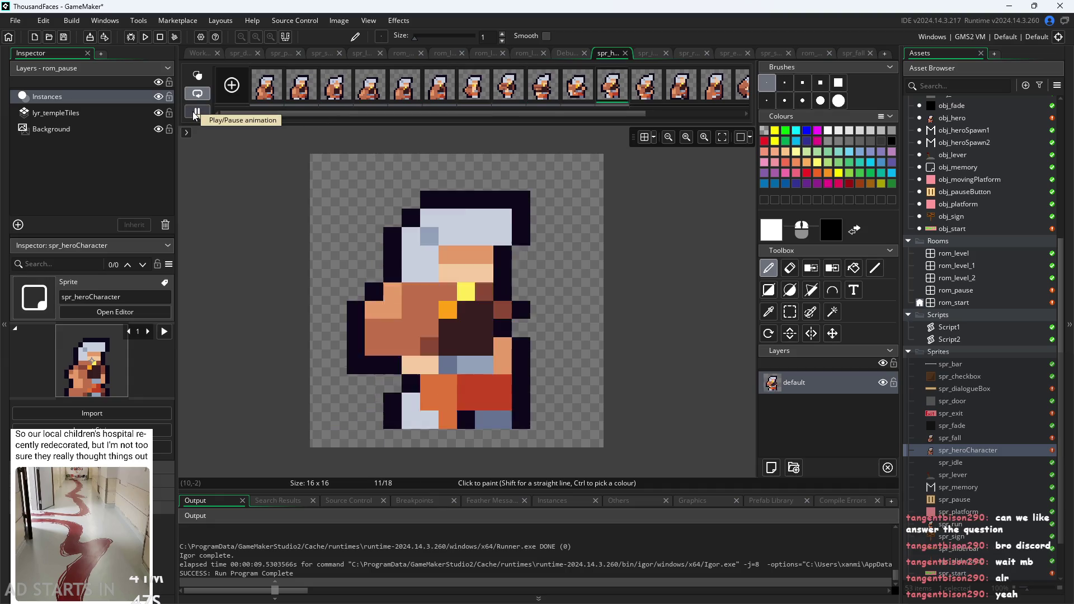
{"action": "left_click", "coordinate": [197, 111]}
{"action": "mouse_move", "coordinate": [375, 114]}
{"action": "left_mouse_down"}
{"action": "mouse_move", "coordinate": [403, 114]}
{"action": "mouse_move", "coordinate": [217, 80]}
{"action": "left_mouse_up"}
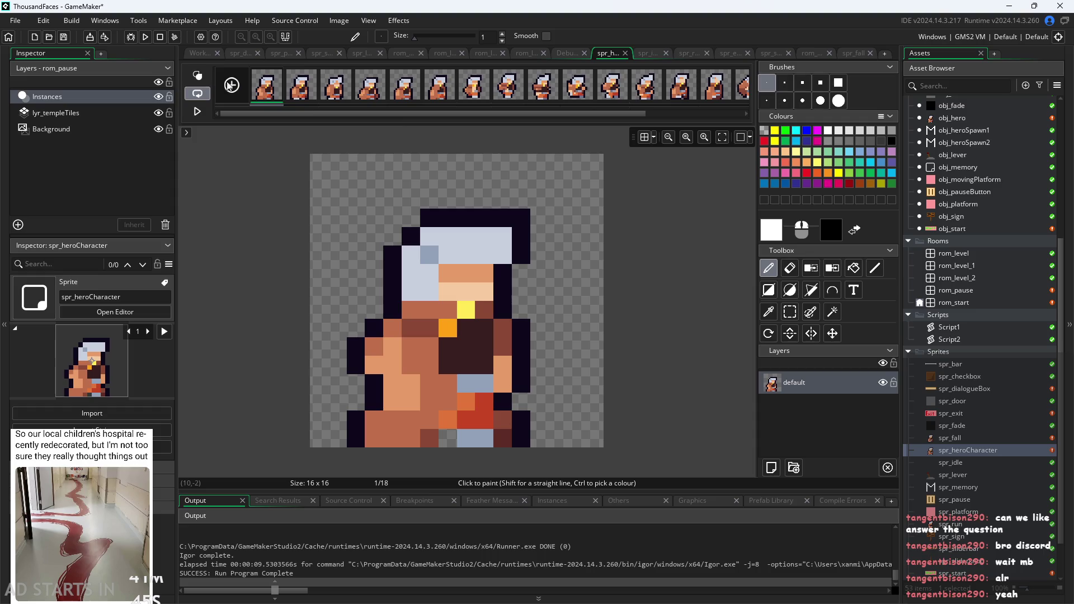
{"action": "left_click", "coordinate": [305, 92]}
{"action": "left_click", "coordinate": [341, 95]}
{"action": "left_click", "coordinate": [397, 95]}
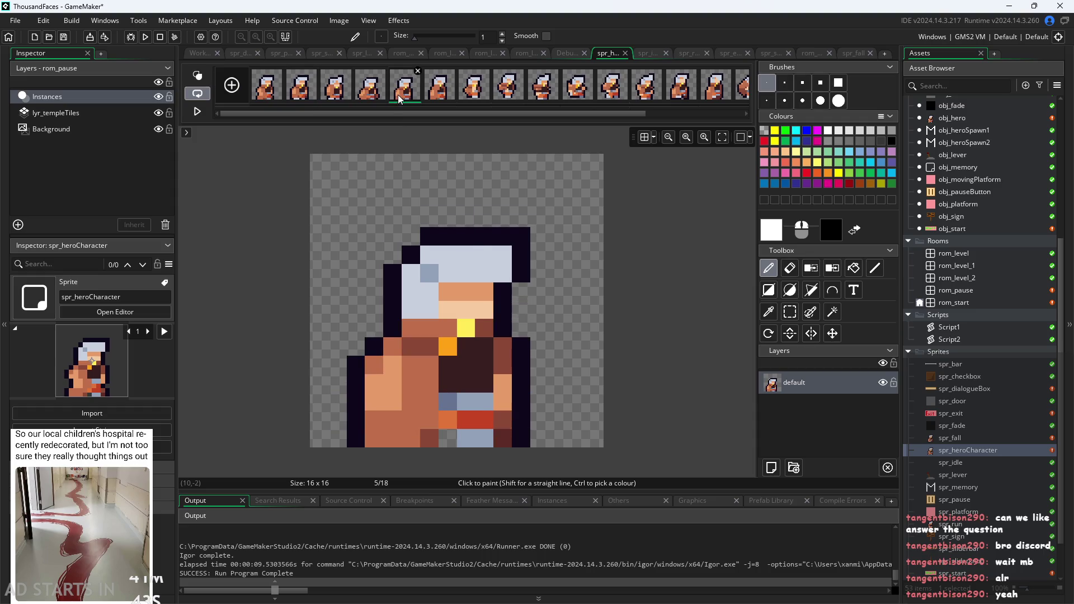
{"action": "left_click", "coordinate": [382, 95]}
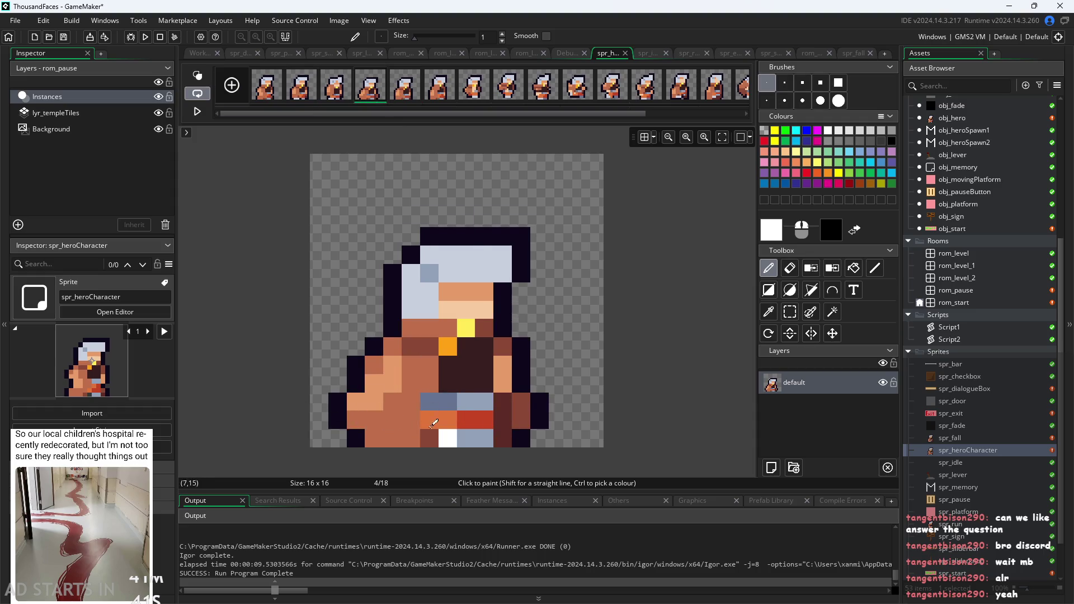
{"action": "left_click", "coordinate": [335, 85]}
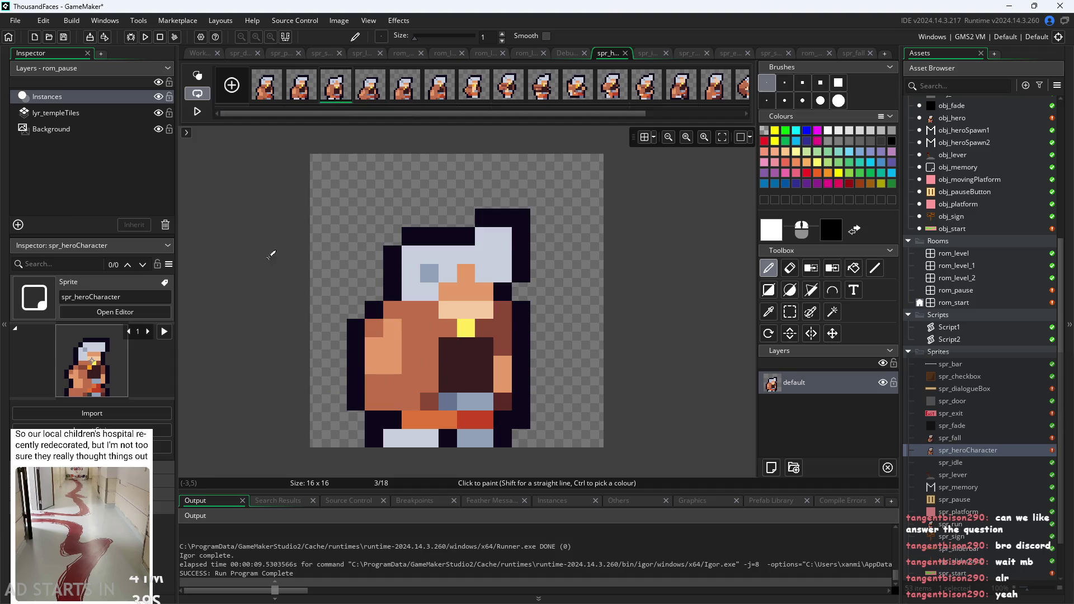
{"action": "left_click", "coordinate": [145, 37]}
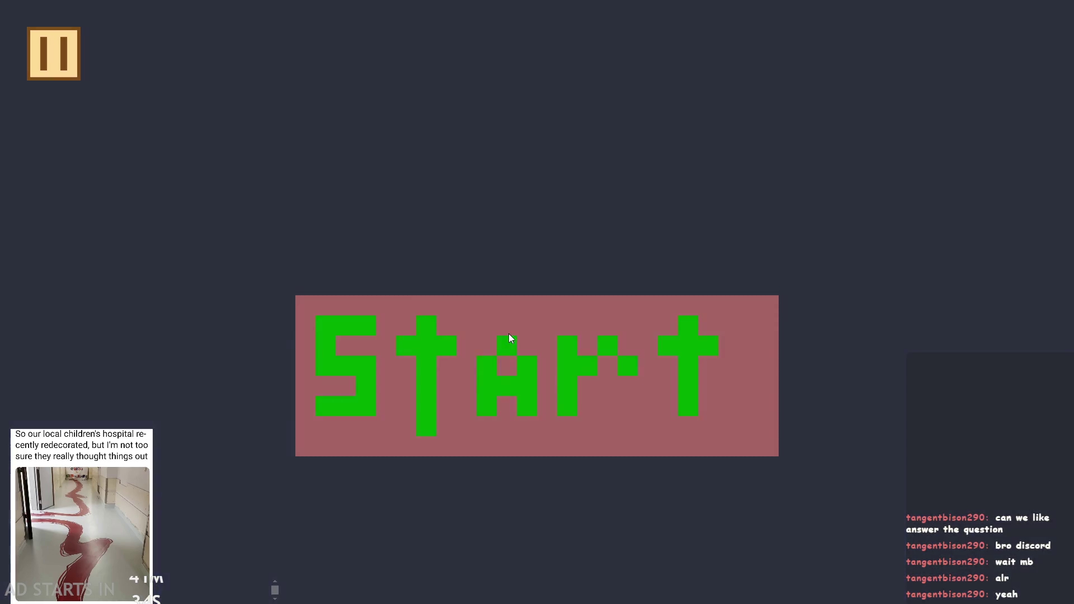
{"action": "left_click", "coordinate": [510, 333]}
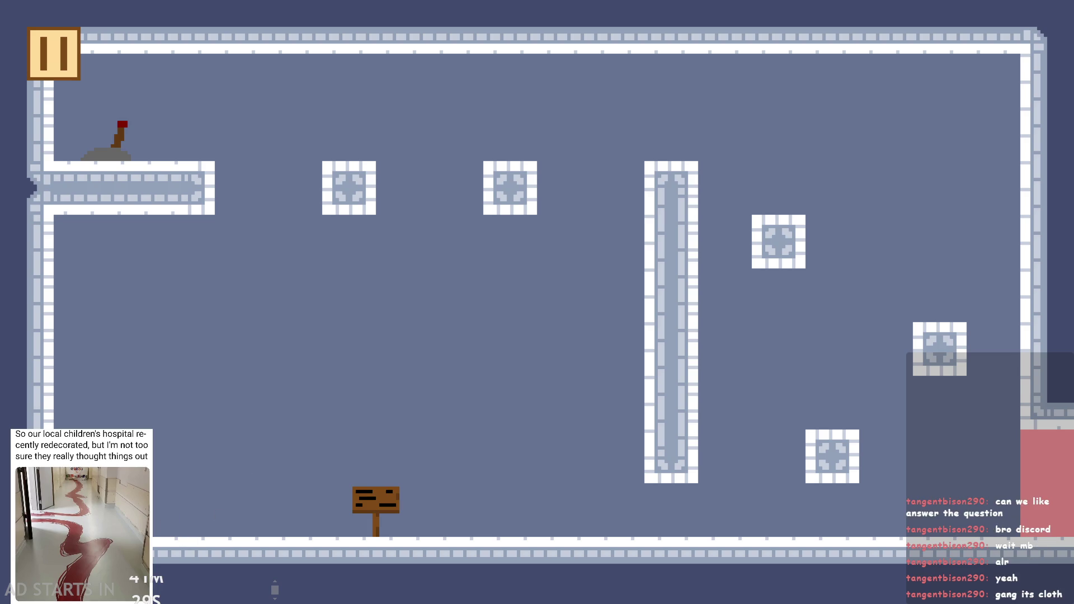
Step: Run the hero right along the floor and back left
{"action": "key", "text": "Right"}
{"action": "key", "text": "Left"}
{"action": "key", "text": "Left"}
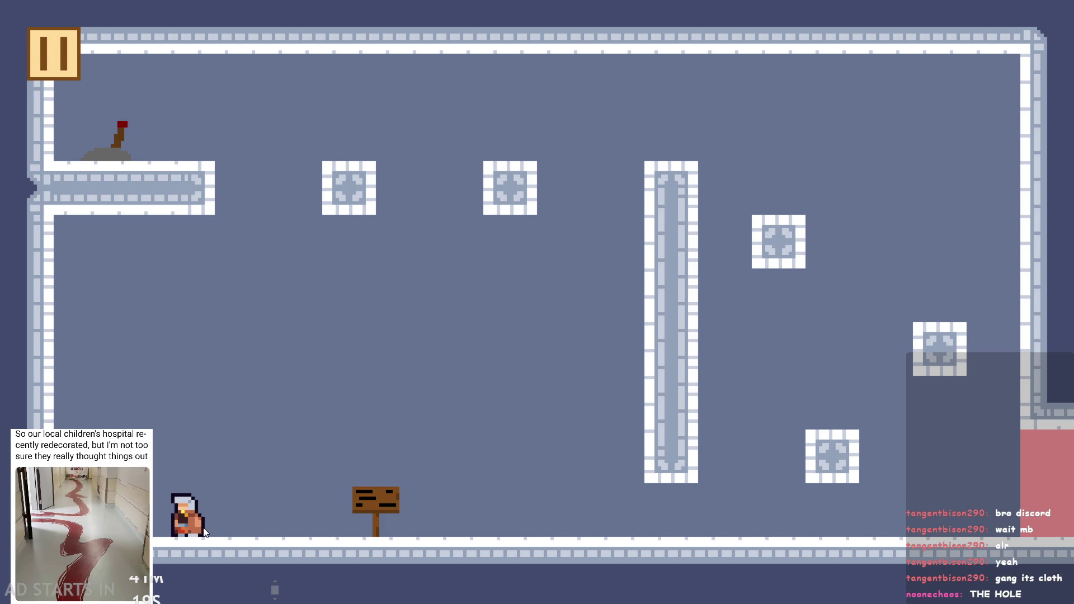
Step: Exit the running test game and step through spr_heroCharacter's frames to the last one
{"action": "left_click", "coordinate": [75, 32]}
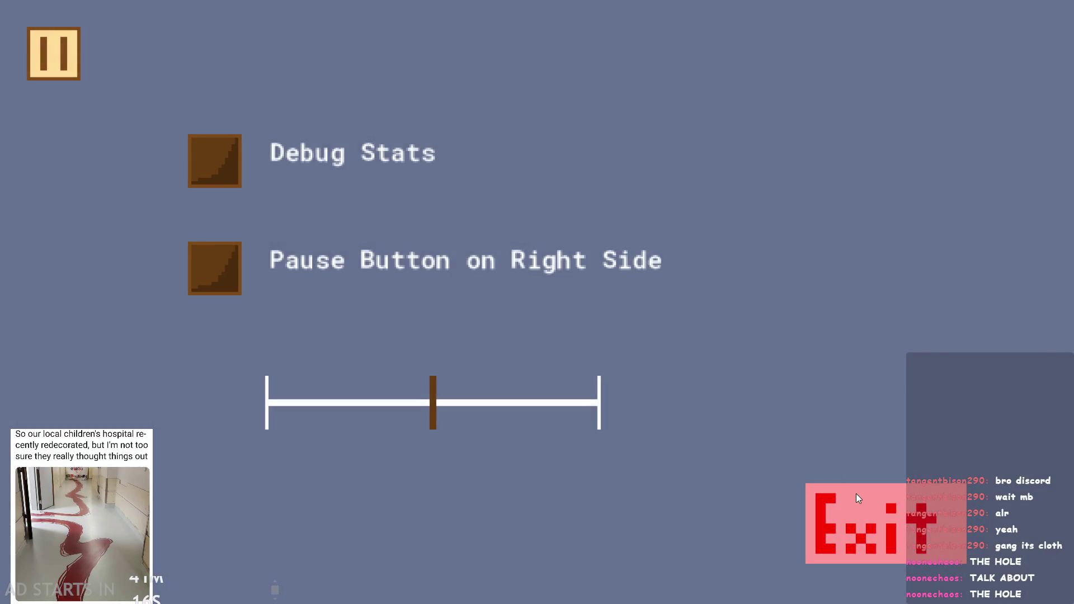
{"action": "left_click", "coordinate": [856, 495]}
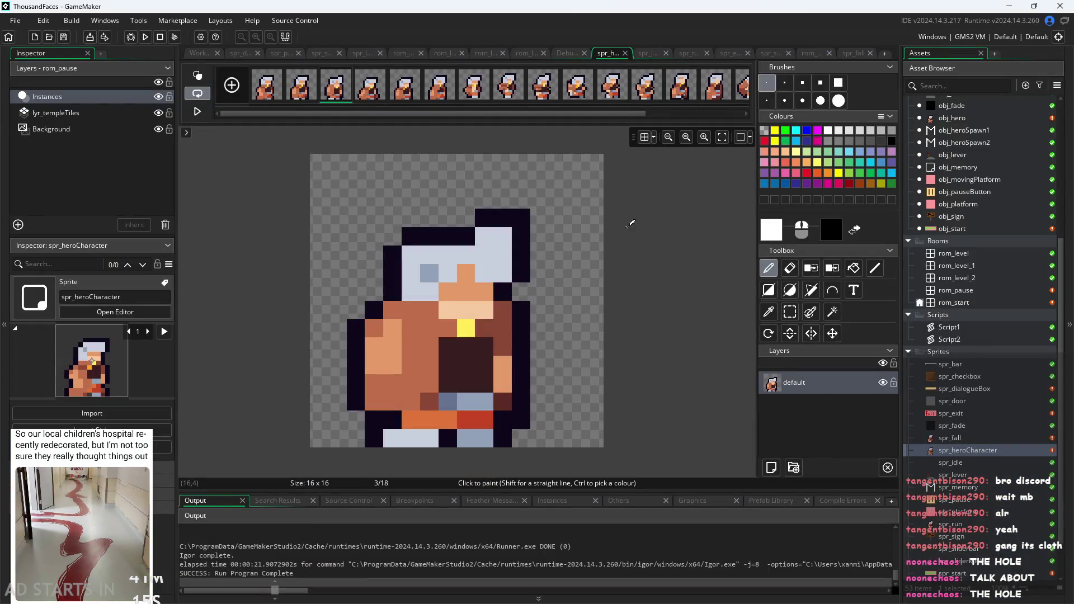
{"action": "scroll", "coordinate": [669, 112], "scroll_direction": "down", "scroll_amount": 3}
{"action": "left_click", "coordinate": [706, 94]}
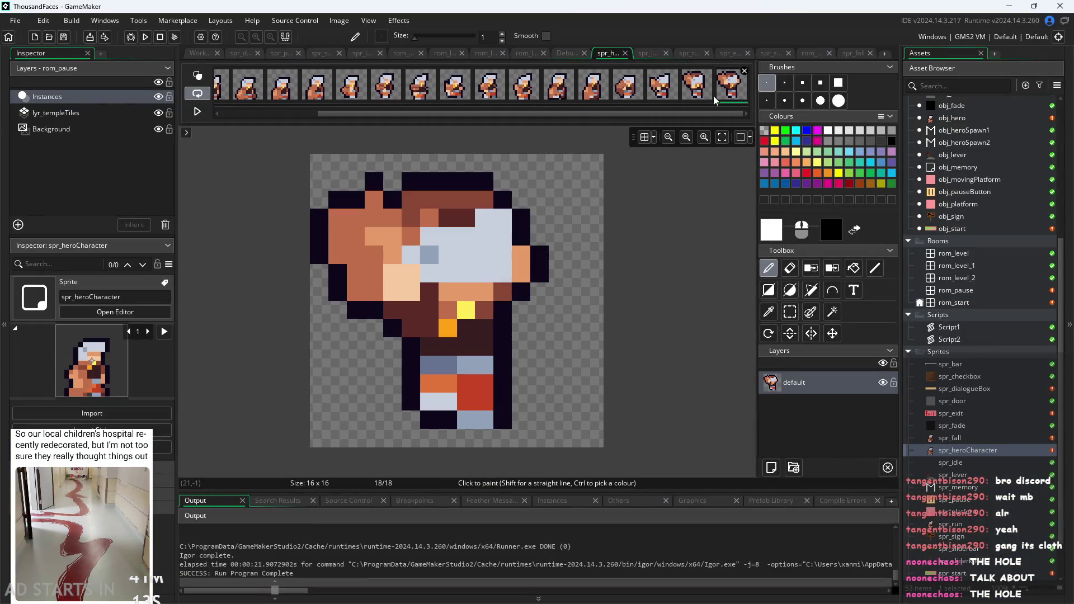
{"action": "left_click", "coordinate": [660, 93]}
{"action": "left_click", "coordinate": [571, 89]}
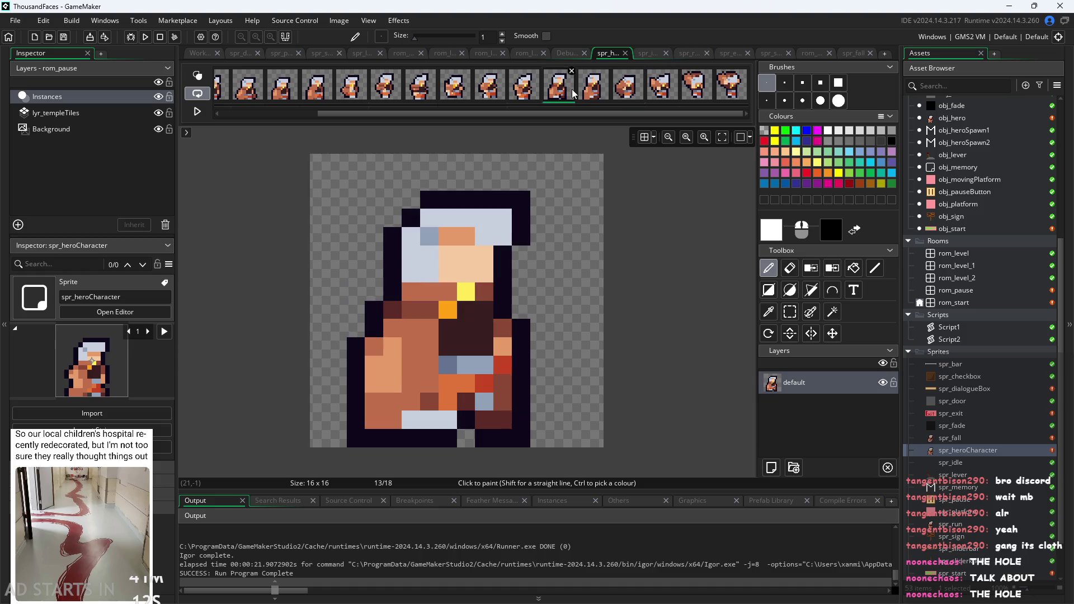
{"action": "left_click", "coordinate": [626, 94]}
{"action": "left_click", "coordinate": [676, 94]}
{"action": "left_click", "coordinate": [696, 94]}
{"action": "left_click", "coordinate": [718, 95]}
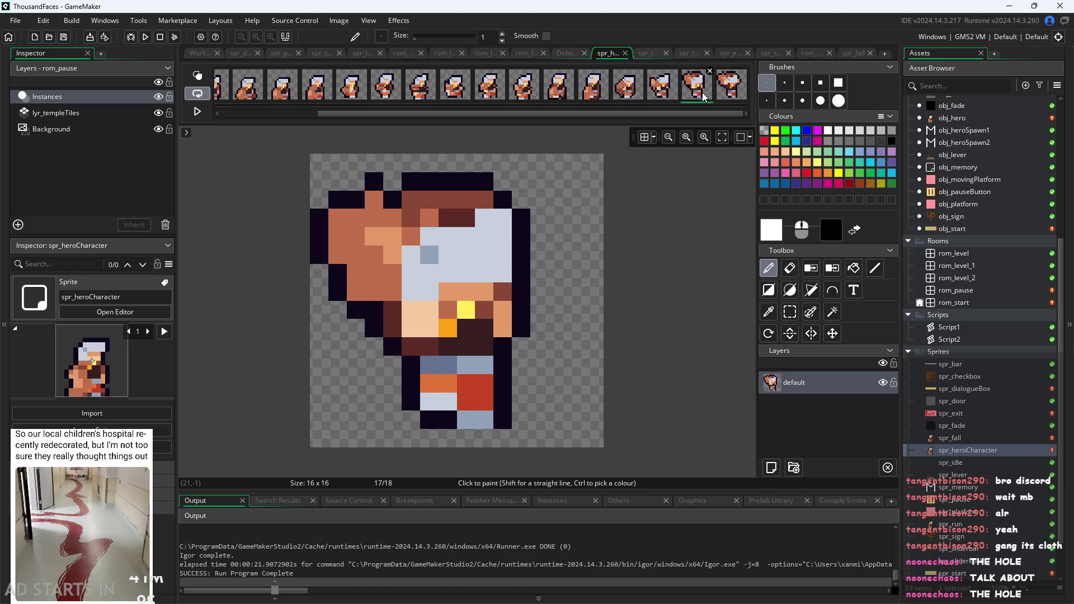
Step: Go to frame 12 and paint a white pixel at (4,8) on the hero's arm
{"action": "left_click", "coordinate": [418, 96]}
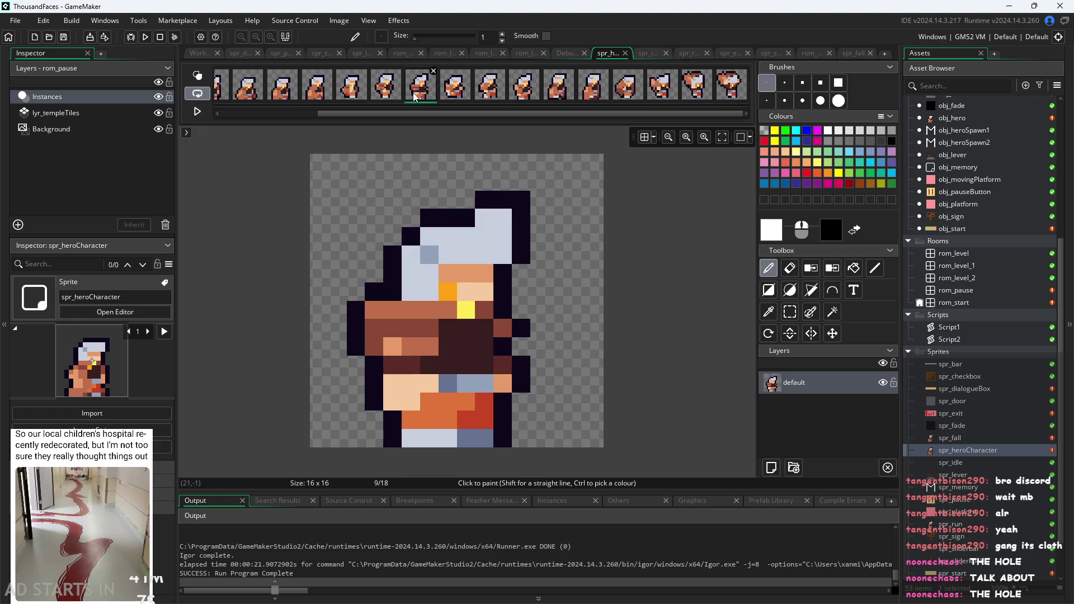
{"action": "left_click", "coordinate": [385, 92]}
{"action": "left_click", "coordinate": [489, 92]}
{"action": "left_click", "coordinate": [524, 92]}
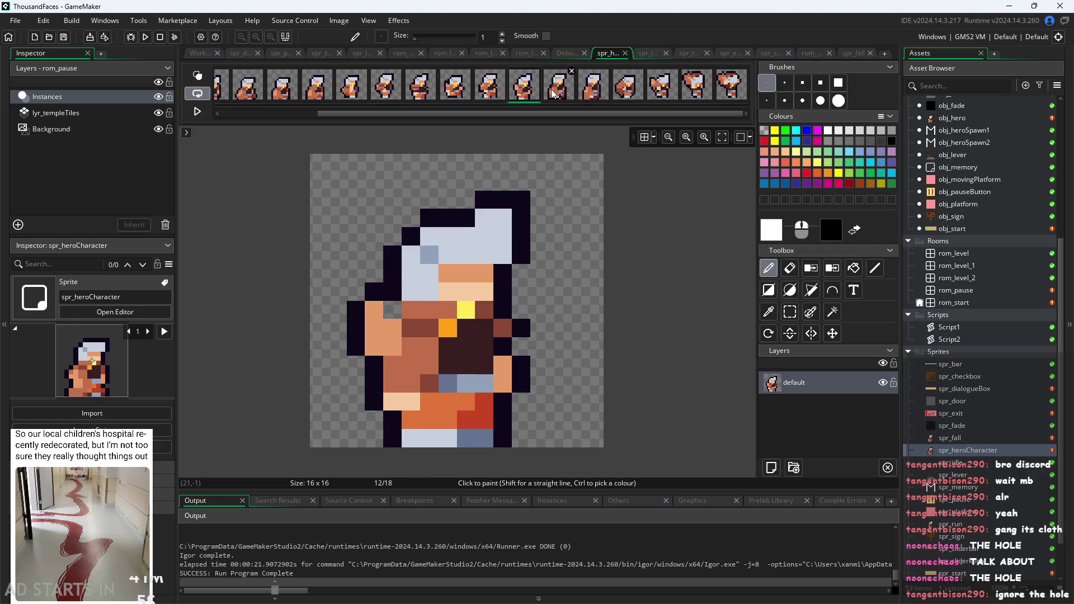
{"action": "left_click", "coordinate": [396, 309]}
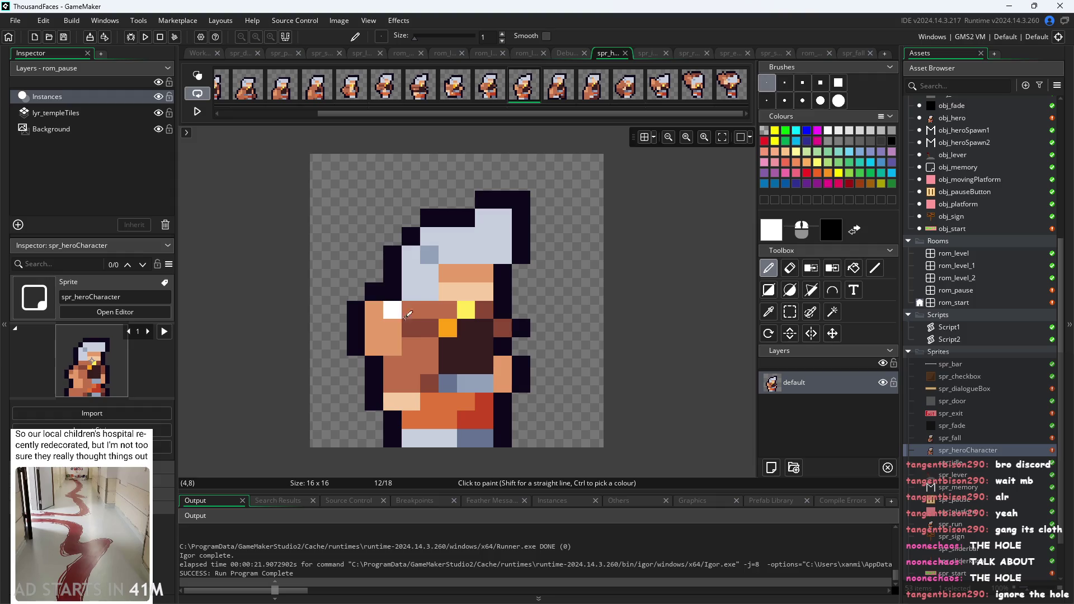
Step: Sample the sprite's dark outline colour and return to the Pencil
{"action": "left_click", "coordinate": [768, 311]}
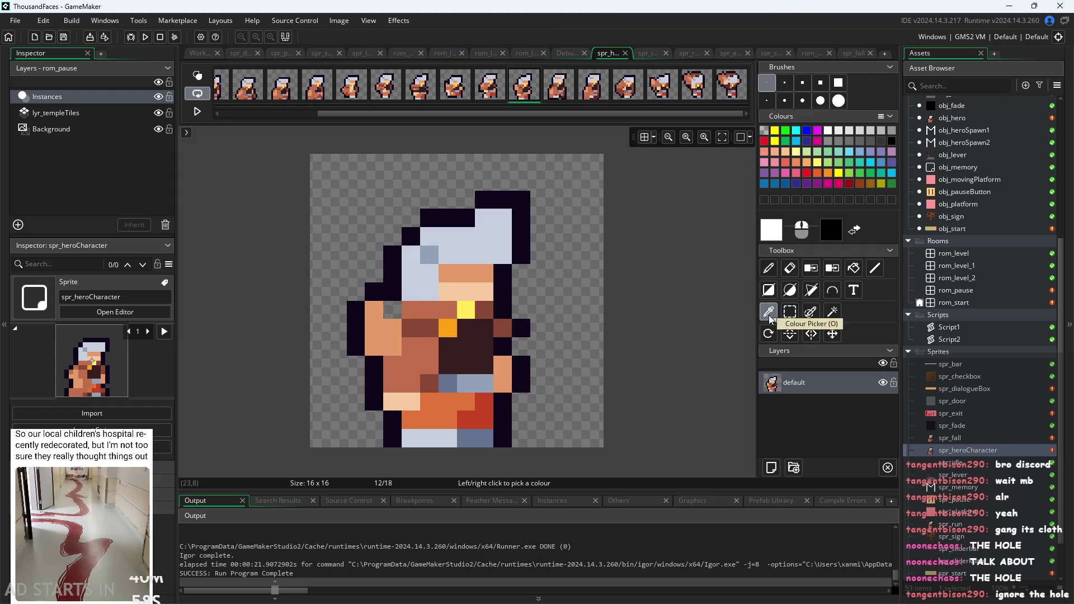
{"action": "left_click", "coordinate": [392, 288]}
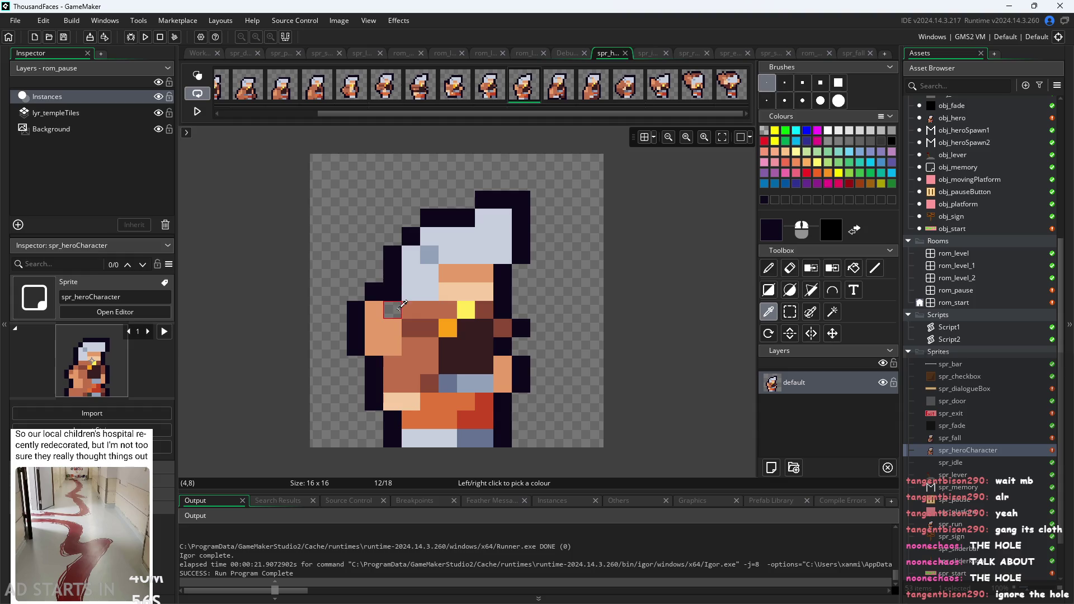
{"action": "left_click", "coordinate": [768, 268]}
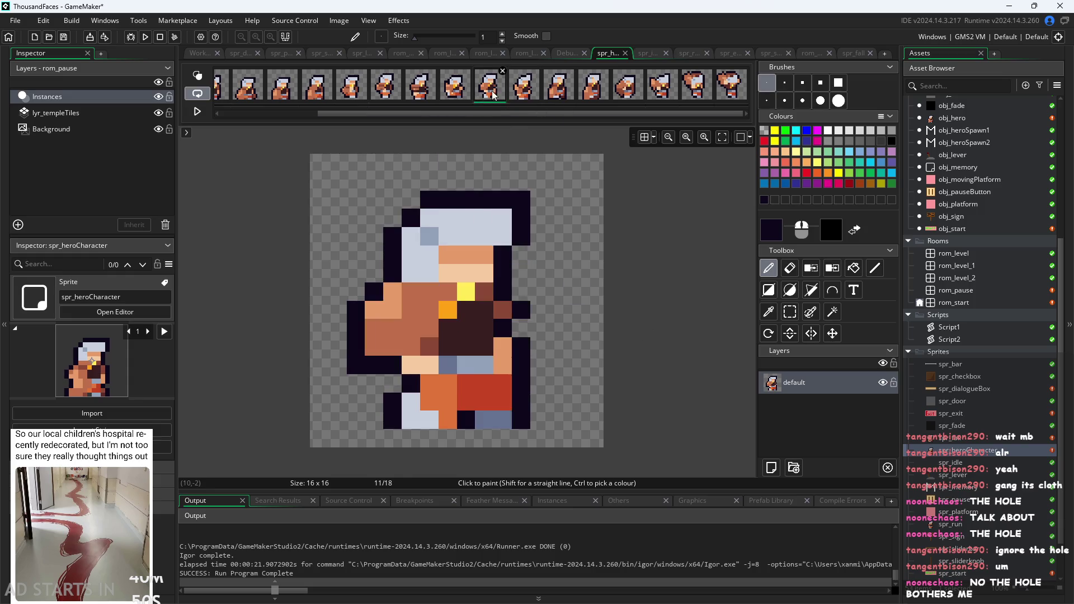
Step: Compare frames 7 through 13 of the hero animation, ending on frame 10
{"action": "key", "text": "Left"}
{"action": "key", "text": "Left"}
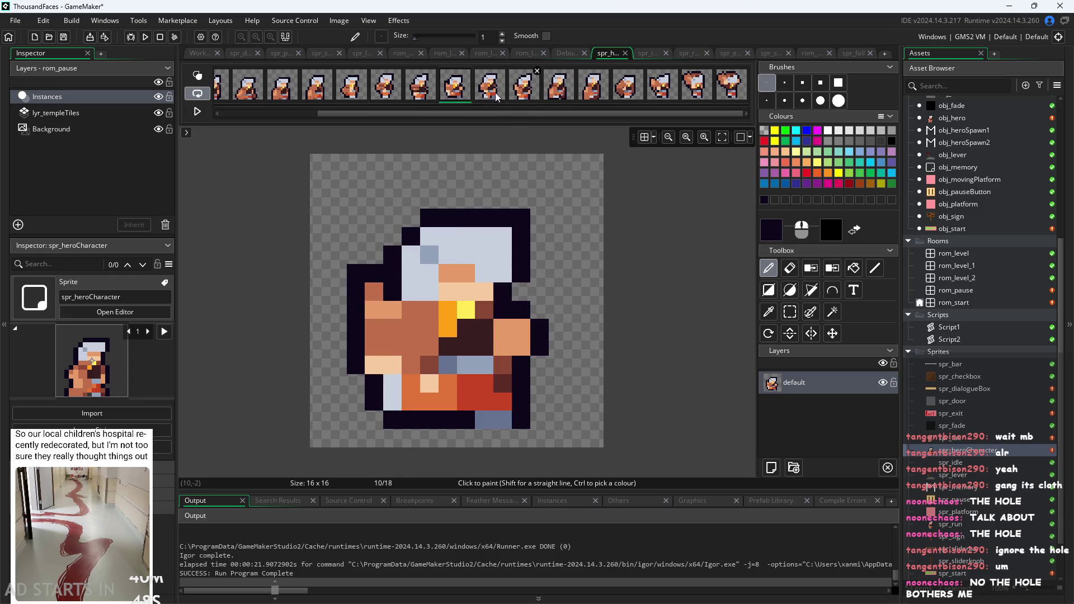
{"action": "left_click", "coordinate": [536, 98]}
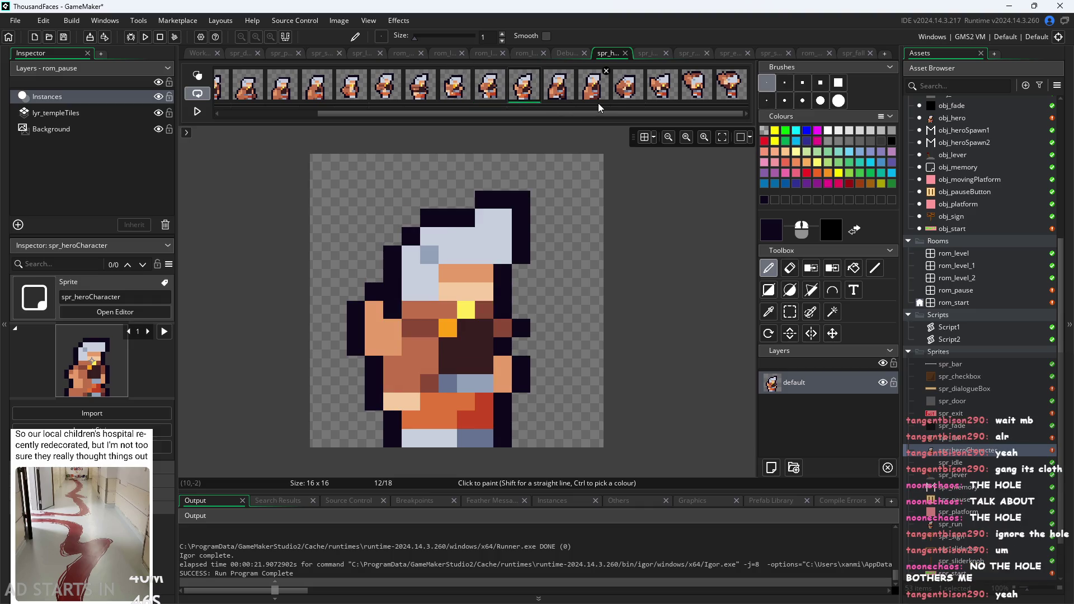
{"action": "left_click", "coordinate": [566, 92]}
{"action": "left_click", "coordinate": [595, 99]}
{"action": "left_click", "coordinate": [558, 92]}
{"action": "key", "text": "Left"}
{"action": "key", "text": "Left"}
{"action": "key", "text": "Left"}
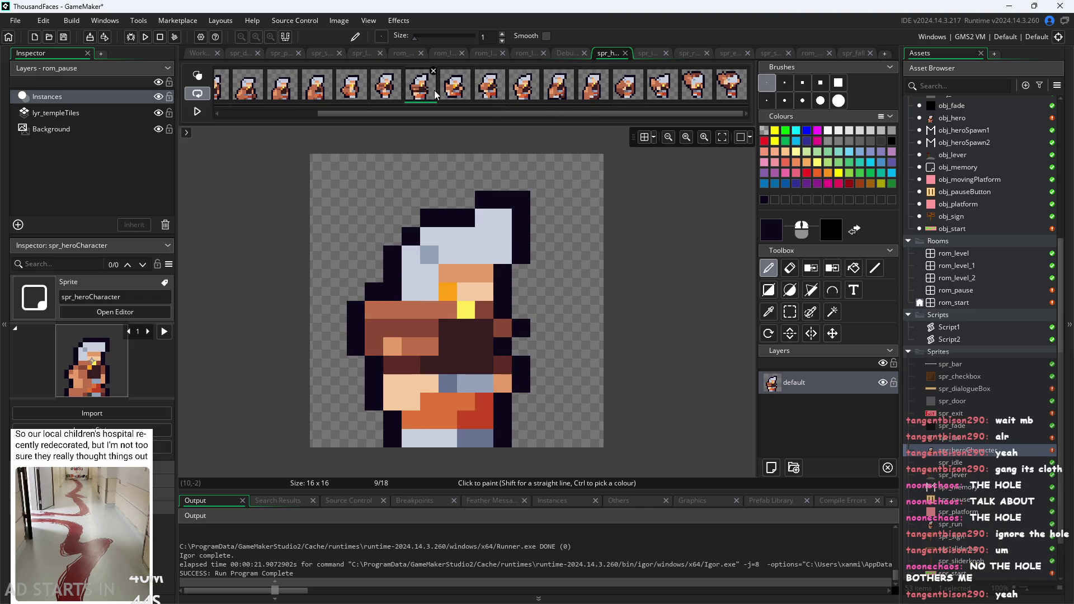
{"action": "key", "text": "Right"}
{"action": "key", "text": "Right"}
{"action": "key", "text": "Right"}
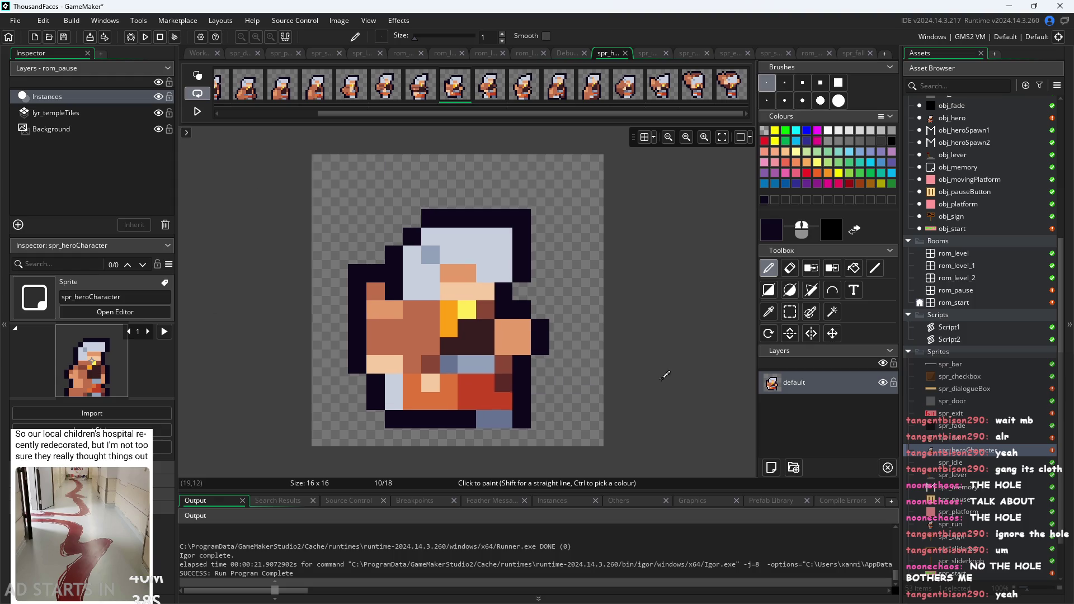
Step: Browse the frame strip up to frame 16 and back to frame 10
{"action": "scroll", "coordinate": [665, 375], "scroll_direction": "down", "scroll_amount": 2}
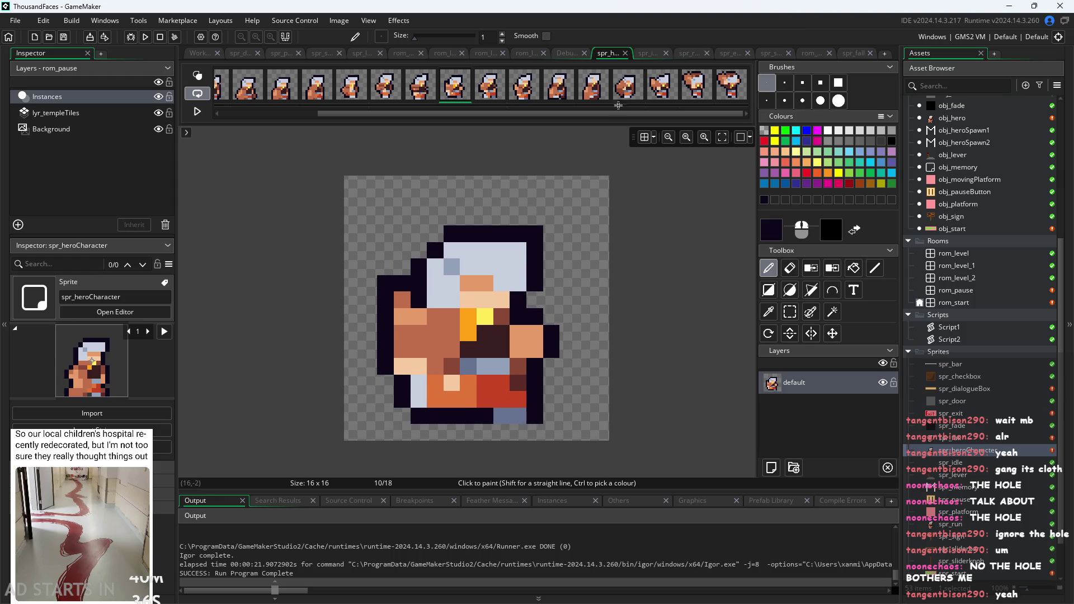
{"action": "left_click", "coordinate": [637, 90]}
{"action": "left_click", "coordinate": [663, 88]}
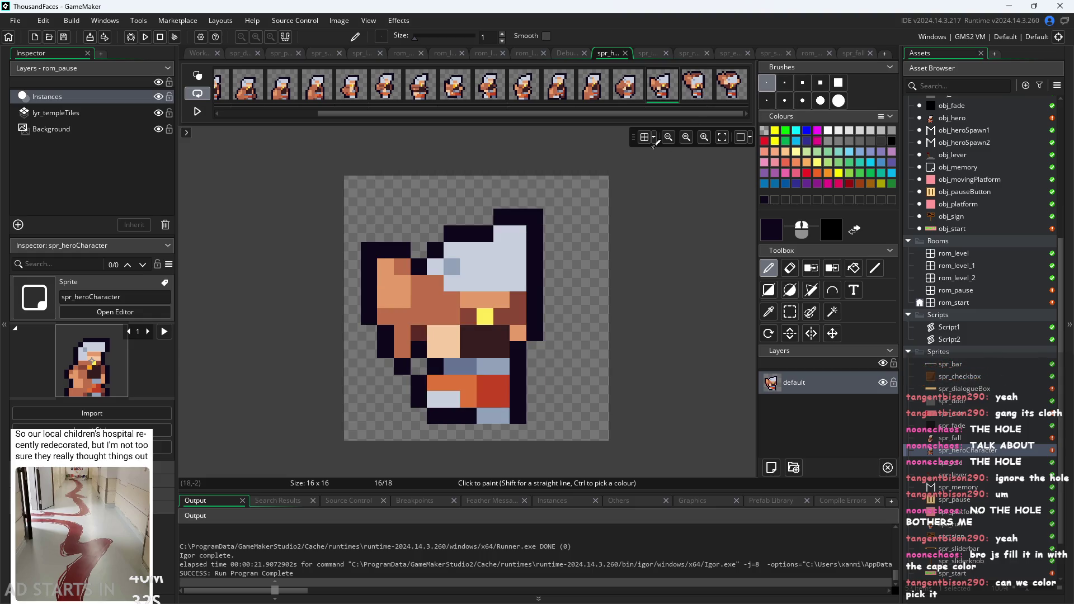
{"action": "left_click", "coordinate": [421, 92]}
{"action": "left_click", "coordinate": [455, 89]}
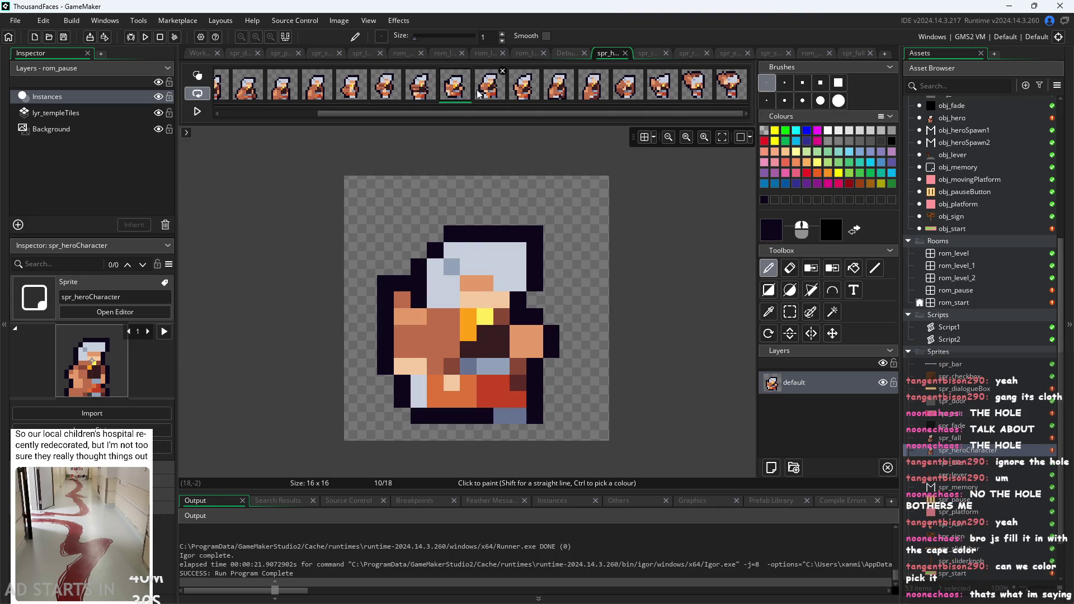
Step: Sample the cape's orange-brown colour on frame 10 and switch back to the Pencil
{"action": "left_click", "coordinate": [767, 312]}
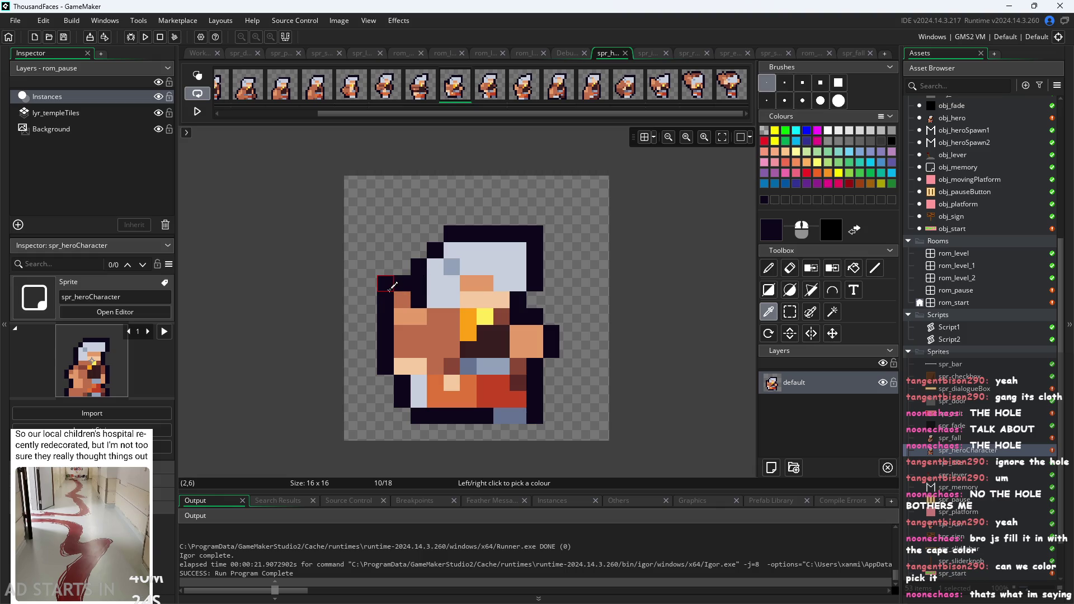
{"action": "scroll", "coordinate": [391, 291], "scroll_direction": "up", "scroll_amount": 3}
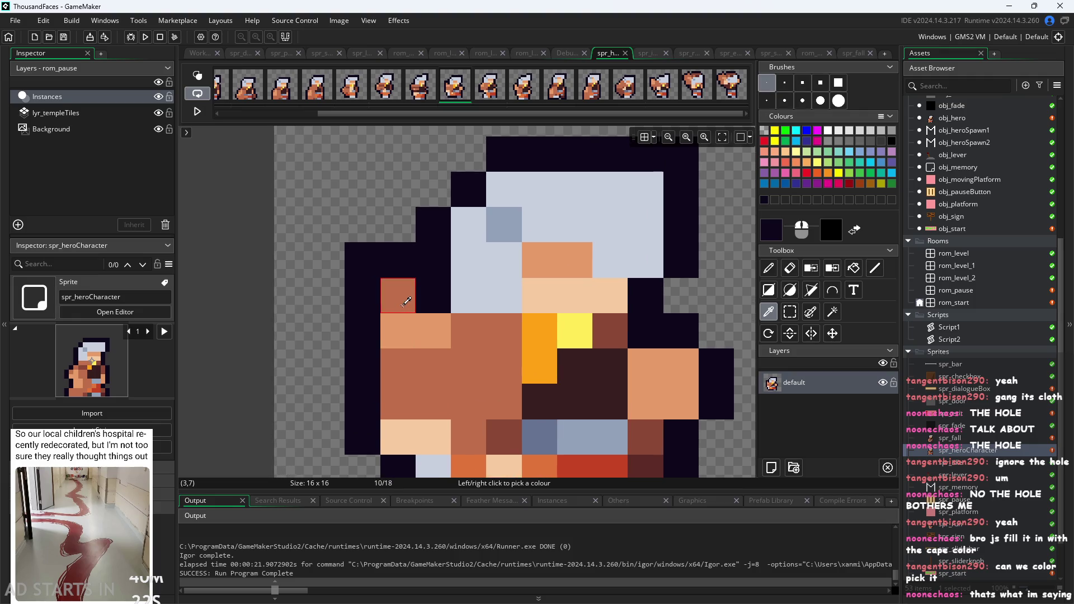
{"action": "scroll", "coordinate": [405, 303], "scroll_direction": "up", "scroll_amount": 1}
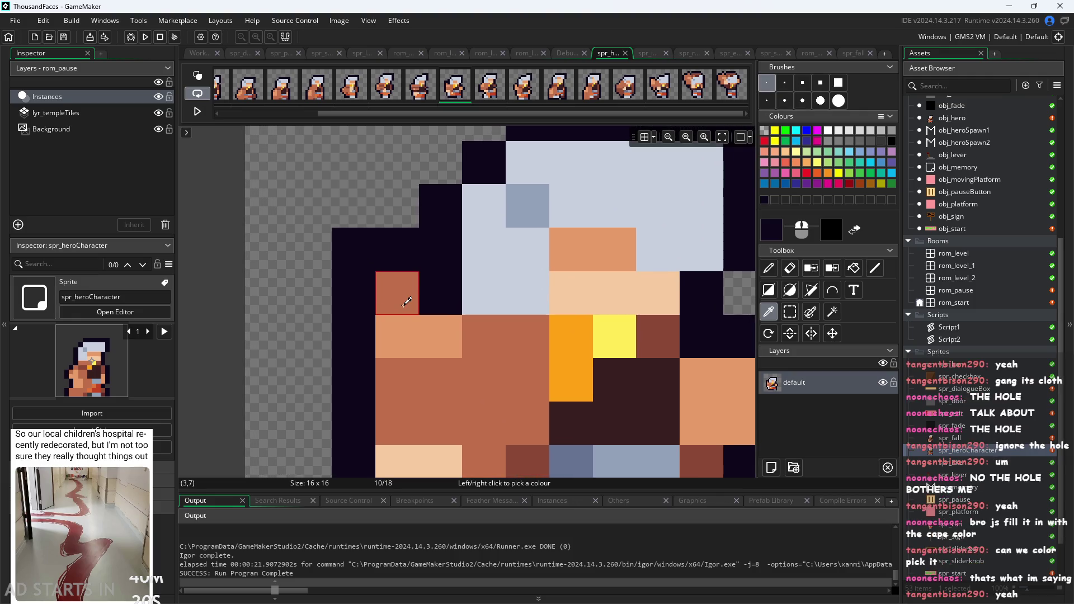
{"action": "left_click", "coordinate": [405, 304]}
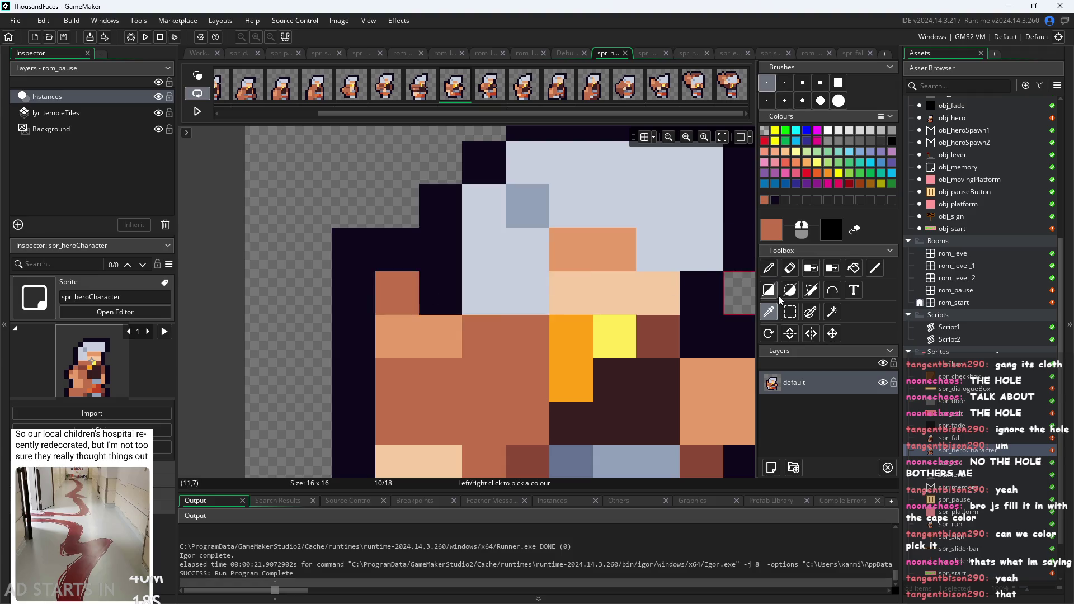
{"action": "left_click", "coordinate": [770, 269]}
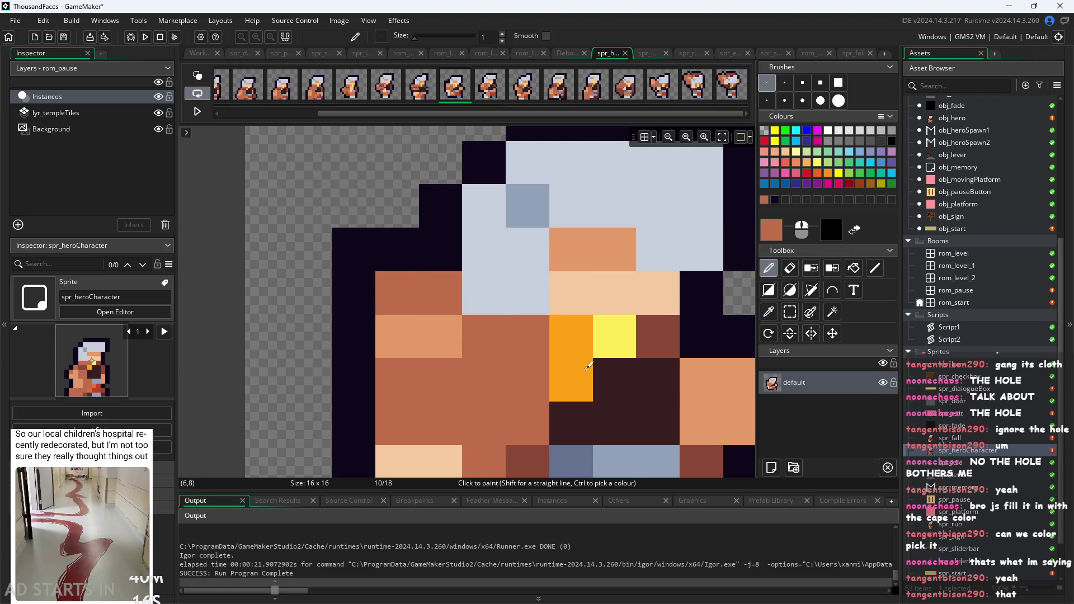
{"action": "scroll", "coordinate": [625, 382], "scroll_direction": "down", "scroll_amount": 1}
{"action": "scroll", "coordinate": [626, 382], "scroll_direction": "down", "scroll_amount": 3}
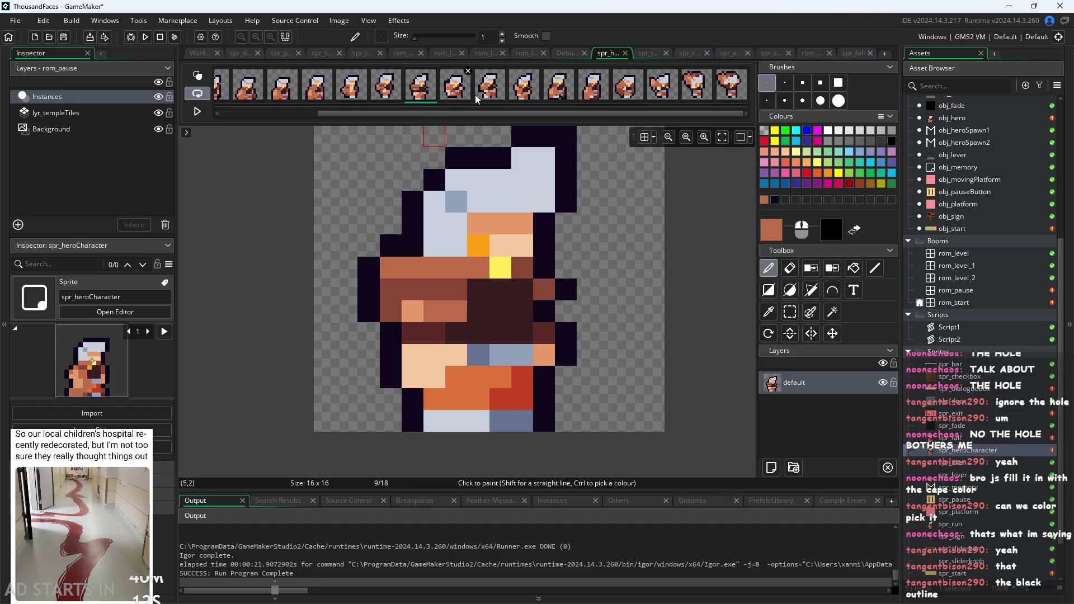
Step: Compare neighbouring frames 9 through 13, settling back on frame 10
{"action": "left_click", "coordinate": [488, 99]}
{"action": "left_click", "coordinate": [425, 93]}
{"action": "left_click", "coordinate": [456, 95]}
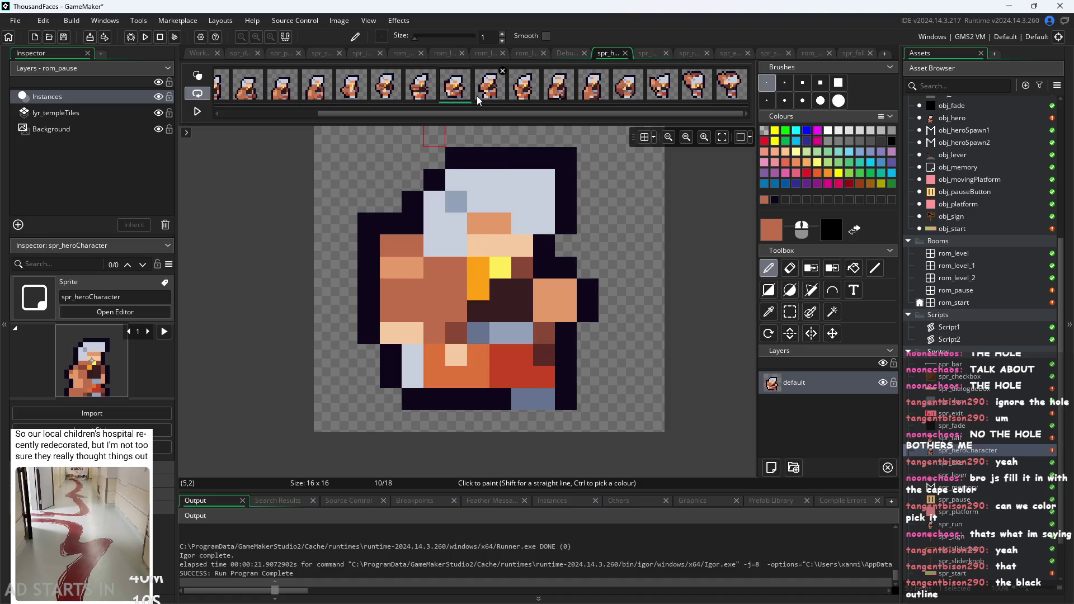
{"action": "left_click", "coordinate": [495, 97]}
{"action": "left_click", "coordinate": [449, 96]}
{"action": "left_click", "coordinate": [423, 93]}
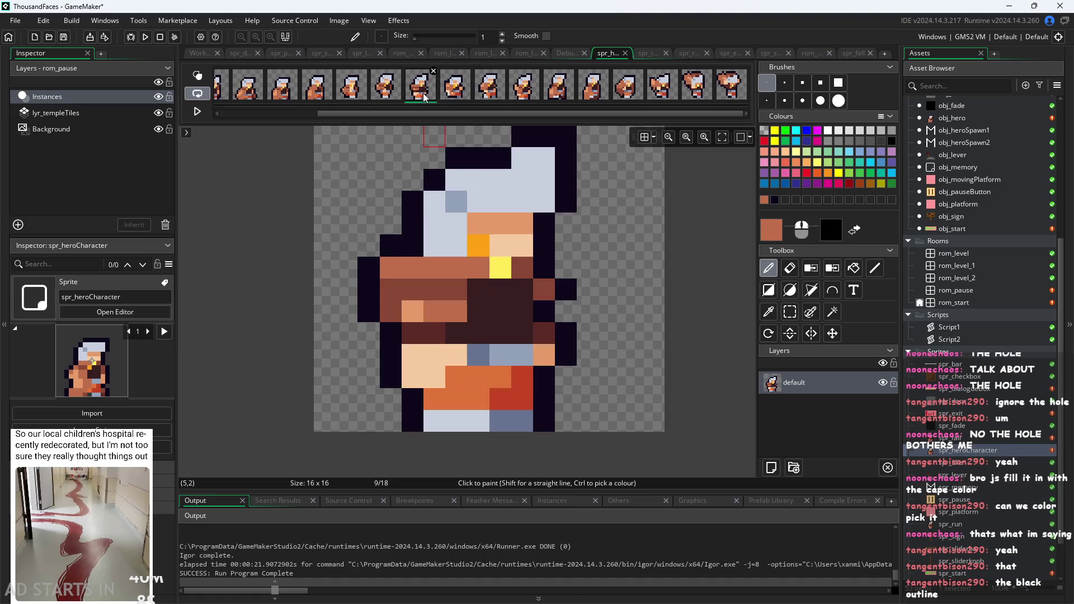
{"action": "left_click", "coordinate": [458, 86]}
{"action": "left_click", "coordinate": [498, 86]}
{"action": "left_click", "coordinate": [532, 86]}
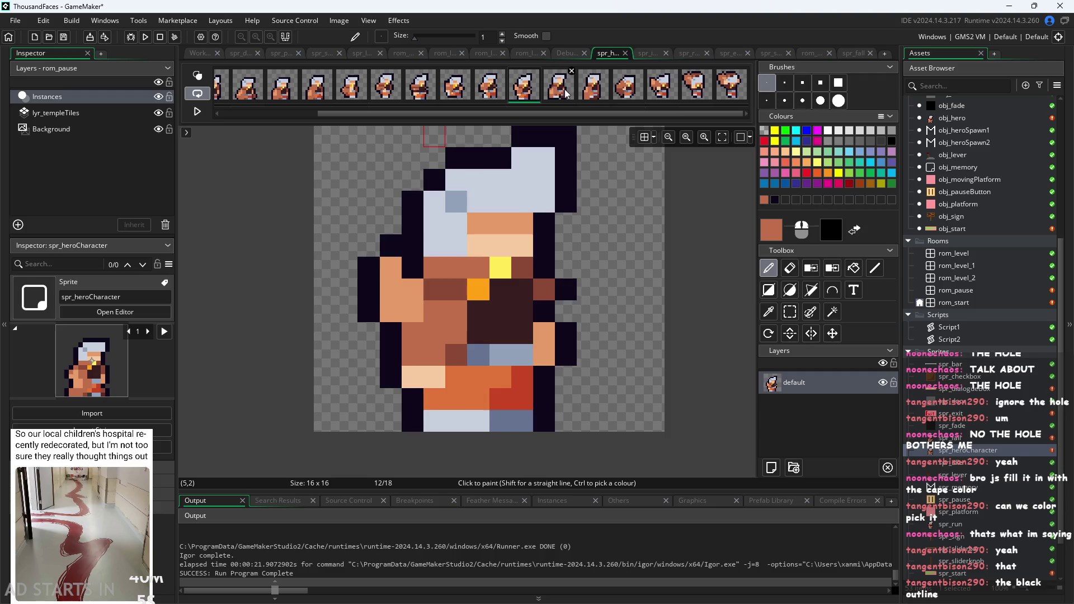
{"action": "left_click", "coordinate": [563, 89]}
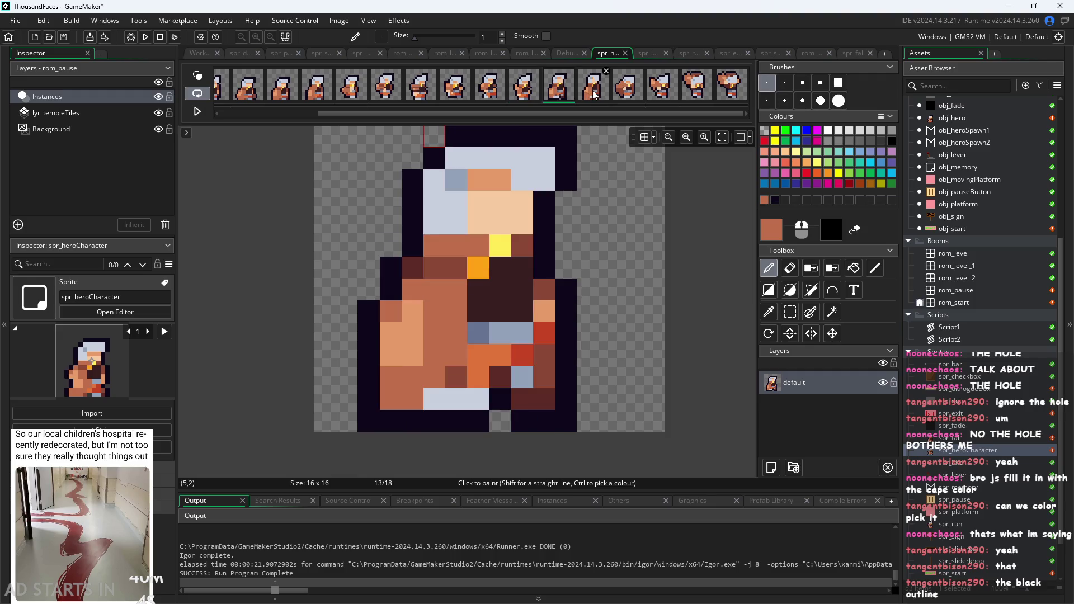
{"action": "left_click", "coordinate": [424, 91]}
{"action": "left_click", "coordinate": [467, 98]}
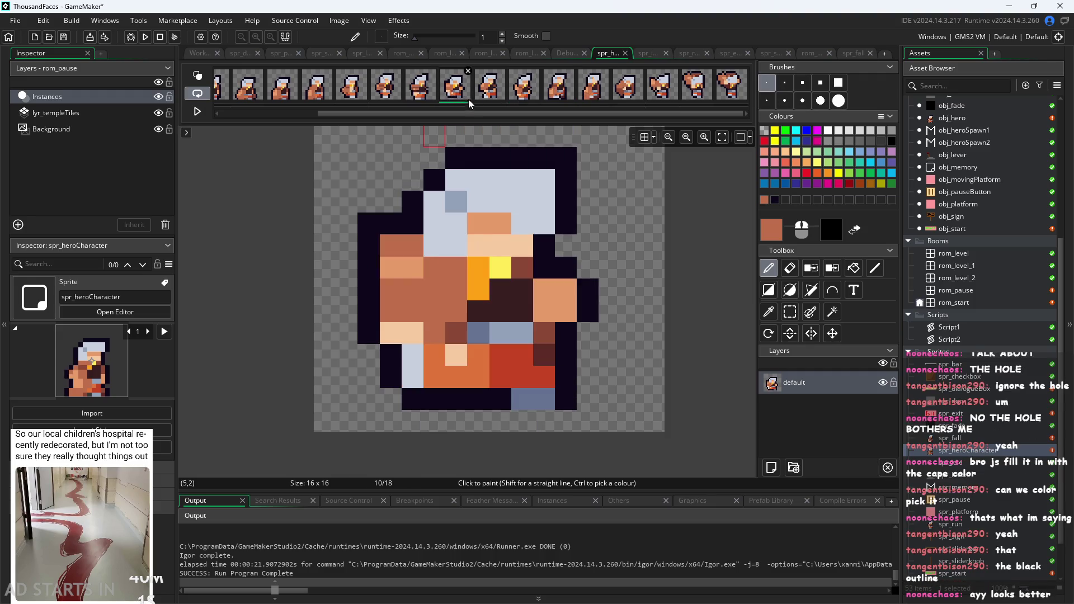
Step: Paint frame 10's top-left cape pixel in the dark outline colour, then open obj_hero
{"action": "left_click", "coordinate": [415, 230], "text": "ctrl"}
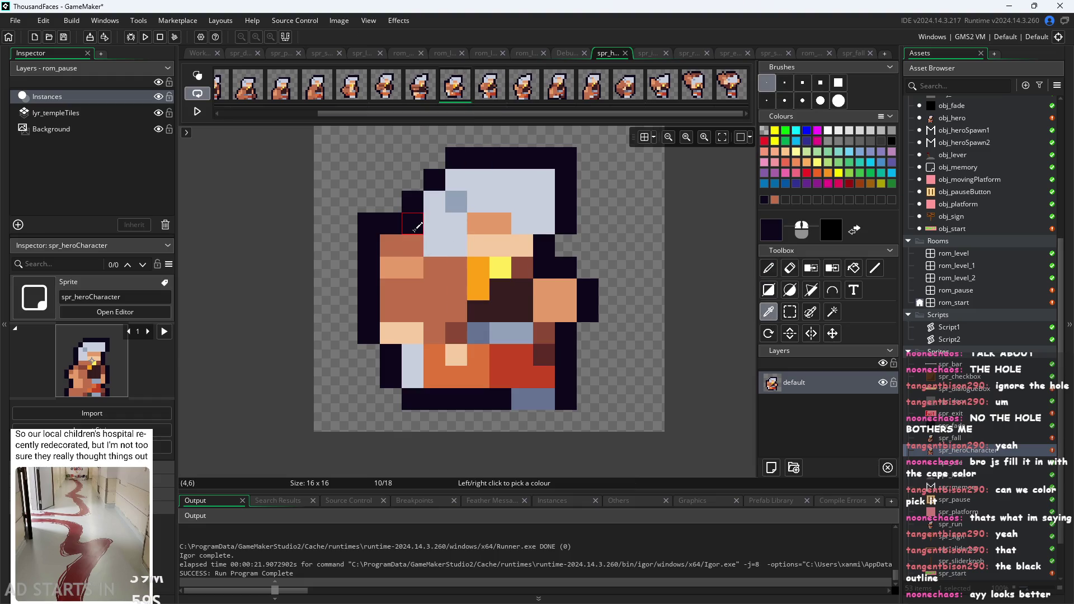
{"action": "left_click", "coordinate": [412, 250]}
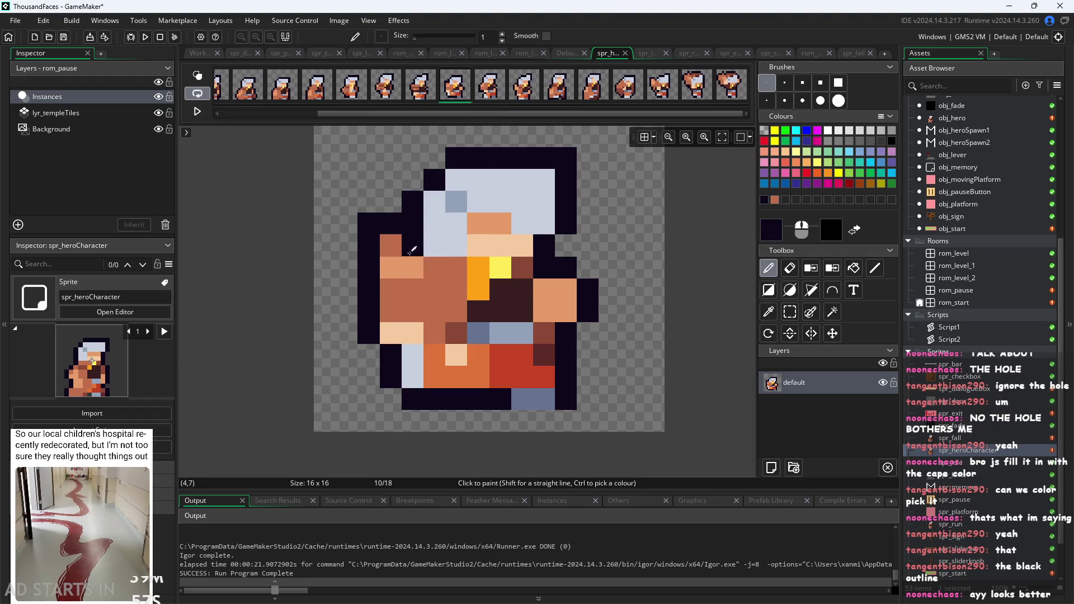
{"action": "scroll", "coordinate": [681, 351], "scroll_direction": "down", "scroll_amount": 1}
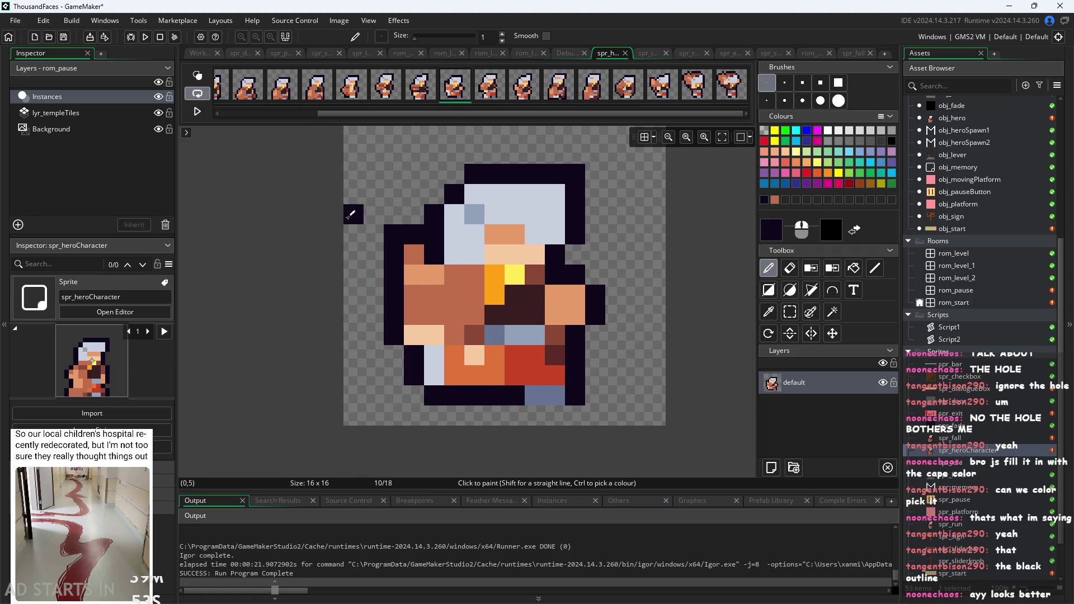
{"action": "scroll", "coordinate": [329, 240], "scroll_direction": "down", "scroll_amount": 1}
{"action": "scroll", "coordinate": [324, 247], "scroll_direction": "down", "scroll_amount": 1}
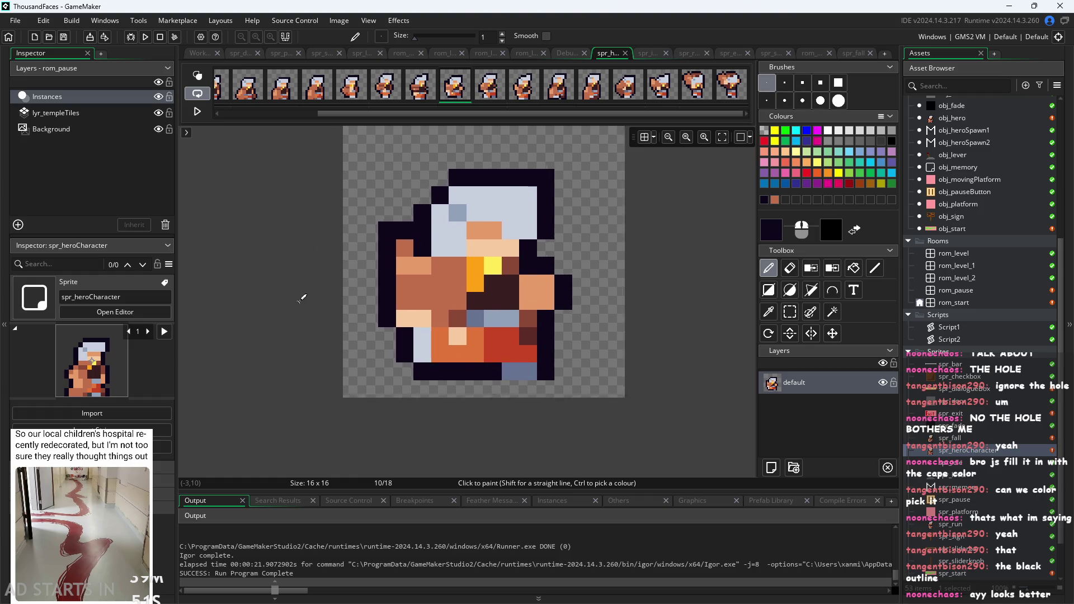
{"action": "scroll", "coordinate": [302, 297], "scroll_direction": "up", "scroll_amount": 2}
{"action": "scroll", "coordinate": [593, 377], "scroll_direction": "up", "scroll_amount": 2}
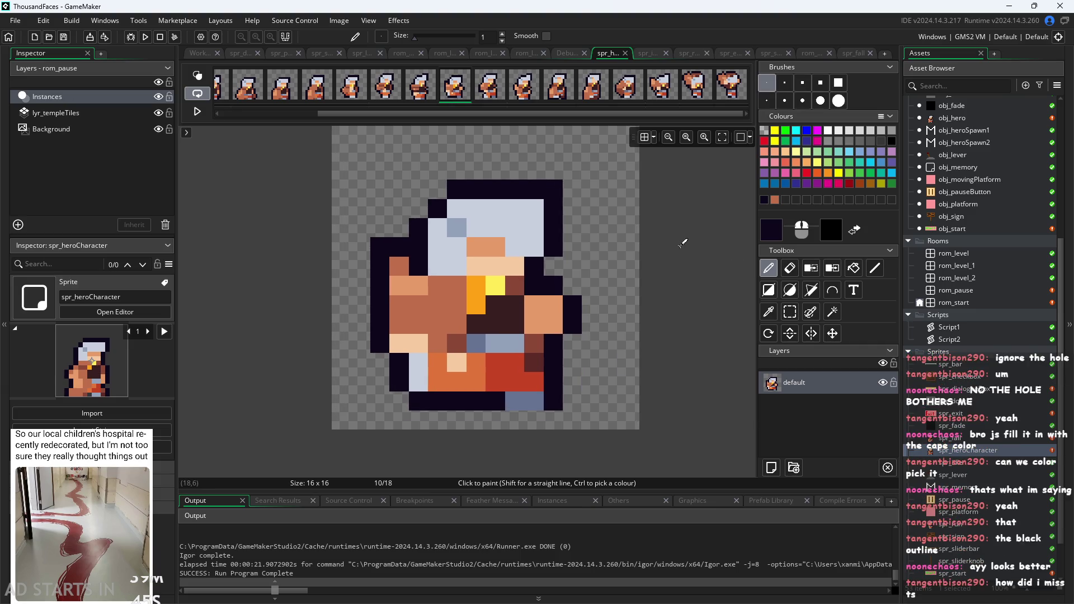
{"action": "left_click", "coordinate": [698, 95]}
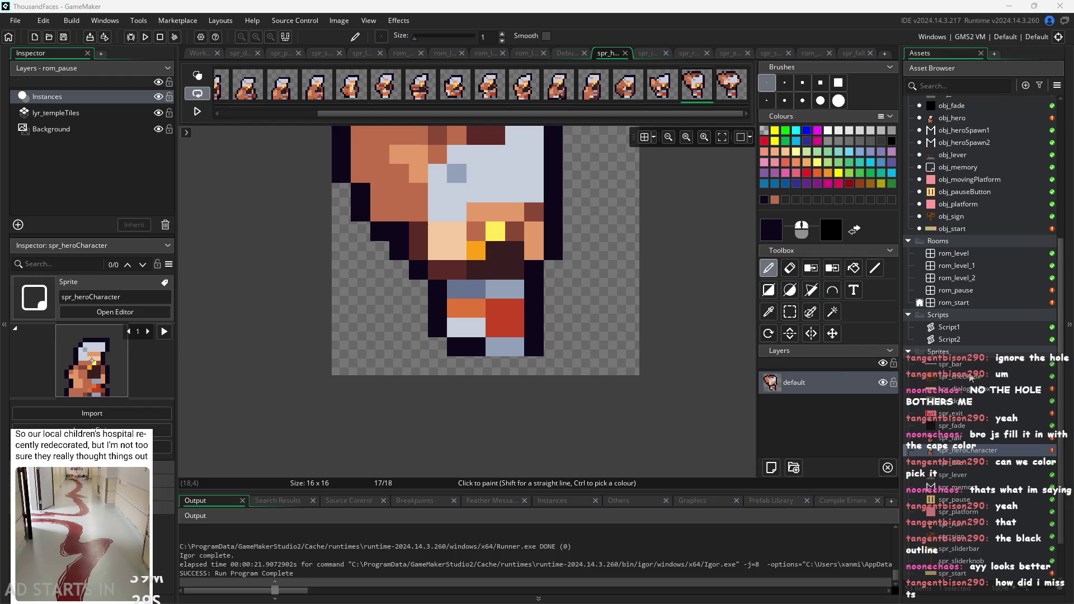
{"action": "double_click", "coordinate": [952, 119]}
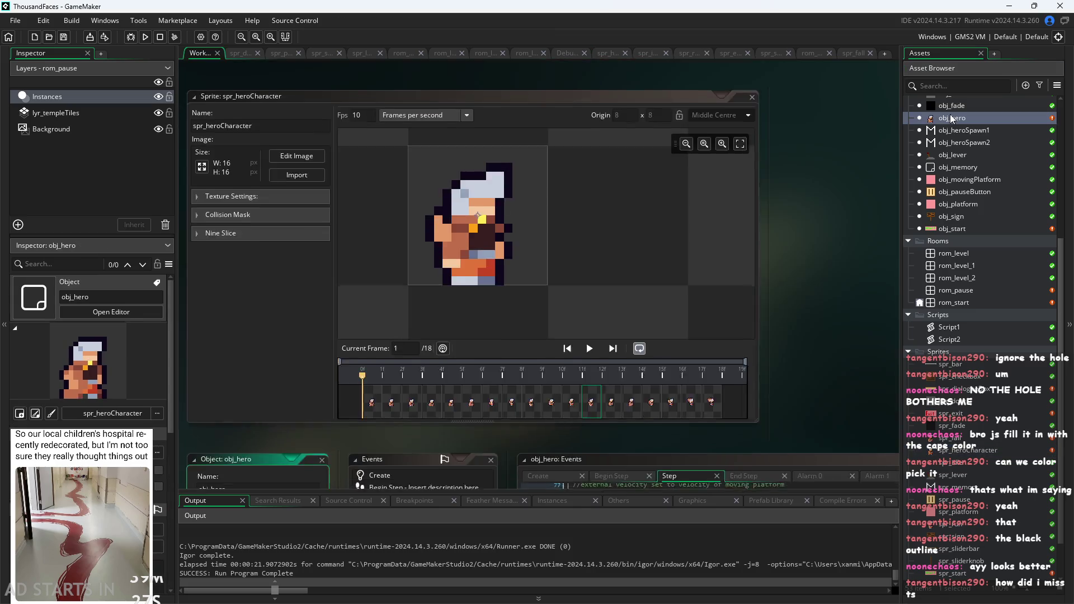
Step: Add jumping=false; and falling=false; below idle=true in obj_hero's Create event
{"action": "left_click", "coordinate": [464, 119]}
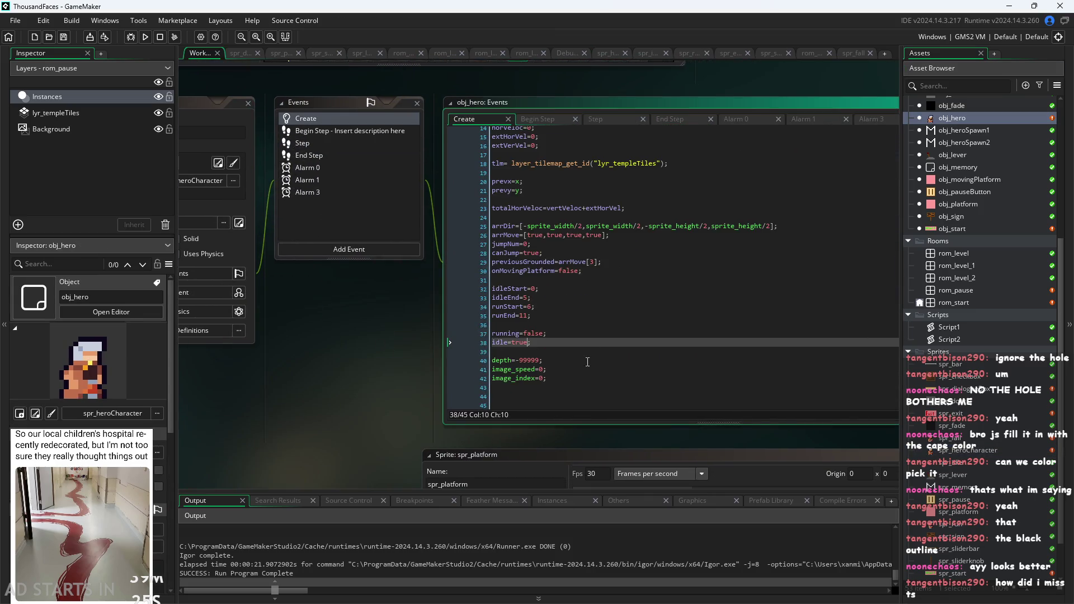
{"action": "left_click", "coordinate": [555, 346]}
{"action": "key", "text": "Return"}
{"action": "type", "text": "j"}
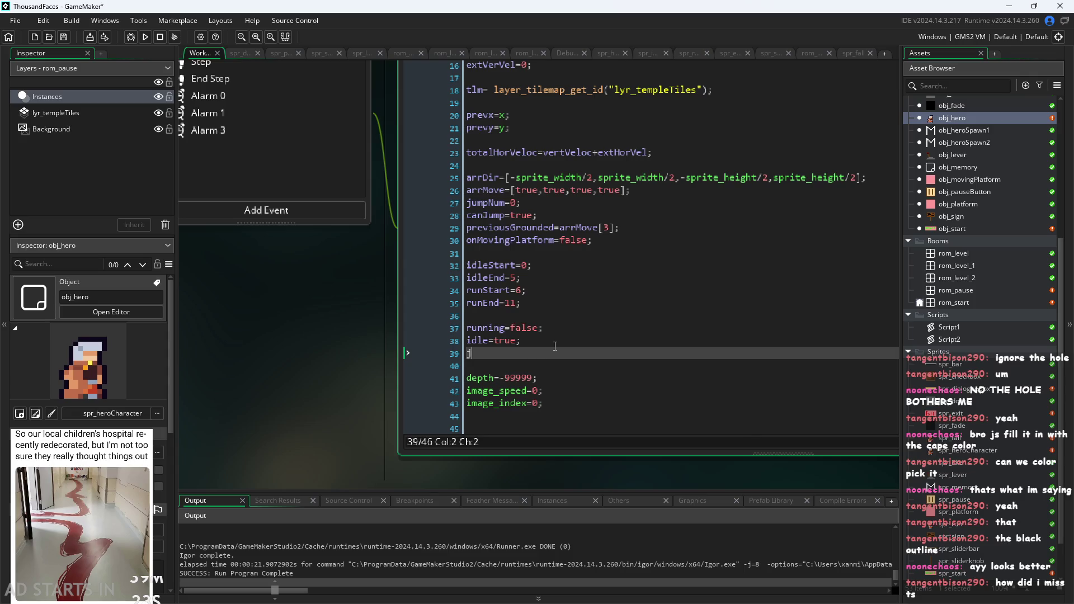
{"action": "type", "text": "umping=false;"}
{"action": "key", "text": "Return"}
{"action": "type", "text": "falling="}
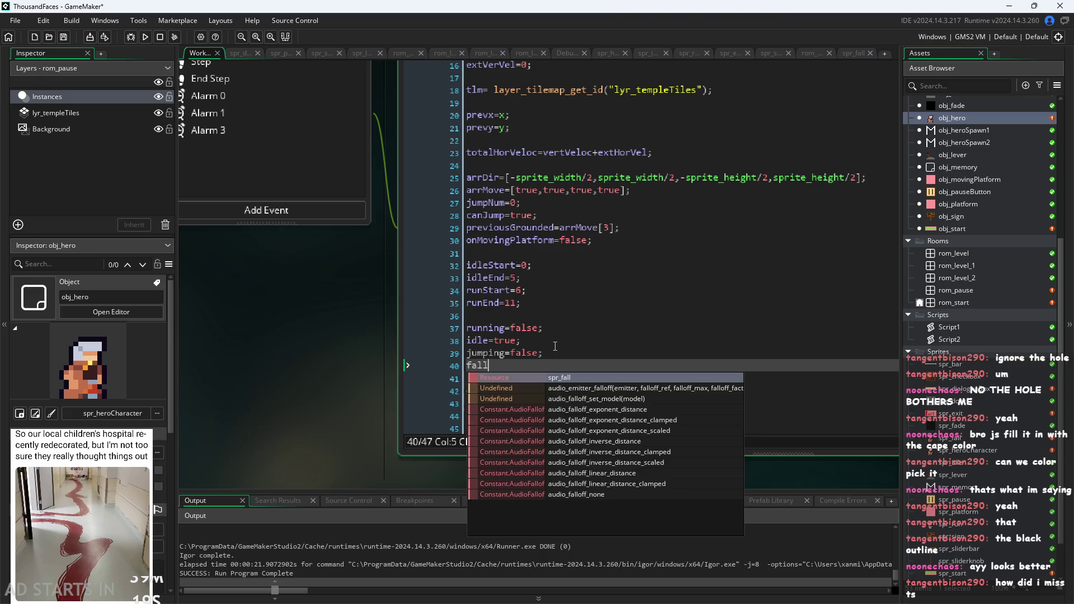
{"action": "type", "text": "false;"}
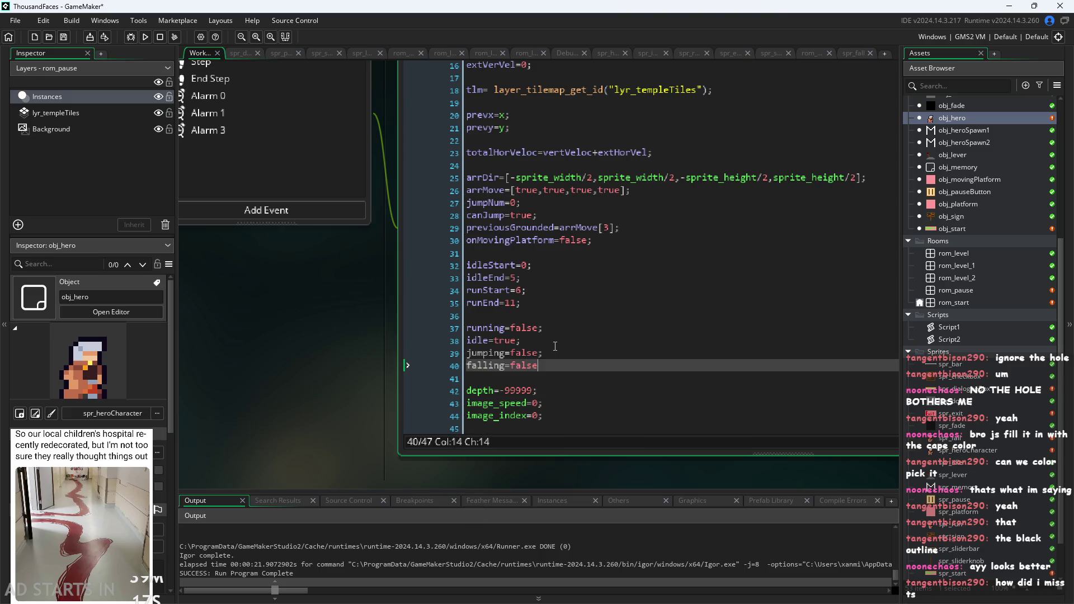
{"action": "scroll", "coordinate": [314, 354], "scroll_direction": "down", "scroll_amount": 2}
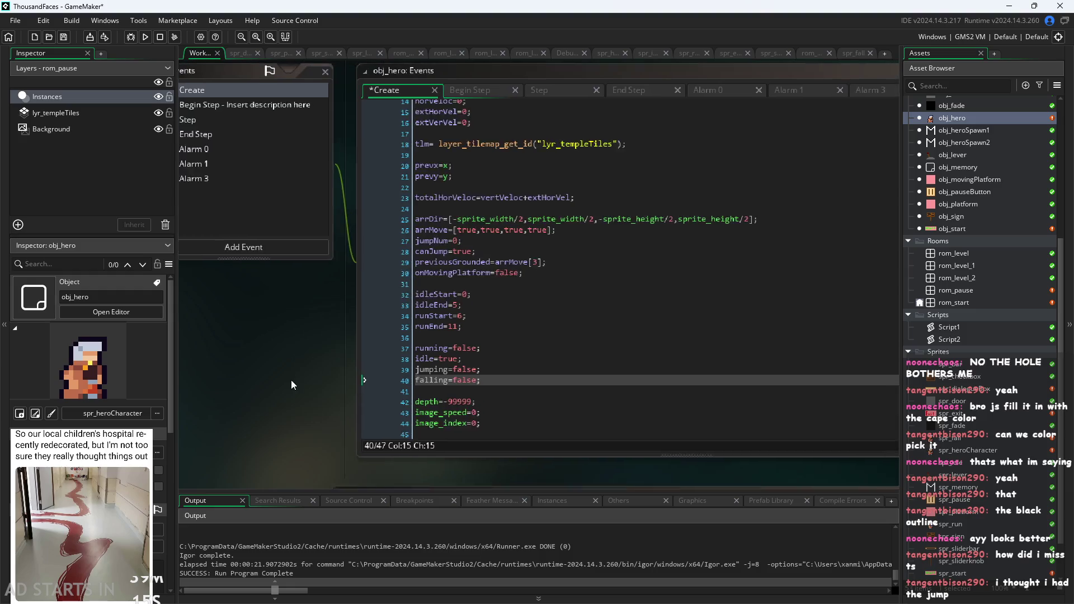
Step: In the Step event, start an if(falling check after the running block
{"action": "left_click", "coordinate": [551, 103]}
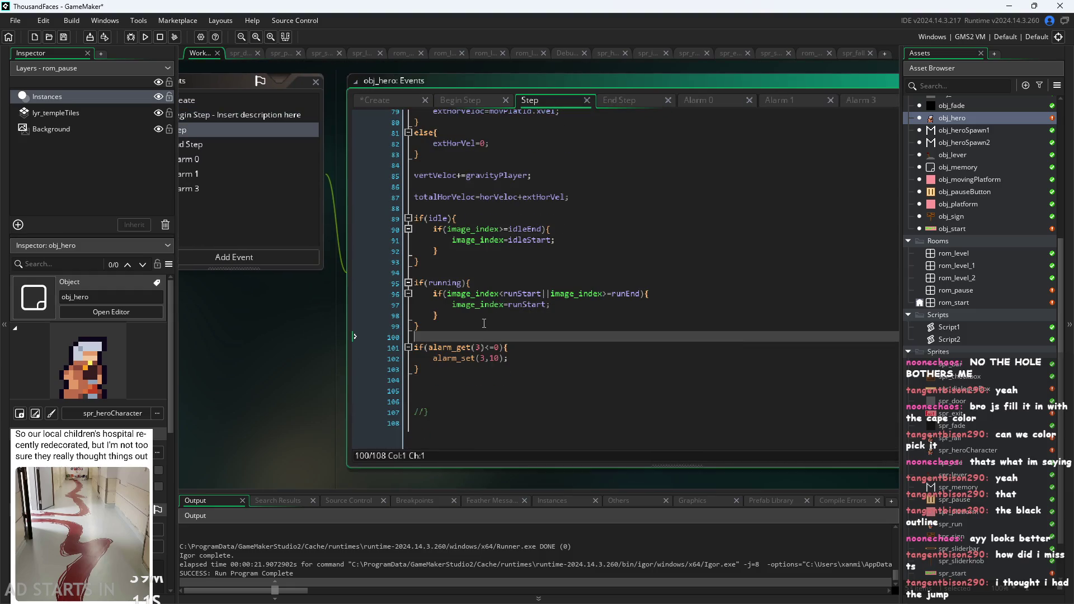
{"action": "left_click", "coordinate": [483, 324]}
{"action": "key", "text": "Return"}
{"action": "type", "text": "if(falling"}
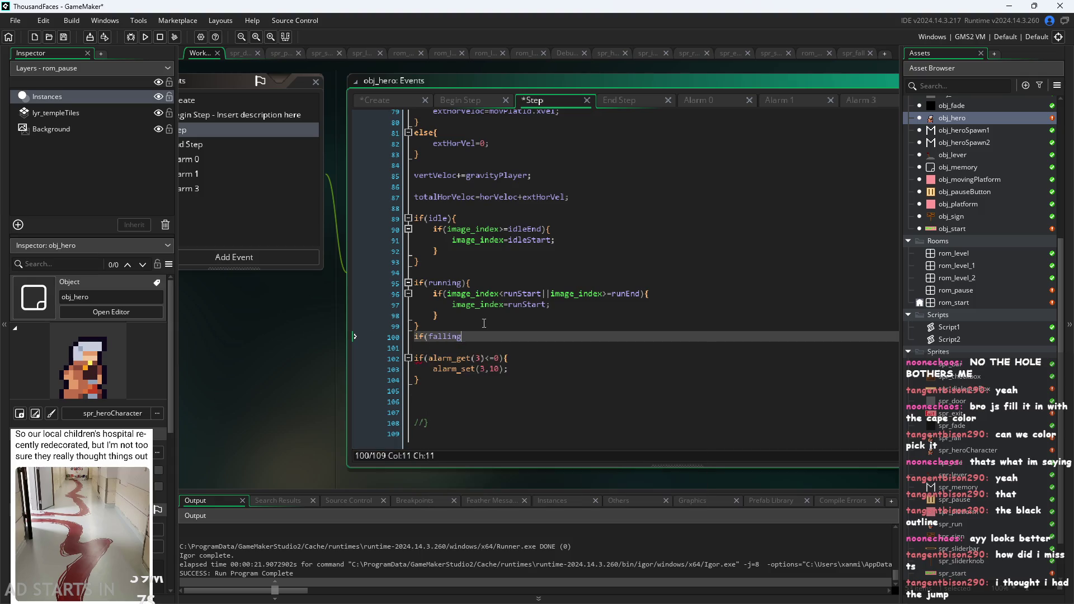